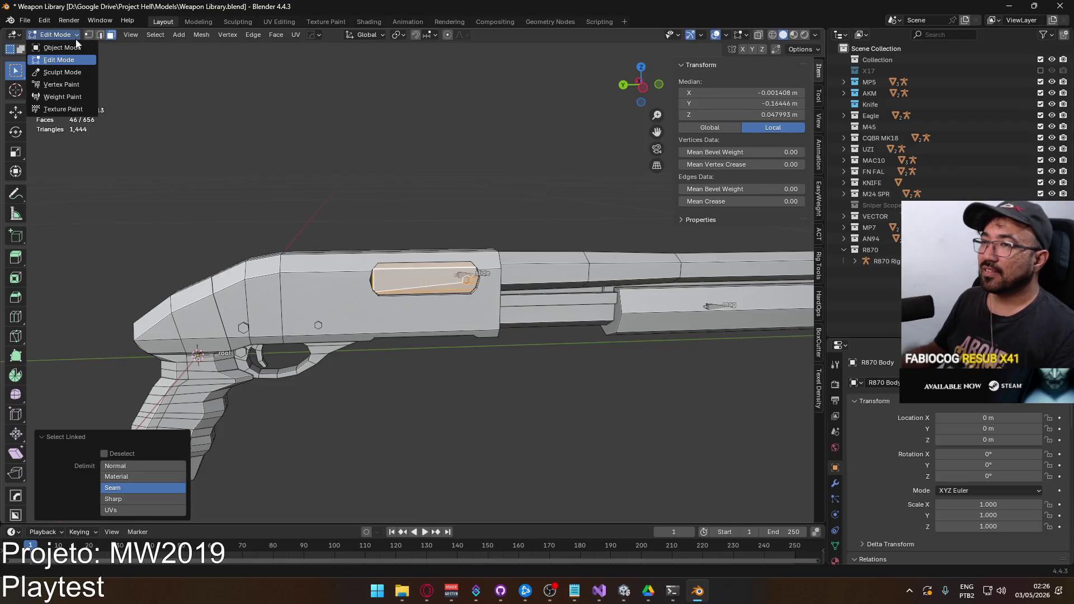
# Switch the R870 Body to Weight Paint and display the slide bone's weights on it.
pyautogui.keyDown('shift'); pyautogui.click(468, 280); pyautogui.keyUp('shift')
pyautogui.click(59, 34)
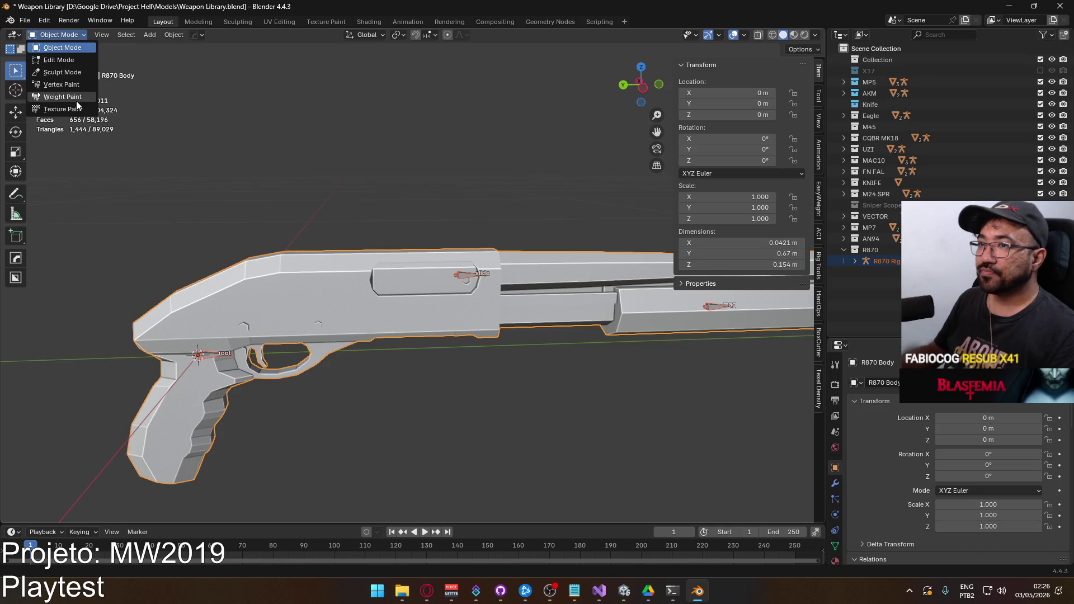
pyautogui.click(76, 99)
pyautogui.scroll(4, 365, 199)
pyautogui.keyDown('ctrl'); pyautogui.click(431, 279); pyautogui.keyUp('ctrl')
pyautogui.moveTo(425, 263)
pyautogui.mouseDown(button='middle')
pyautogui.moveTo(404, 151)
pyautogui.moveTo(392, 160)
pyautogui.moveTo(362, 149)
pyautogui.mouseUp(button='middle')
# Return the body to Object Mode, select the rig, and view the gun from the right side.
pyautogui.click(58, 35)
pyautogui.click(62, 42)
pyautogui.scroll(-3, 474, 247)
pyautogui.moveTo(475, 247)
pyautogui.mouseDown(button='middle')
pyautogui.moveTo(442, 284)
pyautogui.moveTo(458, 257)
pyautogui.moveTo(522, 223)
pyautogui.moveTo(526, 257)
pyautogui.moveTo(412, 239)
pyautogui.moveTo(416, 258)
pyautogui.mouseUp(button='middle')
pyautogui.click(432, 274)
pyautogui.press('KP_1')
pyautogui.press('KP_3')
pyautogui.press('KP_1')
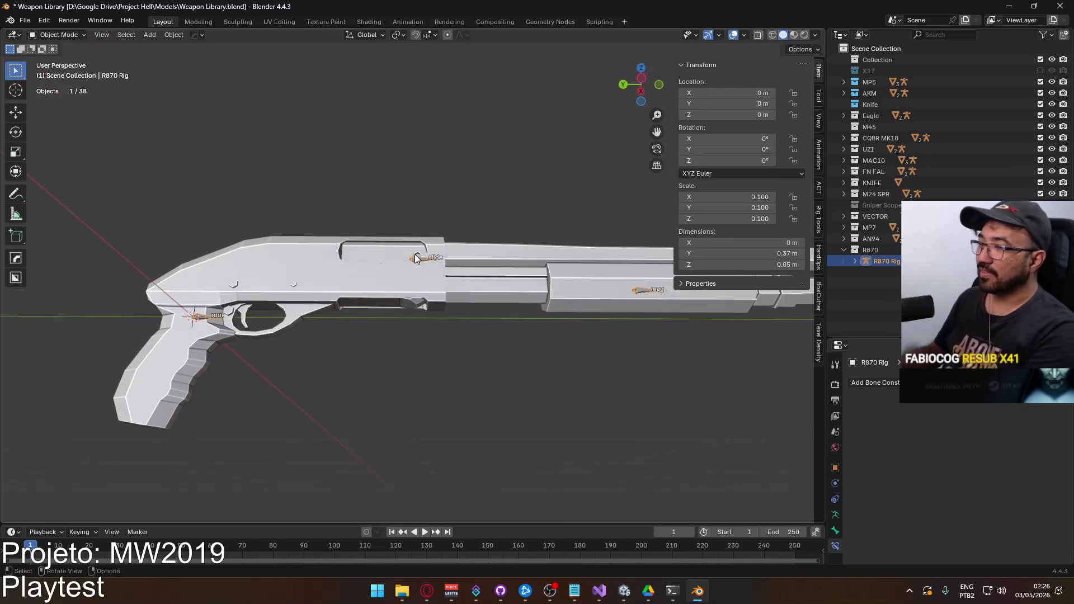
pyautogui.press('KP_1')
pyautogui.press('KP_3')
pyautogui.click(63, 34)
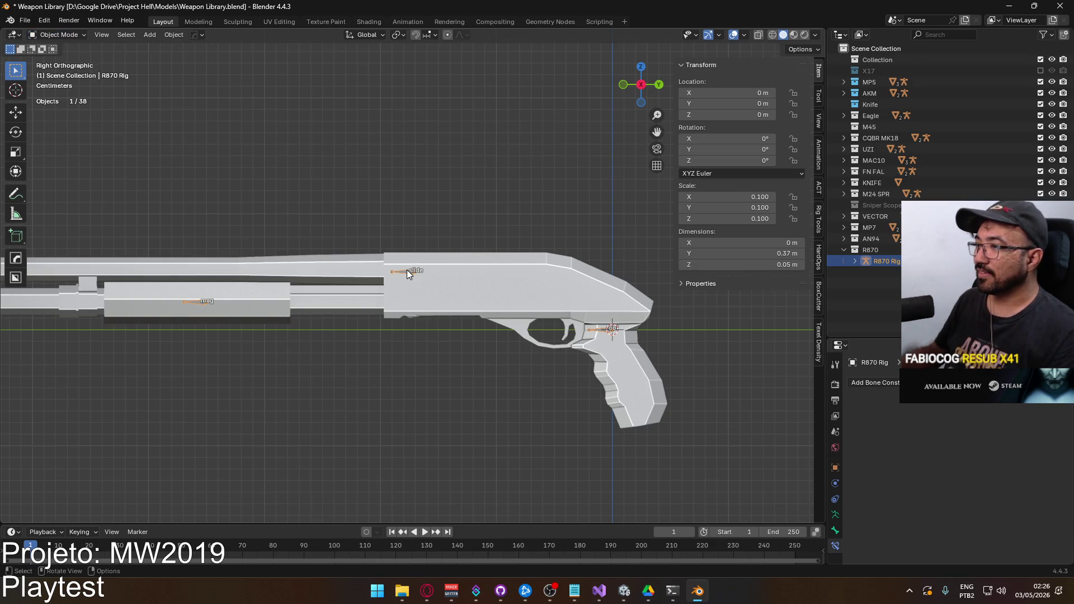
# Put the R870 Rig in Edit Mode and select its slide bone.
pyautogui.click(408, 270)
pyautogui.click(408, 273)
pyautogui.click(56, 35)
pyautogui.click(53, 60)
pyautogui.click(413, 271)
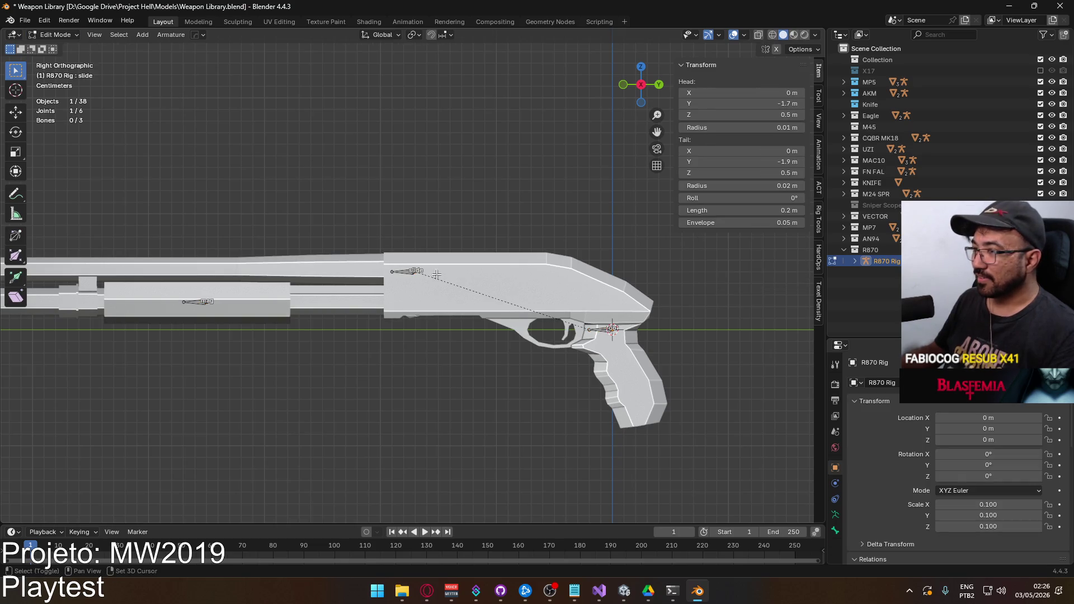
pyautogui.keyDown('shift'); pyautogui.moveTo(462, 280); pyautogui.dragTo(372, 249, button='middle'); pyautogui.keyUp('shift')
# Duplicate the slide bone and move the copy lower into the receiver.
pyautogui.hotkey('shift', 'd')
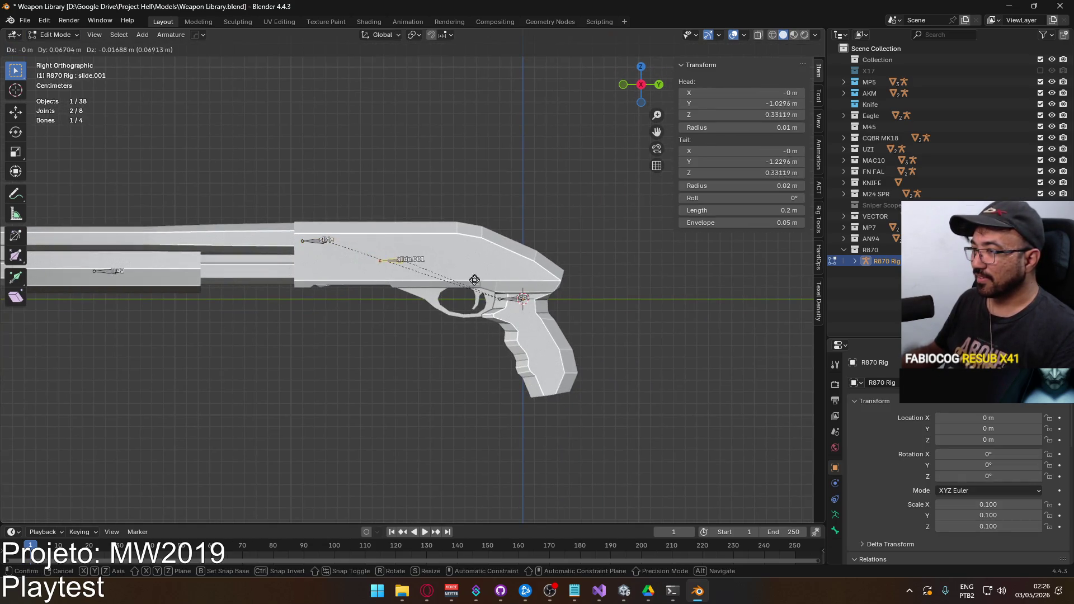
pyautogui.click(427, 290)
pyautogui.moveTo(427, 290); pyautogui.dragTo(383, 214, button='middle')
pyautogui.press('KP_3')
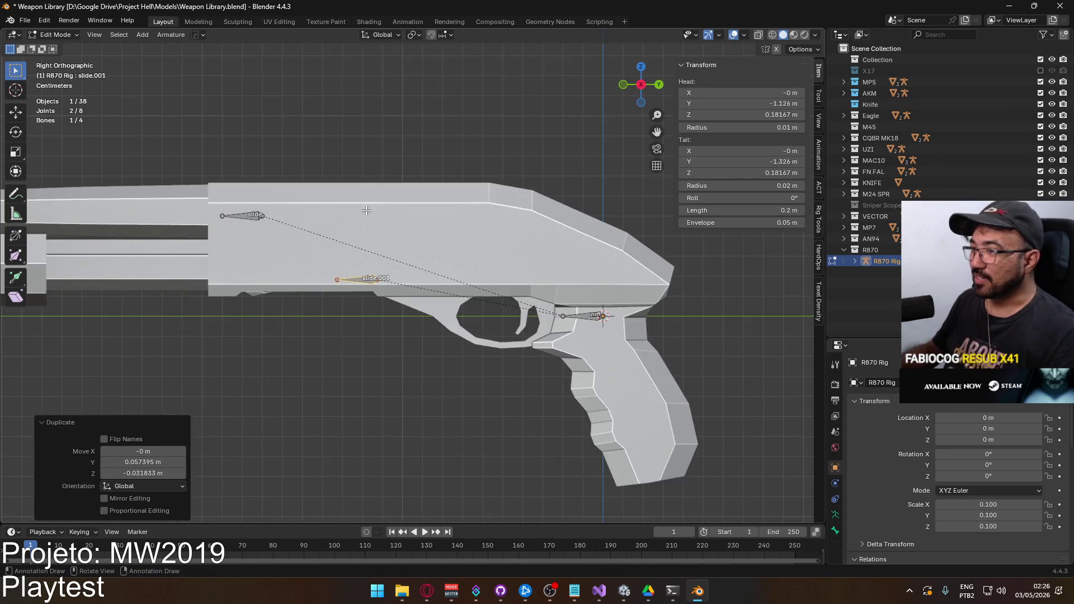
pyautogui.press('KP_Decimal')
pyautogui.scroll(2, 400, 281)
pyautogui.hotkey('alt', 'z')
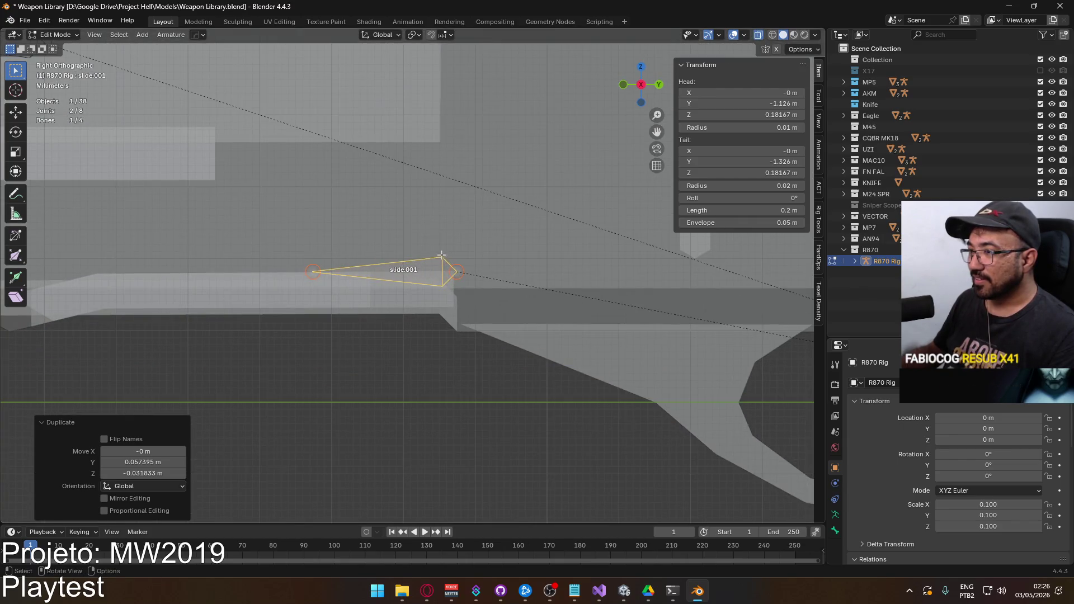
pyautogui.press('g')
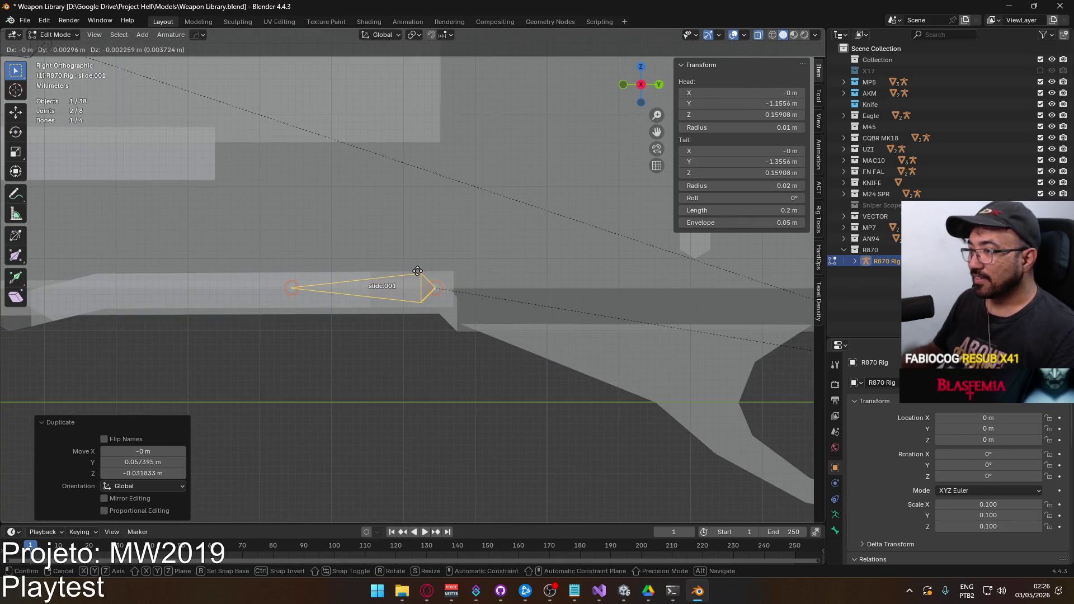
pyautogui.click(417, 272)
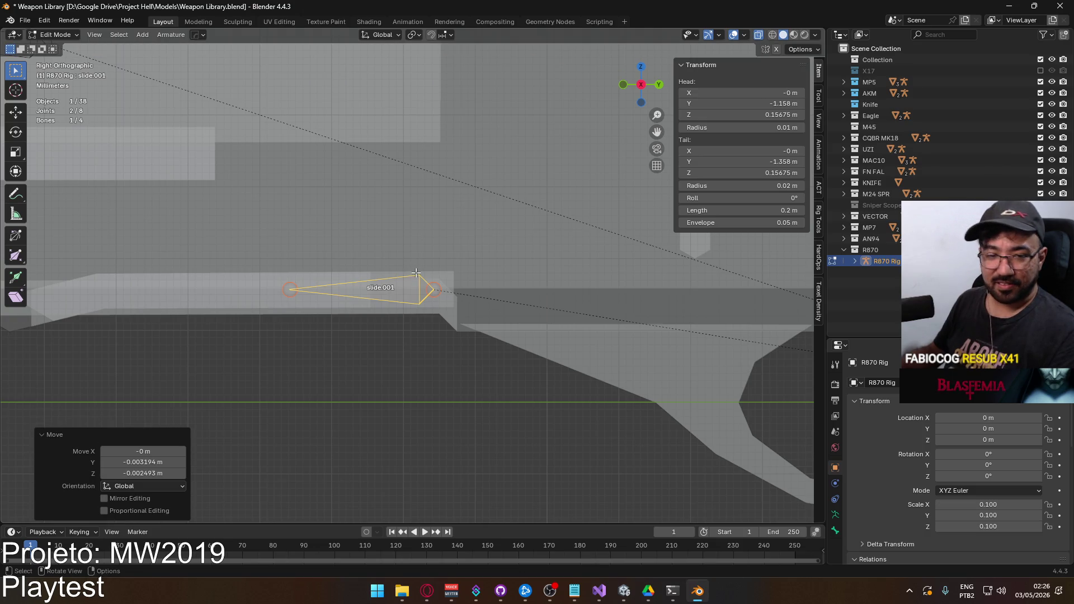
pyautogui.scroll(-5, 417, 273)
pyautogui.moveTo(320, 271)
pyautogui.mouseDown(button='middle')
pyautogui.moveTo(359, 209)
pyautogui.moveTo(273, 154)
pyautogui.mouseUp(button='middle')
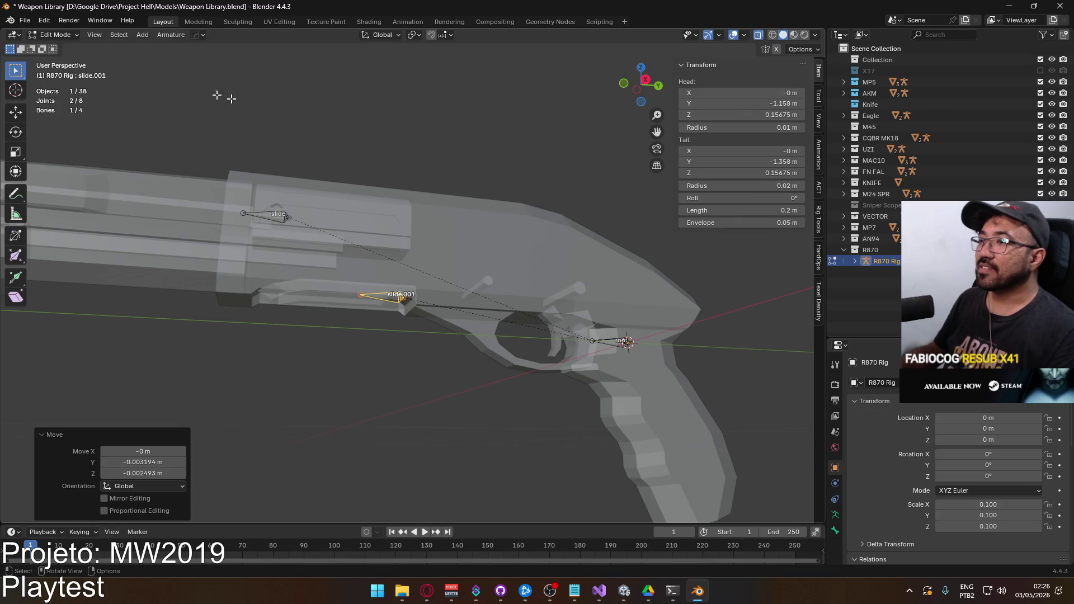
# Rename the duplicated bone slide.001 to feed in Bone properties.
pyautogui.click(835, 530)
pyautogui.doubleClick(889, 383)
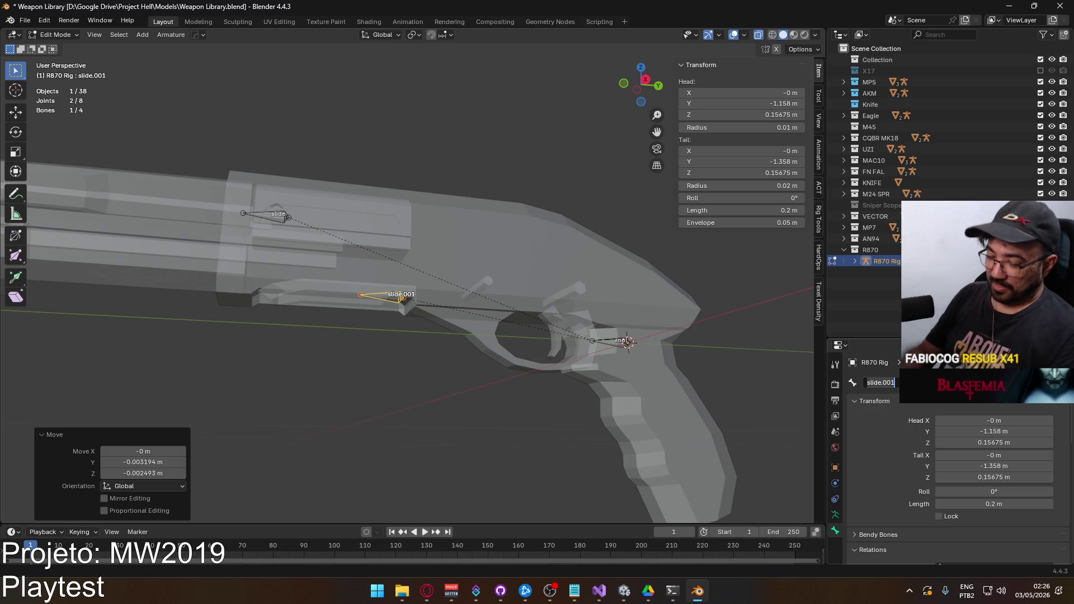
pyautogui.write('ed')
pyautogui.press('Return')
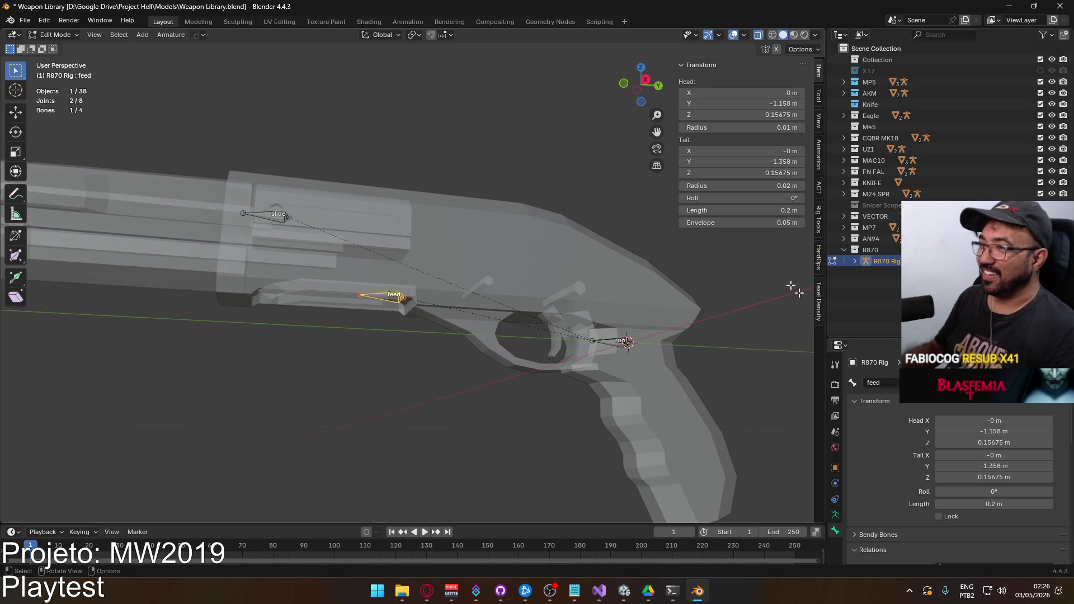
pyautogui.click(54, 35)
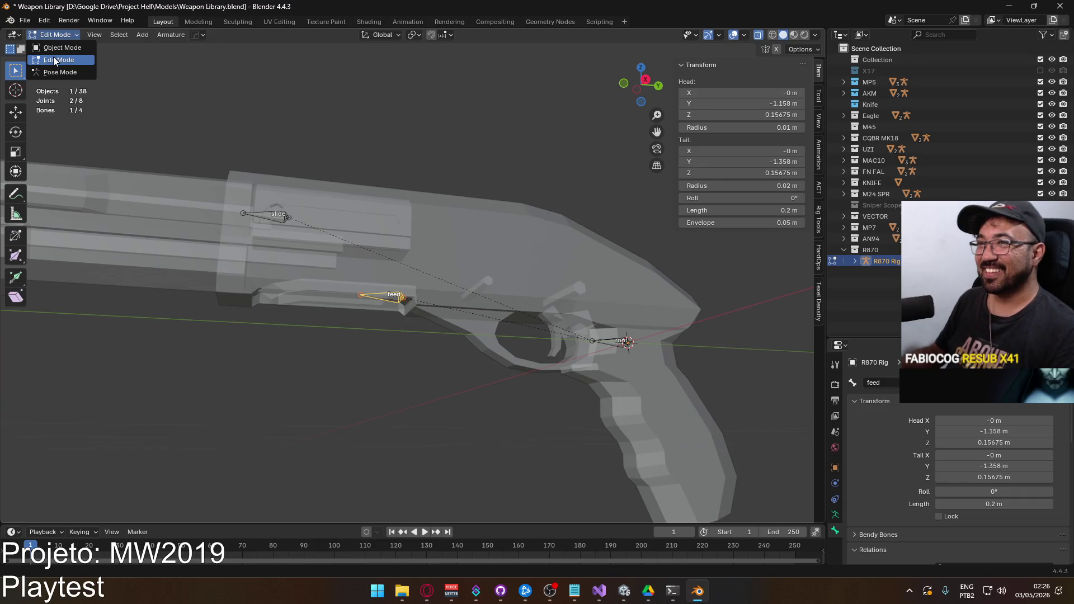
# Return the rig to Object Mode and briefly recheck the feed bone in bone editing.
pyautogui.click(55, 48)
pyautogui.moveTo(401, 160)
pyautogui.mouseDown(button='middle')
pyautogui.moveTo(335, 217)
pyautogui.moveTo(274, 247)
pyautogui.moveTo(347, 241)
pyautogui.moveTo(414, 260)
pyautogui.moveTo(335, 162)
pyautogui.moveTo(298, 140)
pyautogui.mouseUp(button='middle')
pyautogui.click(381, 271)
pyautogui.click(60, 35)
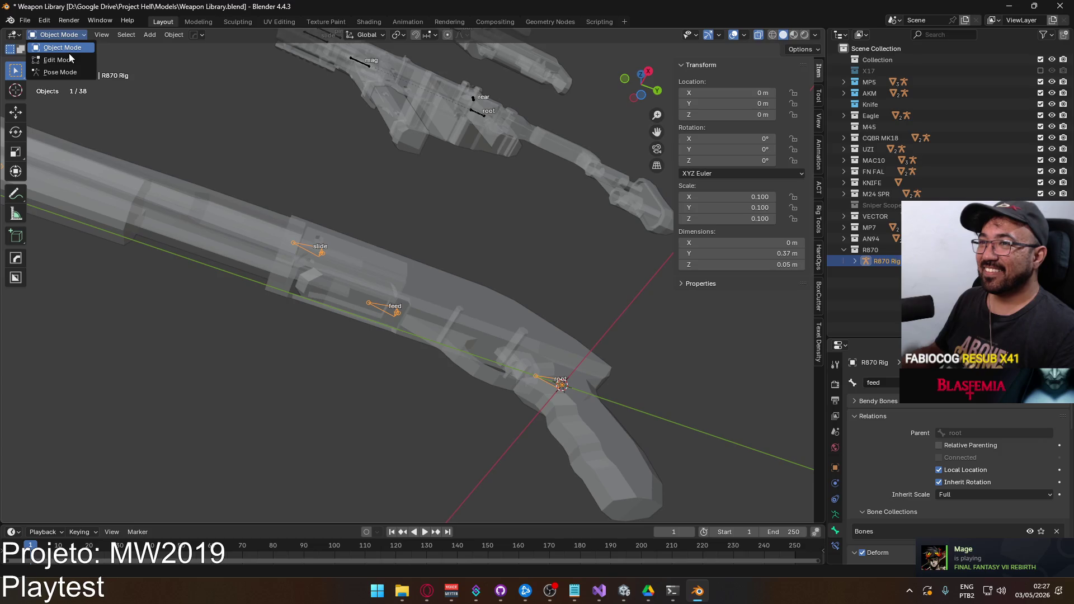
pyautogui.click(69, 59)
pyautogui.moveTo(323, 243); pyautogui.dragTo(345, 261, button='middle')
pyautogui.press('Tab')
# Switch the R870 Body to Weight Paint and paint the feed part for the feed bone.
pyautogui.click(363, 273)
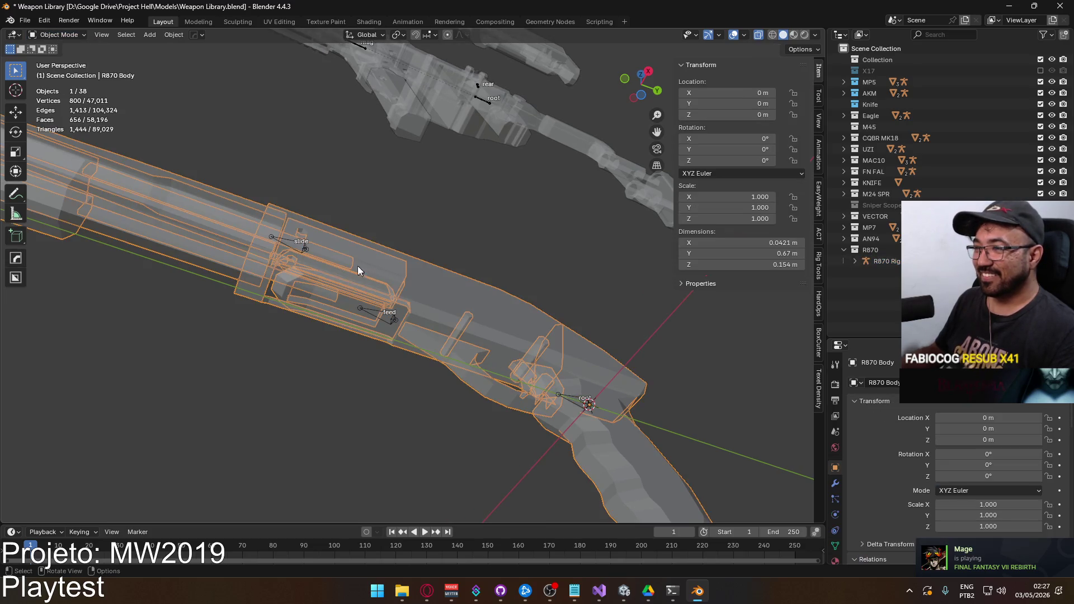
pyautogui.click(60, 35)
pyautogui.click(69, 86)
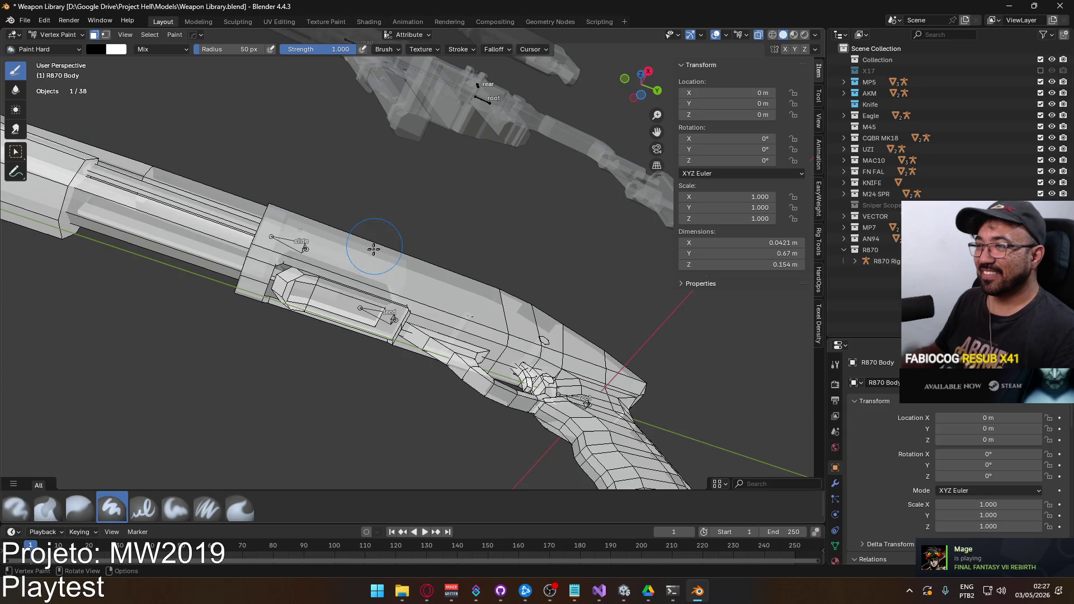
pyautogui.click(58, 35)
pyautogui.click(62, 97)
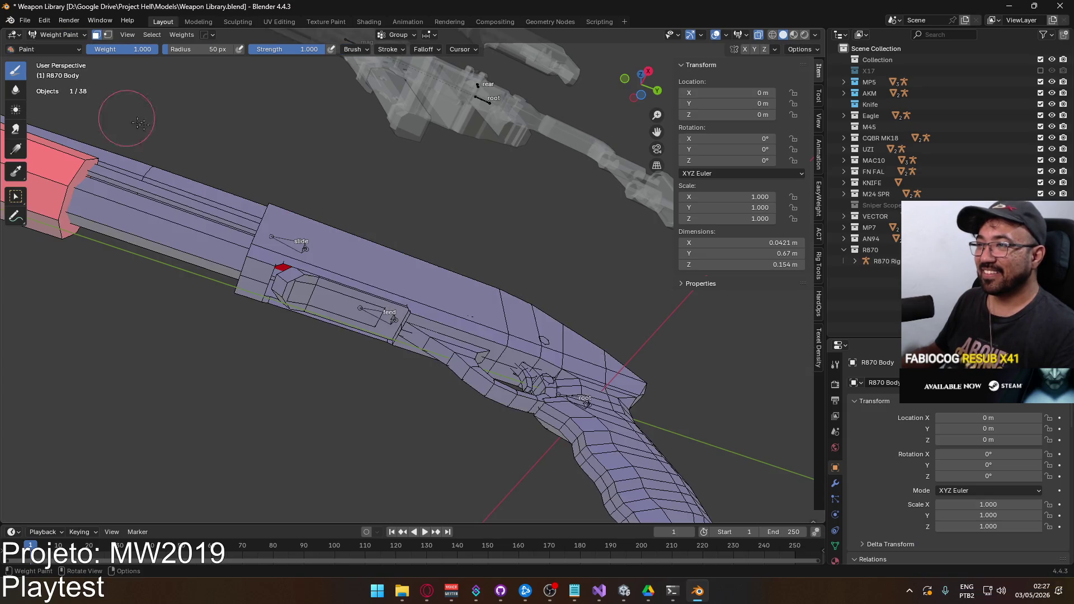
pyautogui.click(326, 297)
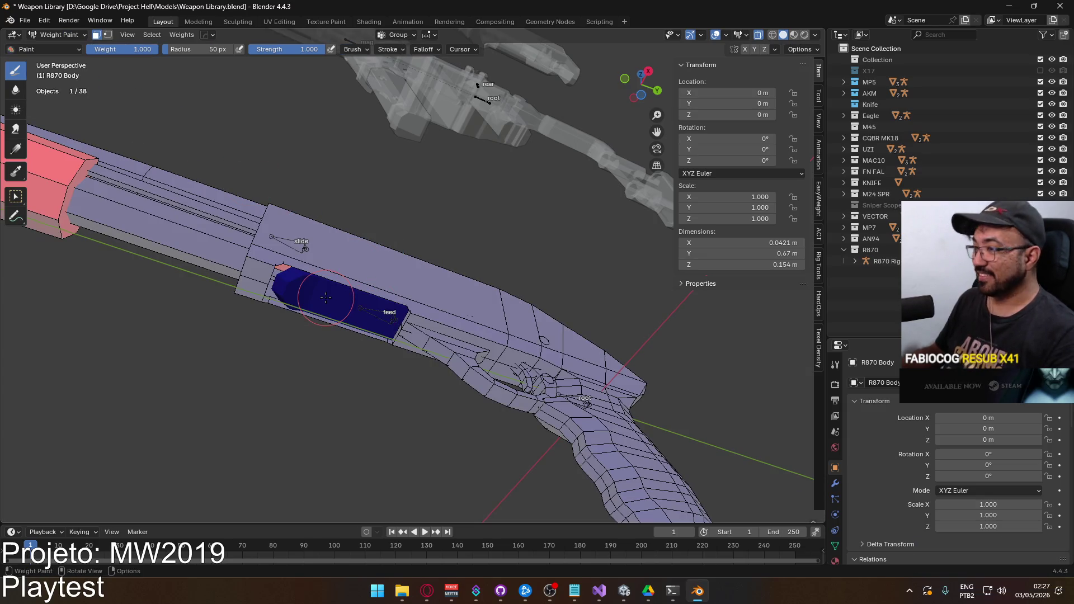
pyautogui.click(67, 34)
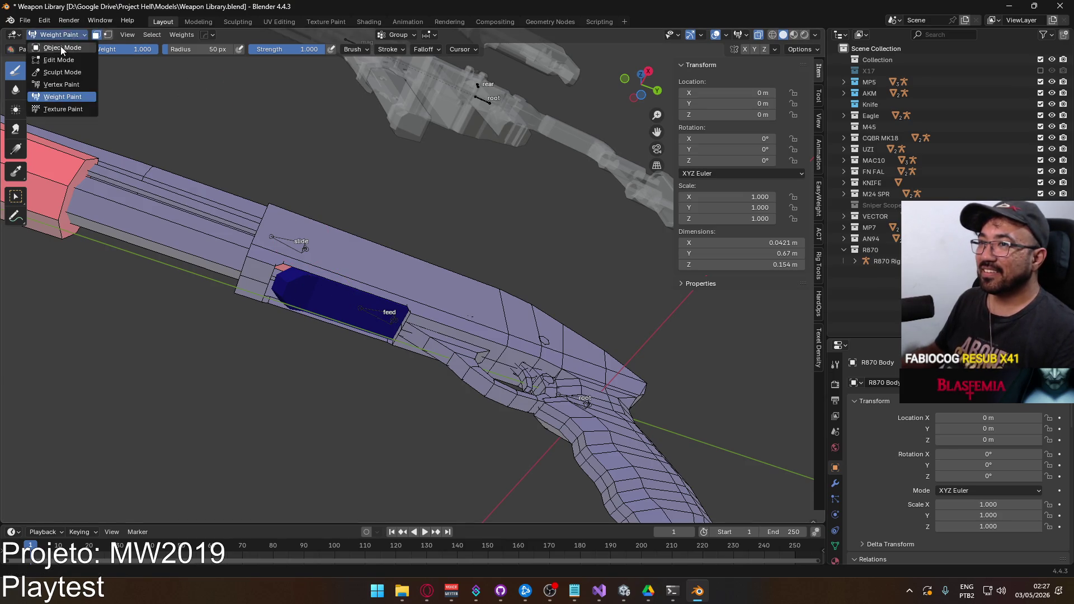
pyautogui.click(56, 46)
# Select the rig and body, with the body active, and weight paint it using the rig's bones.
pyautogui.click(391, 320)
pyautogui.keyDown('shift'); pyautogui.click(348, 307); pyautogui.keyUp('shift')
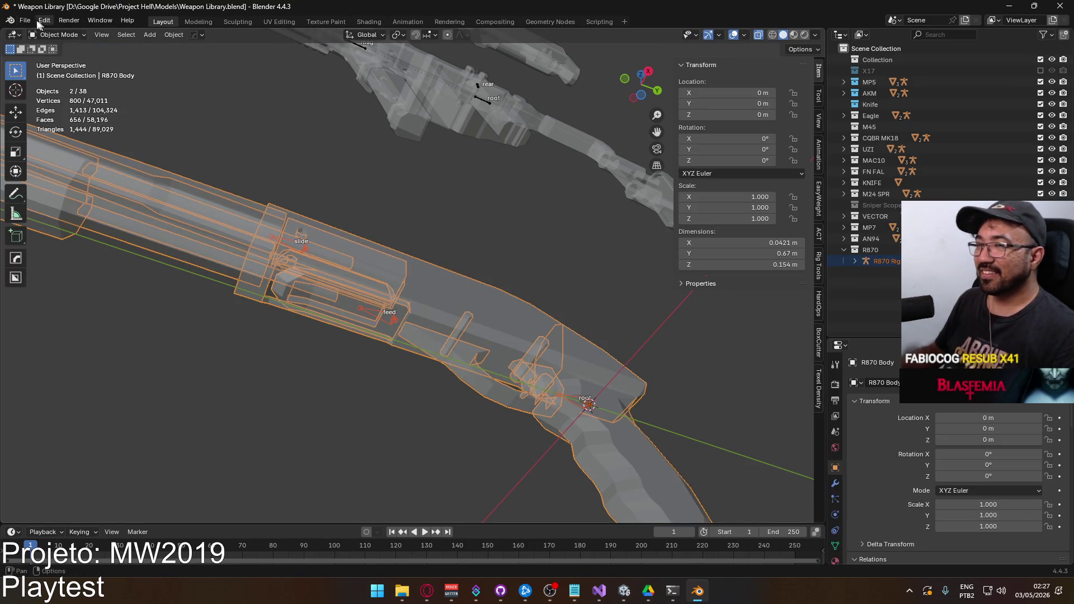
pyautogui.click(59, 35)
pyautogui.click(63, 97)
pyautogui.scroll(3, 112, 90)
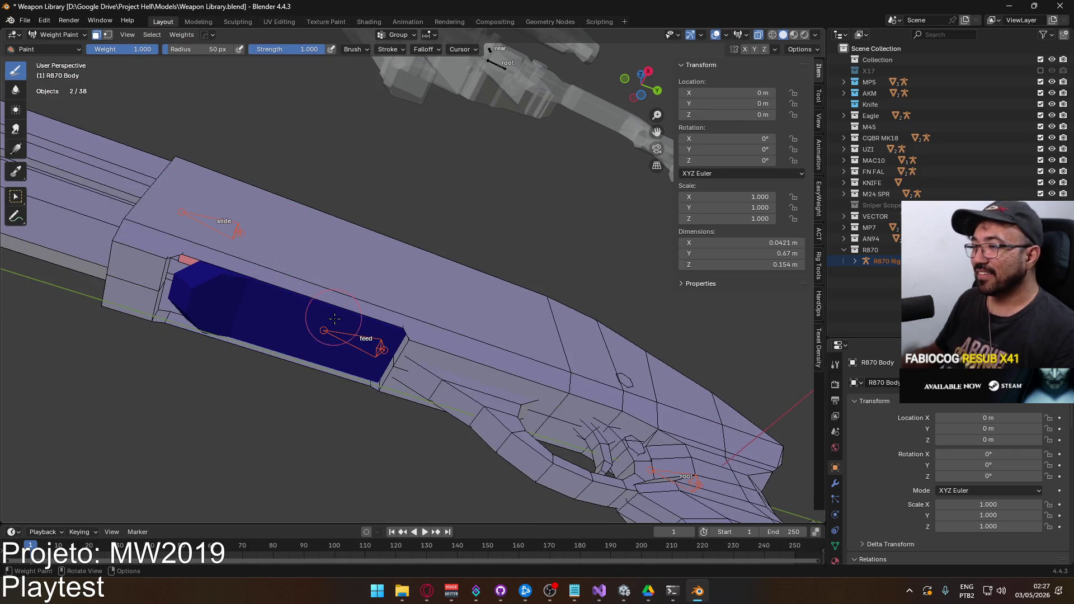
pyautogui.click(56, 35)
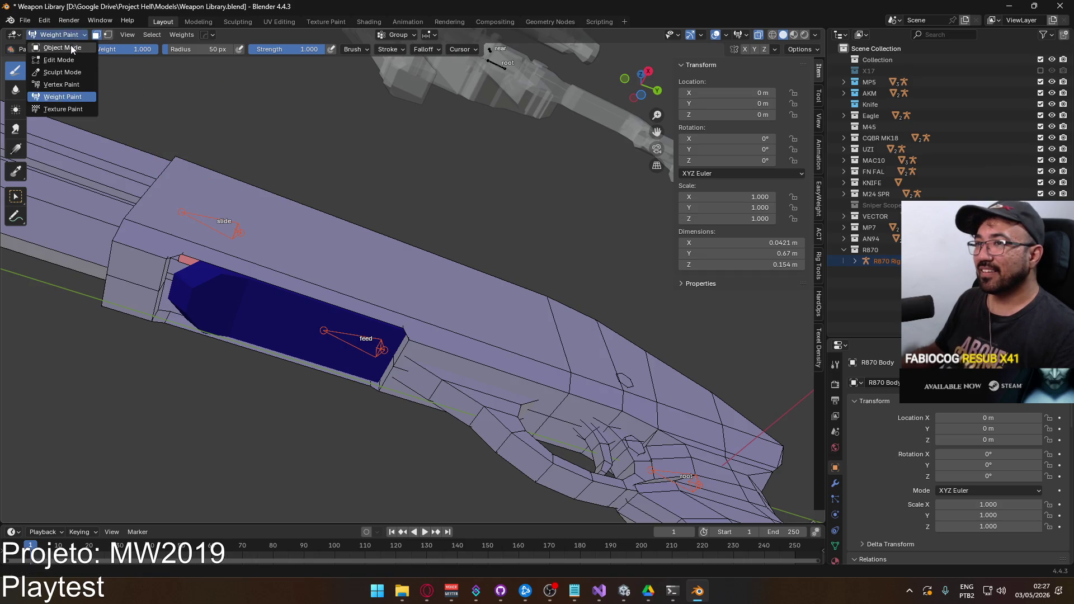
pyautogui.click(56, 48)
# Recheck the body's weights around the mag part, then return to Object Mode with the rig selected.
pyautogui.click(357, 330)
pyautogui.keyDown('shift'); pyautogui.click(400, 317); pyautogui.keyUp('shift')
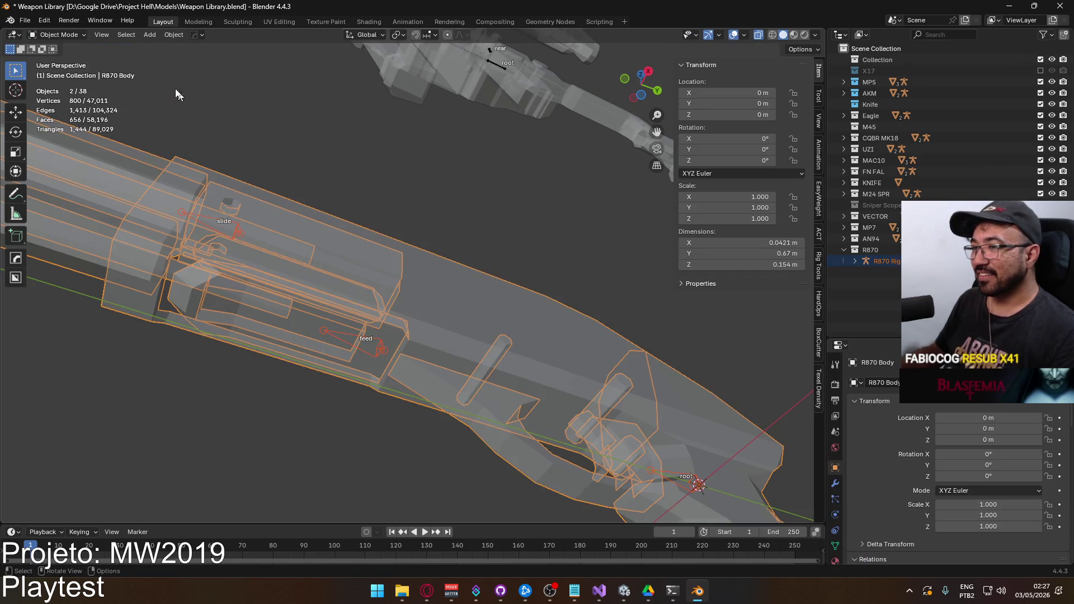
pyautogui.click(58, 33)
pyautogui.click(78, 98)
pyautogui.moveTo(207, 185); pyautogui.dragTo(291, 150, button='middle')
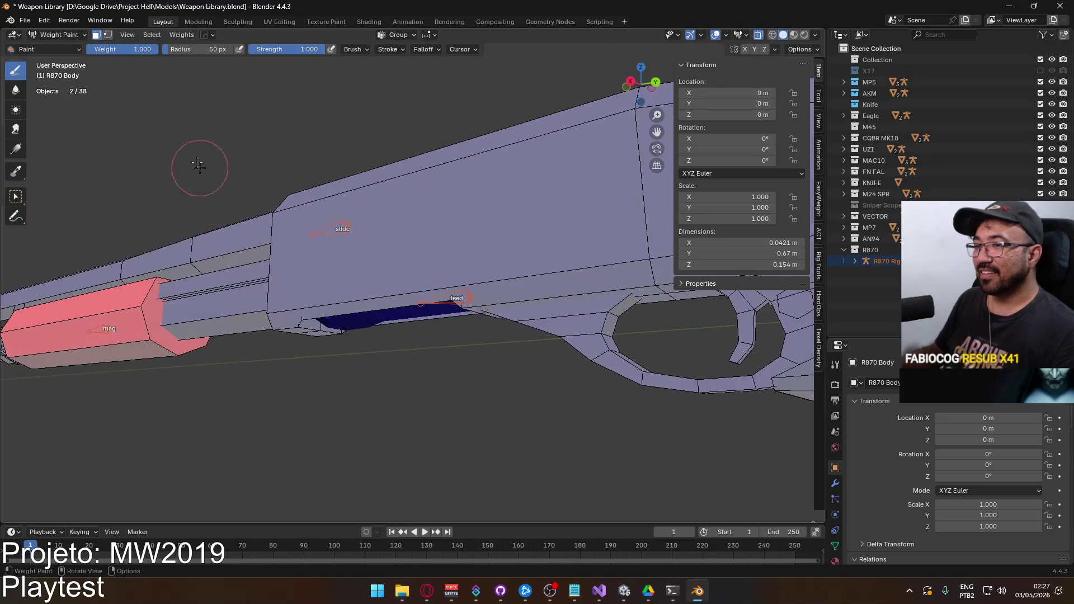
pyautogui.click(70, 35)
pyautogui.click(56, 47)
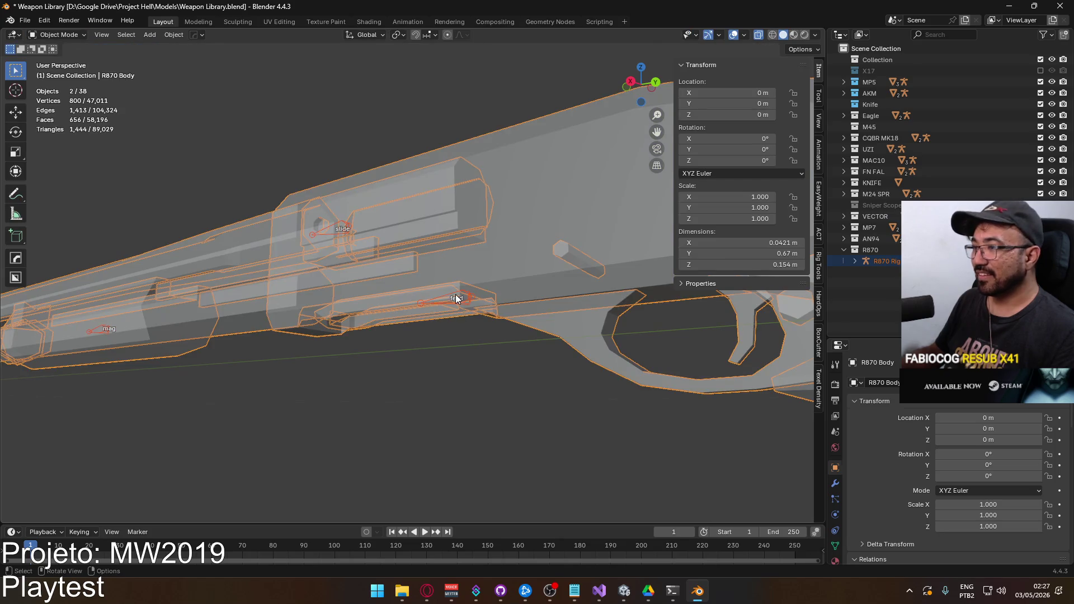
pyautogui.click(456, 298)
pyautogui.moveTo(448, 283); pyautogui.dragTo(636, 327, button='middle')
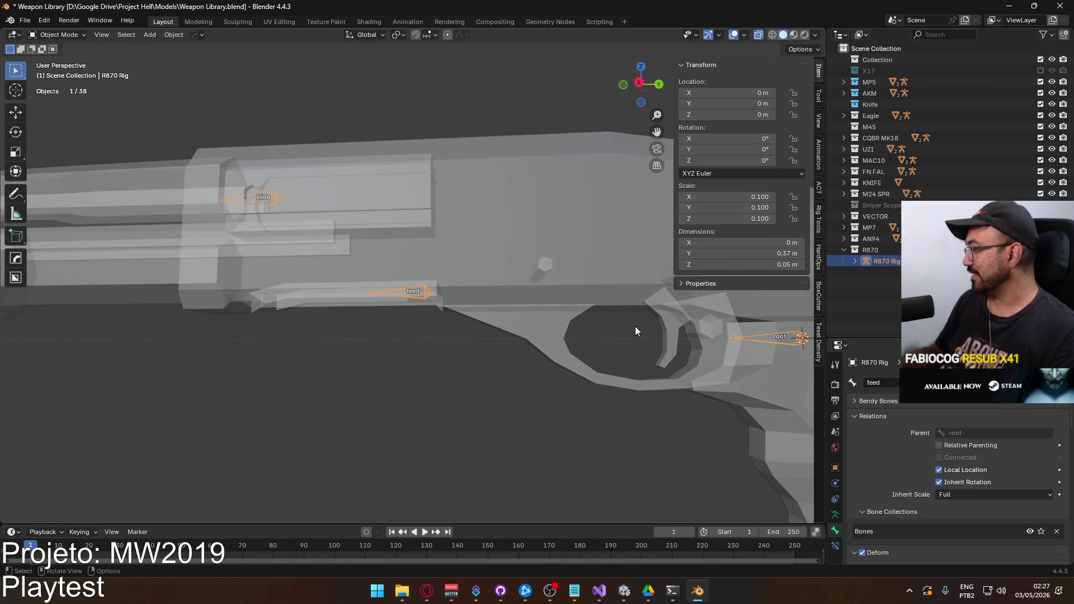
# Parent the R870 Body to the rig, keeping its transform.
pyautogui.click(471, 236)
pyautogui.click(414, 293)
pyautogui.click(464, 274)
pyautogui.keyDown('shift'); pyautogui.click(431, 293); pyautogui.keyUp('shift')
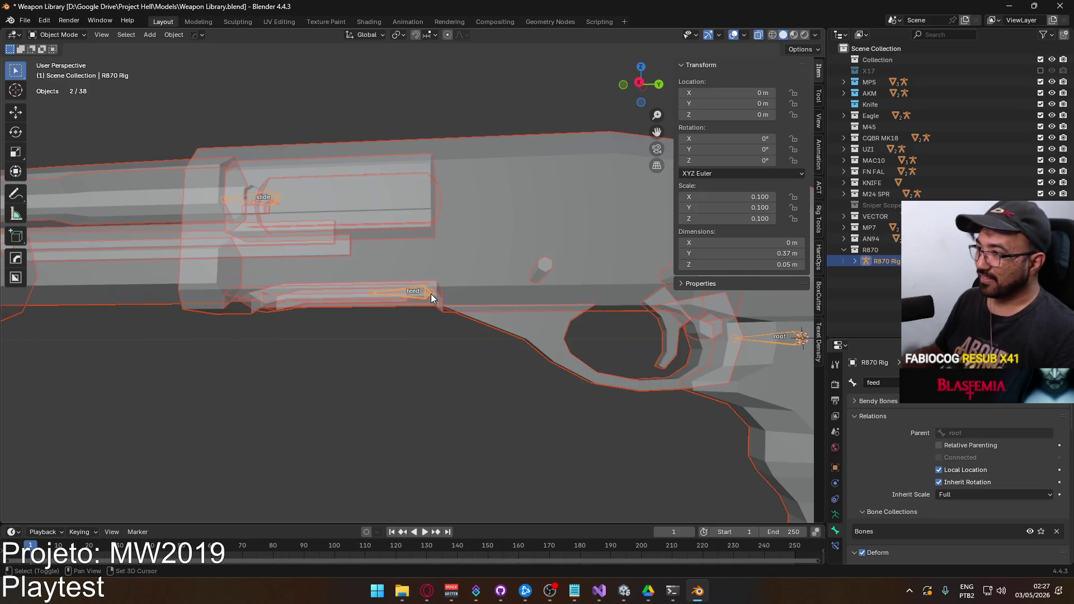
pyautogui.hotkey('ctrl', 'p')
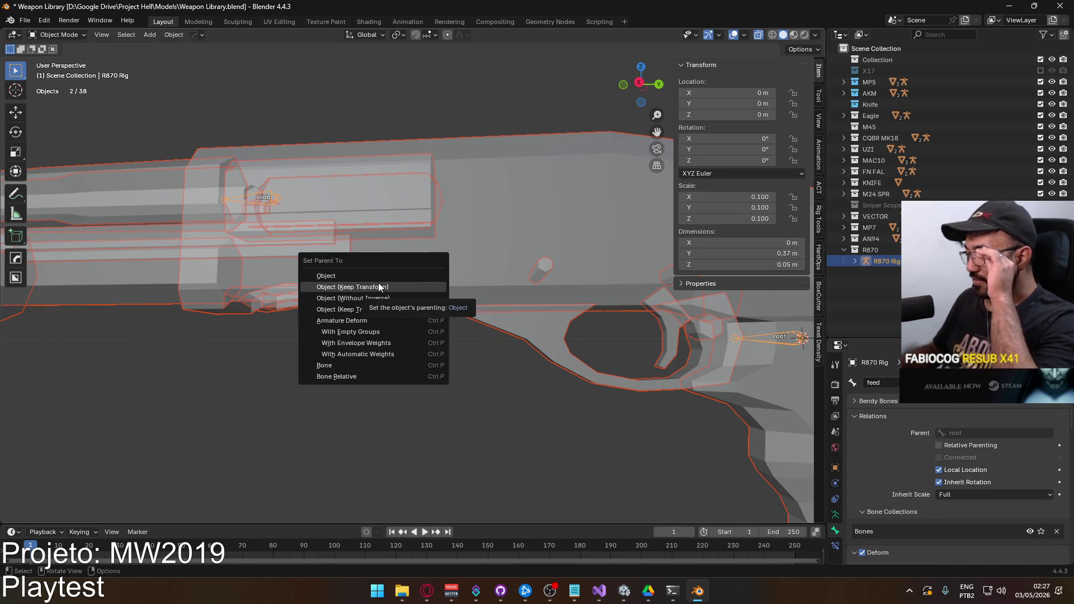
pyautogui.click(379, 285)
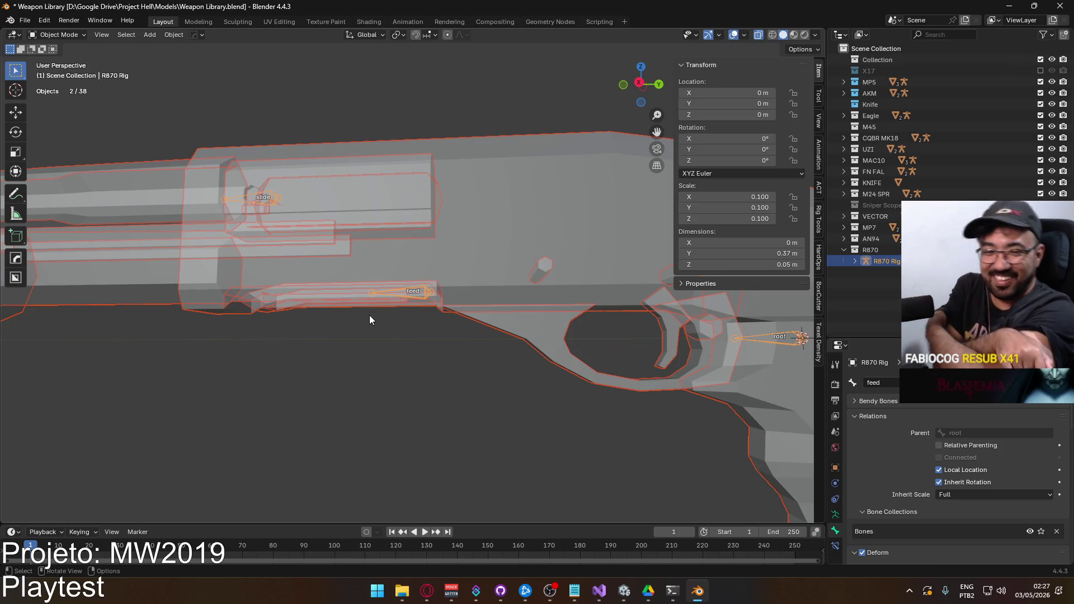
# Re-parent the body with armature deform using empty groups, then return to Object Mode with the body active.
pyautogui.hotkey('ctrl', 'p')
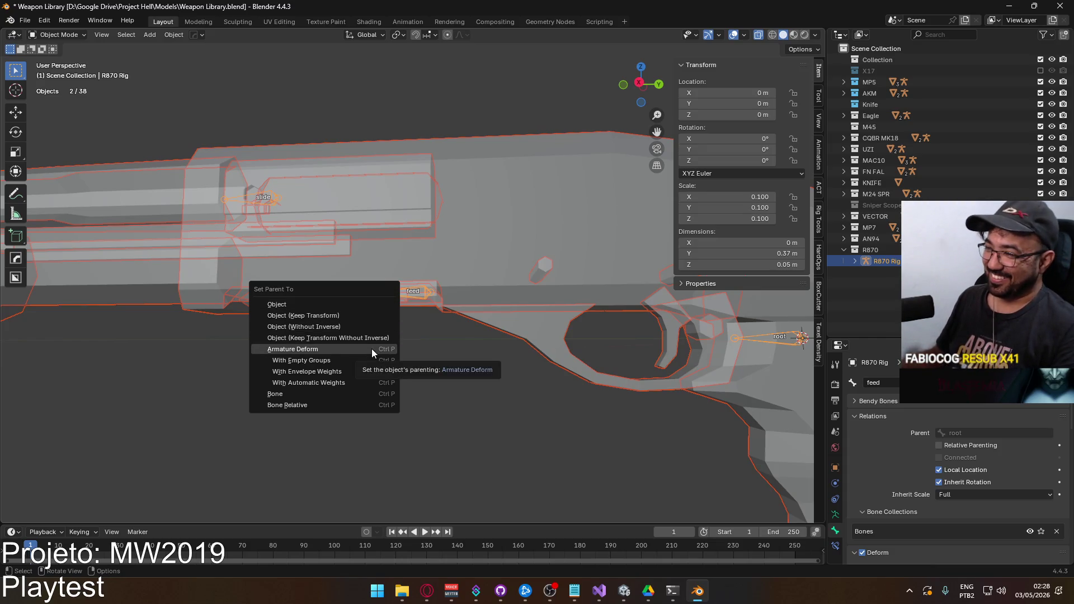
pyautogui.click(361, 360)
pyautogui.moveTo(420, 328)
pyautogui.mouseDown(button='middle')
pyautogui.moveTo(439, 322)
pyautogui.moveTo(431, 300)
pyautogui.mouseUp(button='middle')
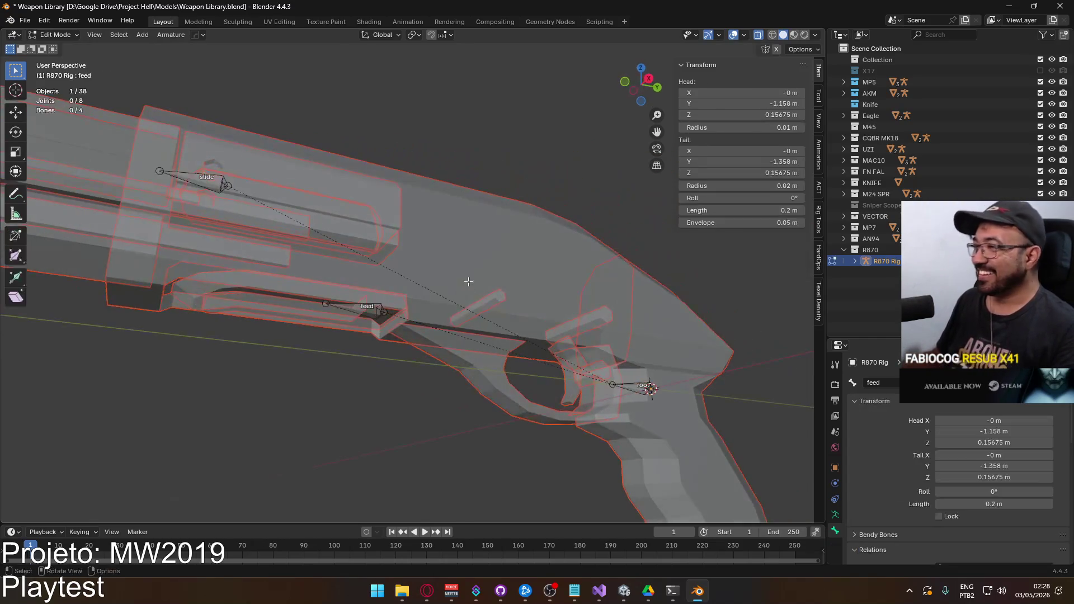
pyautogui.press('Tab')
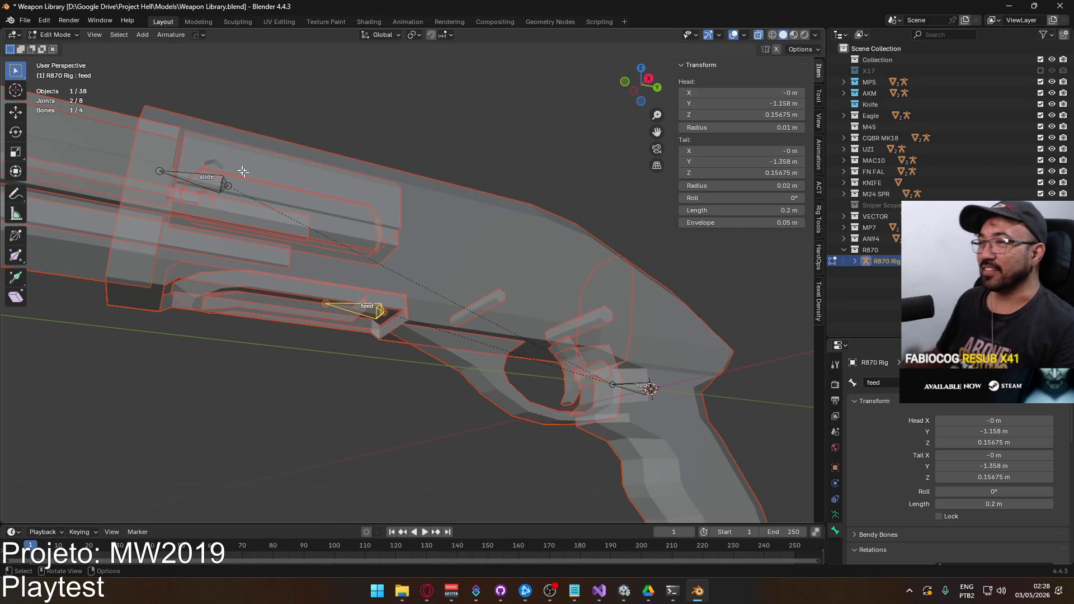
pyautogui.click(54, 35)
pyautogui.click(56, 45)
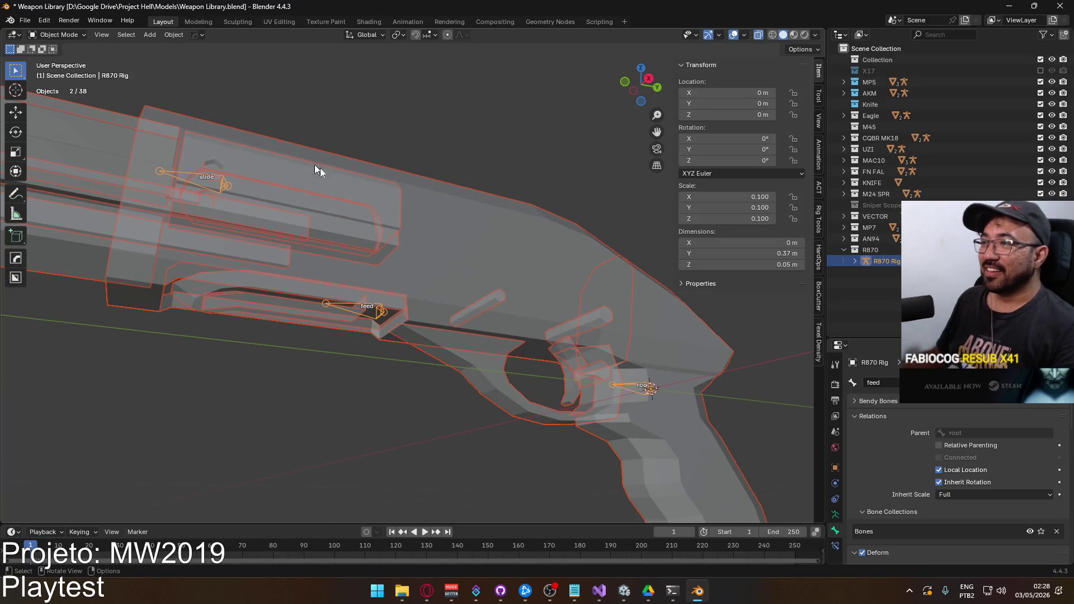
pyautogui.keyDown('shift'); pyautogui.click(395, 258); pyautogui.keyUp('shift')
# Put the R870 Body in Weight Paint with face-selection masking and test a full-weight fill.
pyautogui.press('q')
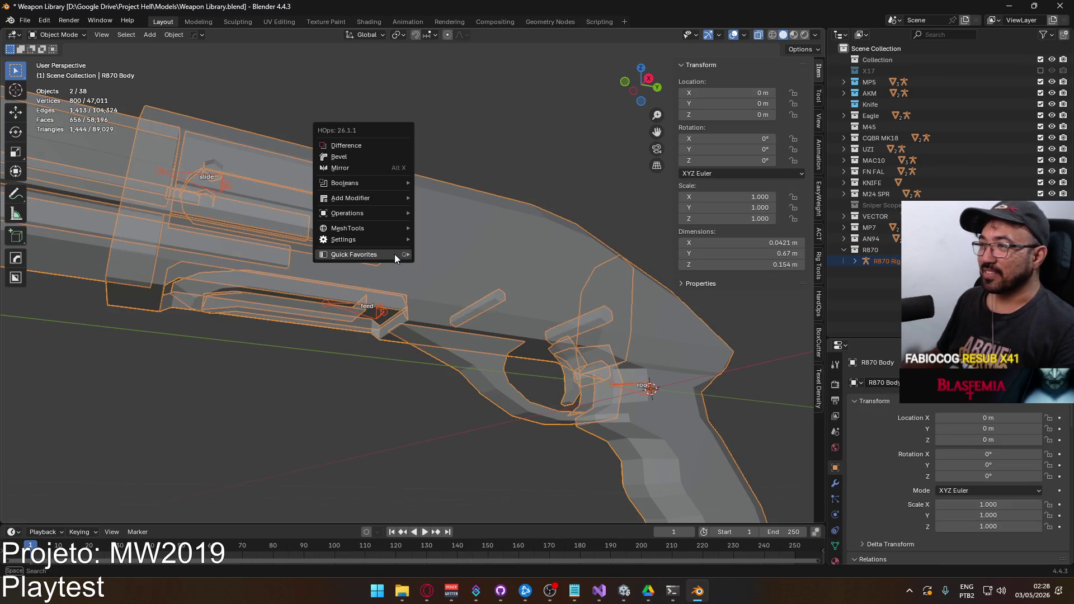
pyautogui.moveTo(395, 254)
pyautogui.click(480, 276)
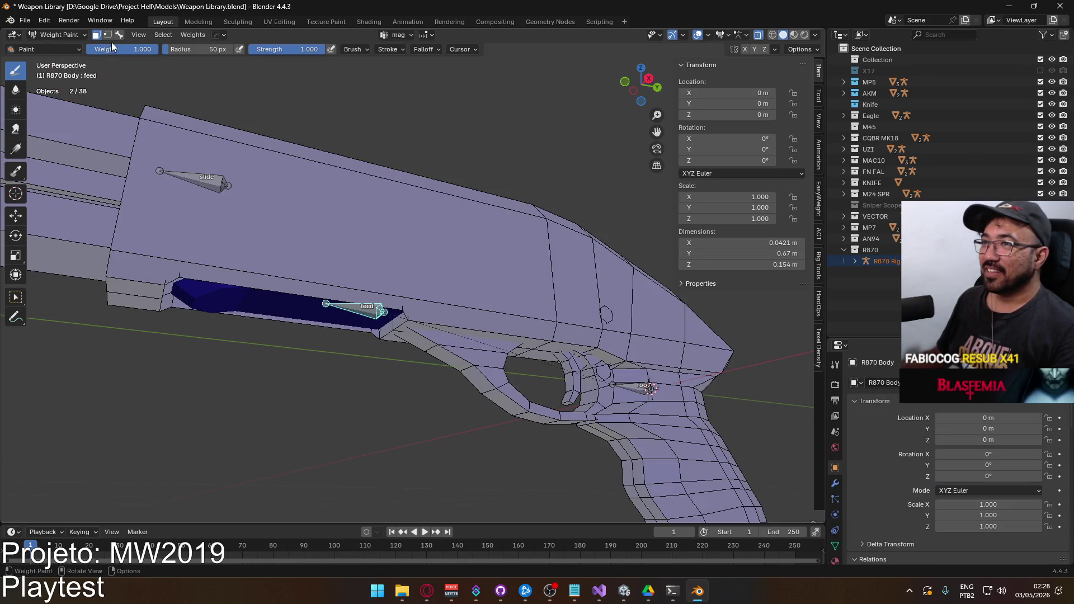
pyautogui.click(119, 35)
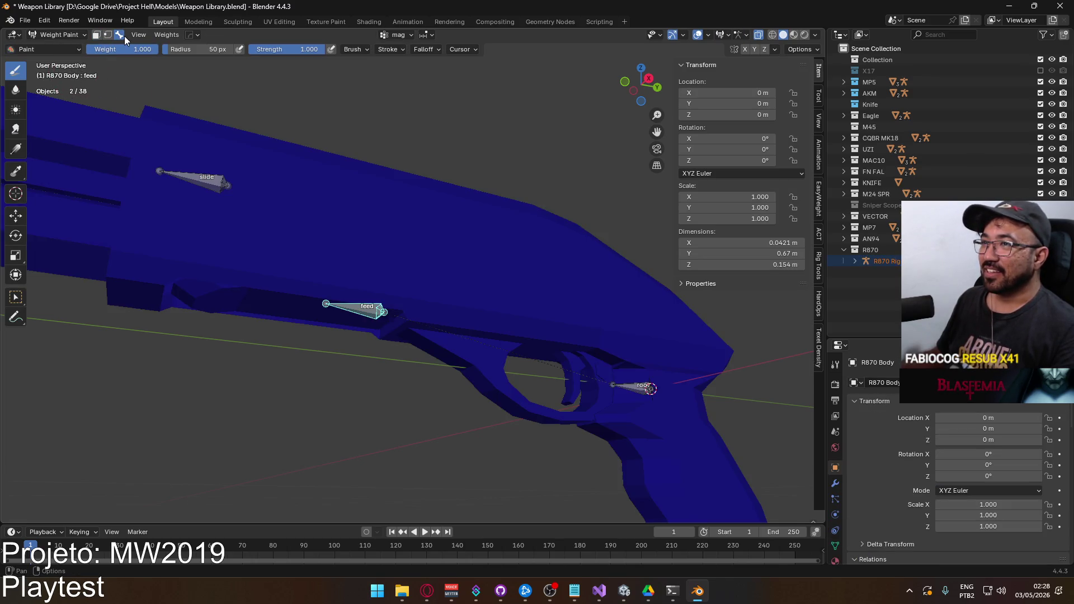
pyautogui.click(96, 36)
pyautogui.hotkey('ctrl', 'x')
pyautogui.moveTo(291, 298)
pyautogui.mouseDown(button='middle')
pyautogui.moveTo(463, 163)
pyautogui.moveTo(442, 145)
pyautogui.mouseUp(button='middle')
pyautogui.press('r')
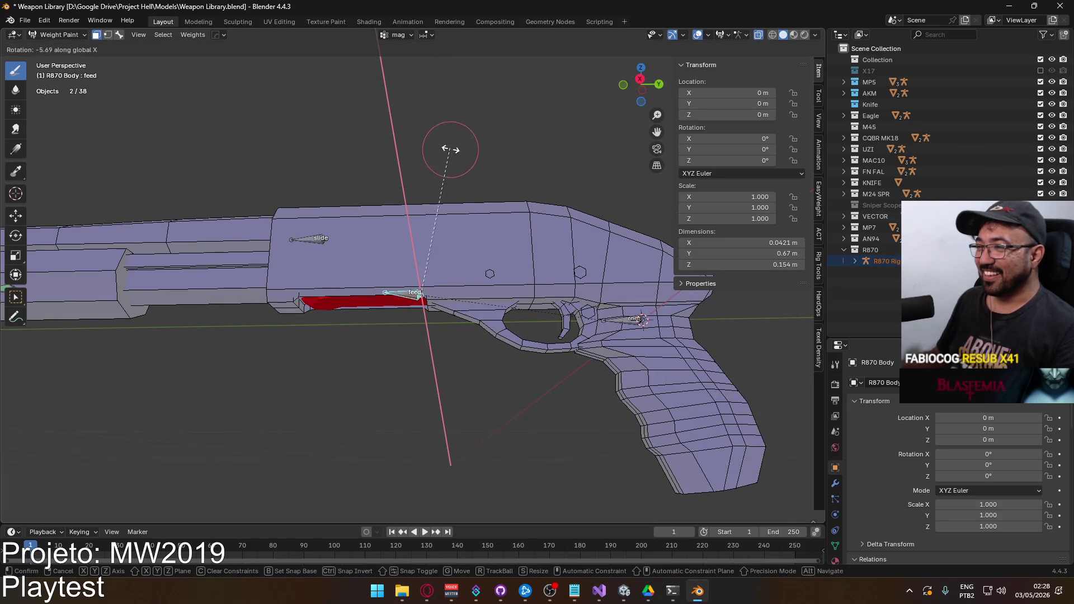
pyautogui.rightClick(448, 170)
pyautogui.moveTo(384, 188)
pyautogui.mouseDown(button='middle')
pyautogui.moveTo(435, 182)
pyautogui.moveTo(414, 208)
pyautogui.mouseUp(button='middle')
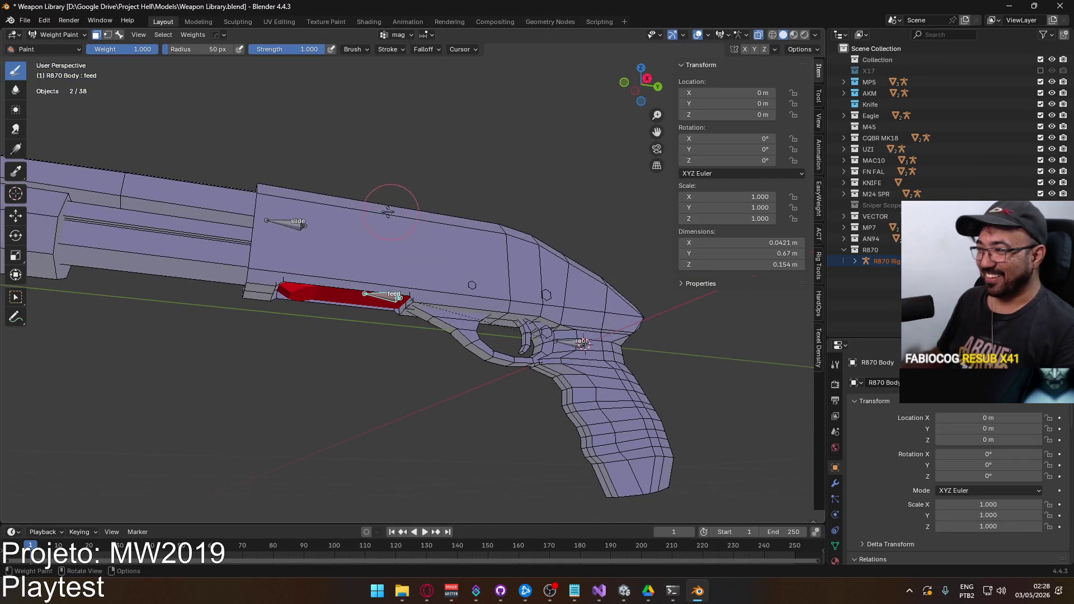
# Give the slide window faces weight 1.0 for the slide bone and test with a Y move.
pyautogui.click(122, 35)
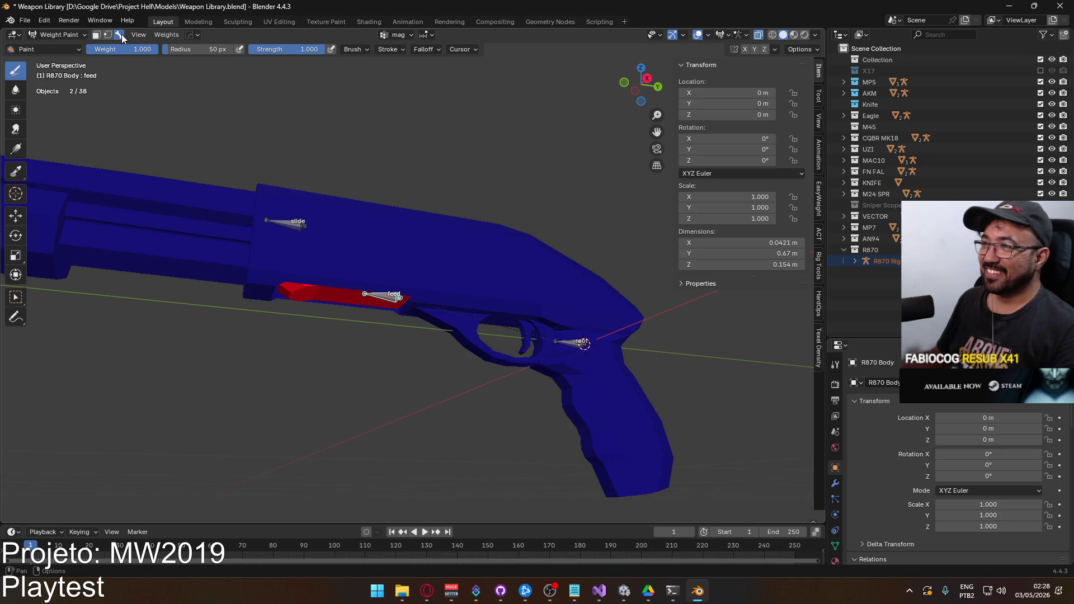
pyautogui.keyDown('ctrl'); pyautogui.click(290, 222); pyautogui.keyUp('ctrl')
pyautogui.keyDown('ctrl'); pyautogui.click(581, 342); pyautogui.keyUp('ctrl')
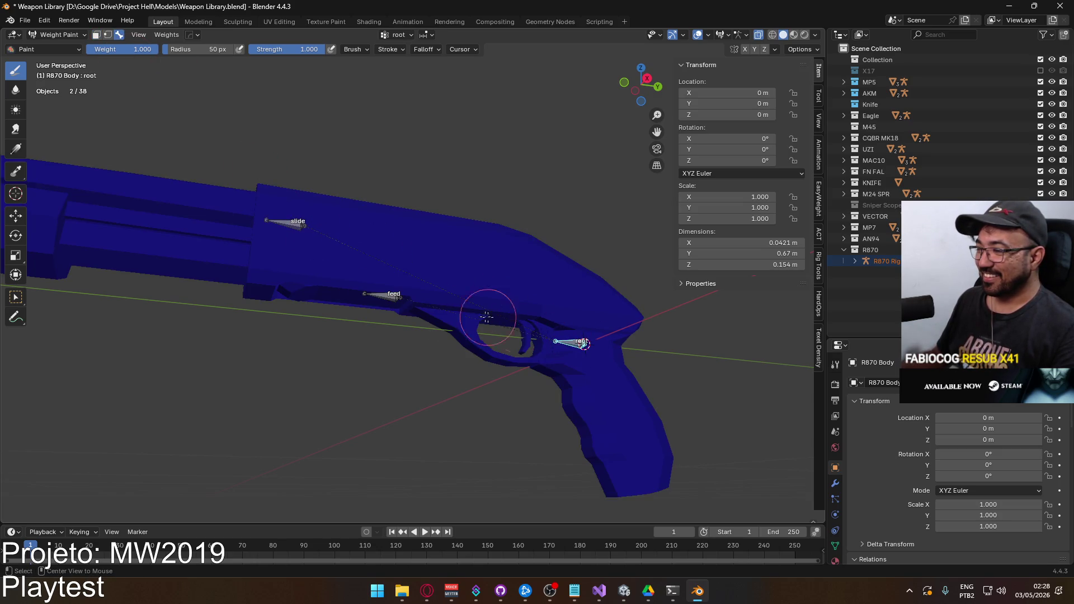
pyautogui.keyDown('ctrl'); pyautogui.click(392, 295); pyautogui.keyUp('ctrl')
pyautogui.keyDown('ctrl'); pyautogui.click(289, 221); pyautogui.keyUp('ctrl')
pyautogui.moveTo(199, 179); pyautogui.dragTo(397, 238, button='middle')
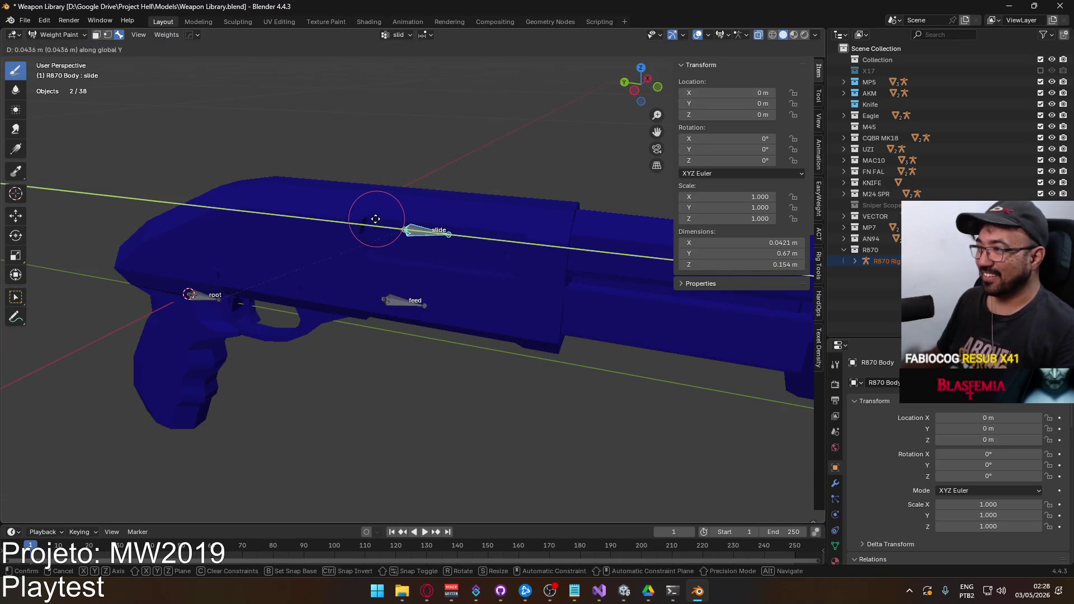
pyautogui.click(97, 36)
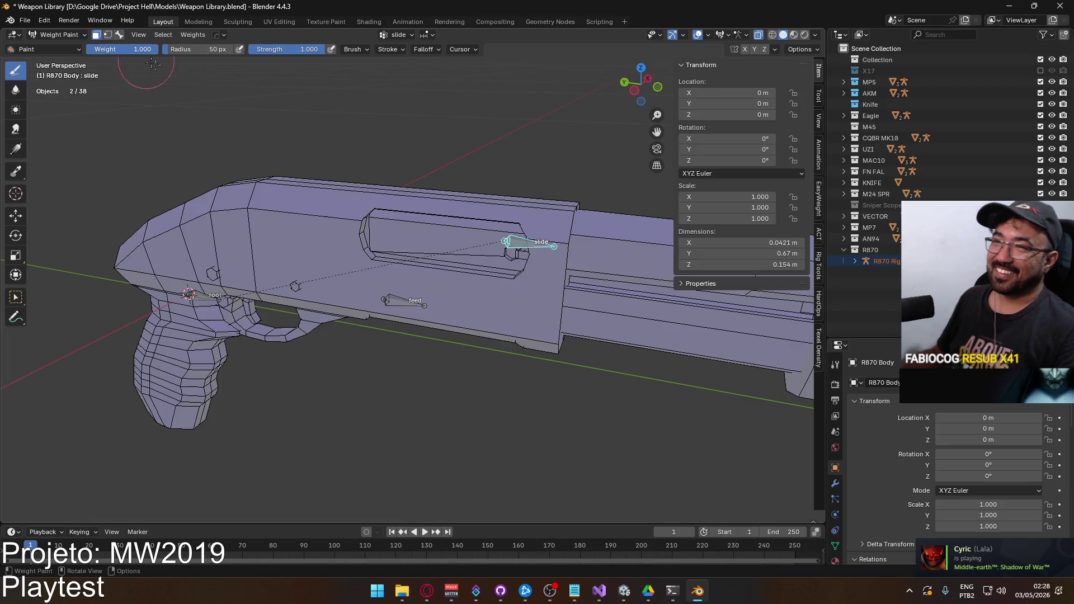
pyautogui.click(446, 236)
pyautogui.moveTo(446, 235); pyautogui.dragTo(541, 262, button='middle')
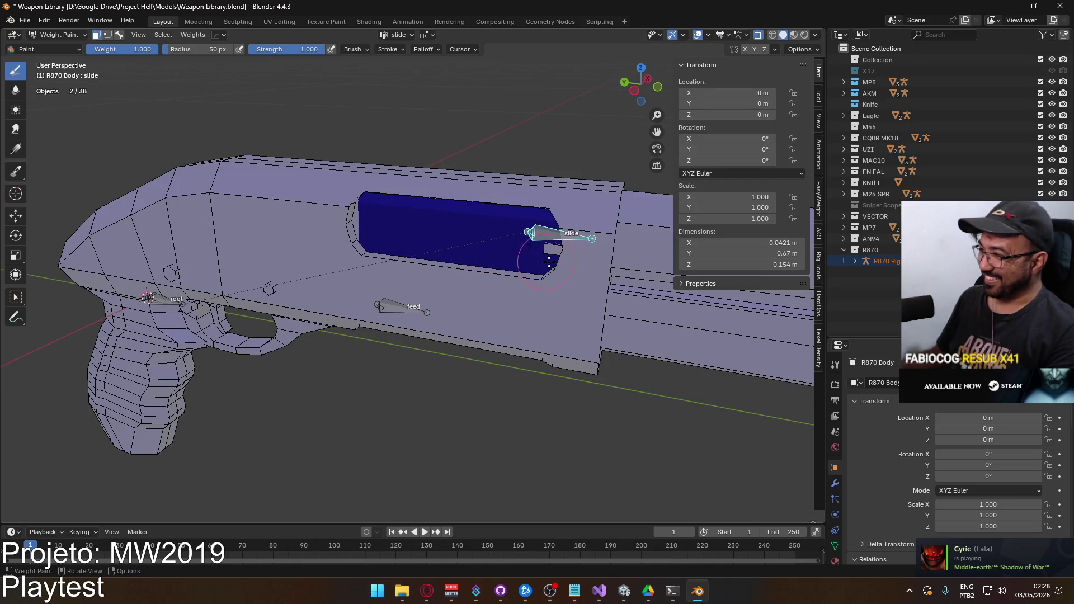
pyautogui.hotkey('ctrl', 'x')
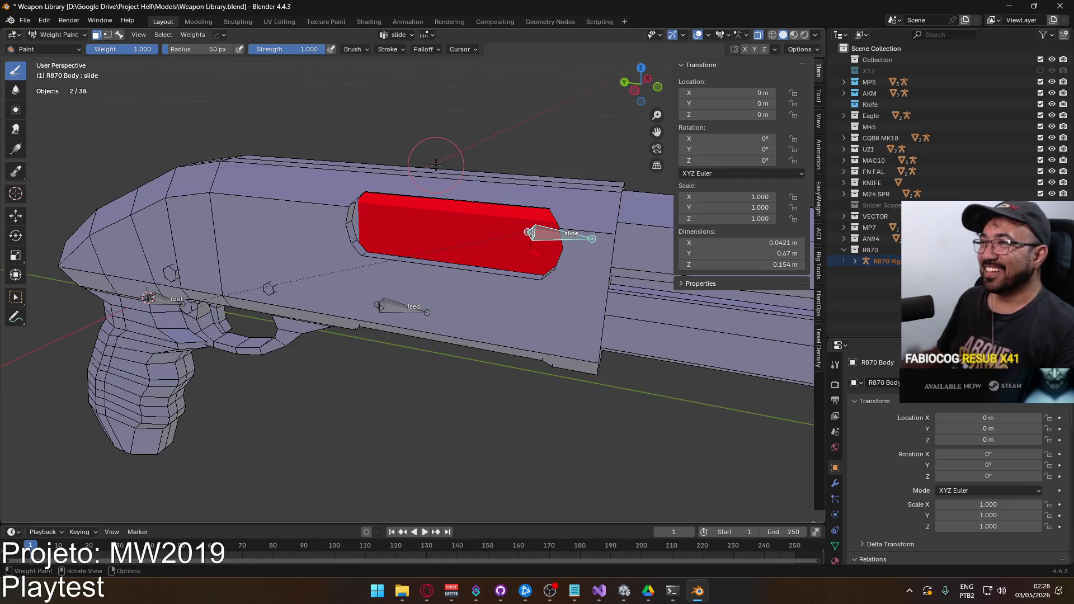
pyautogui.press('g')
pyautogui.press('y')
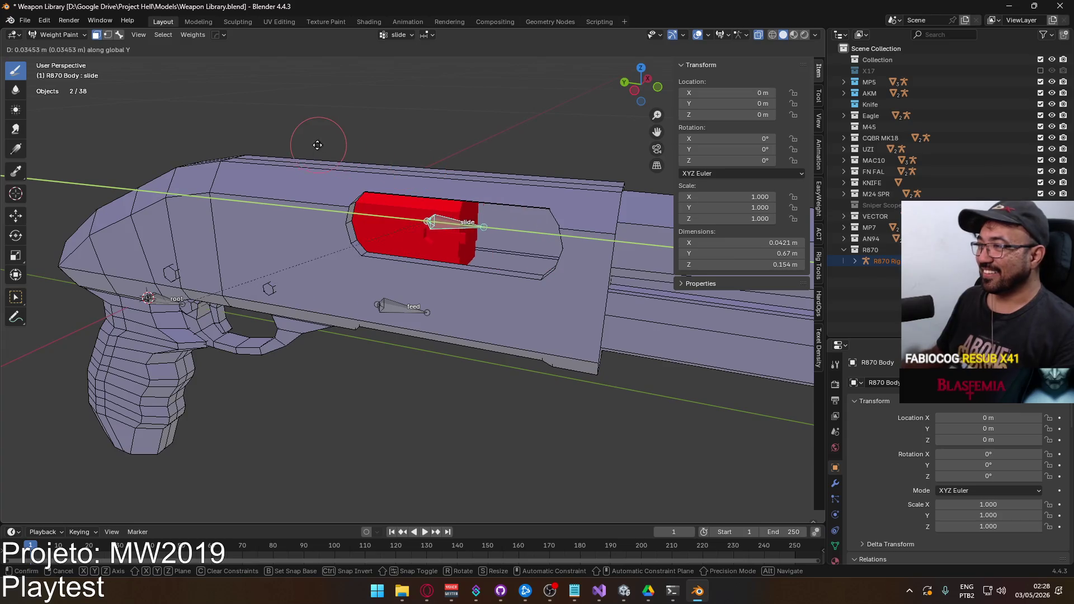
pyautogui.press('Escape')
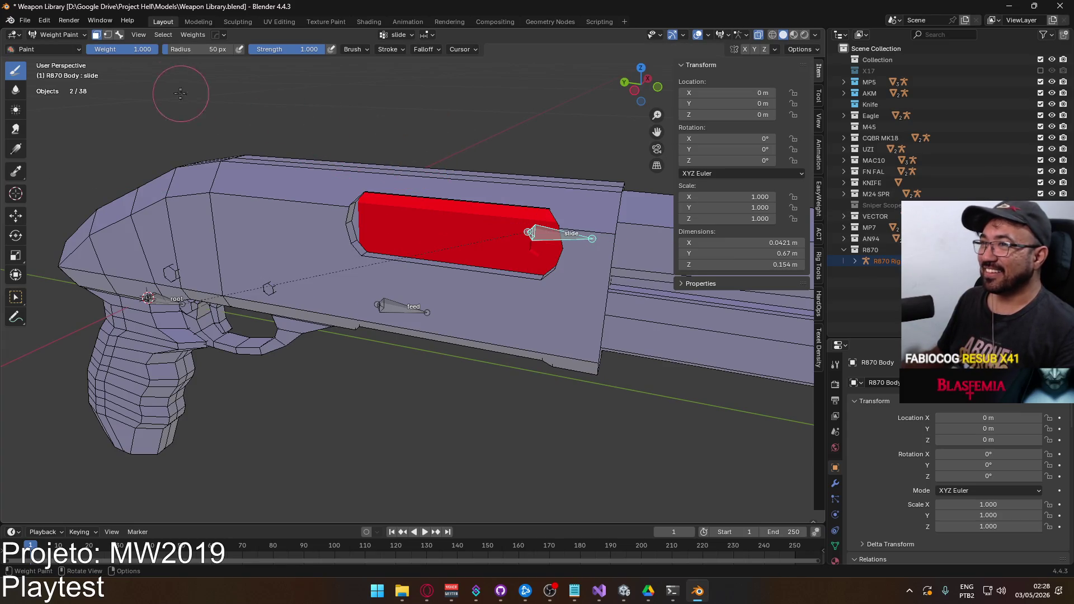
# Fill the linked feed-block faces under the forend with weight 1.0 for the feed bone and test by rotating.
pyautogui.click(120, 35)
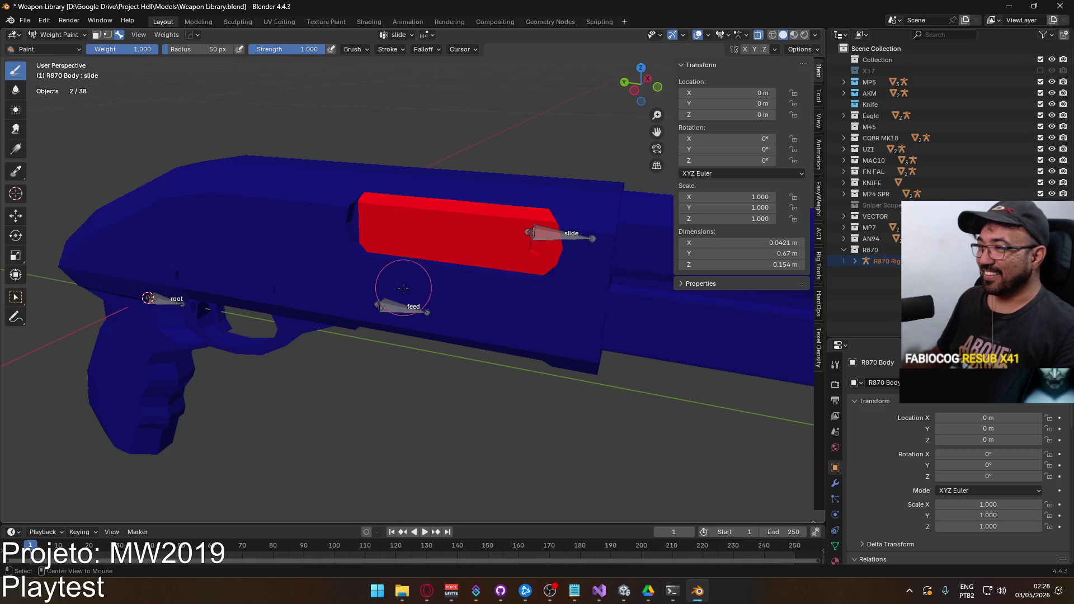
pyautogui.keyDown('ctrl'); pyautogui.click(406, 308); pyautogui.keyUp('ctrl')
pyautogui.moveTo(406, 310); pyautogui.dragTo(157, 59, button='middle')
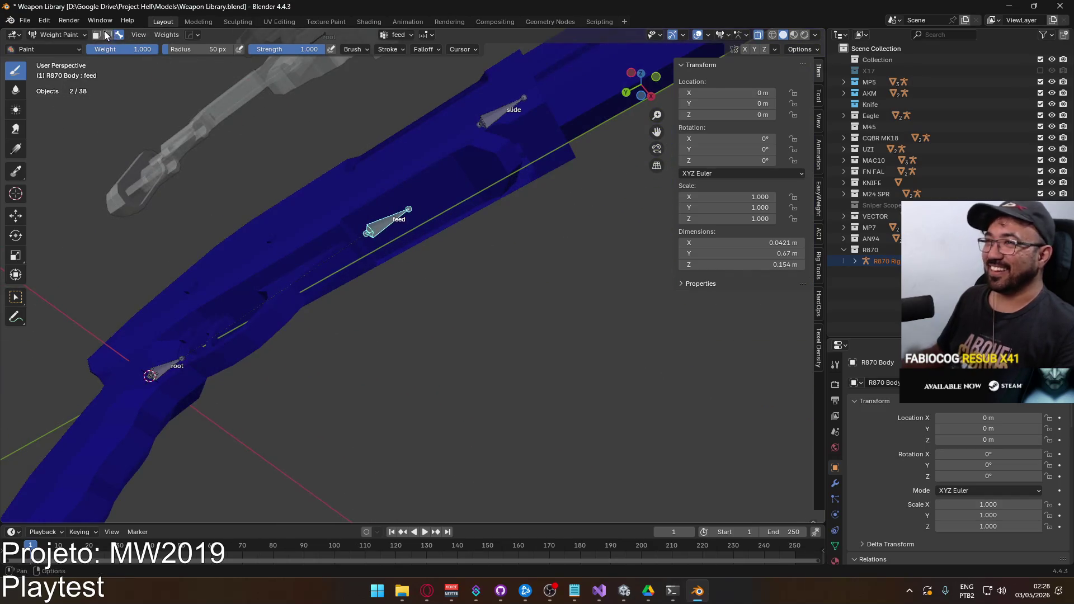
pyautogui.click(96, 35)
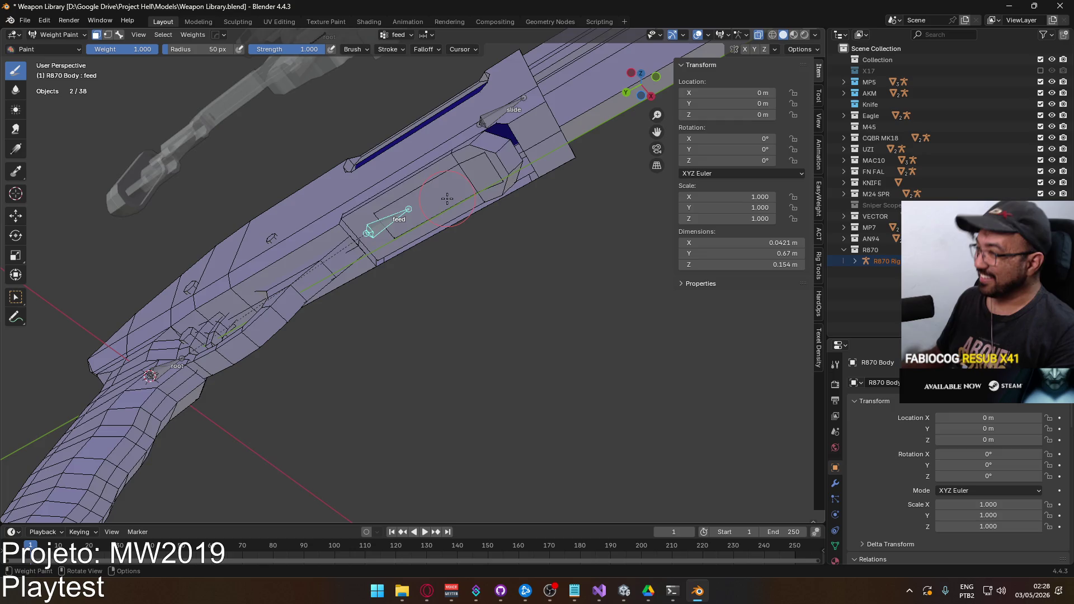
pyautogui.press('l')
pyautogui.hotkey('ctrl', 'x')
pyautogui.hotkey('ctrl', 'z')
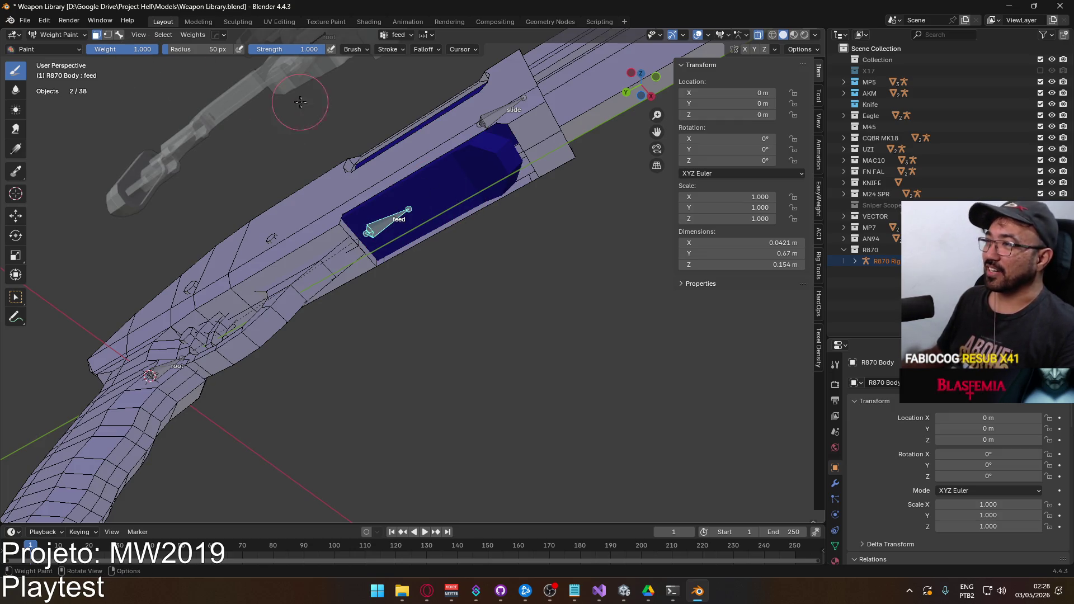
pyautogui.hotkey('alt', 'a')
pyautogui.press('l')
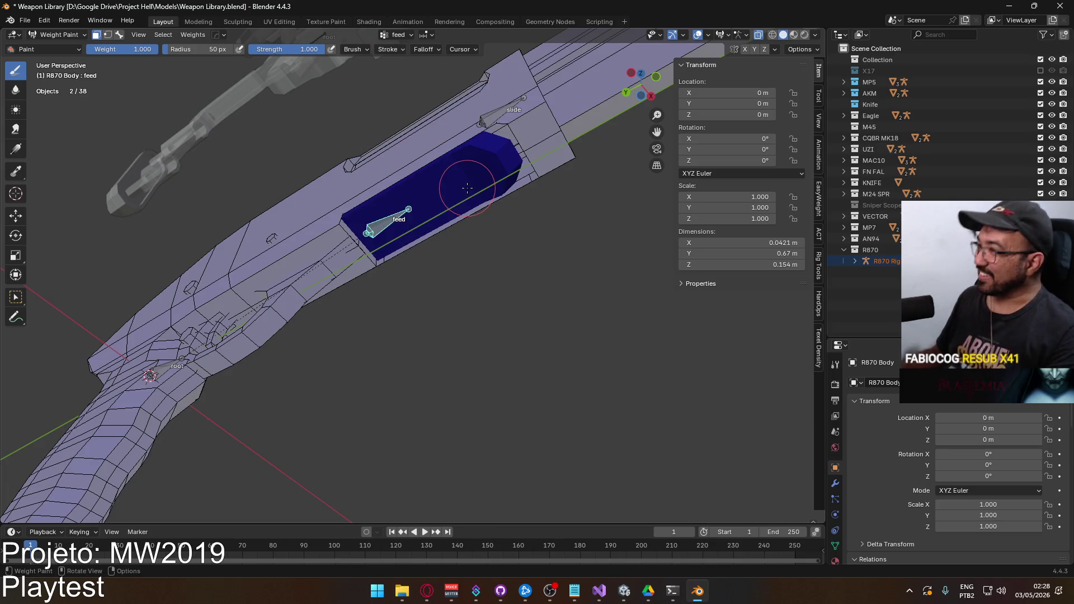
pyautogui.moveTo(379, 137); pyautogui.dragTo(403, 185, button='middle')
pyautogui.hotkey('ctrl', 'x')
pyautogui.press('r')
pyautogui.click(521, 200)
pyautogui.hotkey('alt', 'a')
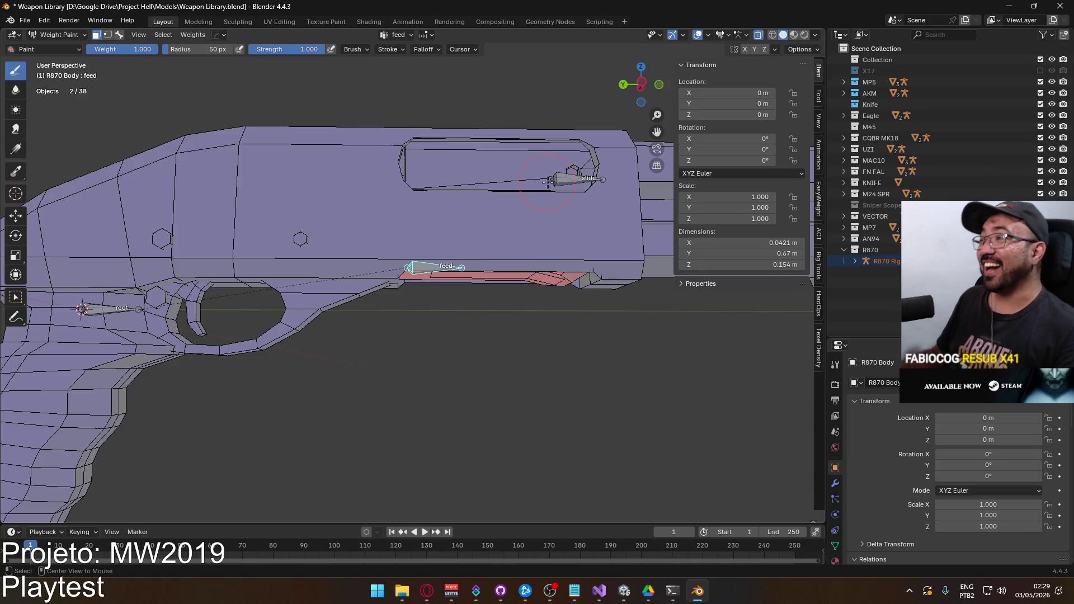
# Select the mag bone and fill the linked magazine tube vertices with weight 1.0 using vertex masking.
pyautogui.click(121, 37)
pyautogui.keyDown('alt'); pyautogui.click(579, 177); pyautogui.keyUp('alt')
pyautogui.keyDown('alt'); pyautogui.click(432, 264); pyautogui.keyUp('alt')
pyautogui.moveTo(431, 264)
pyautogui.keyDown('shift'); pyautogui.mouseDown(button='middle')
pyautogui.moveTo(260, 211)
pyautogui.moveTo(423, 220)
pyautogui.moveTo(438, 247)
pyautogui.mouseUp(button='middle'); pyautogui.keyUp('shift')
pyautogui.keyDown('alt'); pyautogui.click(439, 250); pyautogui.keyUp('alt')
pyautogui.click(96, 35)
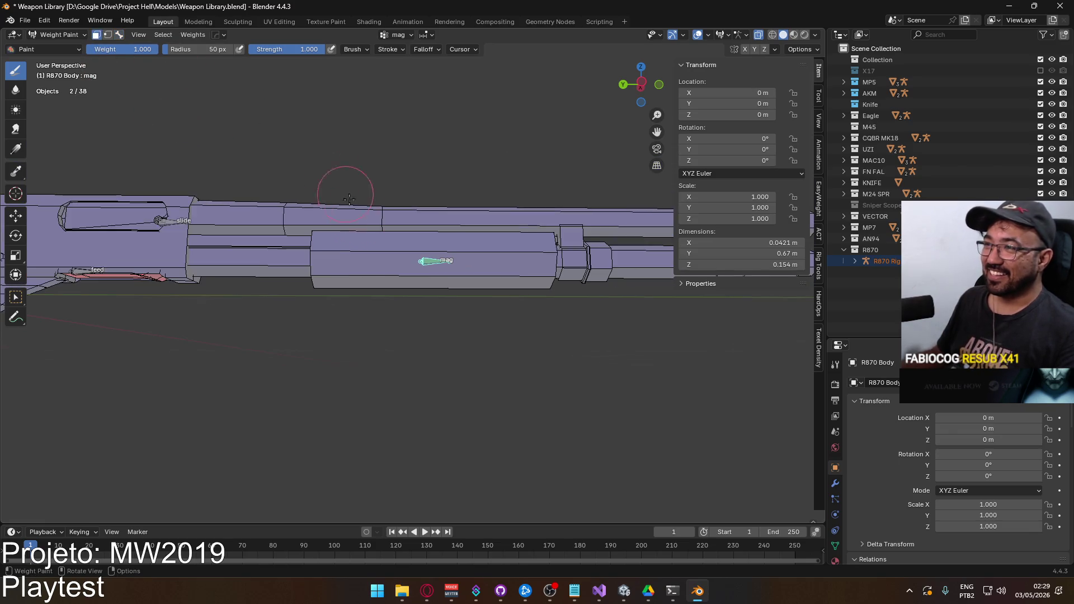
pyautogui.press('l')
pyautogui.hotkey('ctrl', 'x')
pyautogui.hotkey('alt', 'a')
pyautogui.moveTo(368, 255)
pyautogui.keyDown('shift'); pyautogui.mouseDown(button='middle')
pyautogui.moveTo(481, 229)
pyautogui.moveTo(276, 219)
pyautogui.mouseUp(button='middle'); pyautogui.keyUp('shift')
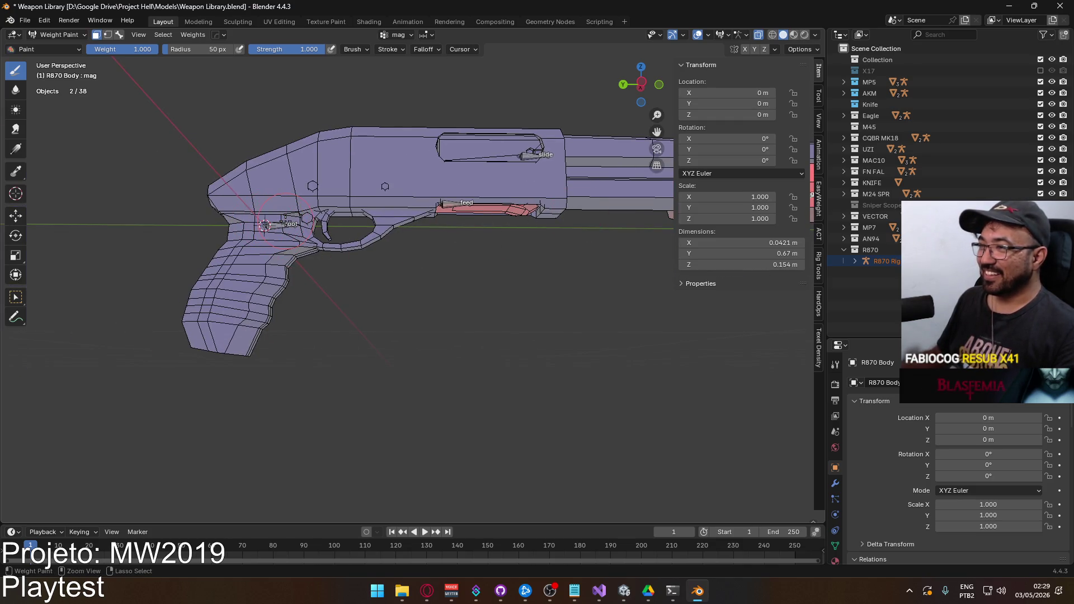
# Make the root bone active and frame the whole gun.
pyautogui.click(118, 37)
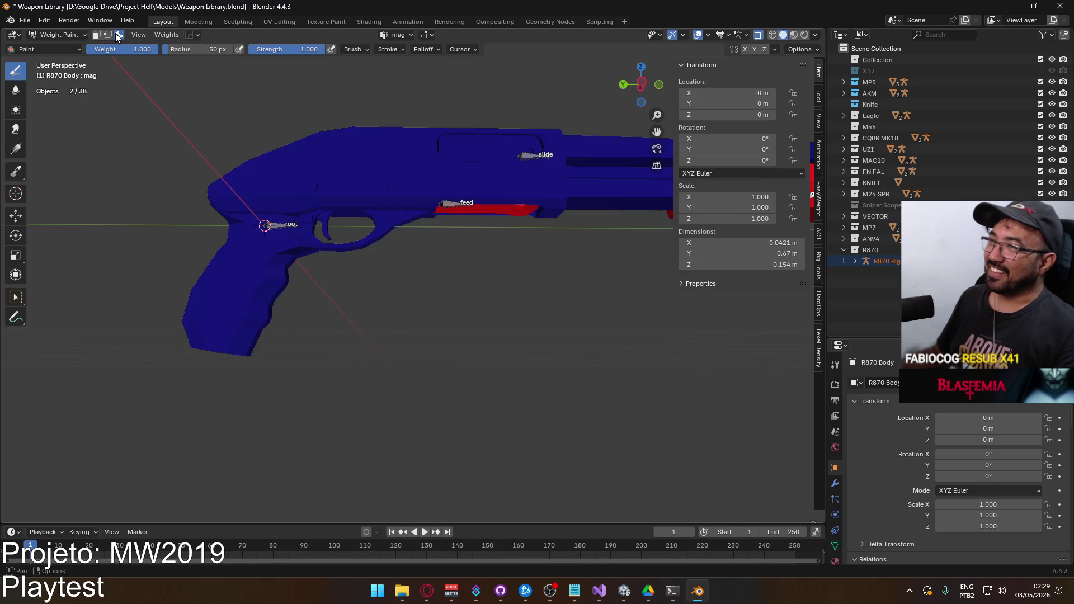
pyautogui.keyDown('ctrl'); pyautogui.click(265, 225); pyautogui.keyUp('ctrl')
pyautogui.scroll(-3, 376, 204)
pyautogui.keyDown('shift'); pyautogui.moveTo(377, 204); pyautogui.dragTo(330, 212, button='middle'); pyautogui.keyUp('shift')
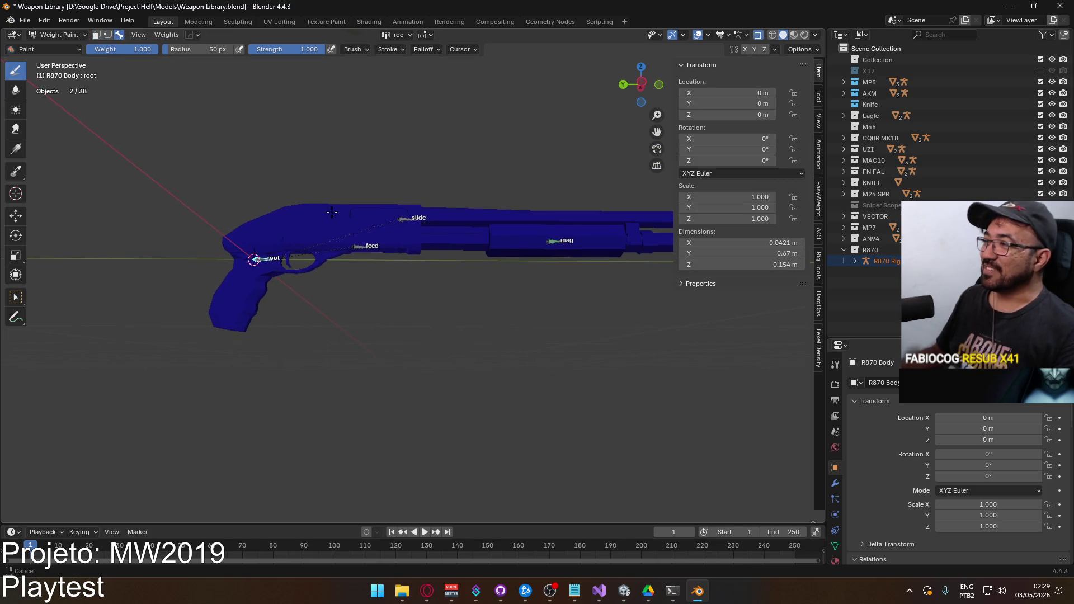
# Enable face masking and select the receiver, trigger guard, grip and magazine tube faces.
pyautogui.scroll(2, 330, 211)
pyautogui.click(96, 35)
pyautogui.scroll(2, 297, 174)
pyautogui.keyDown('shift'); pyautogui.moveTo(297, 174); pyautogui.dragTo(329, 200, button='middle'); pyautogui.keyUp('shift')
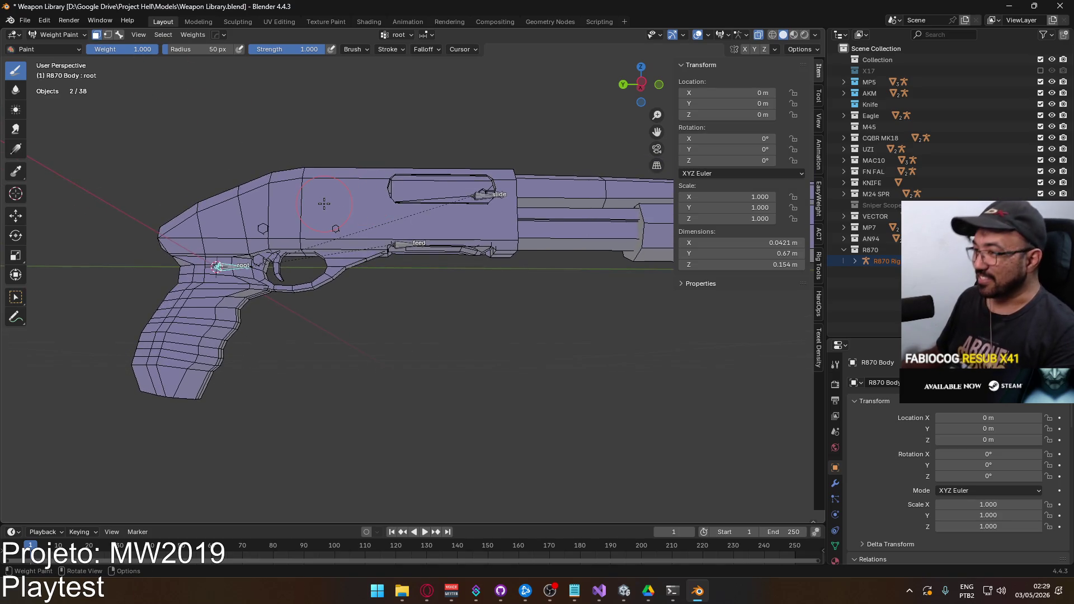
pyautogui.press('l')
pyautogui.press('l')
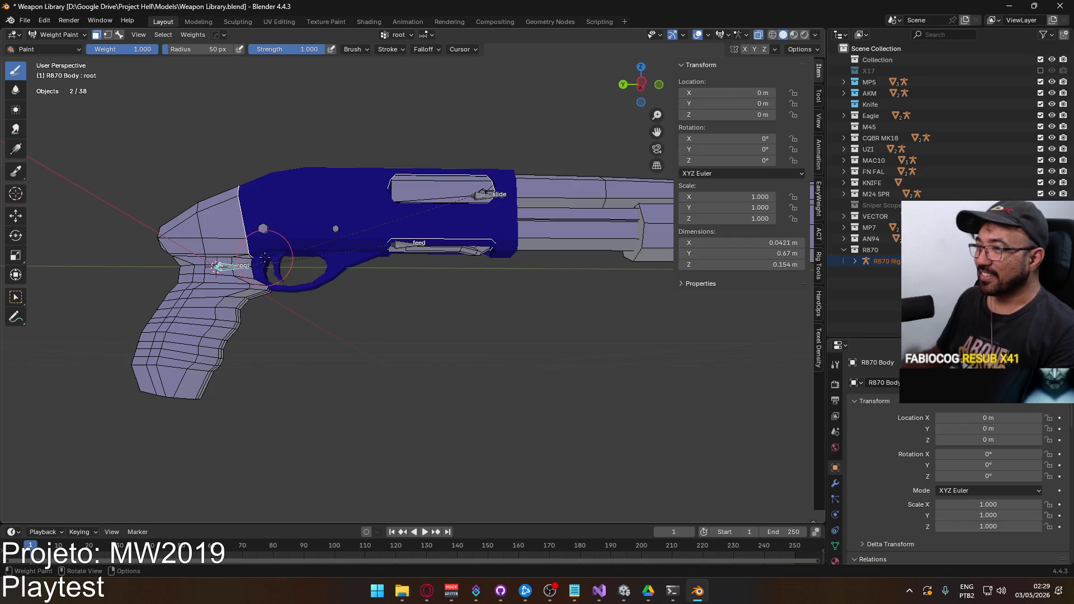
pyautogui.press('l')
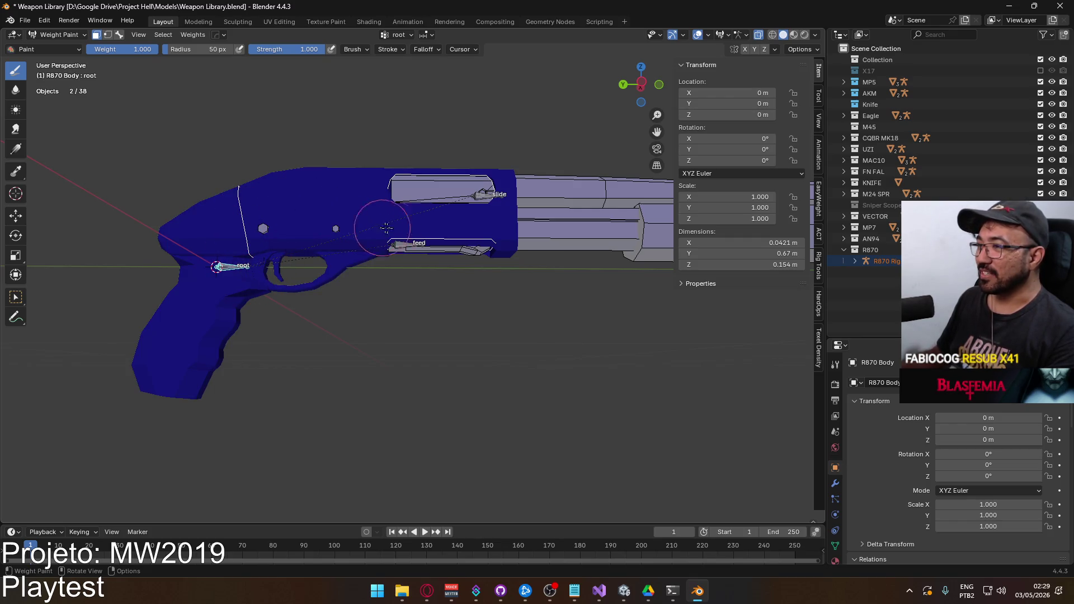
pyautogui.press('l')
pyautogui.moveTo(561, 226)
pyautogui.mouseDown(button='middle')
pyautogui.moveTo(486, 279)
pyautogui.moveTo(537, 281)
pyautogui.mouseUp(button='middle')
# Add the upper and lower barrel faces, fill root weight 1.0, then select the feed bone.
pyautogui.hotkey('shift', 'l')
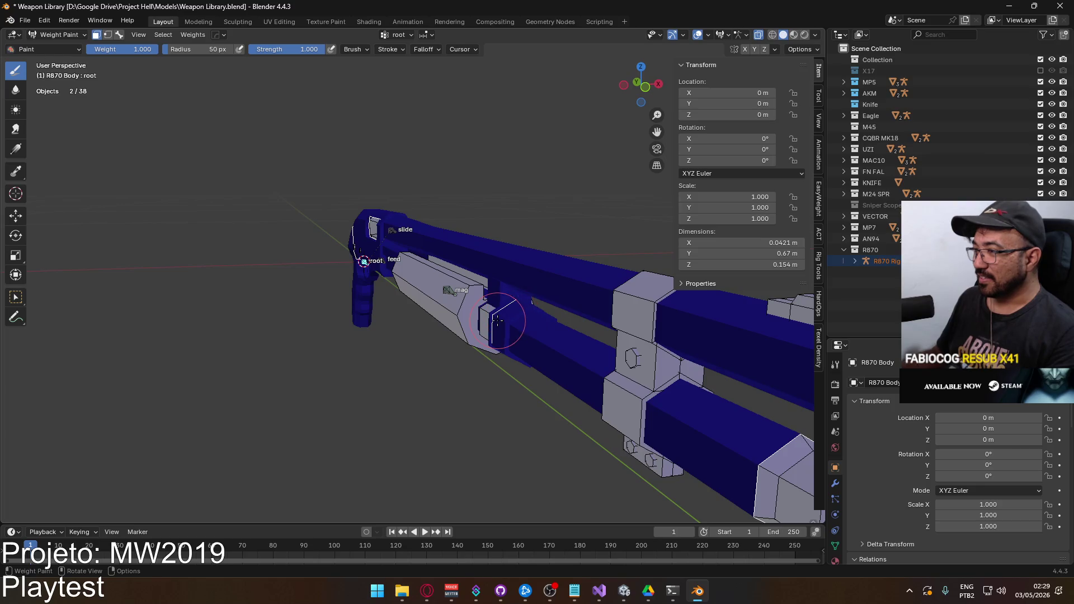
pyautogui.scroll(-5, 503, 319)
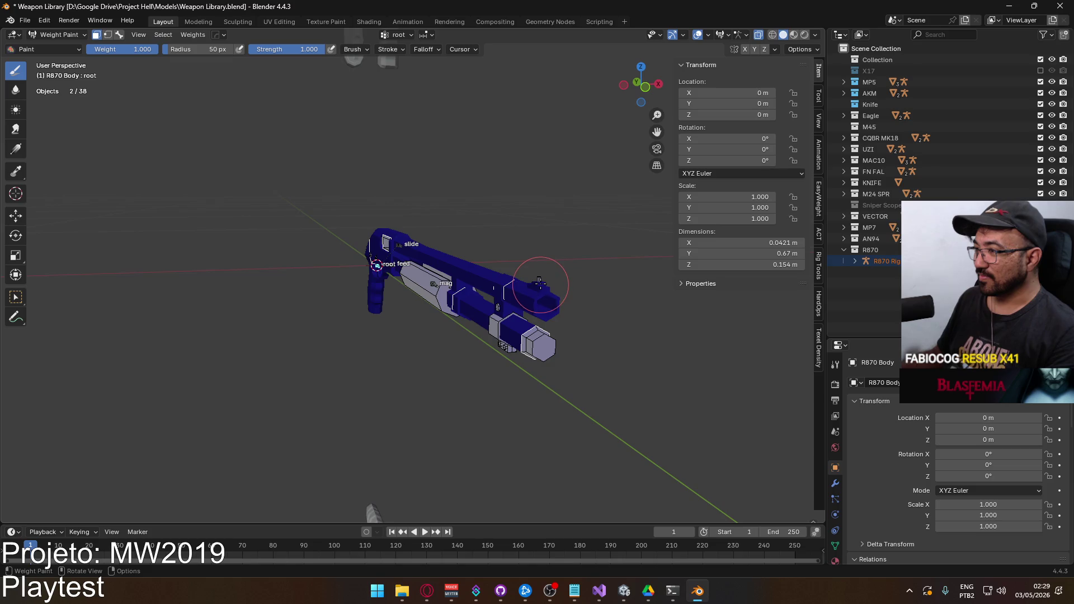
pyautogui.hotkey('shift', 'l')
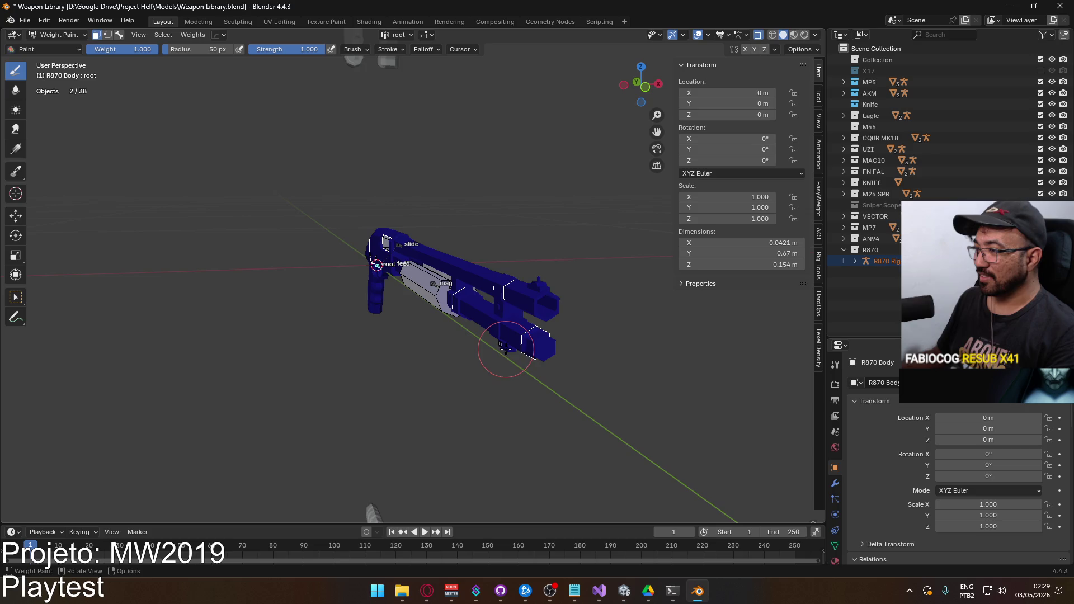
pyautogui.scroll(4, 501, 344)
pyautogui.moveTo(500, 344); pyautogui.dragTo(99, 211, button='middle')
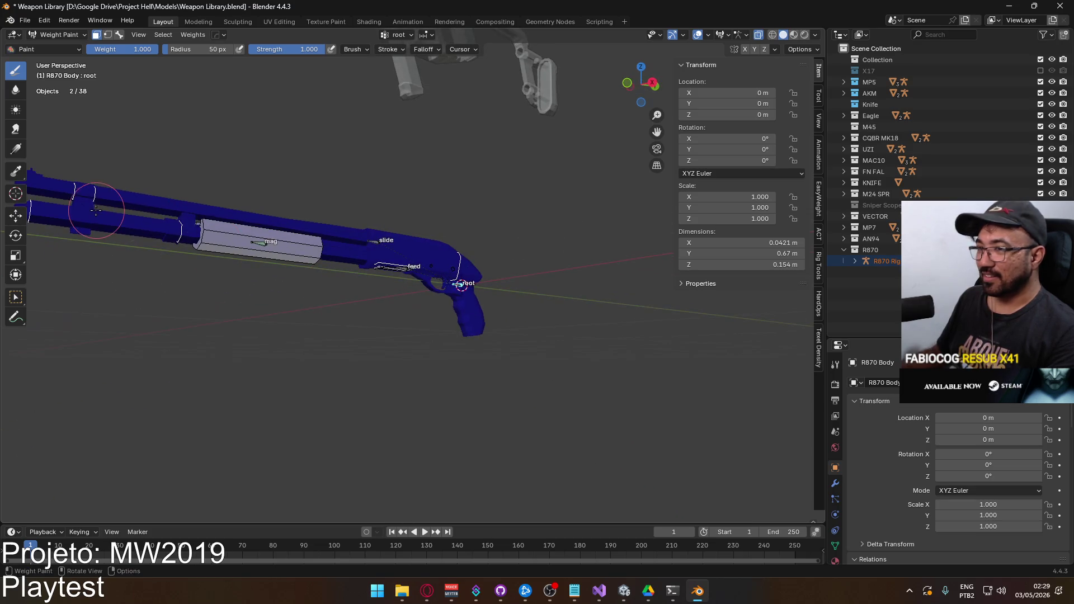
pyautogui.keyDown('shift'); pyautogui.moveTo(283, 234); pyautogui.dragTo(395, 209, button='middle'); pyautogui.keyUp('shift')
pyautogui.hotkey('shift', 'k')
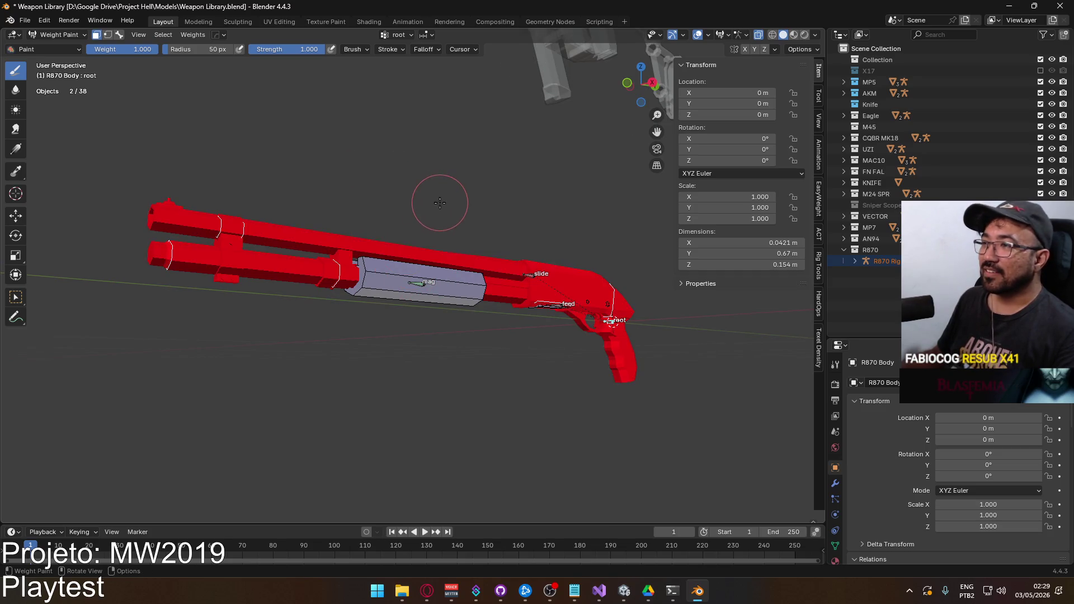
pyautogui.press('3')
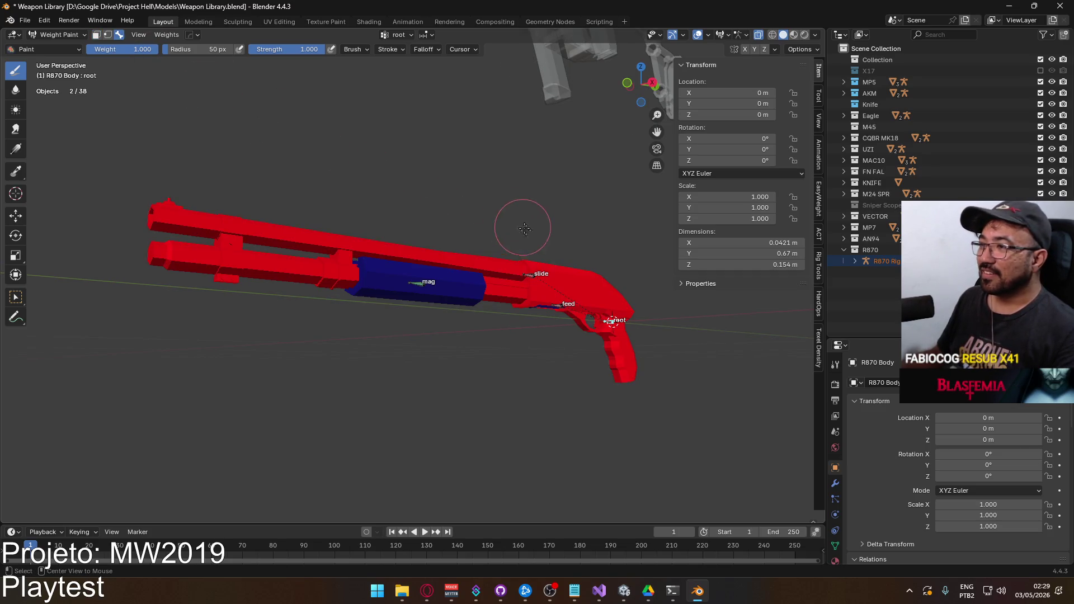
pyautogui.keyDown('ctrl'); pyautogui.click(563, 302); pyautogui.keyUp('ctrl')
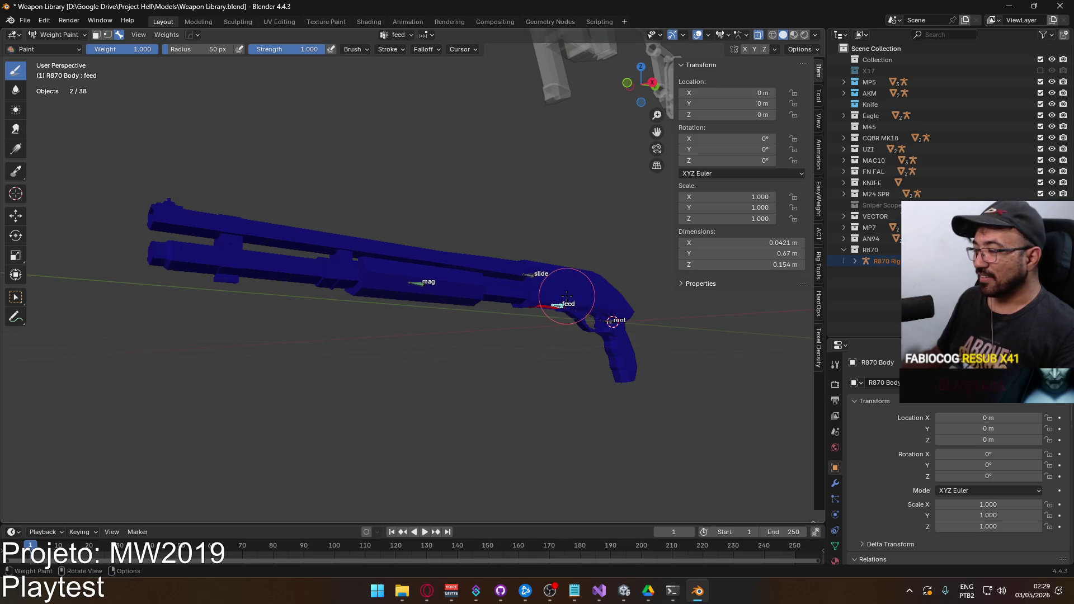
# Test the body's deformation by moving the root bone, then cancel the move.
pyautogui.keyDown('ctrl'); pyautogui.click(613, 320); pyautogui.keyUp('ctrl')
pyautogui.press('g')
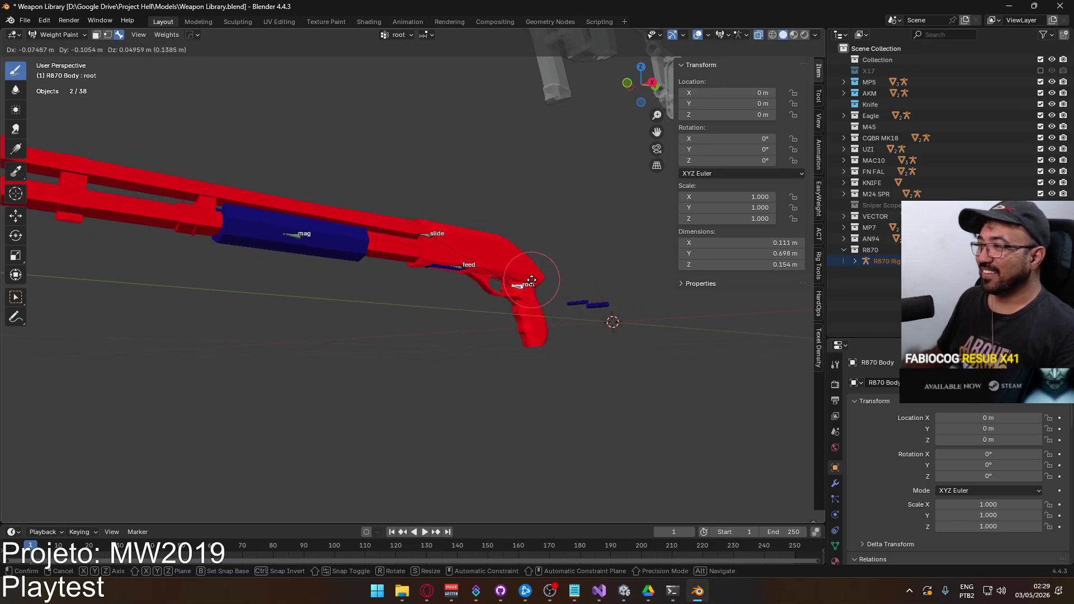
pyautogui.rightClick(533, 281)
pyautogui.moveTo(532, 279); pyautogui.dragTo(379, 236, button='middle')
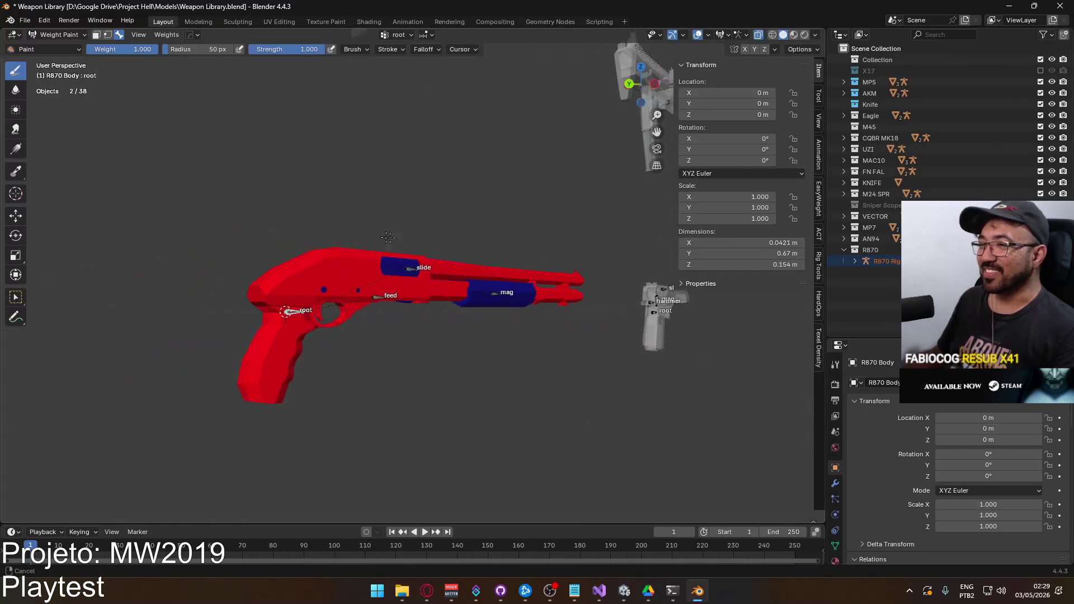
pyautogui.scroll(3, 379, 236)
# Mask and select all body faces, then test-move the root bone again.
pyautogui.click(96, 34)
pyautogui.press('a')
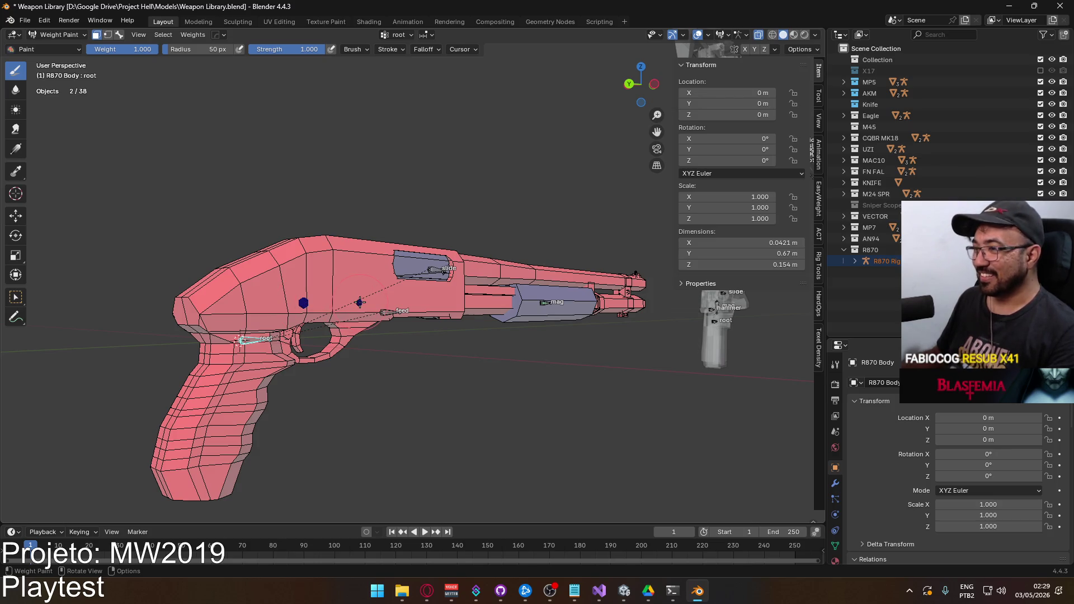
pyautogui.click(119, 36)
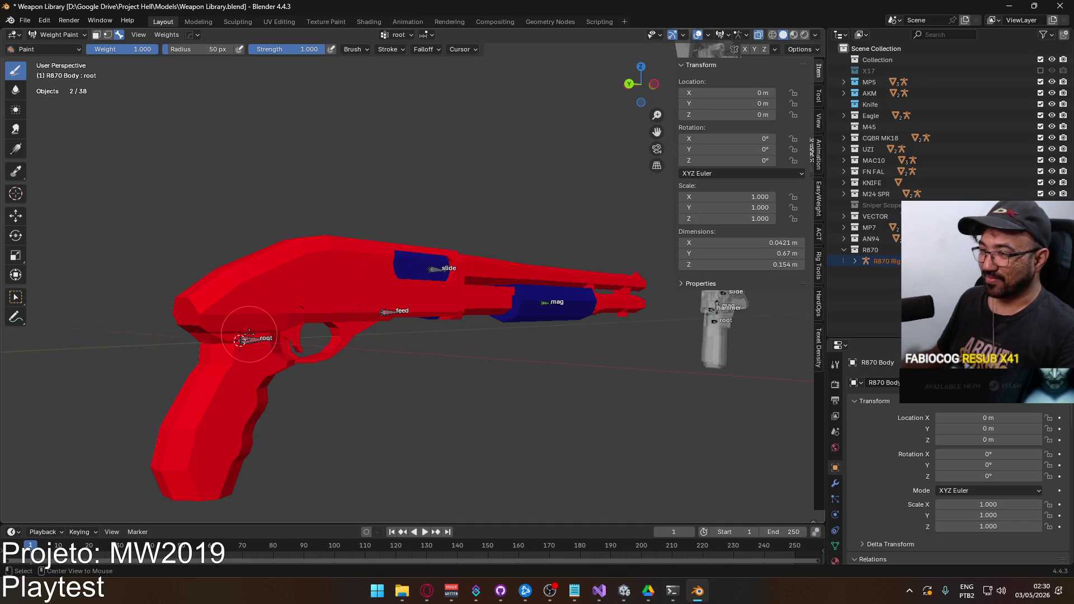
pyautogui.press('g')
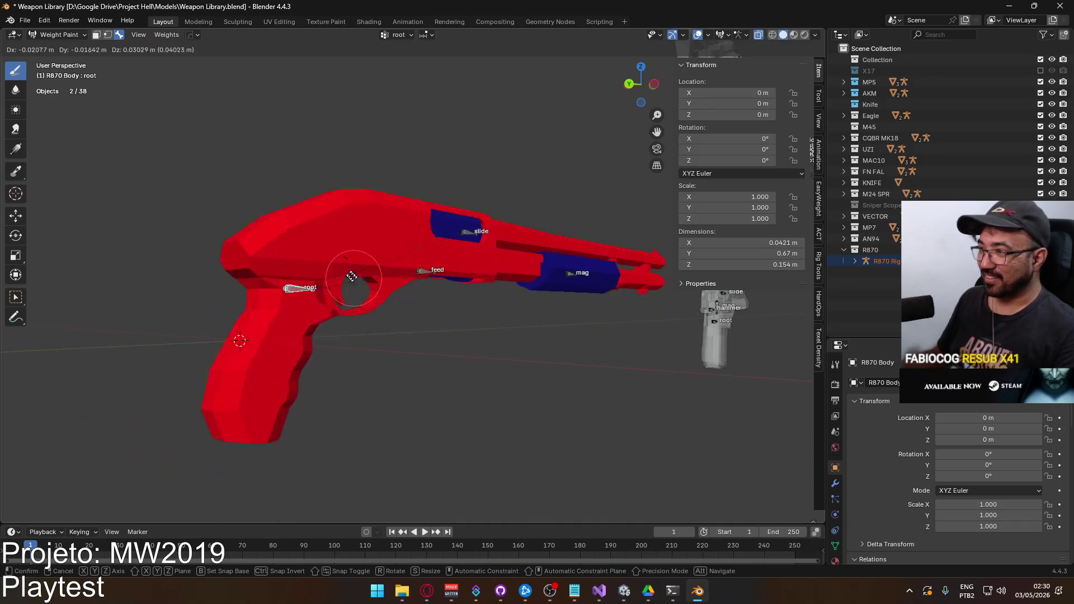
pyautogui.rightClick(230, 280)
pyautogui.moveTo(241, 283)
pyautogui.mouseDown(button='middle')
pyautogui.moveTo(416, 286)
pyautogui.moveTo(462, 200)
pyautogui.mouseUp(button='middle')
pyautogui.scroll(-3, 462, 201)
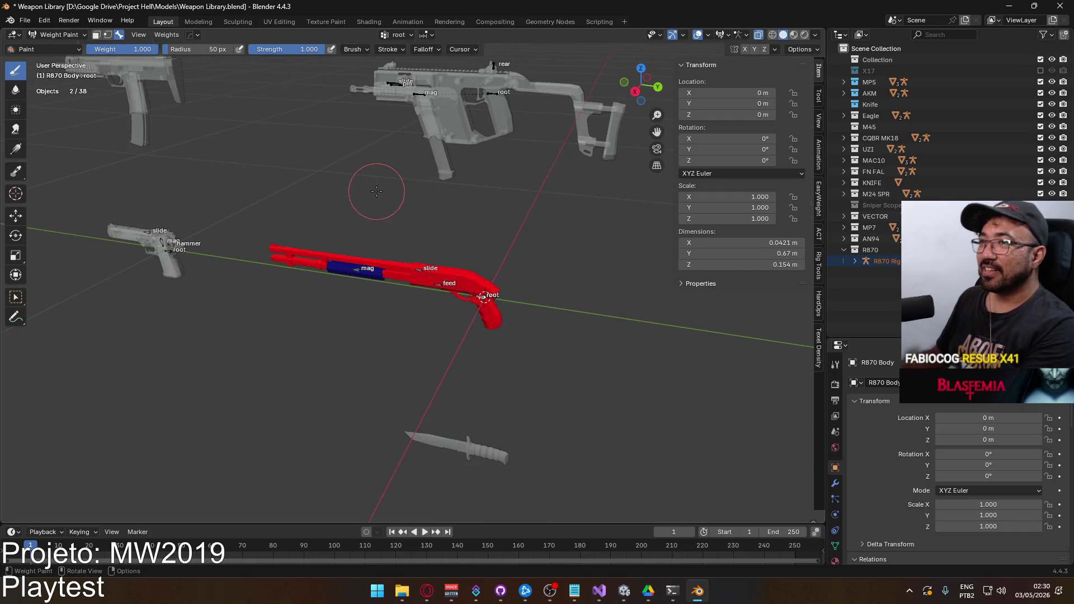
pyautogui.press('KP_3')
# Turn face masking off, return to Object Mode, deselect, and disable X-ray.
pyautogui.click(96, 35)
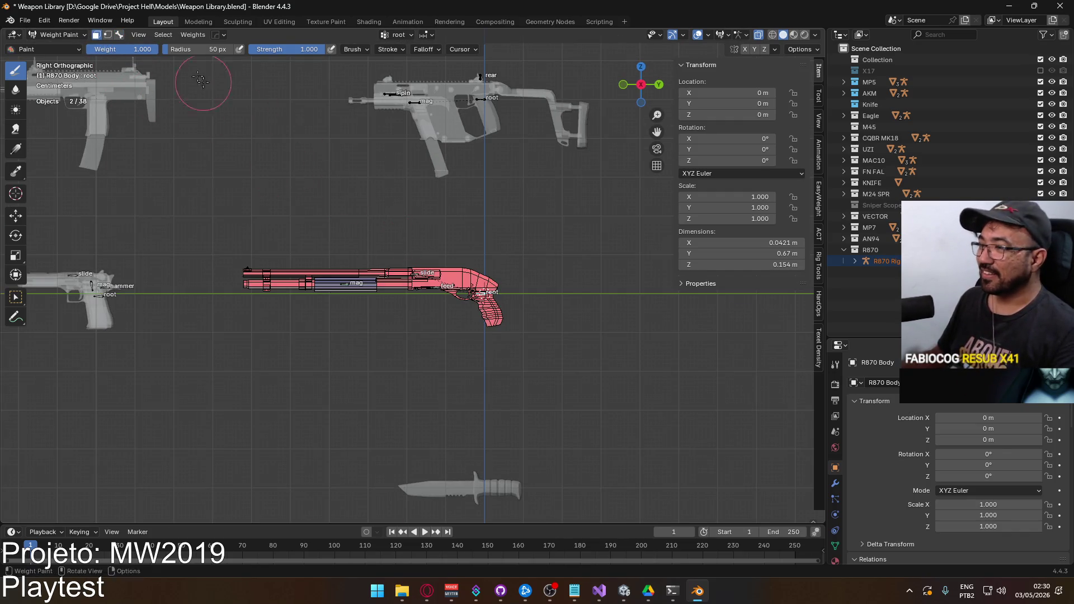
pyautogui.click(97, 34)
pyautogui.click(57, 35)
pyautogui.click(51, 51)
pyautogui.click(374, 250)
pyautogui.hotkey('alt', 'z')
pyautogui.moveTo(394, 247)
pyautogui.keyDown('shift'); pyautogui.mouseDown(button='middle')
pyautogui.moveTo(382, 277)
pyautogui.moveTo(334, 262)
pyautogui.moveTo(378, 185)
pyautogui.moveTo(301, 252)
pyautogui.moveTo(182, 274)
pyautogui.mouseUp(button='middle'); pyautogui.keyUp('shift')
pyautogui.scroll(2, 383, 282)
pyautogui.scroll(-2, 408, 315)
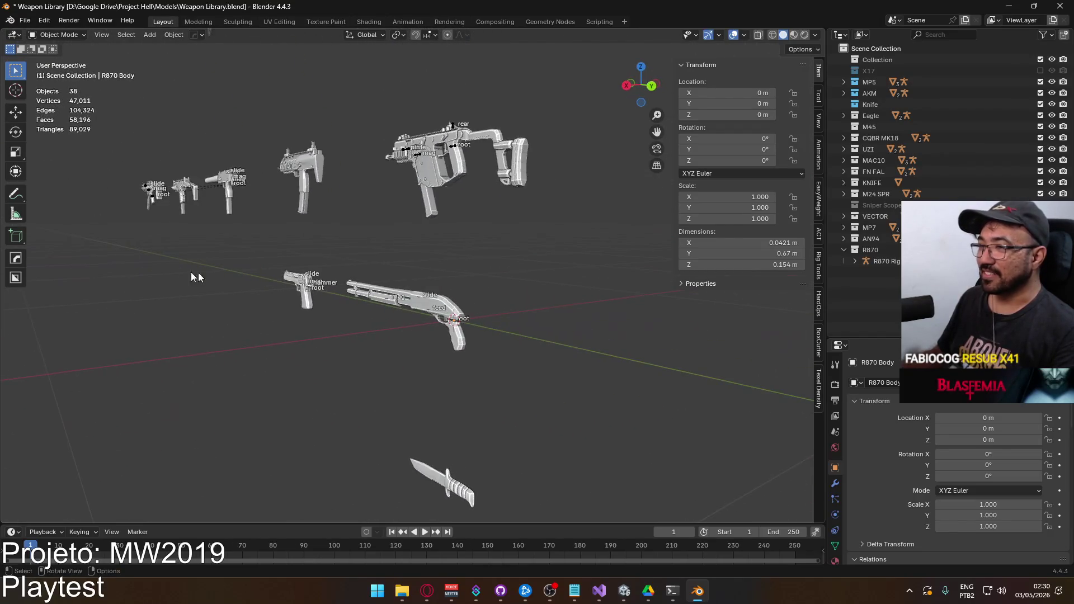
# Select the shotgun body and R870 Rig and save Weapon Library.blend.
pyautogui.click(431, 314)
pyautogui.press('KP_1')
pyautogui.press('KP_3')
pyautogui.scroll(2, 415, 325)
pyautogui.hotkey('ctrl', 's')
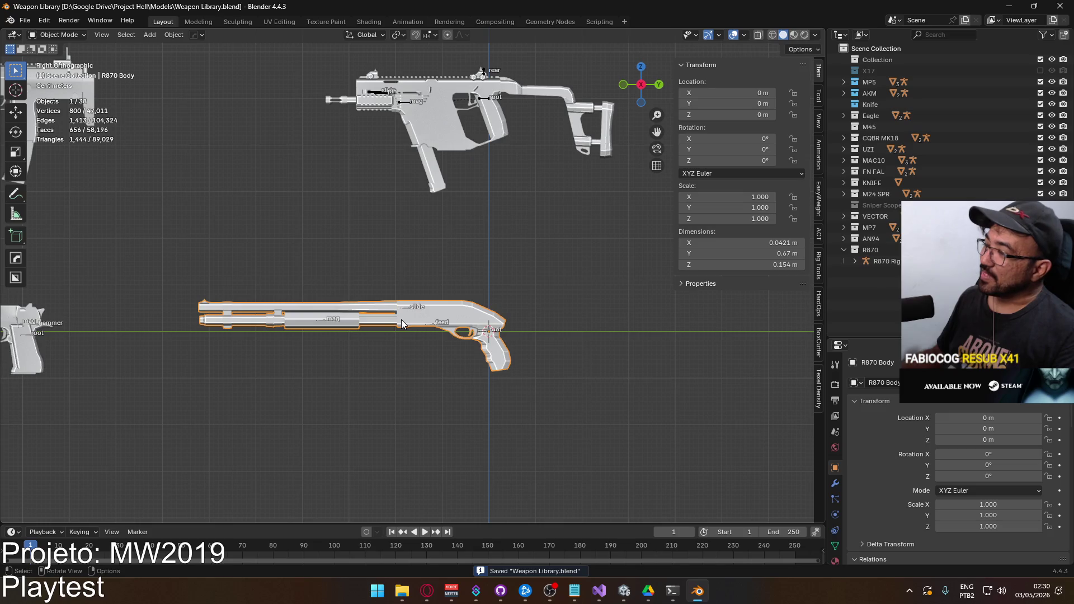
pyautogui.moveTo(198, 283); pyautogui.dragTo(504, 392)
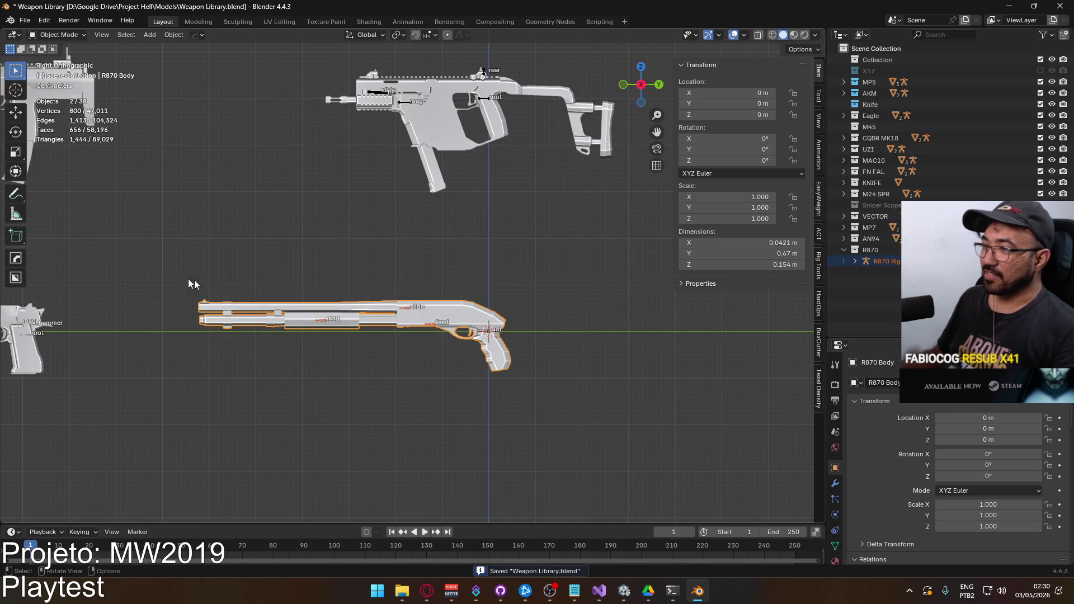
pyautogui.hotkey('ctrl', 's')
# Open Player Viewmodel Generic.blend from recent files and start File > Link.
pyautogui.click(25, 21)
pyautogui.moveTo(52, 55)
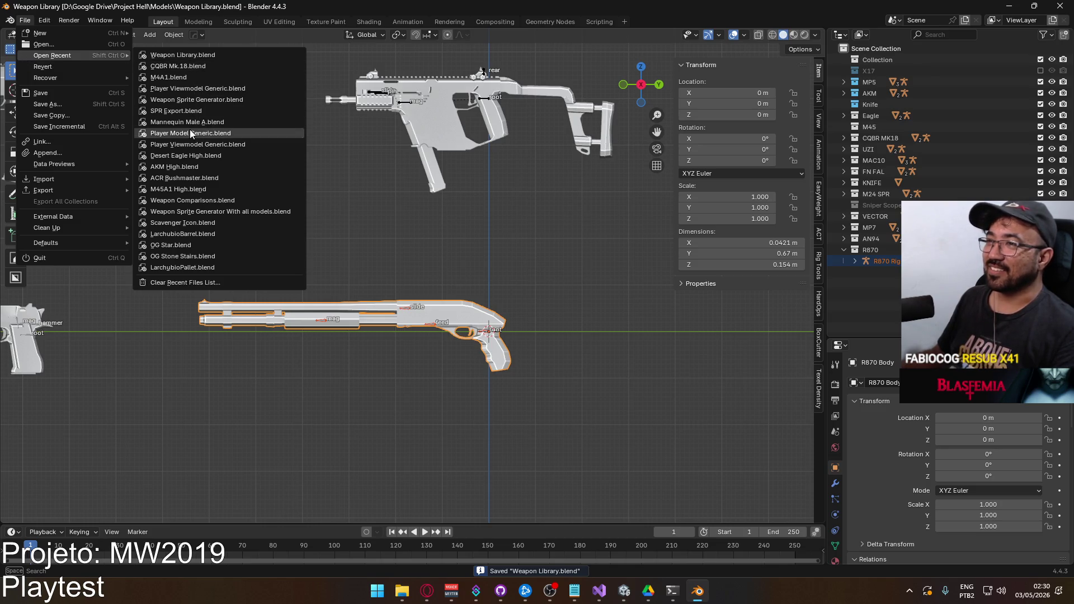
pyautogui.click(218, 89)
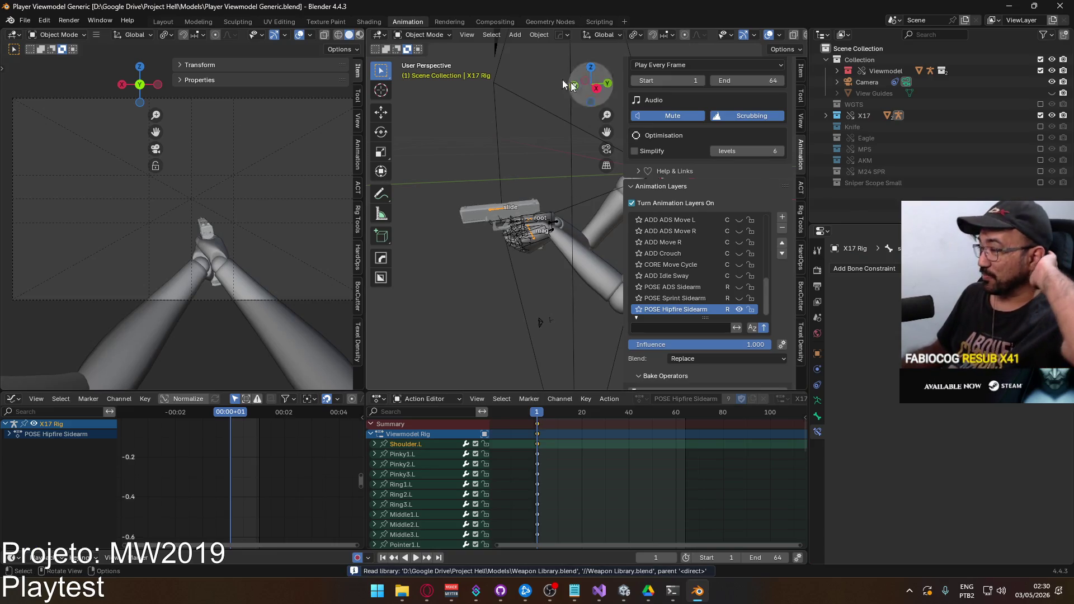
pyautogui.click(34, 17)
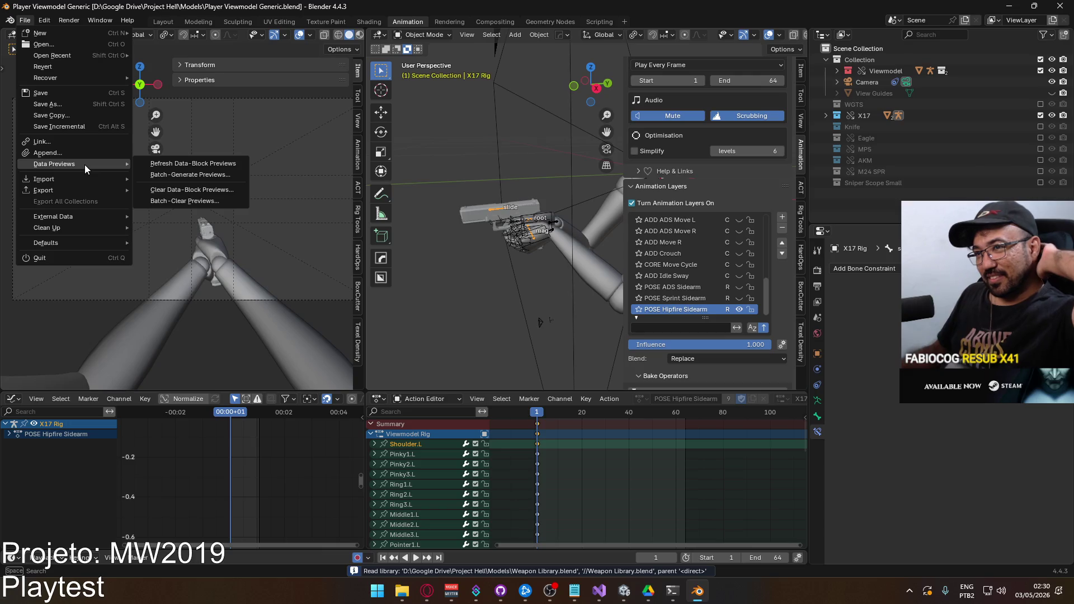
pyautogui.click(87, 145)
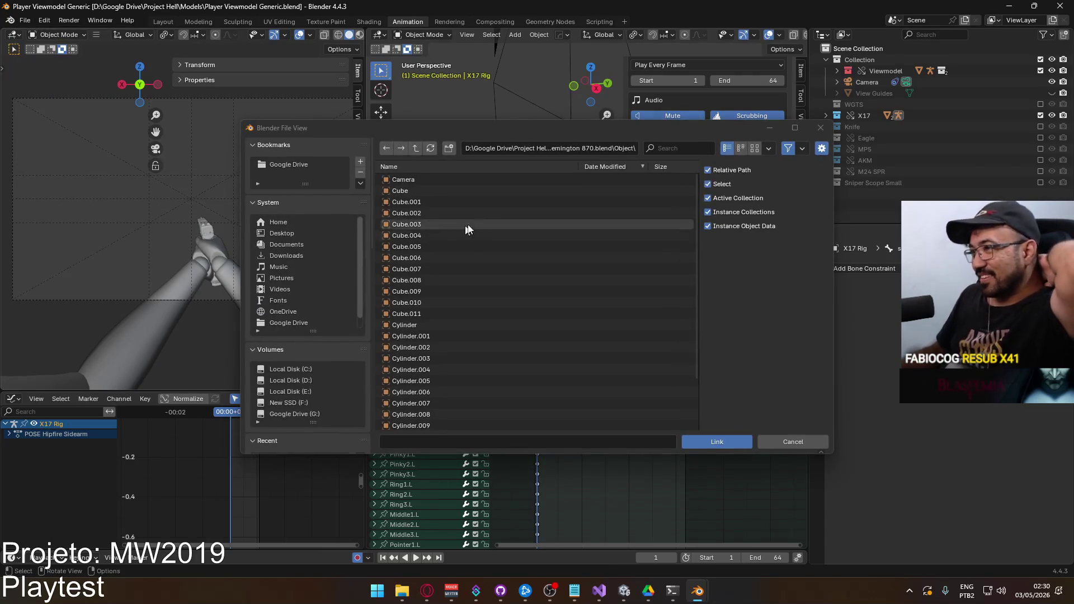
# Browse Models > Weapon Library.blend > Collection and link the R870 collection.
pyautogui.click(421, 147)
pyautogui.click(422, 146)
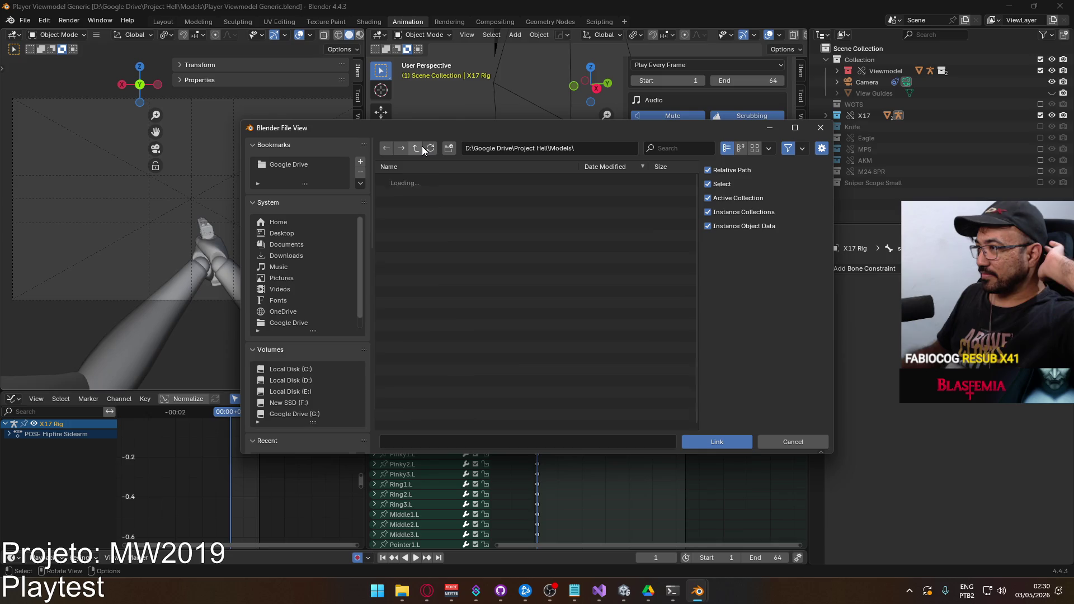
pyautogui.doubleClick(424, 203)
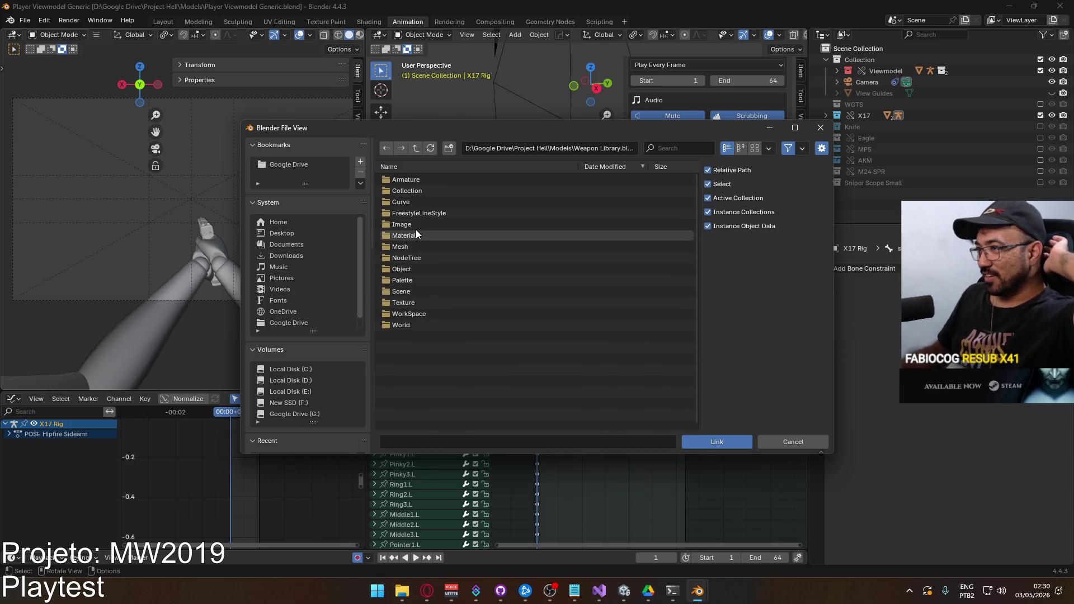
pyautogui.click(415, 148)
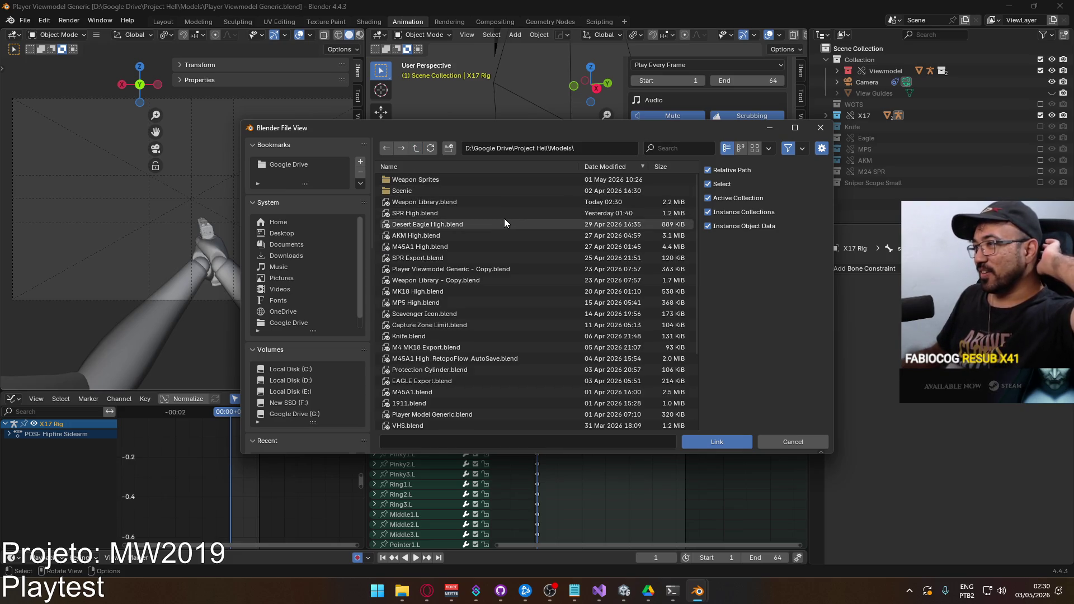
pyautogui.doubleClick(464, 202)
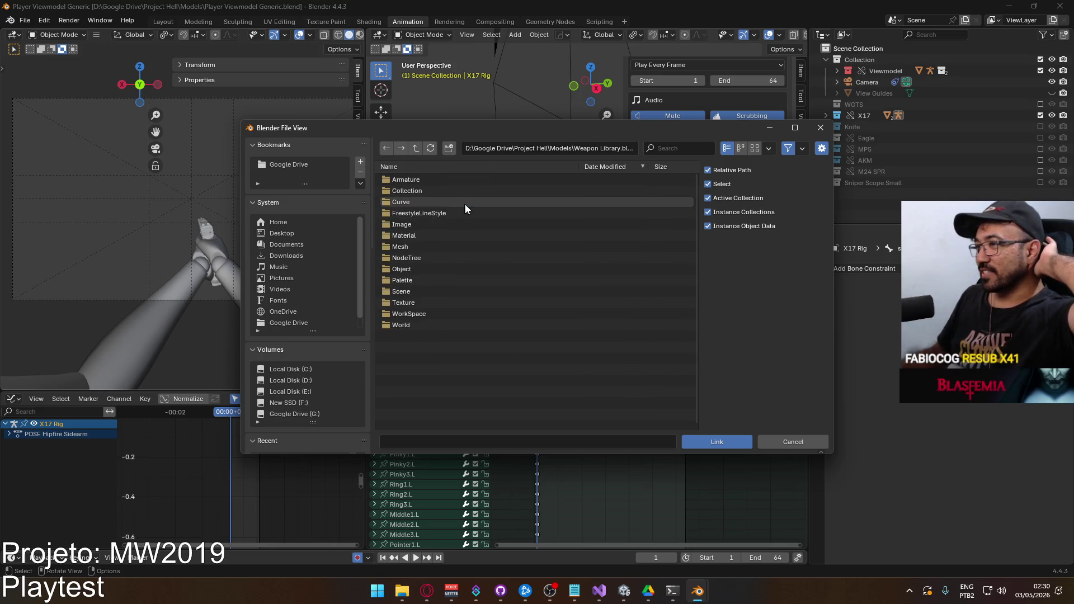
pyautogui.doubleClick(455, 198)
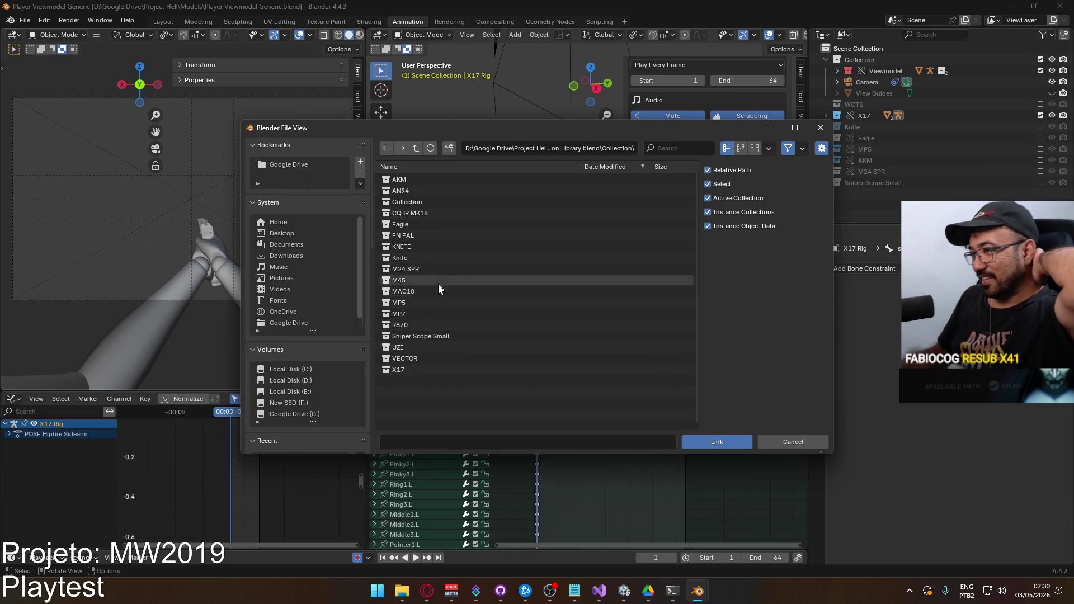
pyautogui.click(425, 324)
pyautogui.click(693, 439)
pyautogui.scroll(-5, 428, 293)
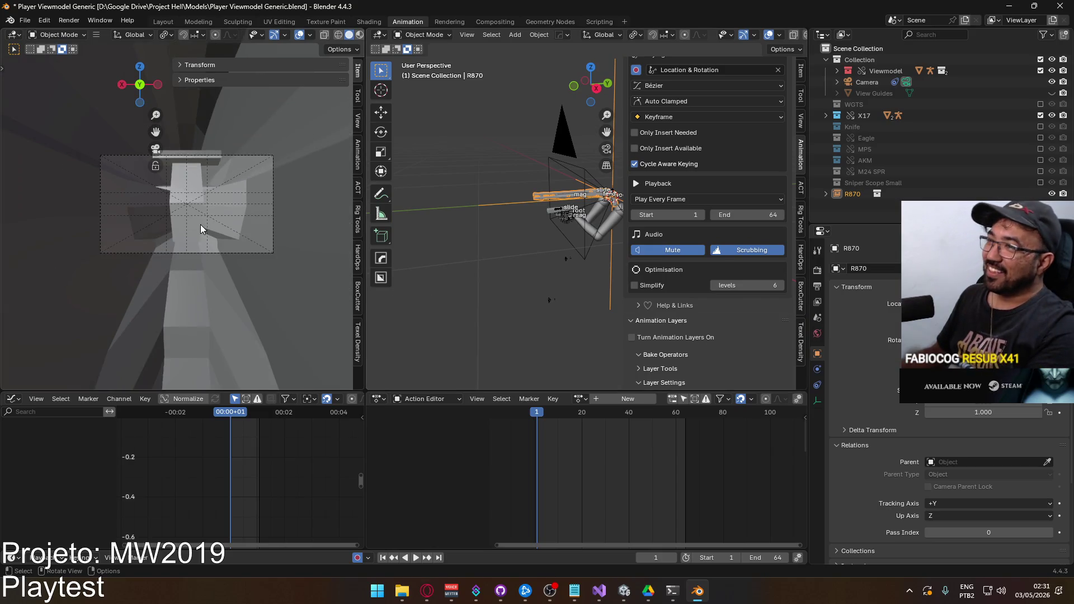
# Frame the rig and apply Library Override > Make > Selected & Content to R870.
pyautogui.press('KP_3')
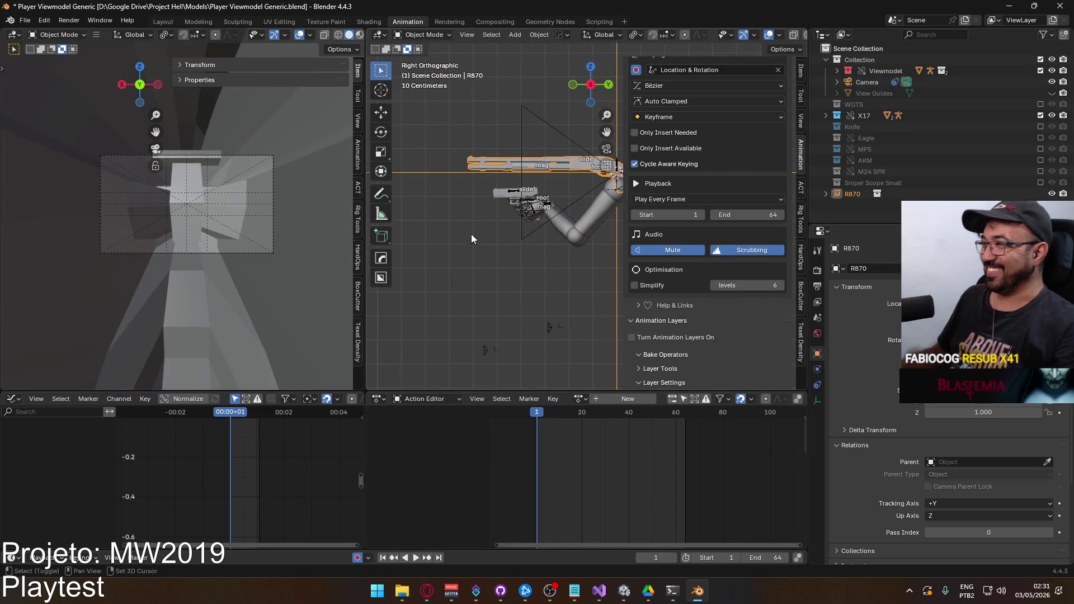
pyautogui.press('KP_Decimal')
pyautogui.rightClick(856, 193)
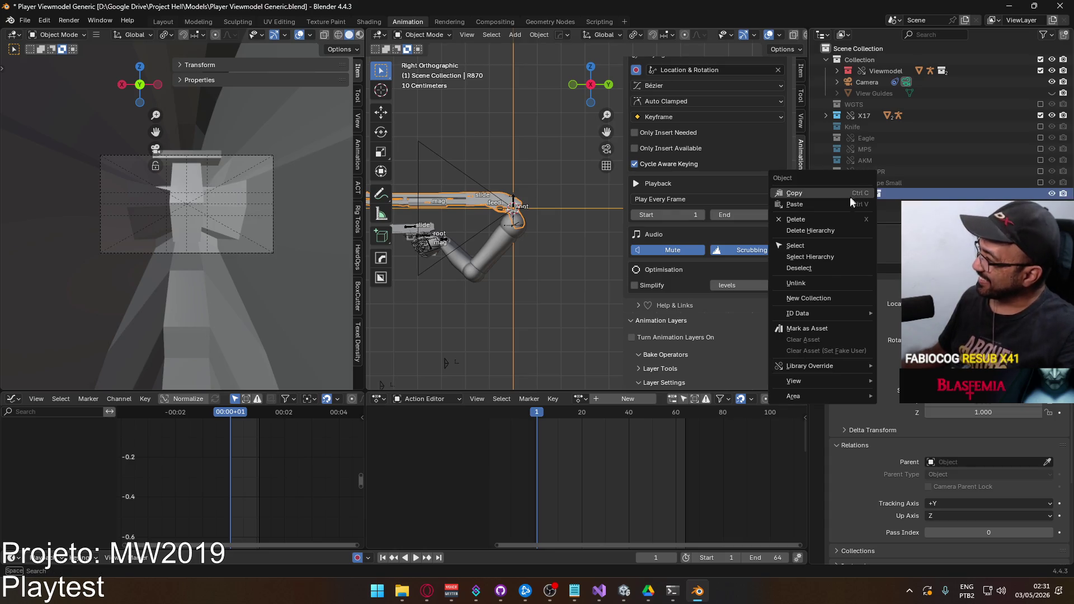
pyautogui.moveTo(827, 365)
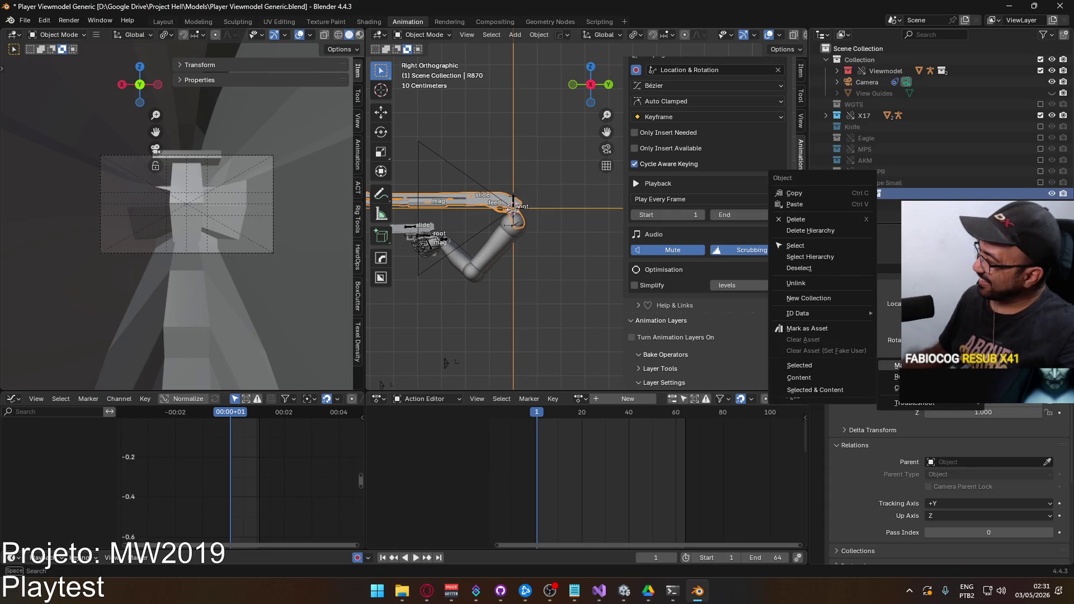
pyautogui.moveTo(897, 365)
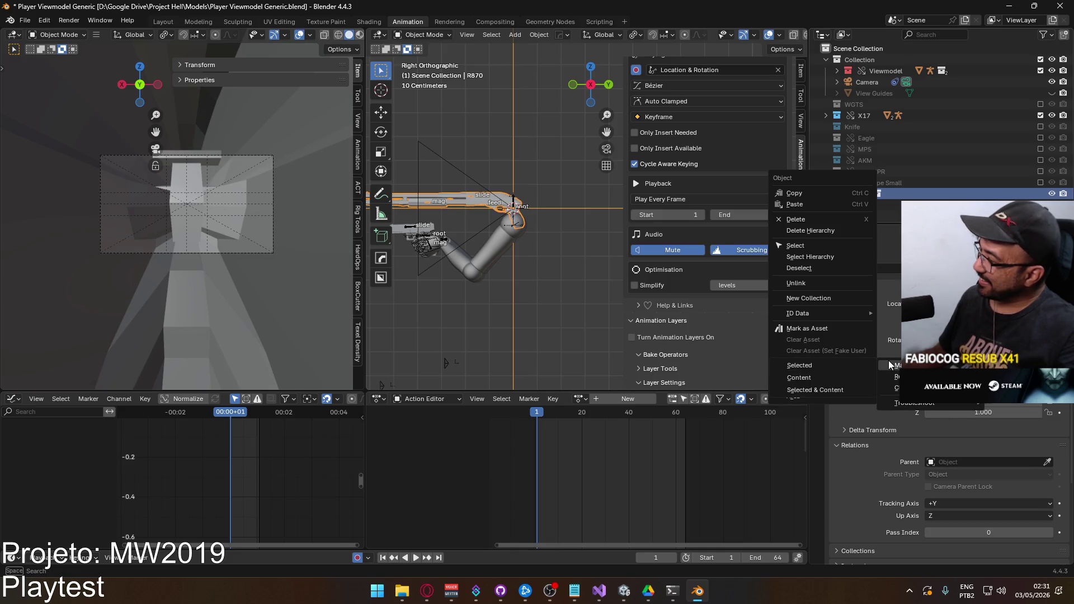
pyautogui.click(840, 392)
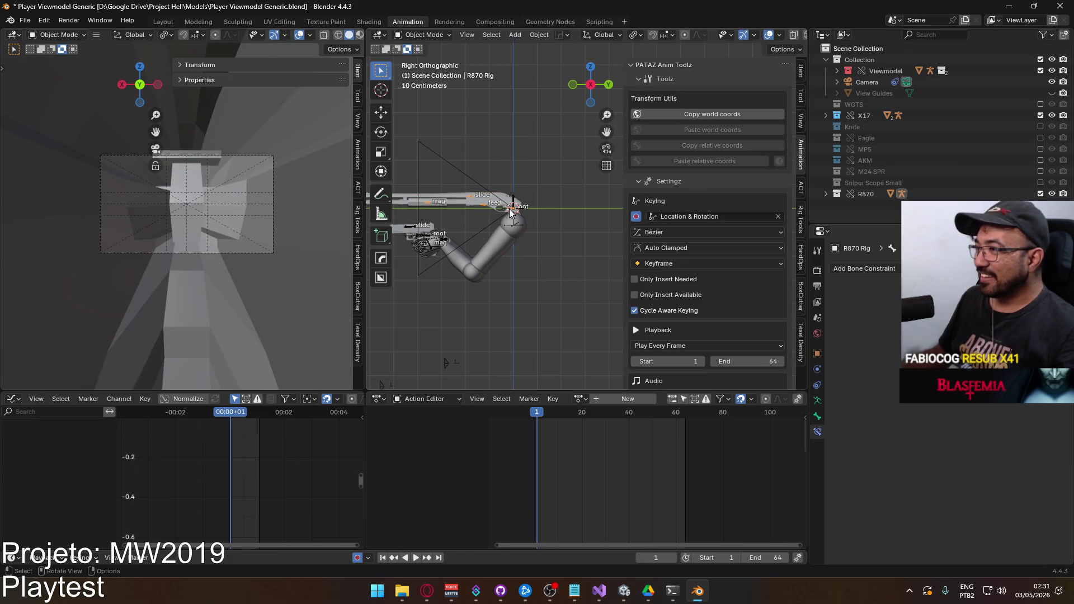
pyautogui.press('space')
pyautogui.press('Escape')
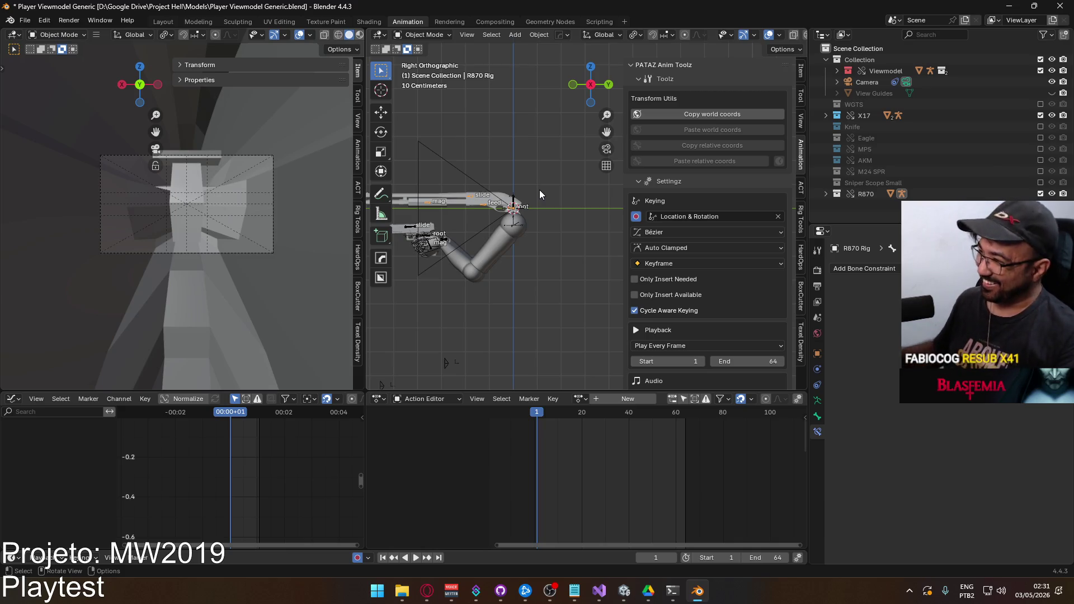
pyautogui.moveTo(559, 179); pyautogui.dragTo(523, 187, button='middle')
pyautogui.scroll(2, 523, 187)
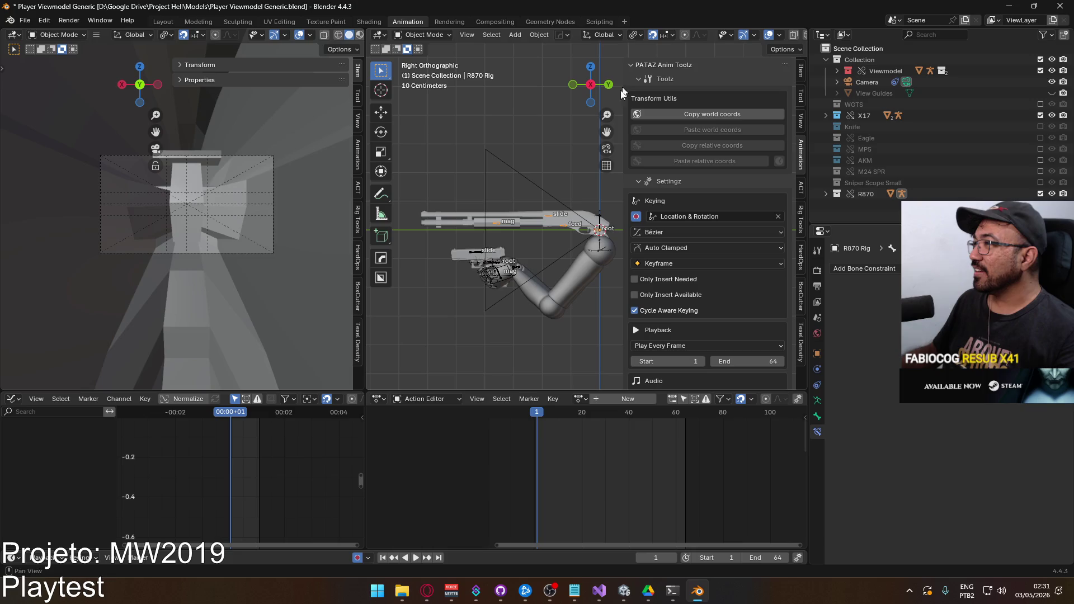
pyautogui.press('space')
pyautogui.press('Escape')
pyautogui.moveTo(576, 214)
pyautogui.mouseDown(button='middle')
pyautogui.moveTo(554, 235)
pyautogui.moveTo(456, 259)
pyautogui.moveTo(444, 220)
pyautogui.moveTo(540, 250)
pyautogui.moveTo(556, 232)
pyautogui.mouseUp(button='middle')
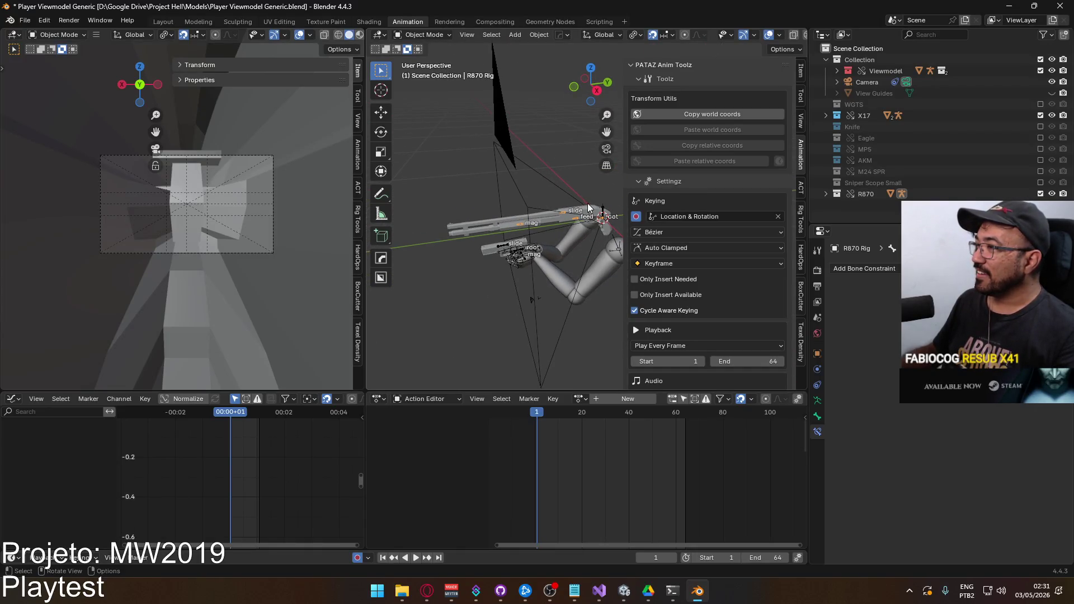
pyautogui.scroll(3, 587, 207)
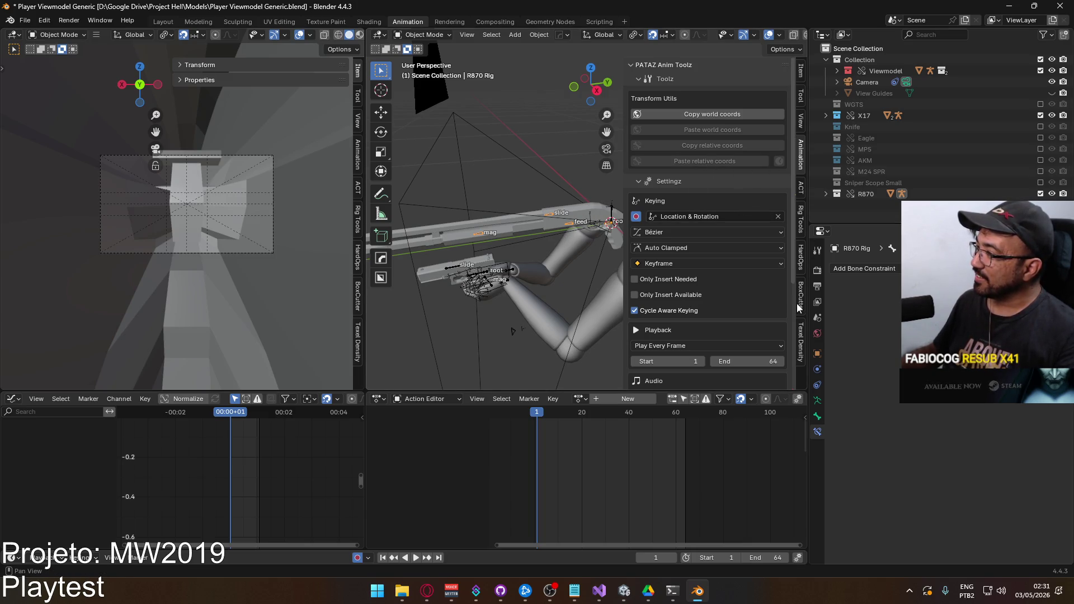
pyautogui.moveTo(792, 170); pyautogui.dragTo(768, 272)
# Turn on animation layers, add Base_Layer, and set its blend to Replace.
pyautogui.click(659, 335)
pyautogui.scroll(-3, 764, 313)
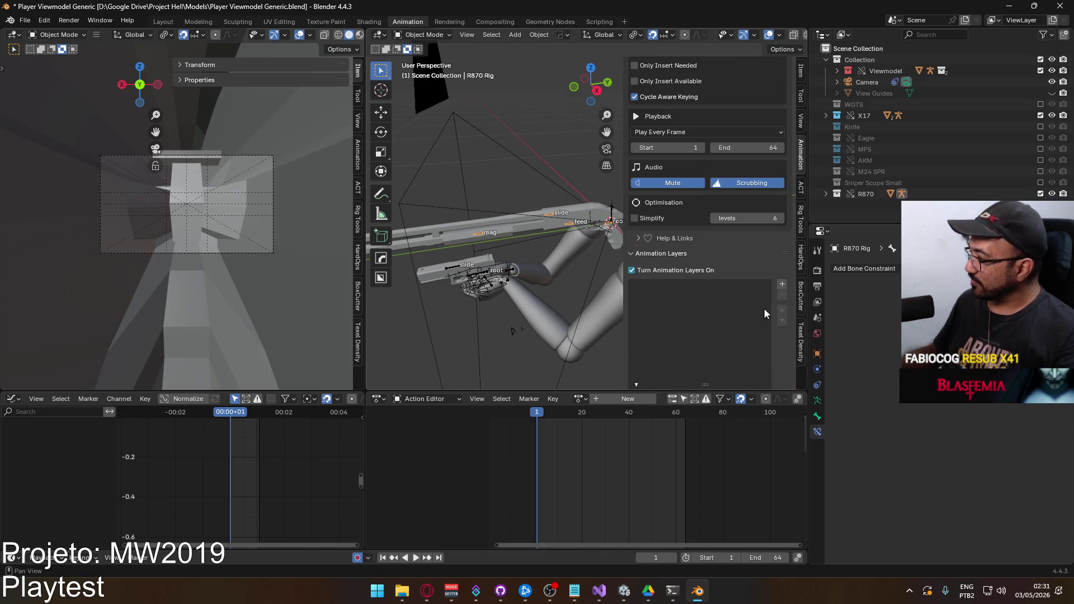
pyautogui.click(783, 285)
pyautogui.scroll(-4, 723, 303)
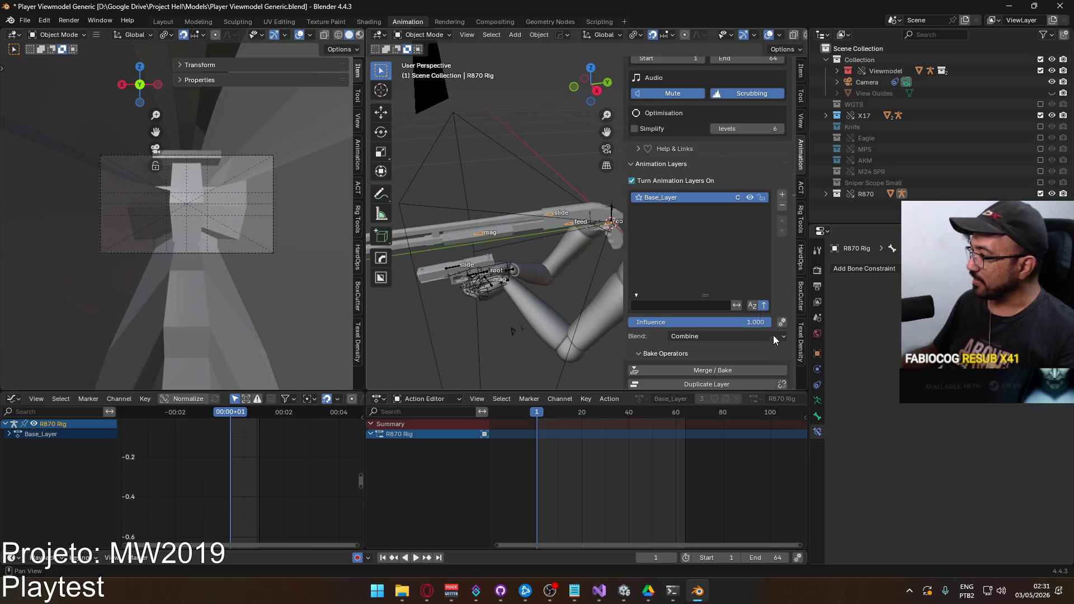
pyautogui.click(742, 338)
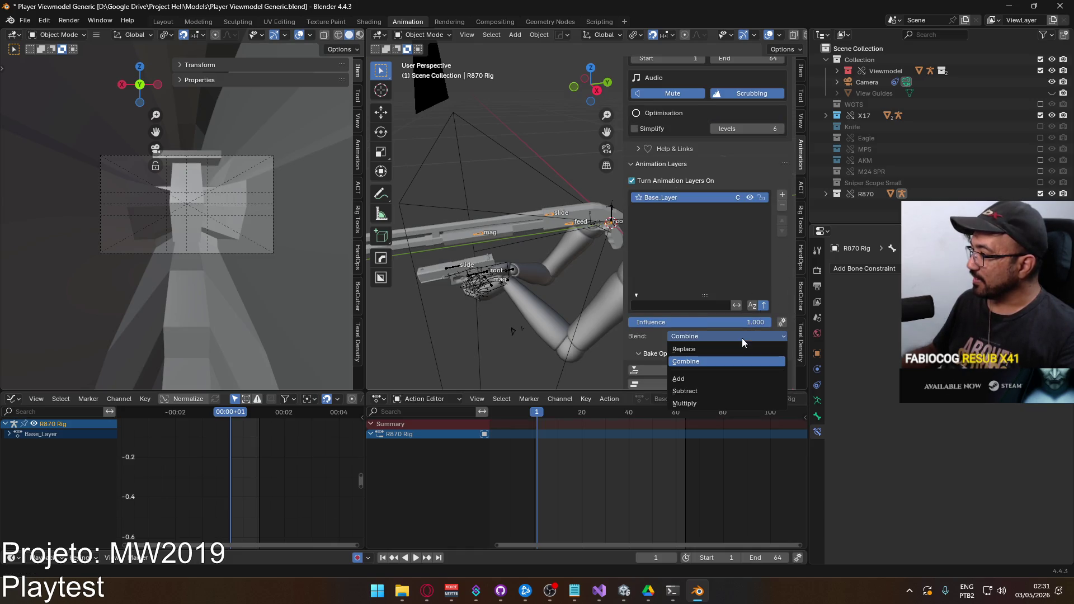
pyautogui.click(714, 350)
# Assign POSE Hipfire as the layer's active action.
pyautogui.scroll(-7, 777, 297)
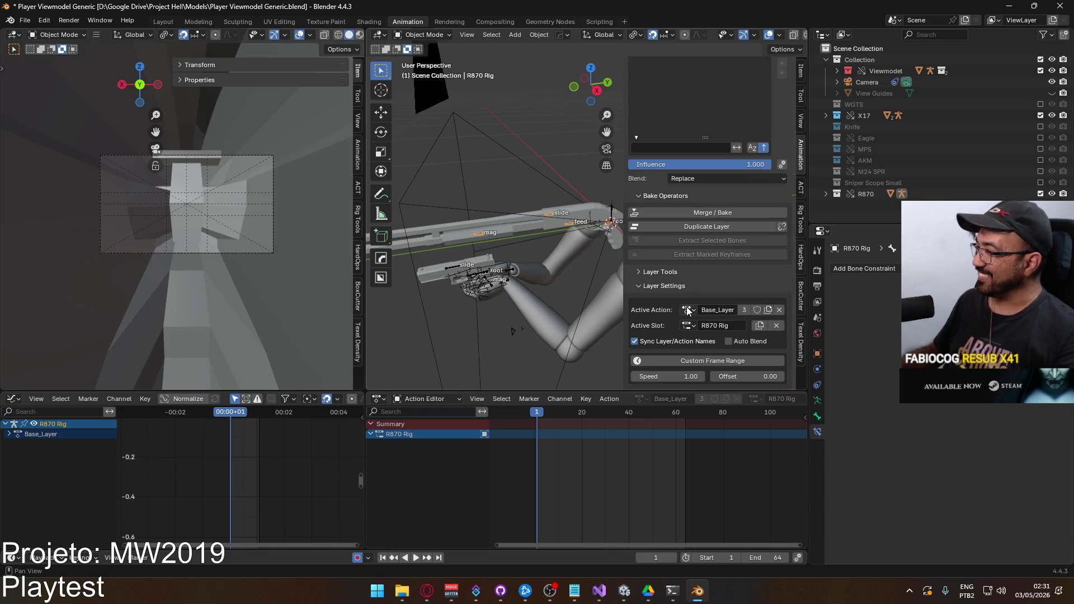
pyautogui.click(687, 310)
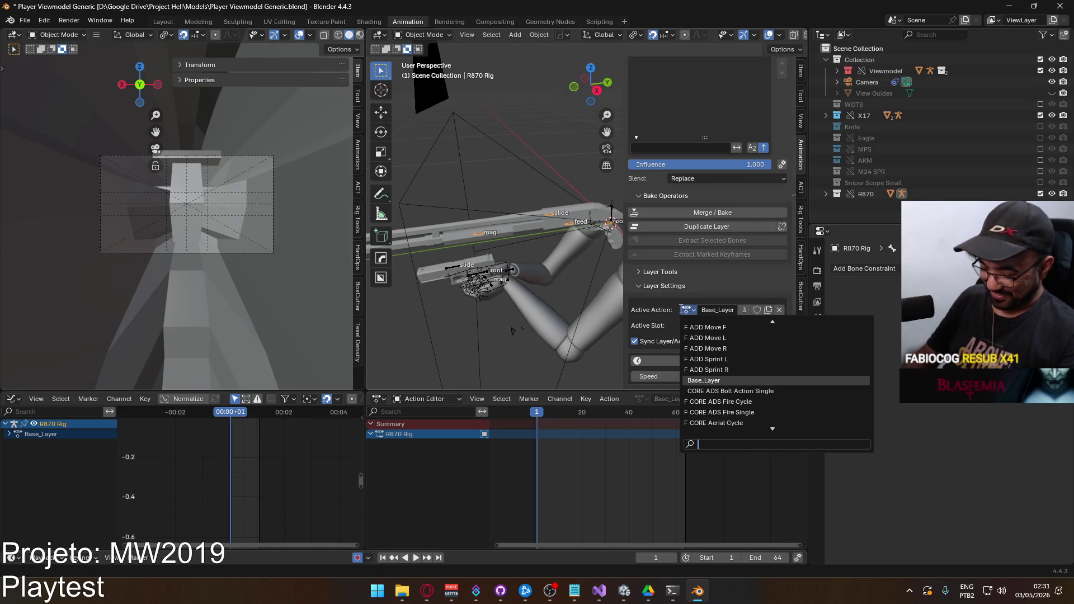
pyautogui.write('hip')
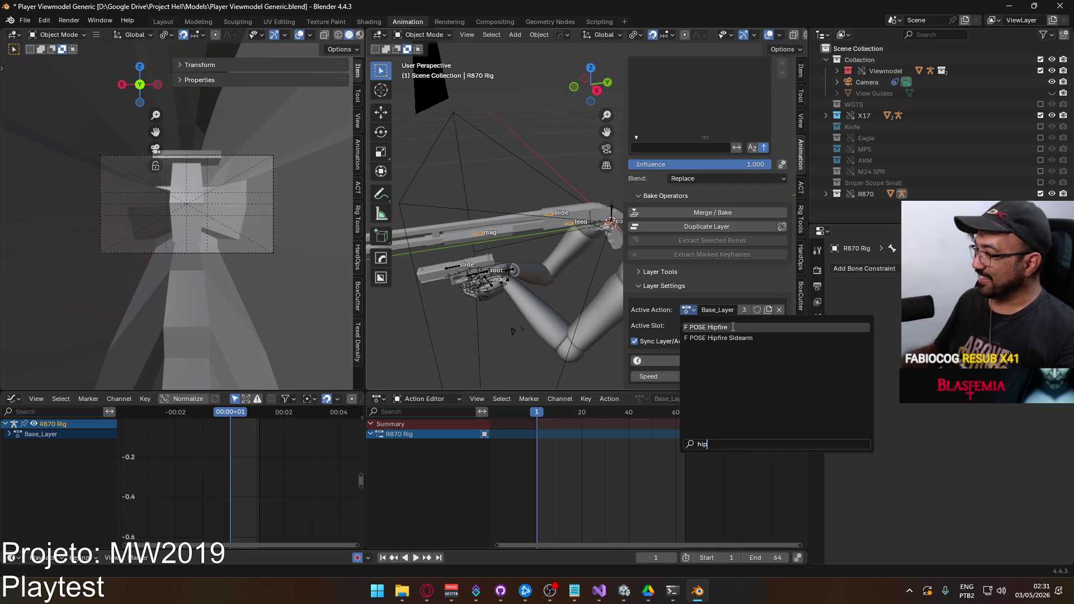
pyautogui.click(733, 327)
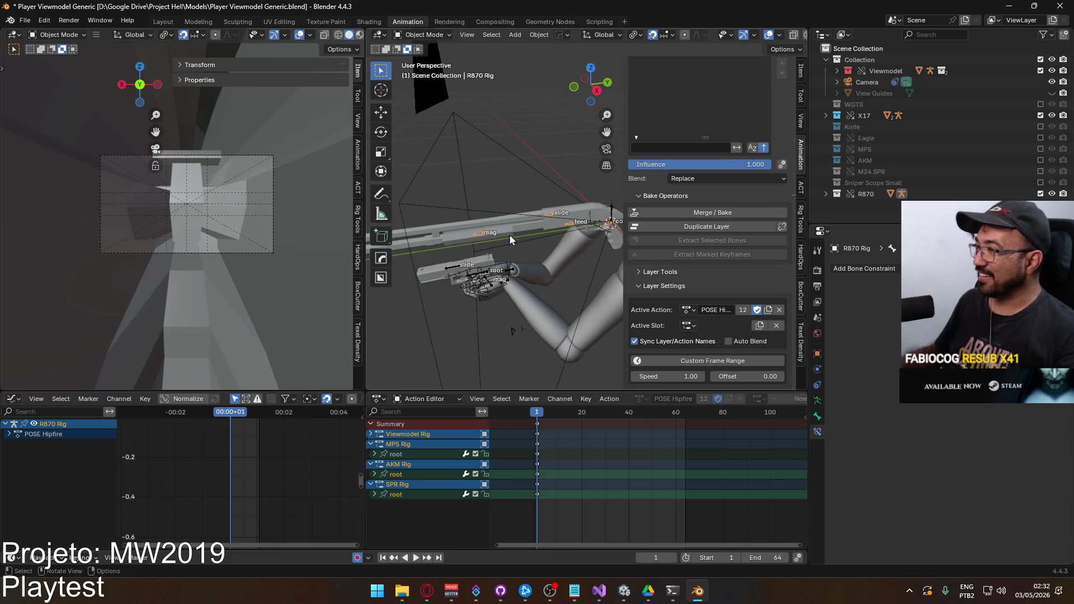
pyautogui.click(423, 35)
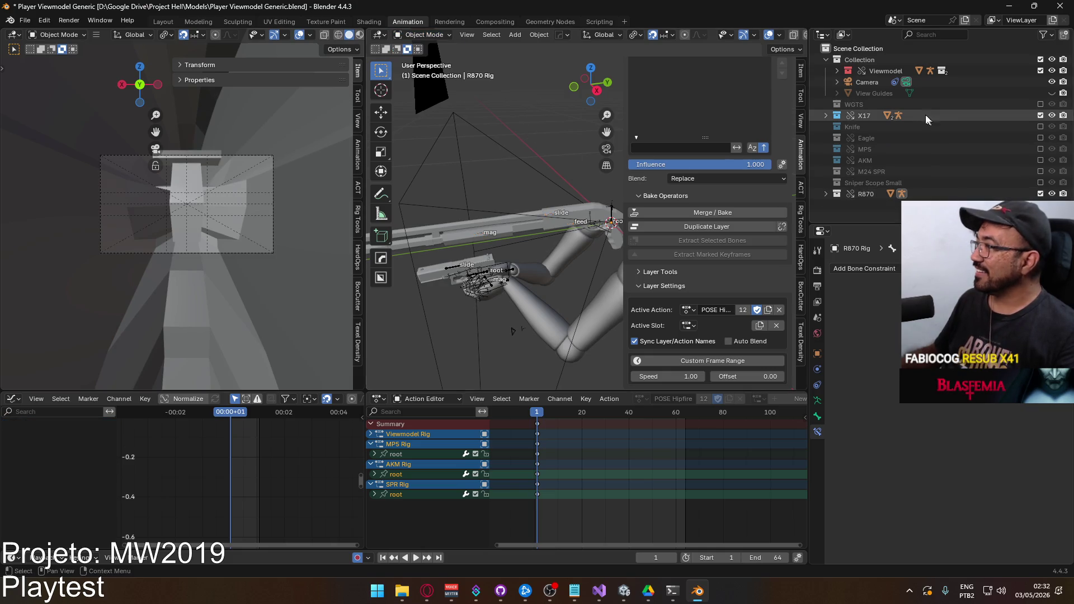
# Exclude the X17 collection and include the MP5 collection in the Outliner.
pyautogui.click(1041, 116)
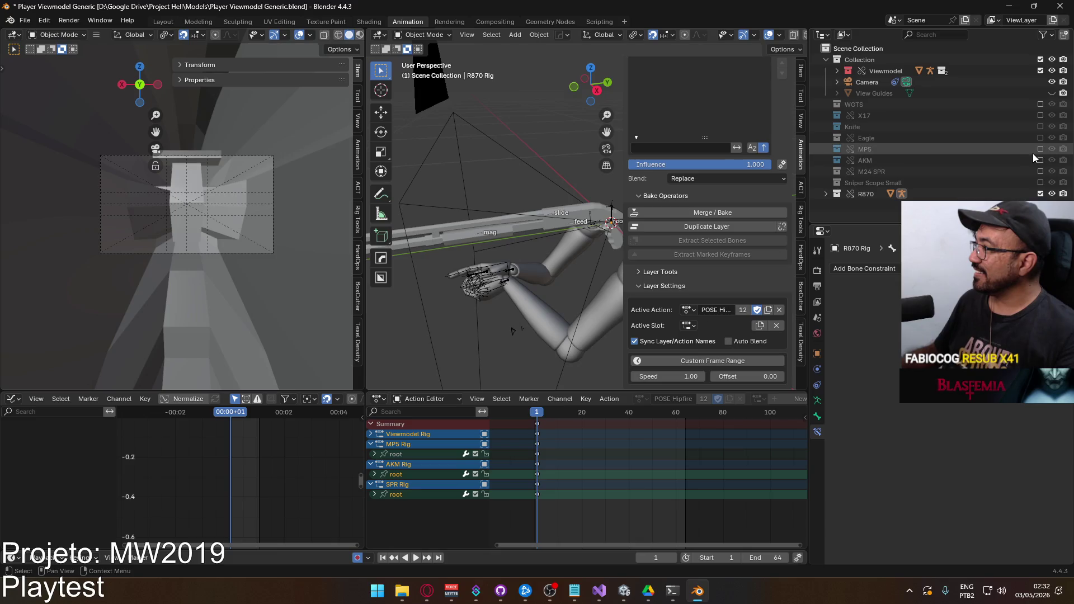
pyautogui.click(1041, 151)
pyautogui.scroll(3, 557, 281)
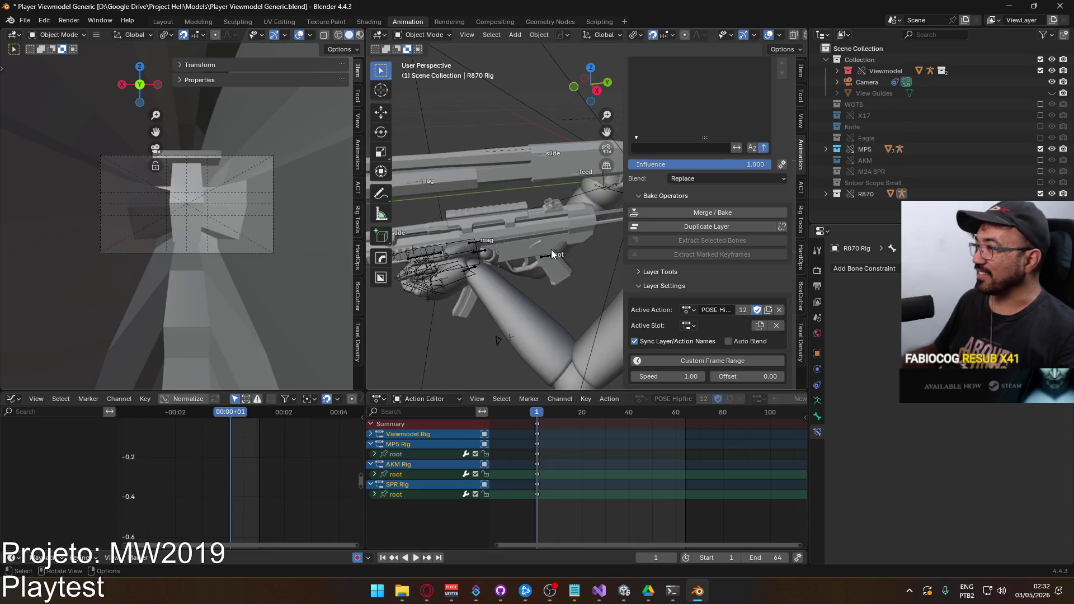
# Inspect the MP5 Rig's root bone in Pose Mode, then put the R870 Rig into Pose Mode.
pyautogui.click(552, 255)
pyautogui.press('Tab')
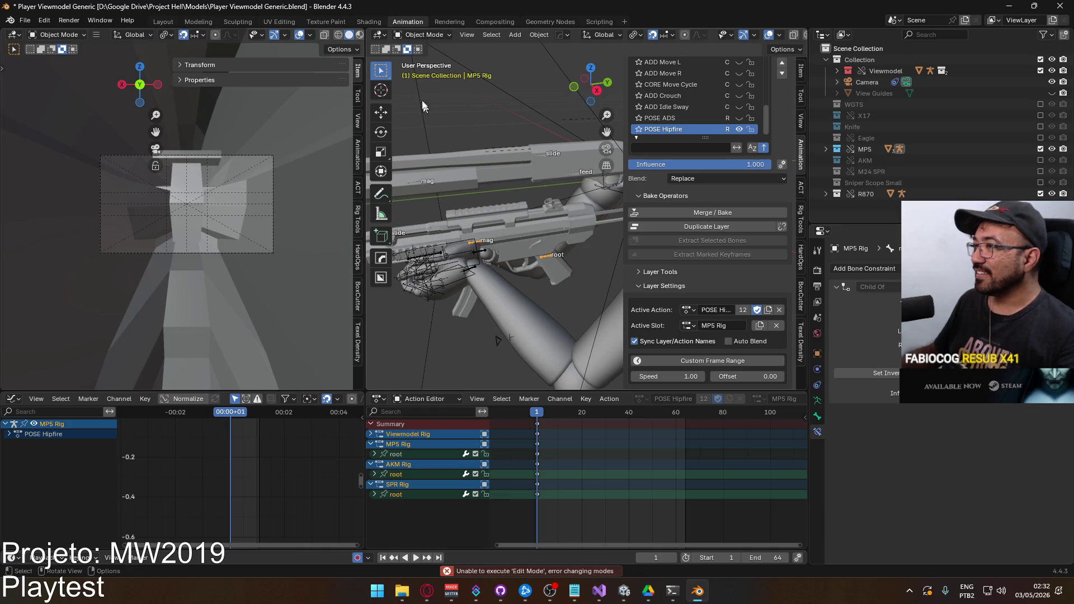
pyautogui.click(425, 72)
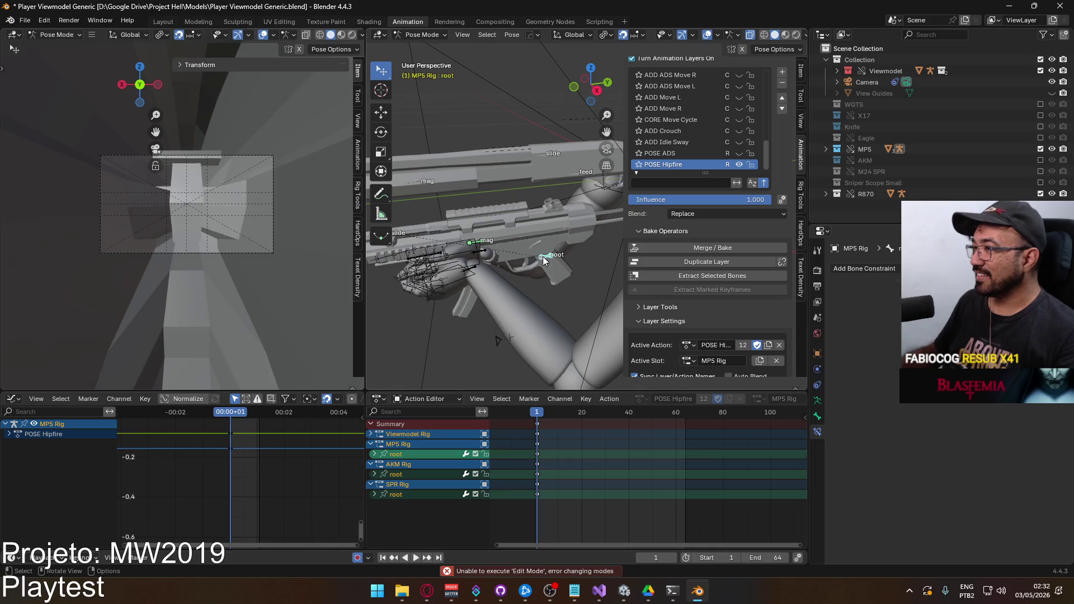
pyautogui.keyDown('alt'); pyautogui.click(576, 263); pyautogui.keyUp('alt')
pyautogui.click(621, 280)
pyautogui.scroll(-2, 540, 230)
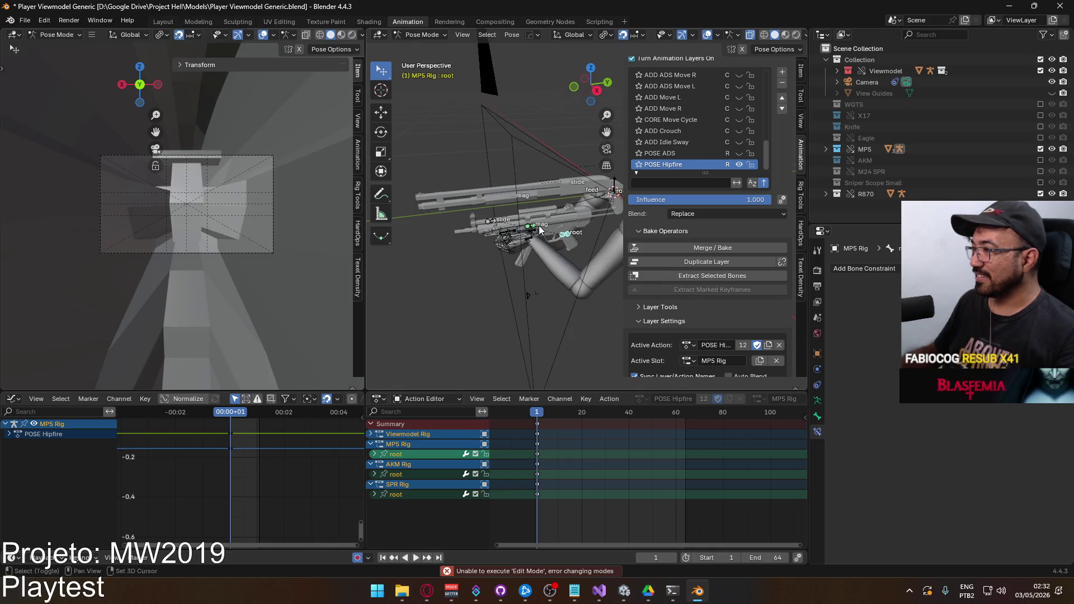
pyautogui.scroll(2, 540, 230)
pyautogui.click(424, 35)
pyautogui.click(426, 46)
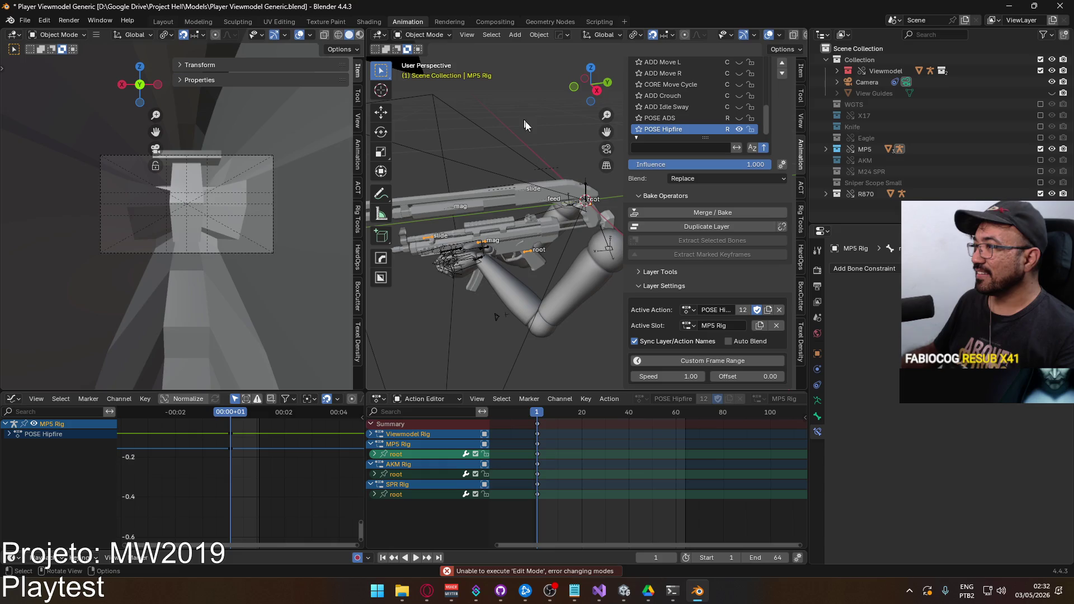
pyautogui.click(584, 203)
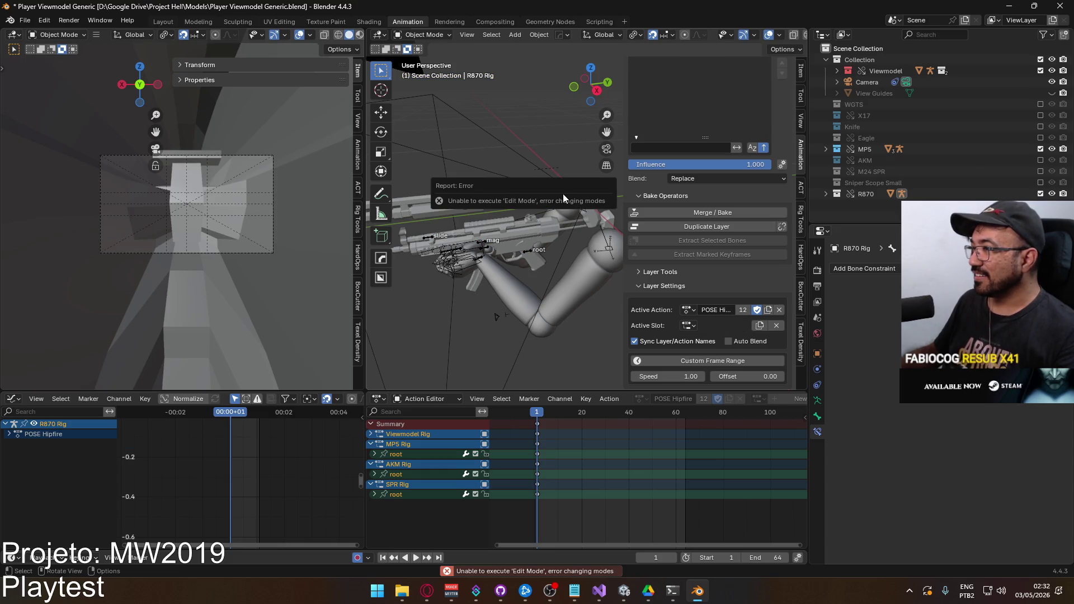
pyautogui.hotkey('ctrl', 'Tab')
# Try pasting stored world coordinates onto the R870 Rig, undoing each attempt.
pyautogui.press('q')
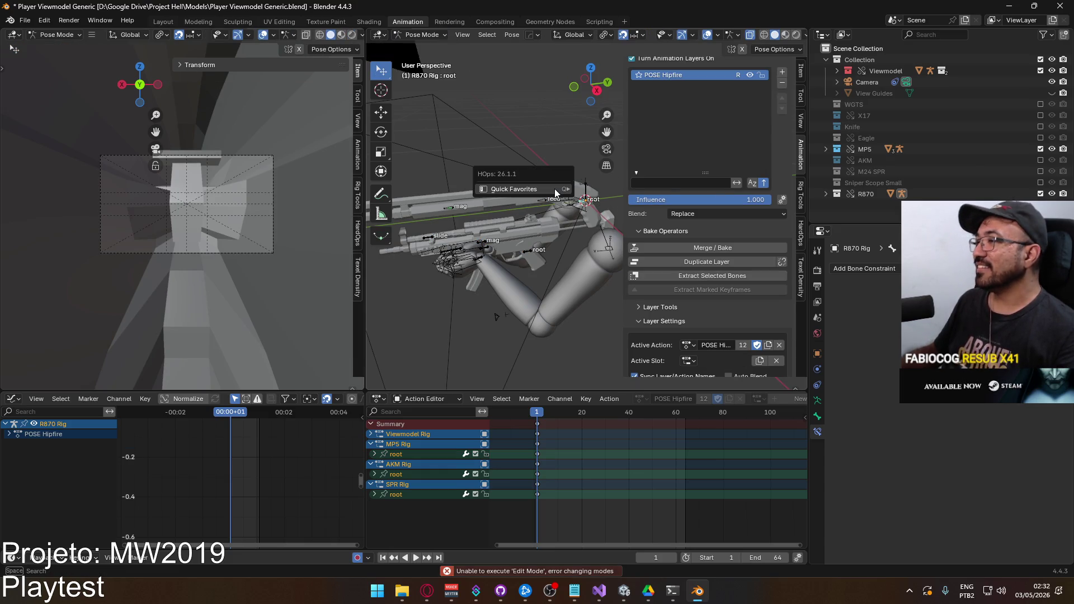
pyautogui.moveTo(555, 189)
pyautogui.click(623, 222)
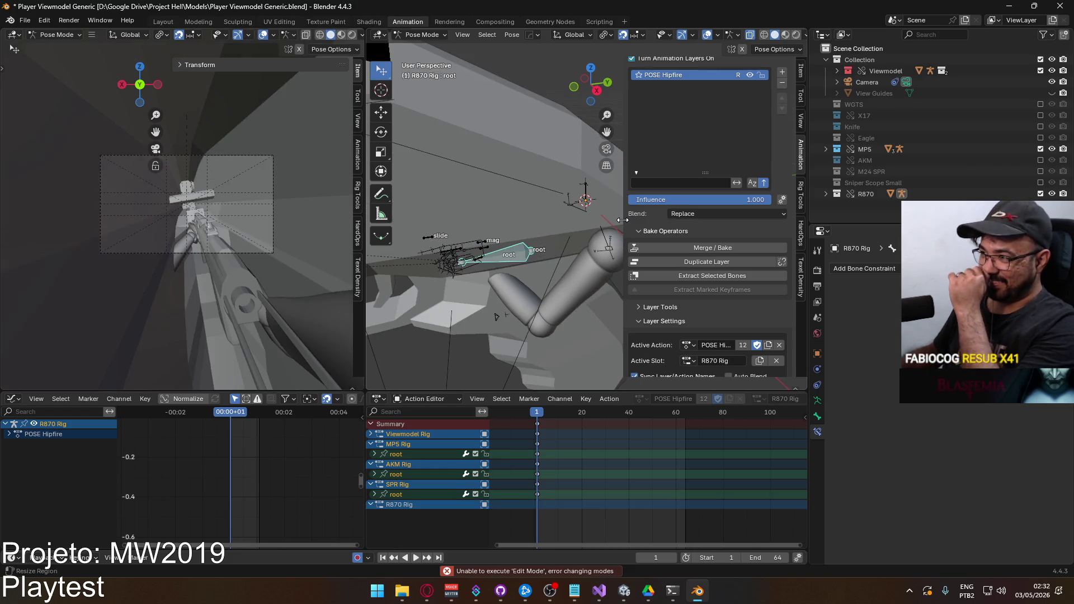
pyautogui.scroll(-6, 581, 217)
pyautogui.hotkey('ctrl', 'z')
pyautogui.moveTo(525, 195)
pyautogui.keyDown('ctrl'); pyautogui.mouseDown(button='middle')
pyautogui.moveTo(536, 212)
pyautogui.moveTo(498, 244)
pyautogui.mouseUp(button='middle'); pyautogui.keyUp('ctrl')
pyautogui.rightClick(533, 203)
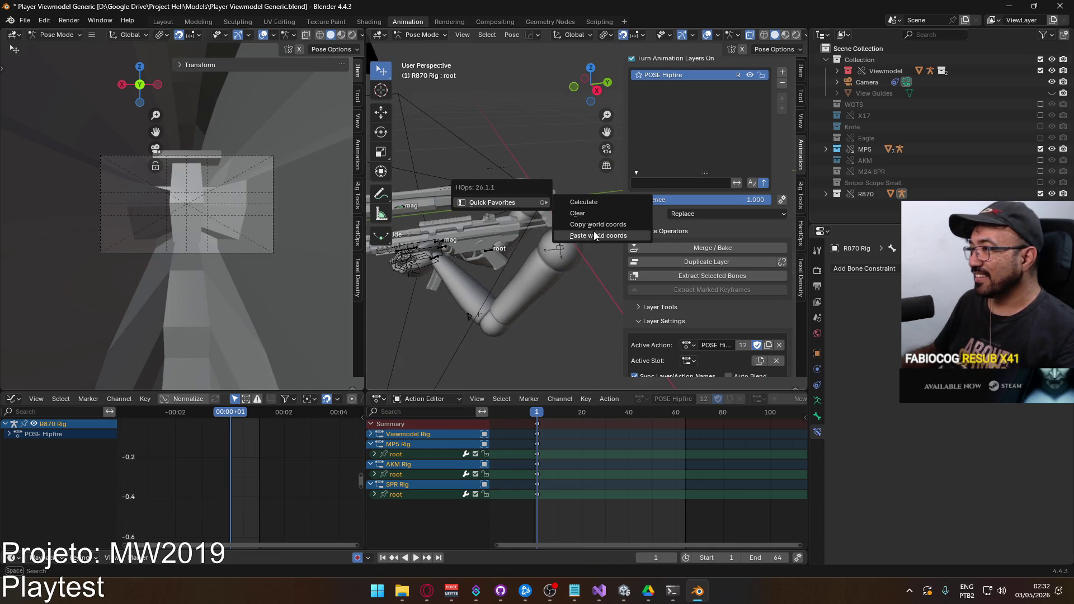
pyautogui.click(593, 232)
pyautogui.hotkey('ctrl', 'z')
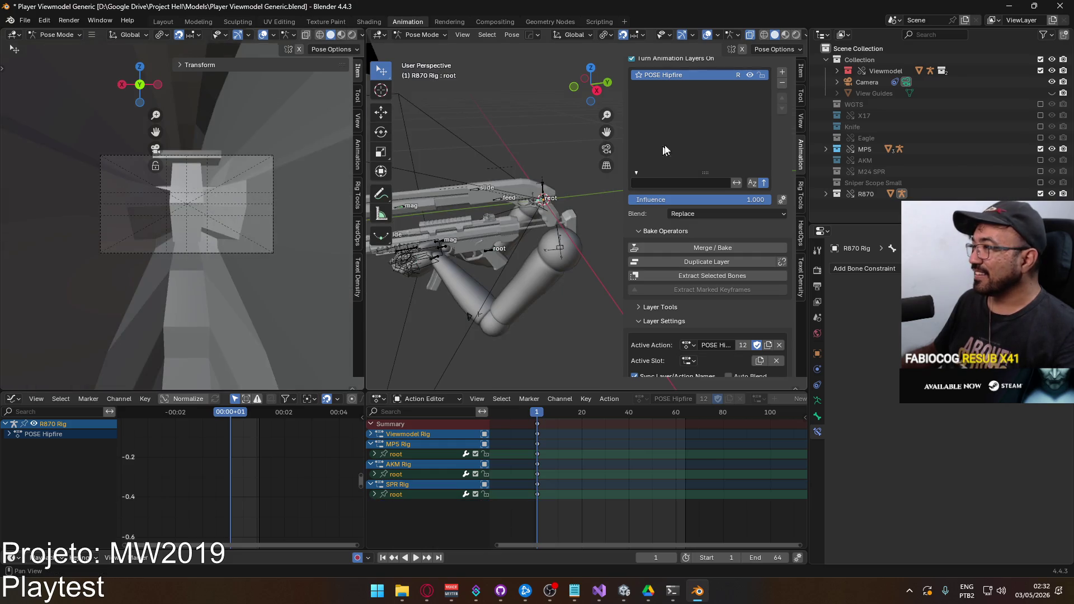
pyautogui.click(802, 70)
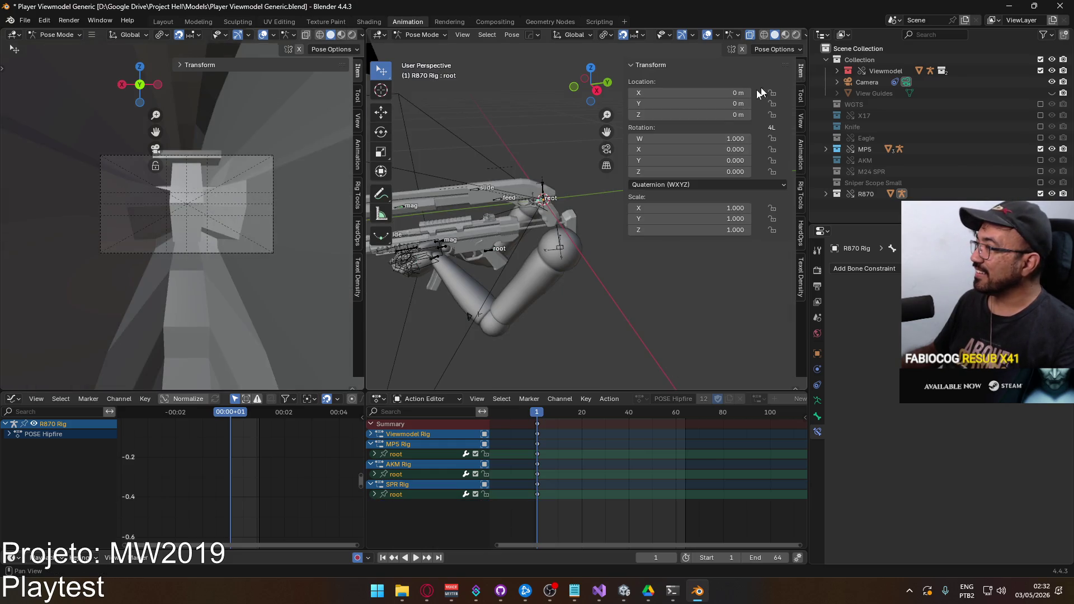
pyautogui.rightClick(520, 235)
pyautogui.click(600, 269)
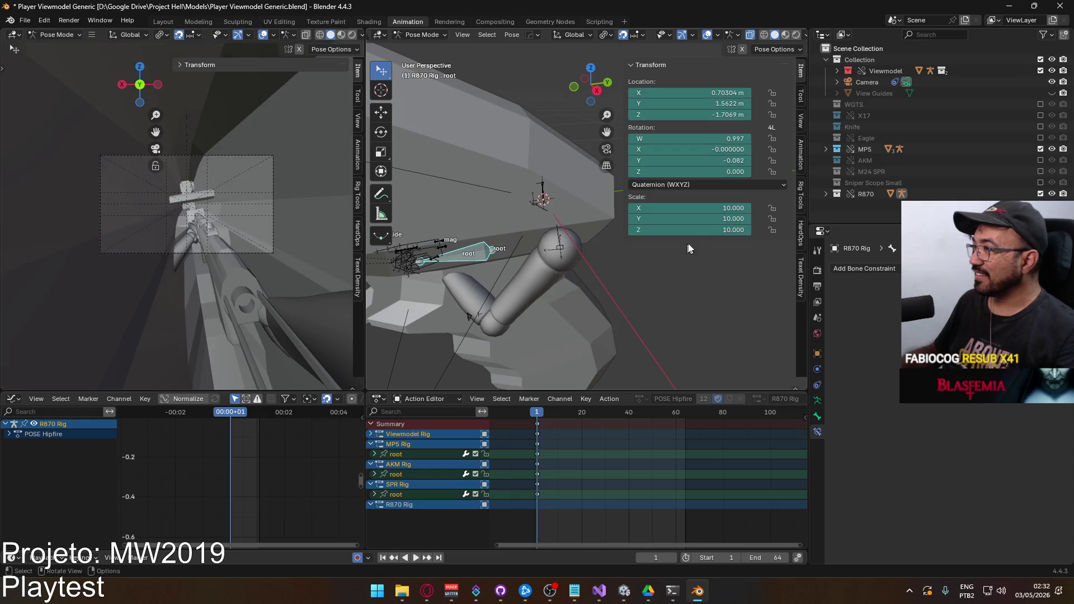
pyautogui.hotkey('ctrl', 'z')
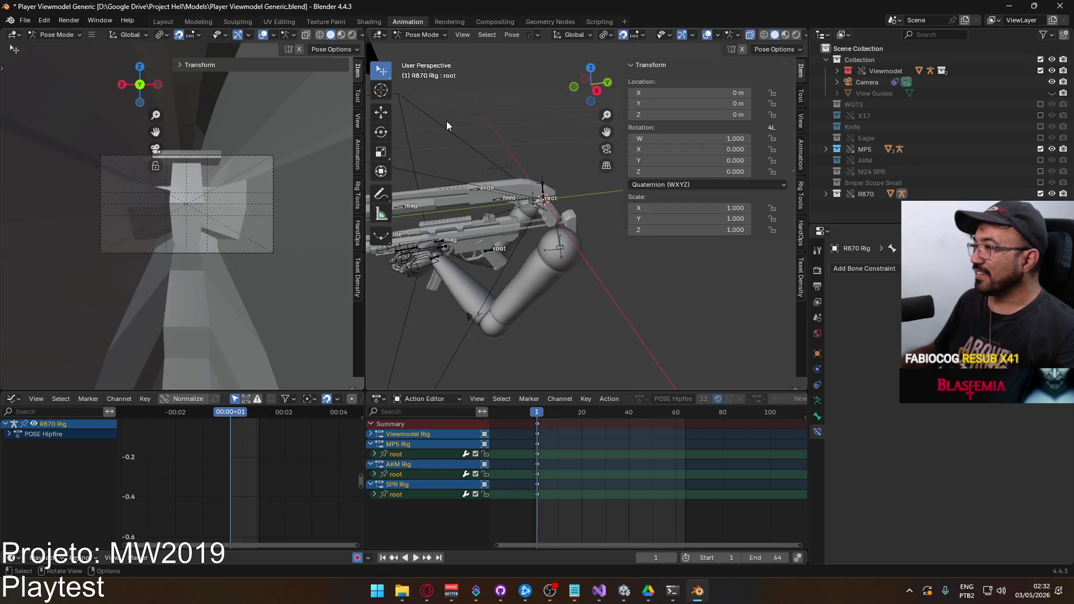
# Return the R870 Rig to Object Mode and save Player Viewmodel Generic.blend.
pyautogui.click(414, 35)
pyautogui.click(425, 45)
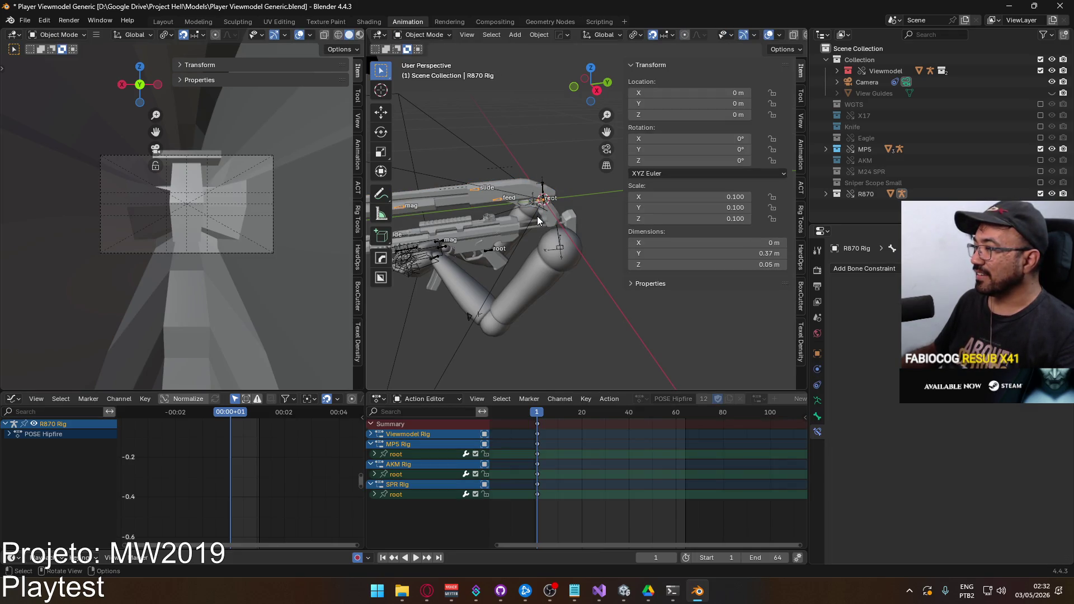
pyautogui.hotkey('alt', 'Tab')
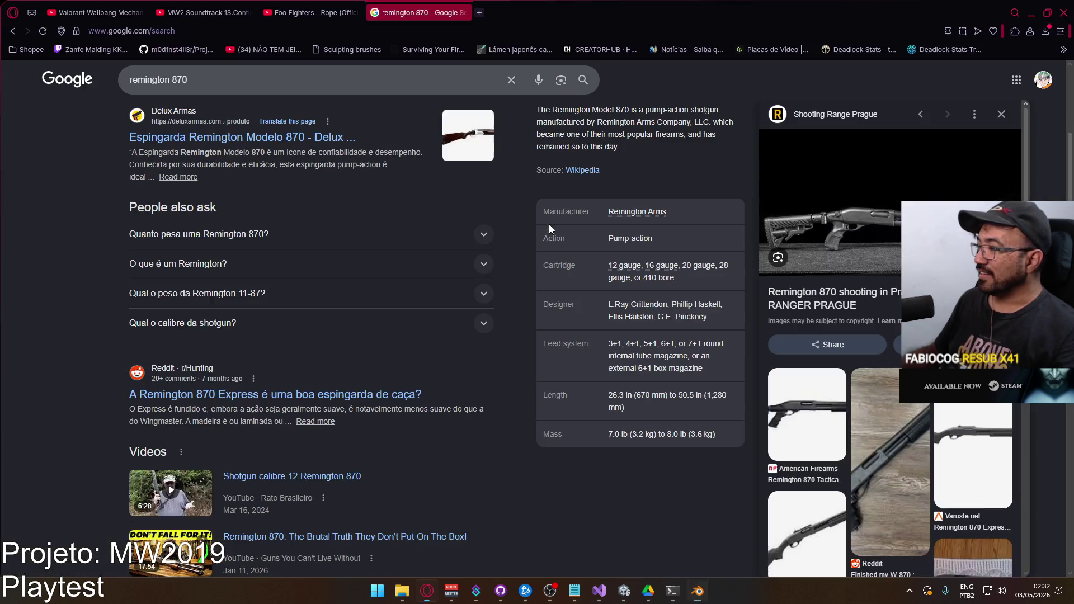
pyautogui.hotkey('alt', 'Tab')
pyautogui.hotkey('alt', 'Tab')
pyautogui.hotkey('alt', 'Tab')
pyautogui.hotkey('alt', 'shift', 'Tab')
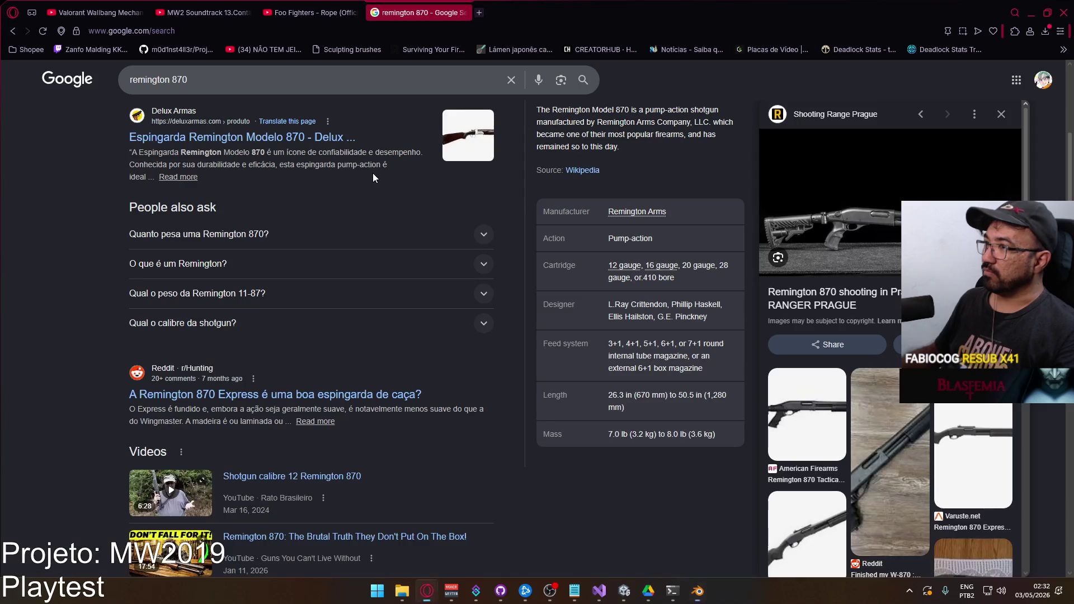
pyautogui.hotkey('alt', 'Tab')
pyautogui.hotkey('ctrl', 's')
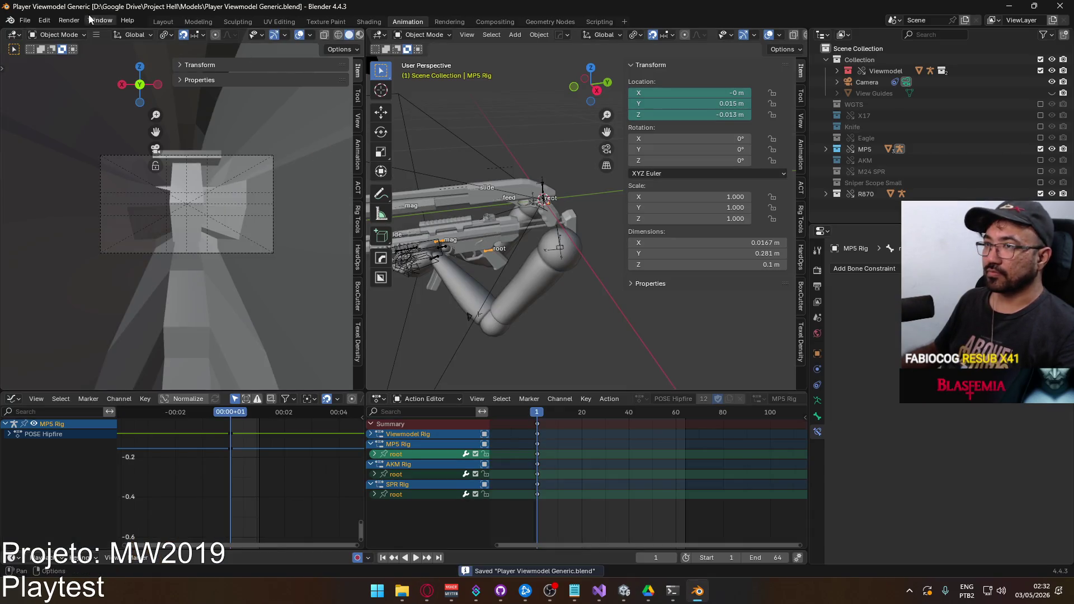
# Open Weapon Library.blend from the recent files list.
pyautogui.click(25, 20)
pyautogui.moveTo(51, 56)
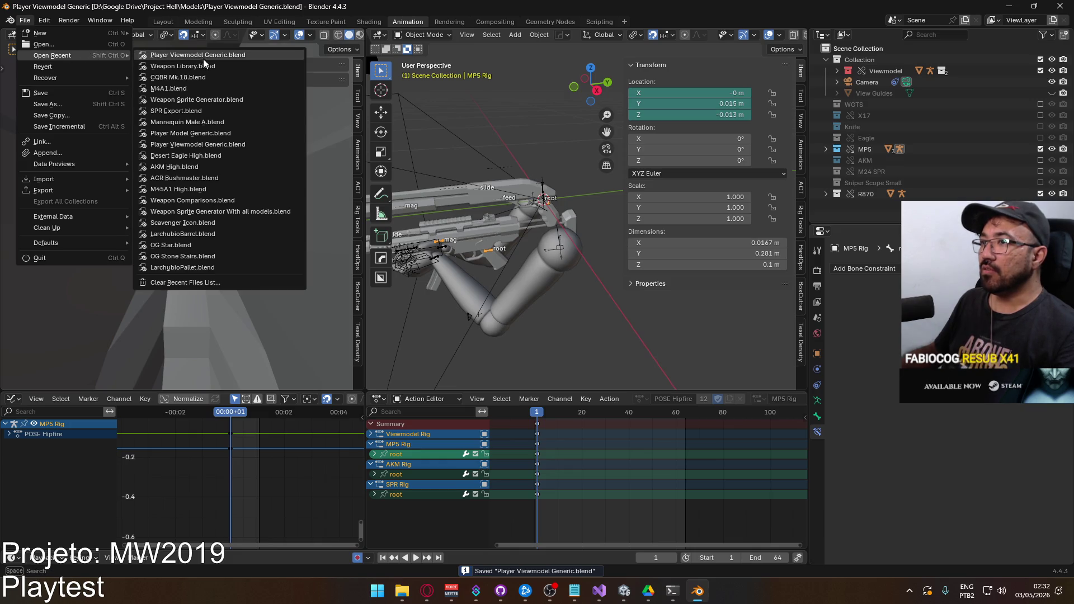
pyautogui.click(269, 66)
pyautogui.scroll(2, 494, 314)
# Snap the 3D cursor to world origin and apply the R870 Rig's rotation and scale.
pyautogui.click(524, 364)
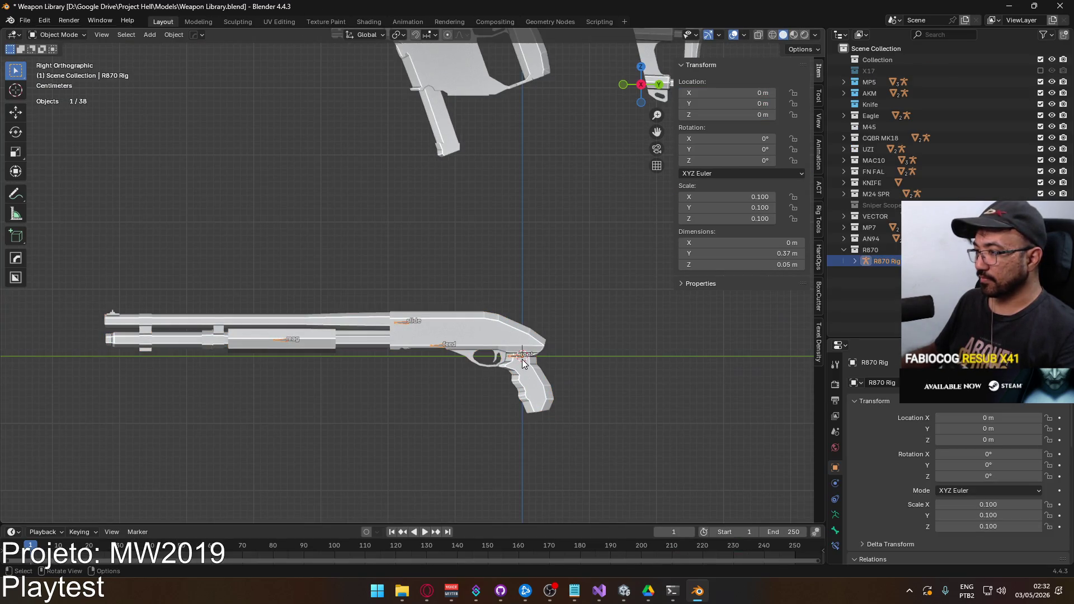
pyautogui.press('q')
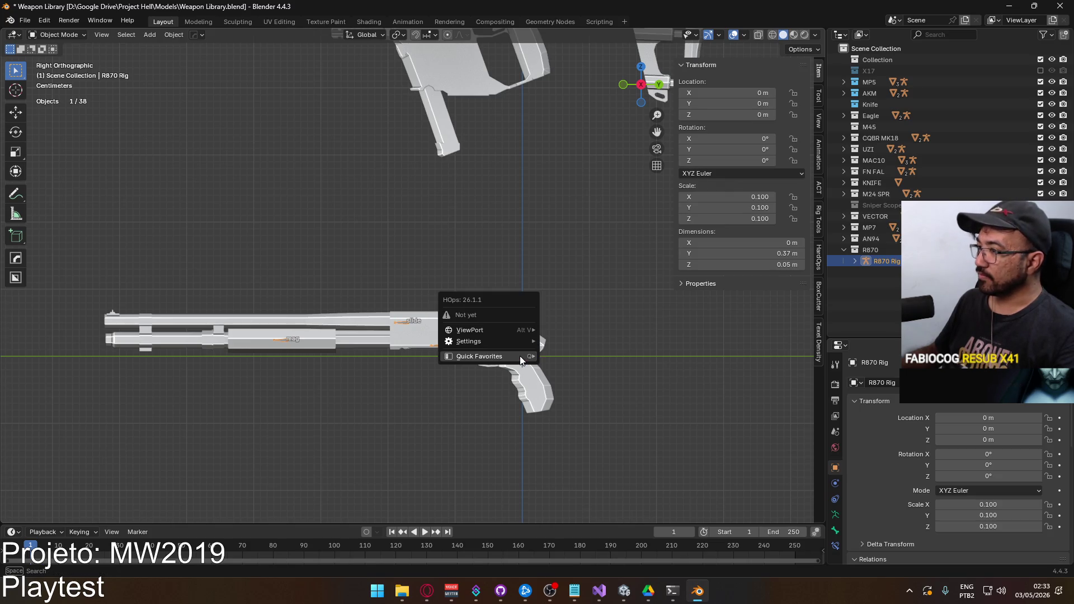
pyautogui.moveTo(519, 356)
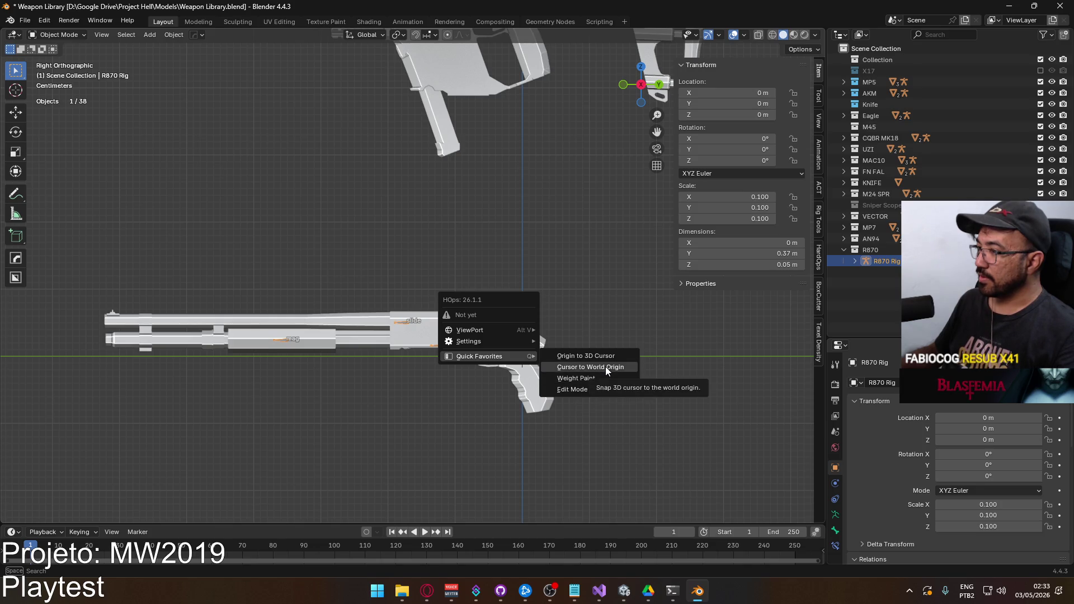
pyautogui.click(606, 367)
pyautogui.press('q')
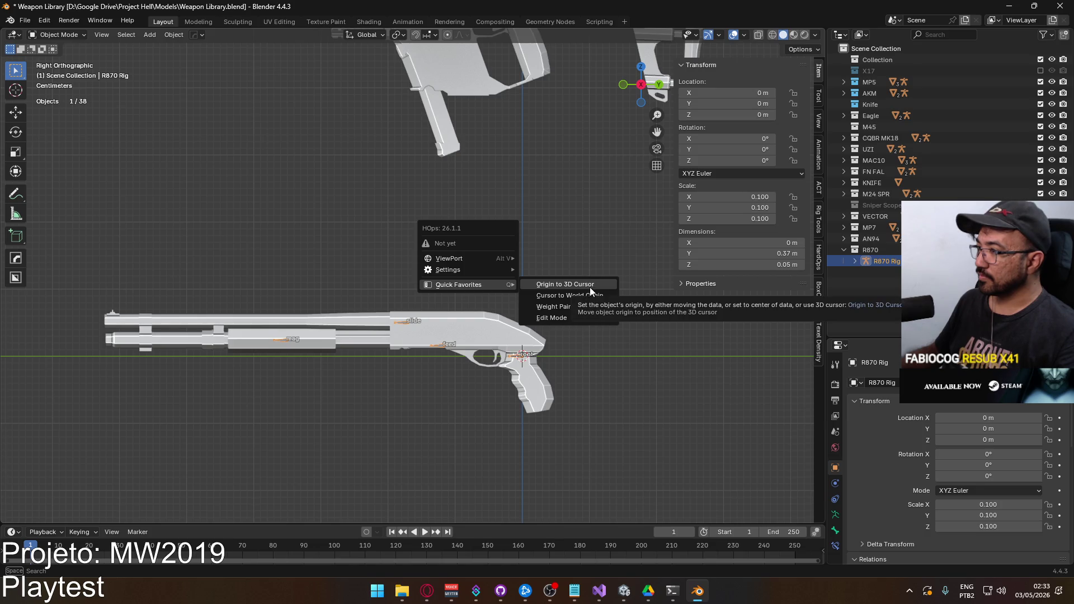
pyautogui.hotkey('ctrl', 'a')
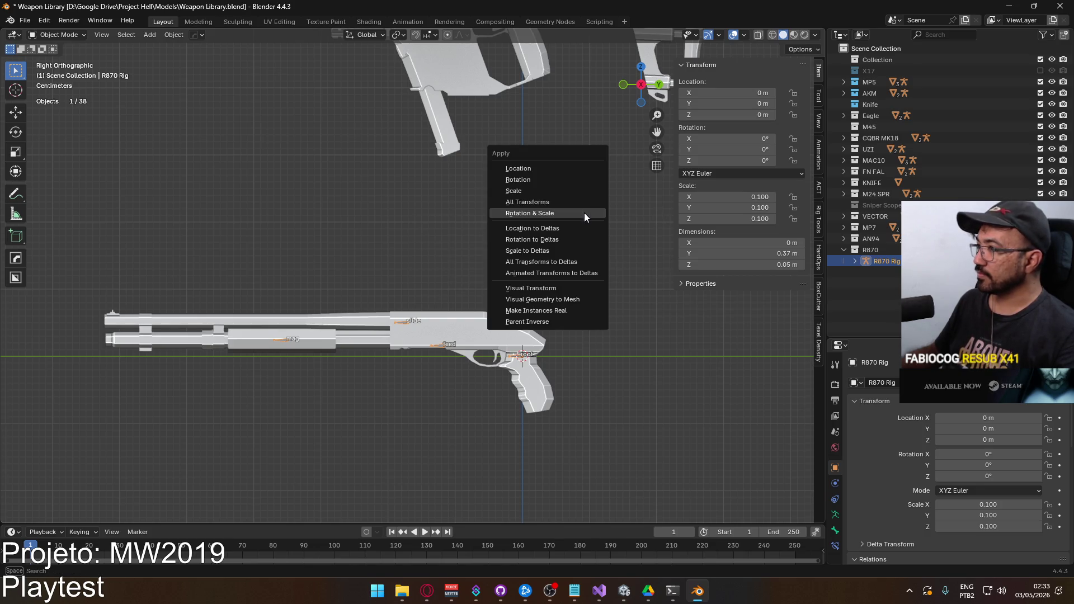
pyautogui.click(584, 212)
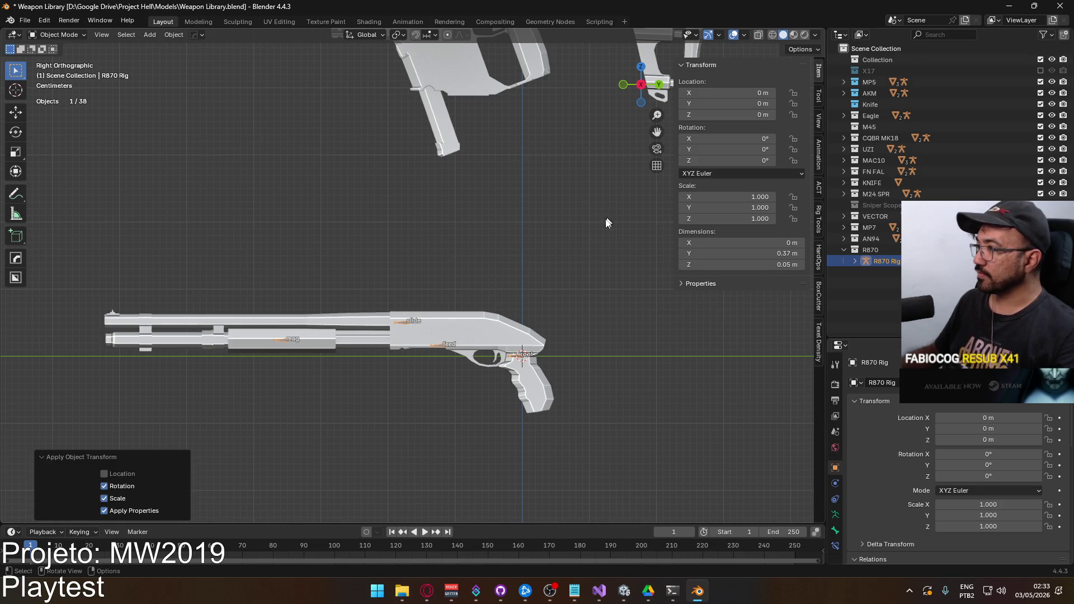
# Check the feed, slide and mag bone positions in the rig's Edit Mode.
pyautogui.click(58, 35)
pyautogui.click(61, 60)
pyautogui.keyDown('shift'); pyautogui.moveTo(511, 355); pyautogui.dragTo(509, 269, button='middle'); pyautogui.keyUp('shift')
pyautogui.click(490, 306)
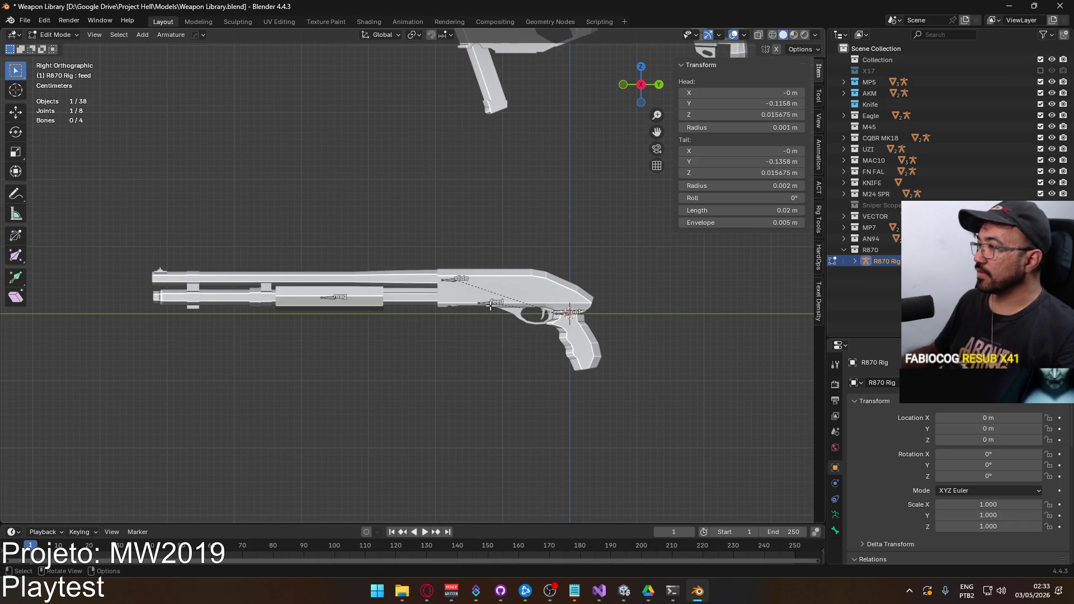
pyautogui.click(453, 278)
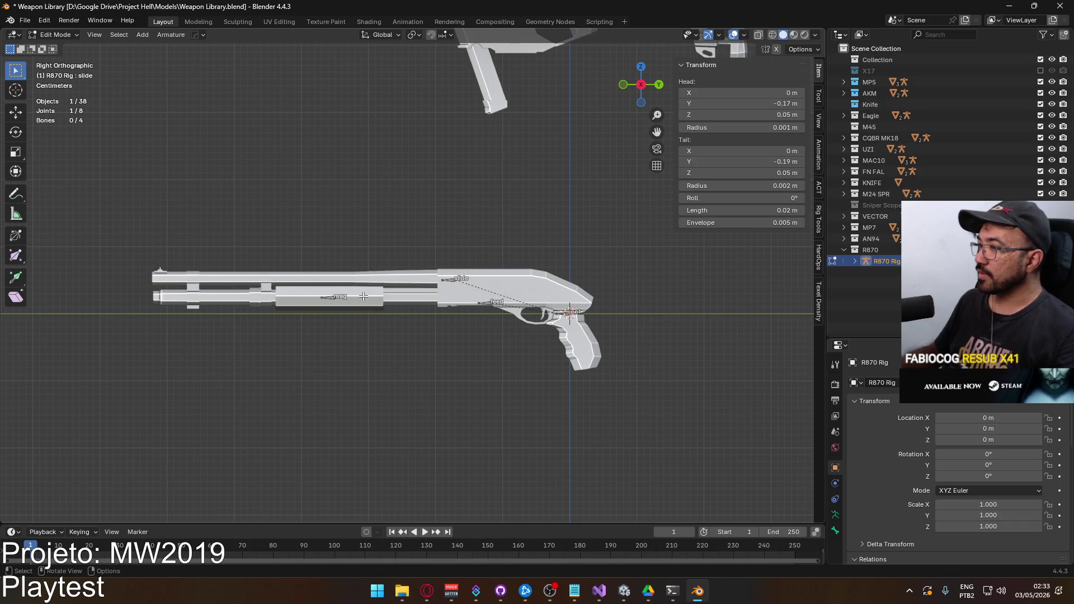
pyautogui.click(336, 300)
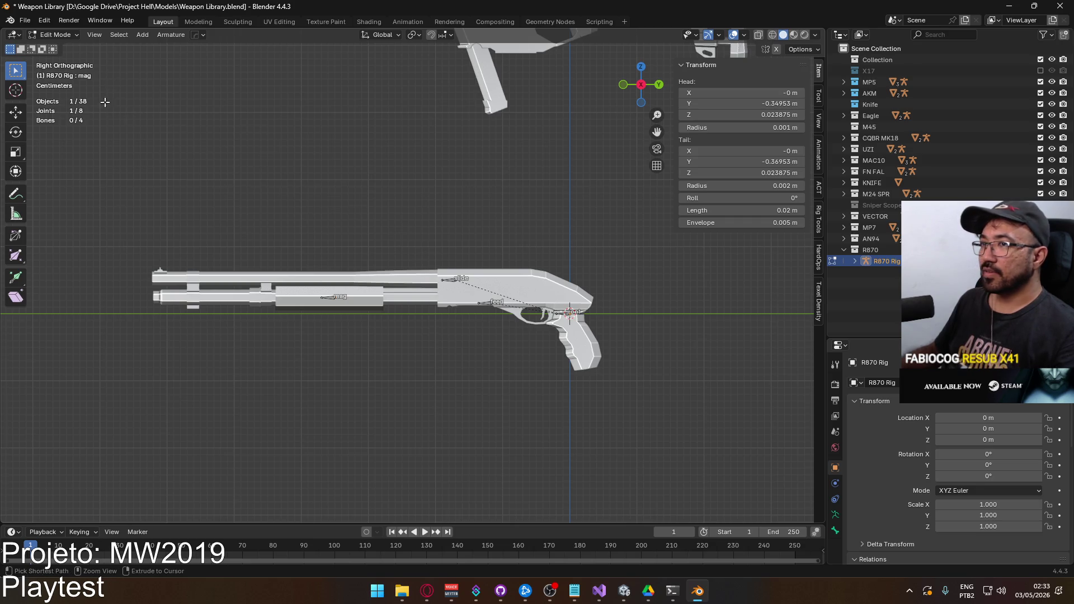
# Save Weapon Library.blend and bring up the recent files list.
pyautogui.hotkey('ctrl', 's')
pyautogui.click(25, 20)
pyautogui.moveTo(52, 56)
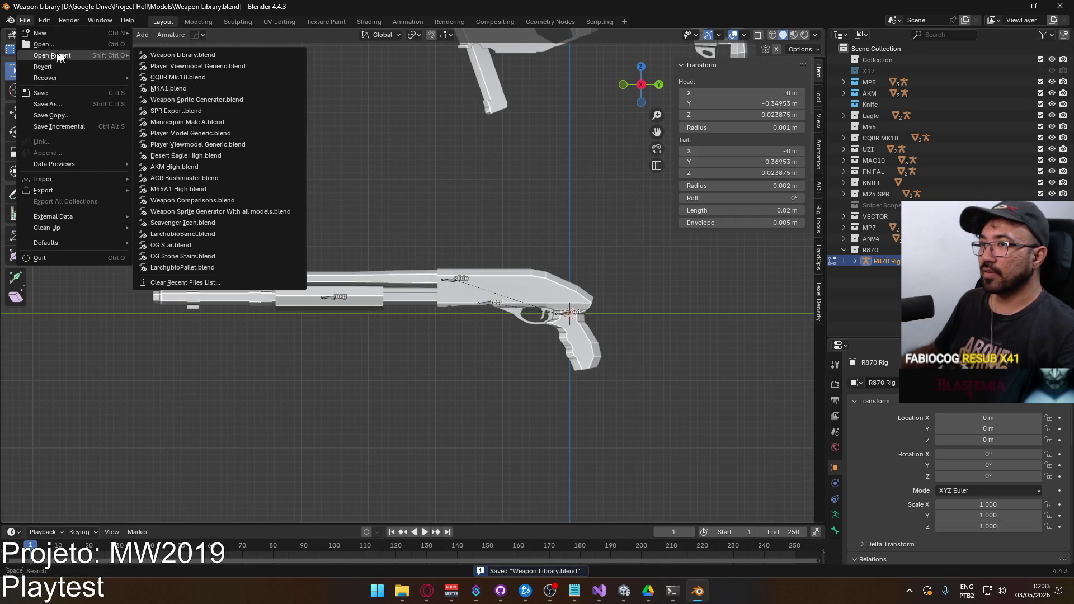
# Reopen Player Viewmodel Generic.blend and select the R870 Body to inspect it beside the arms.
pyautogui.click(191, 66)
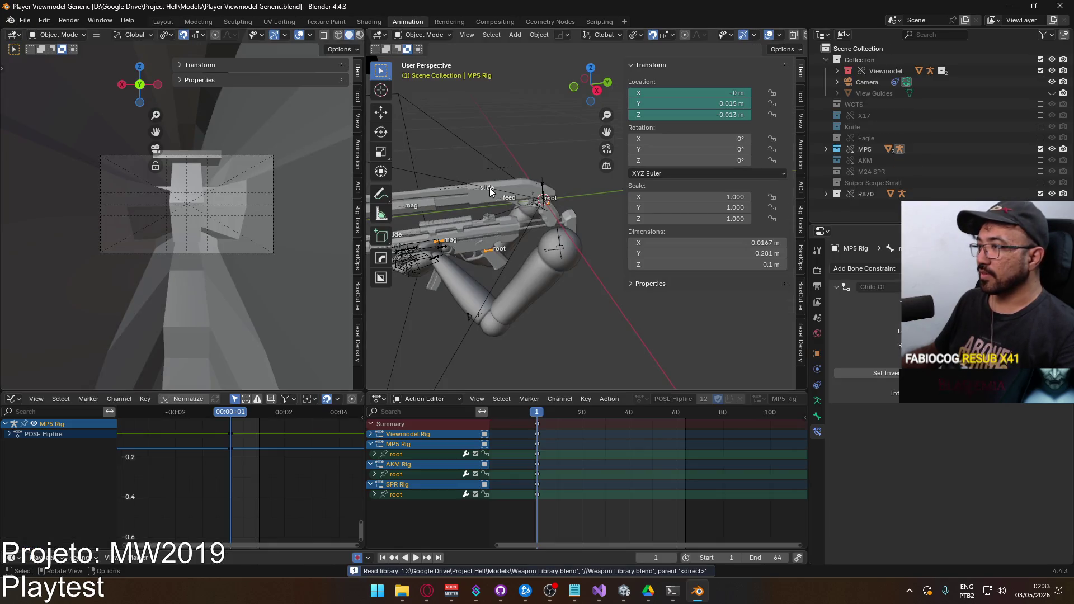
pyautogui.click(539, 197)
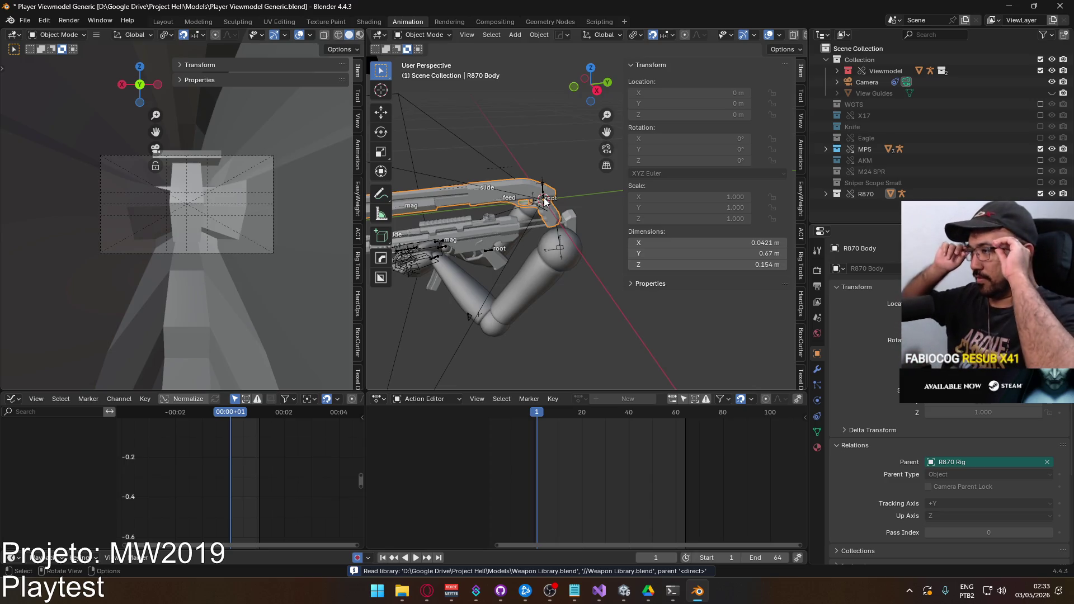
pyautogui.moveTo(513, 130)
pyautogui.mouseDown(button='middle')
pyautogui.moveTo(535, 146)
pyautogui.moveTo(543, 185)
pyautogui.mouseUp(button='middle')
pyautogui.scroll(5, 549, 249)
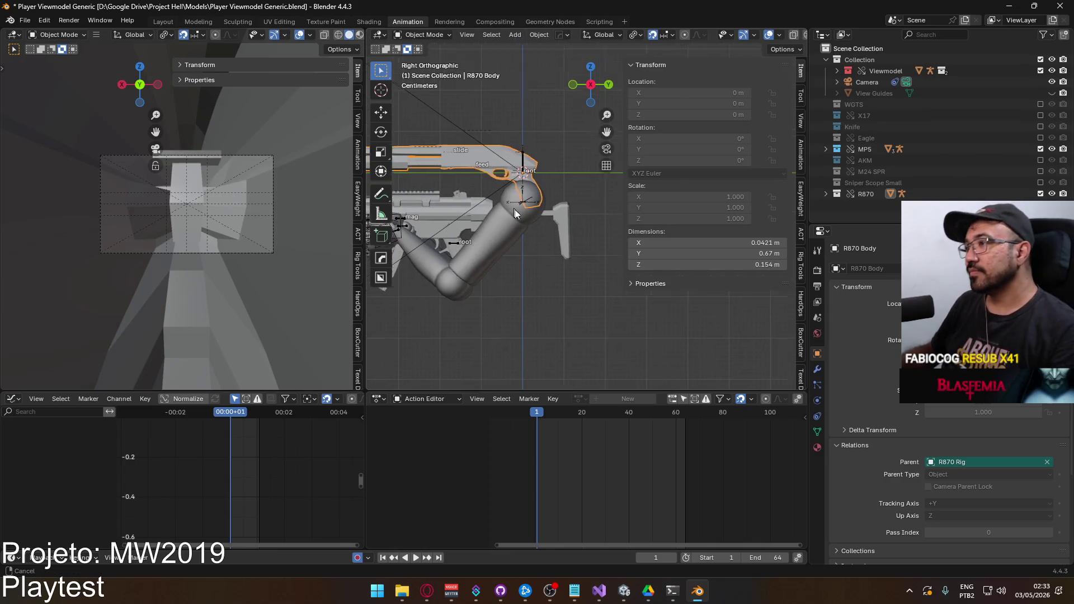
pyautogui.scroll(2, 549, 249)
# Select the R870 Rig, try a move and cancel it, then select the viewmodel rig's hand bones.
pyautogui.click(534, 221)
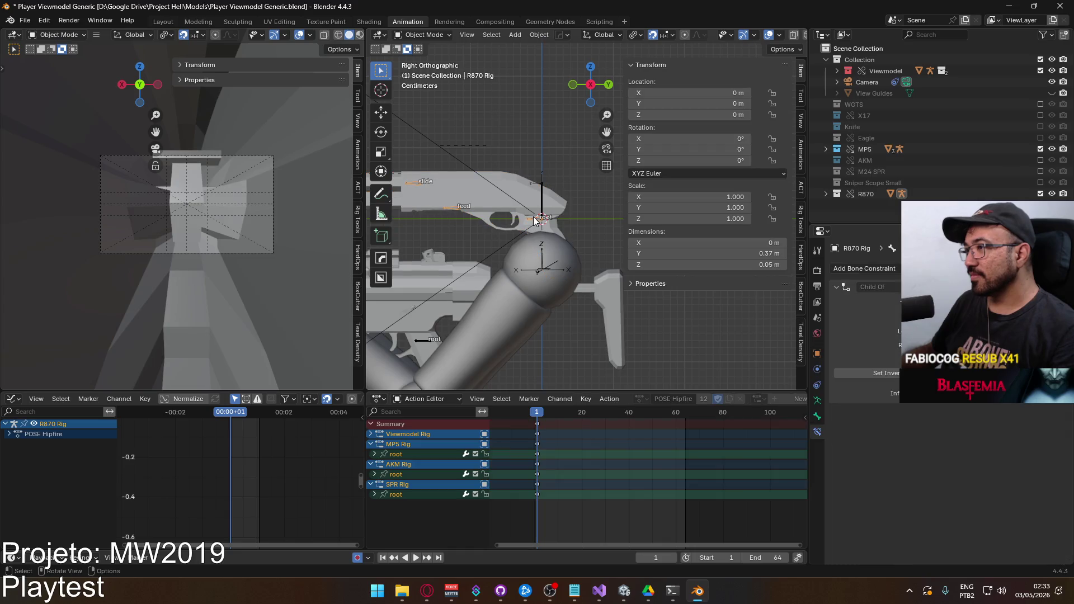
pyautogui.scroll(-4, 579, 218)
pyautogui.scroll(3, 583, 220)
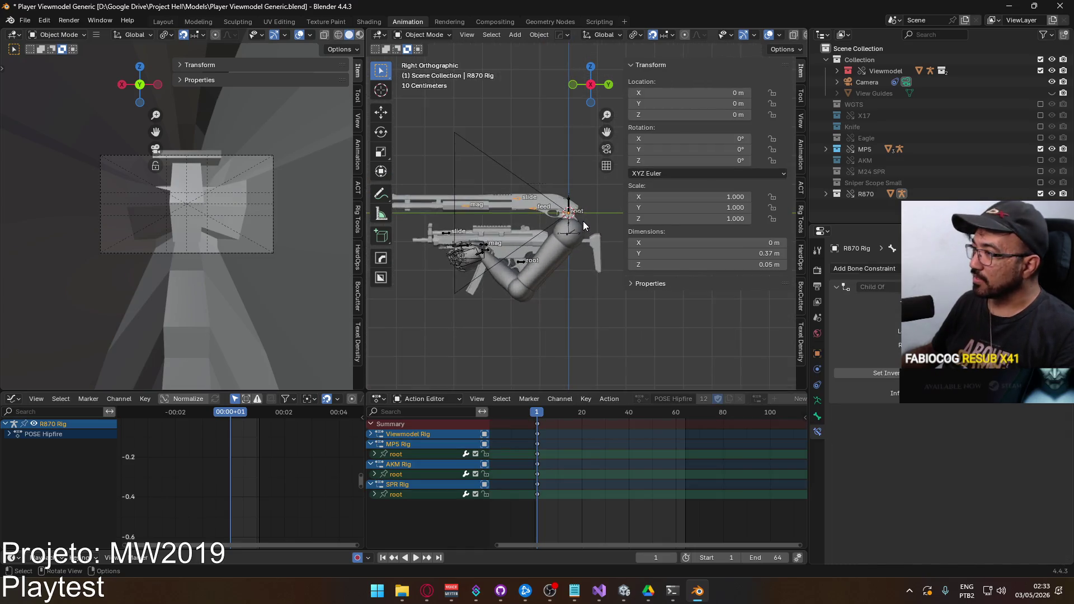
pyautogui.scroll(-1, 577, 215)
pyautogui.press('g')
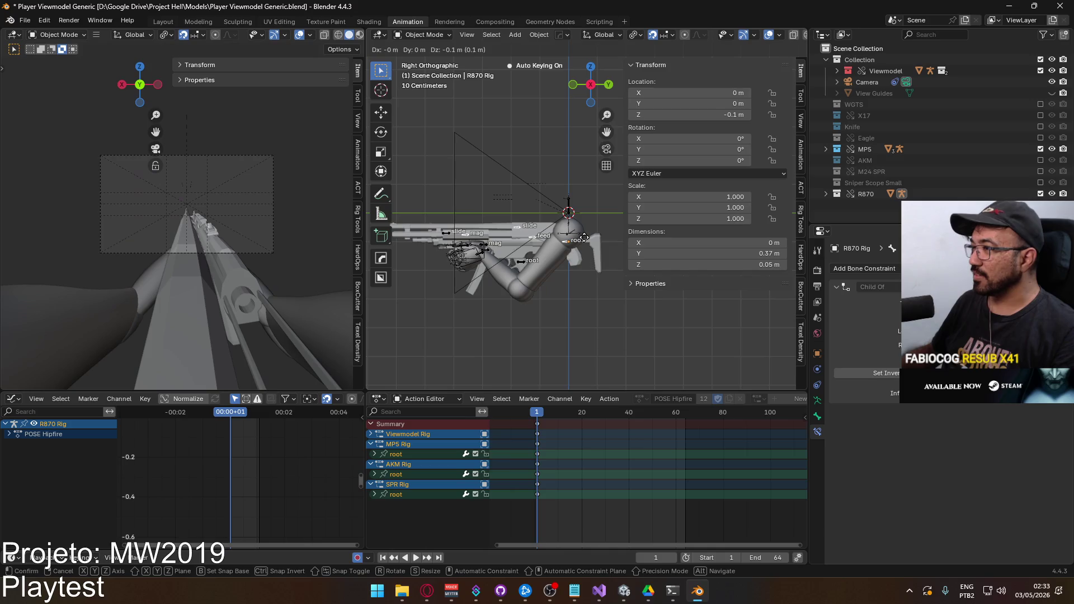
pyautogui.rightClick(584, 237)
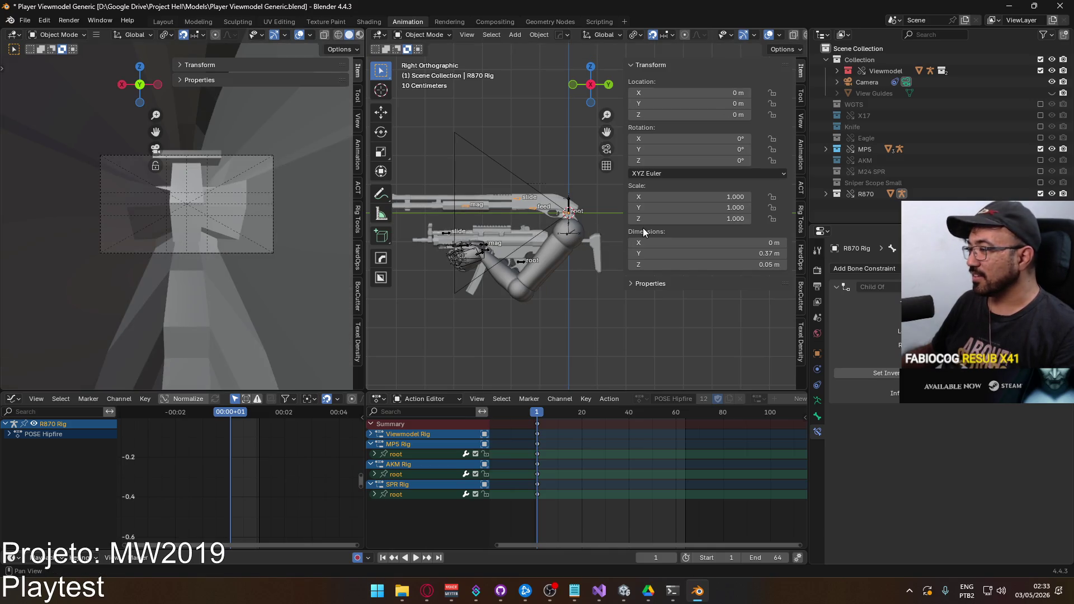
pyautogui.scroll(-1, 619, 225)
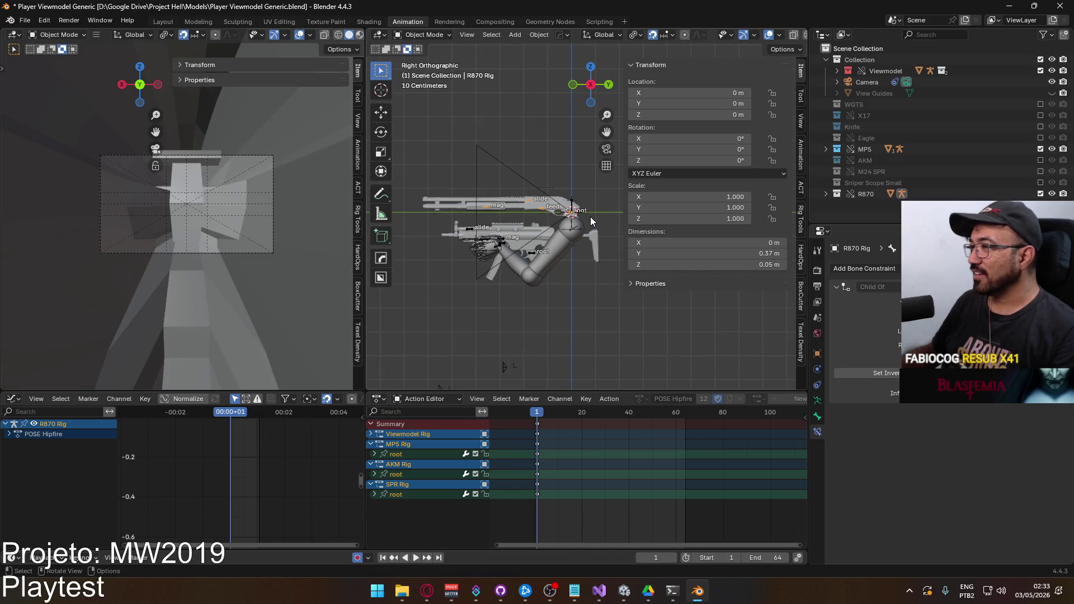
pyautogui.click(494, 239)
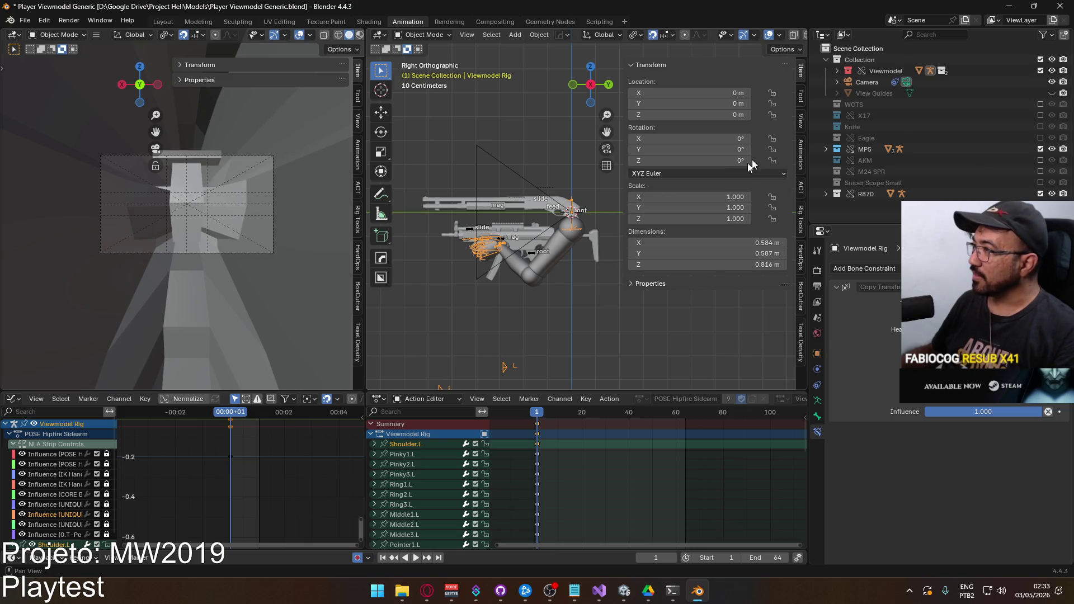
# Enable the POSE Hipfire Primary animation layer in the Animation sidebar, then select the R870 Body.
pyautogui.click(802, 148)
pyautogui.scroll(-10, 760, 289)
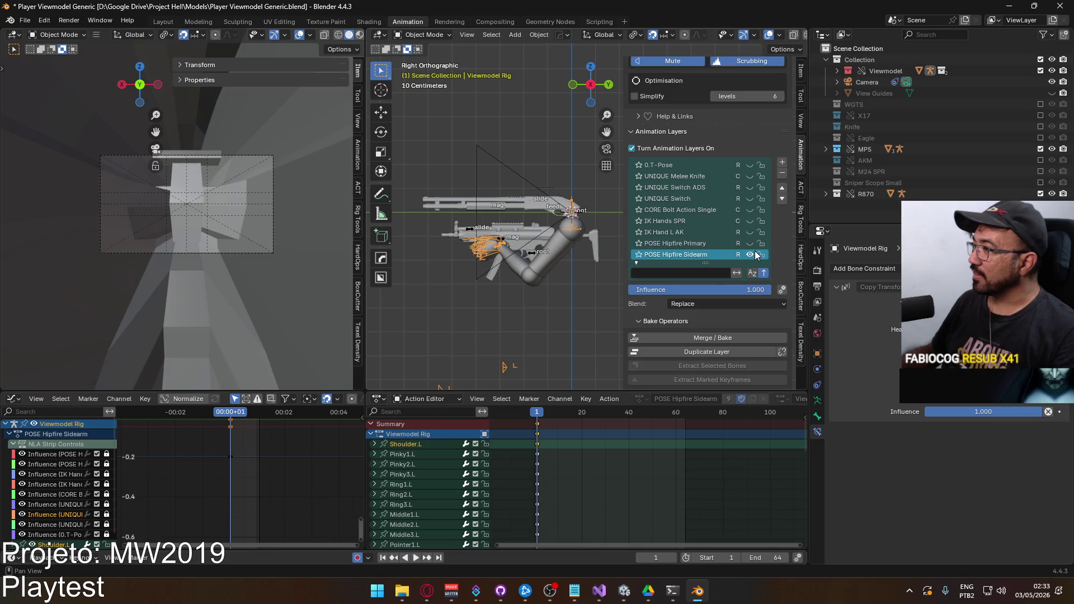
pyautogui.click(750, 243)
pyautogui.moveTo(559, 241)
pyautogui.mouseDown(button='middle')
pyautogui.moveTo(521, 229)
pyautogui.moveTo(592, 173)
pyautogui.moveTo(500, 207)
pyautogui.moveTo(595, 190)
pyautogui.moveTo(559, 206)
pyautogui.mouseUp(button='middle')
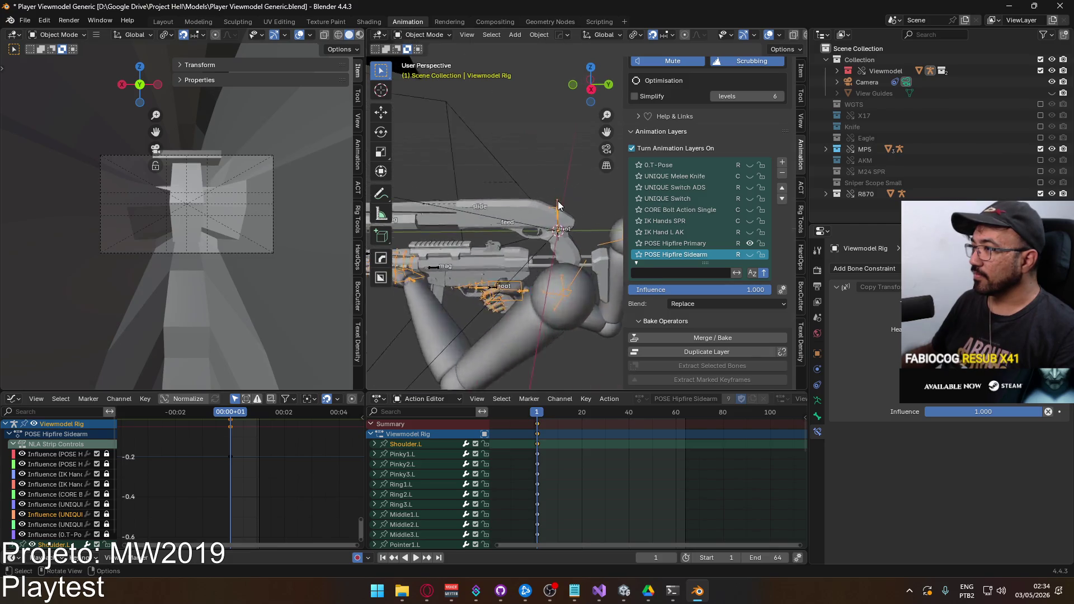
pyautogui.click(549, 236)
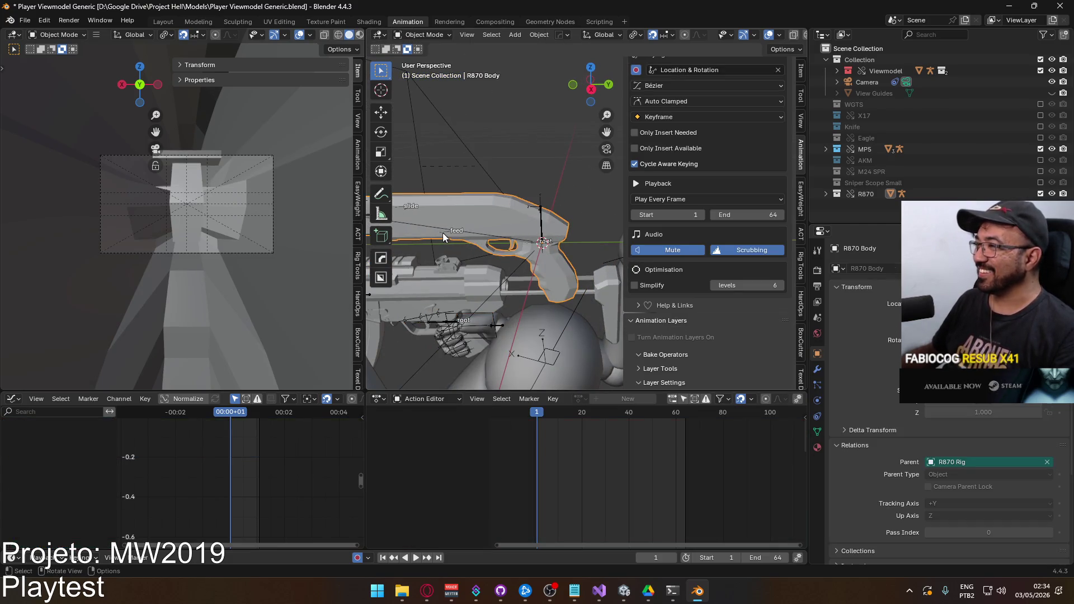
# Put the R870 Rig in Pose Mode, trial-paste world coordinates onto its mag bone, then undo it.
pyautogui.click(443, 233)
pyautogui.moveTo(443, 233)
pyautogui.keyDown('shift'); pyautogui.mouseDown(button='middle')
pyautogui.moveTo(511, 184)
pyautogui.moveTo(559, 177)
pyautogui.mouseUp(button='middle'); pyautogui.keyUp('shift')
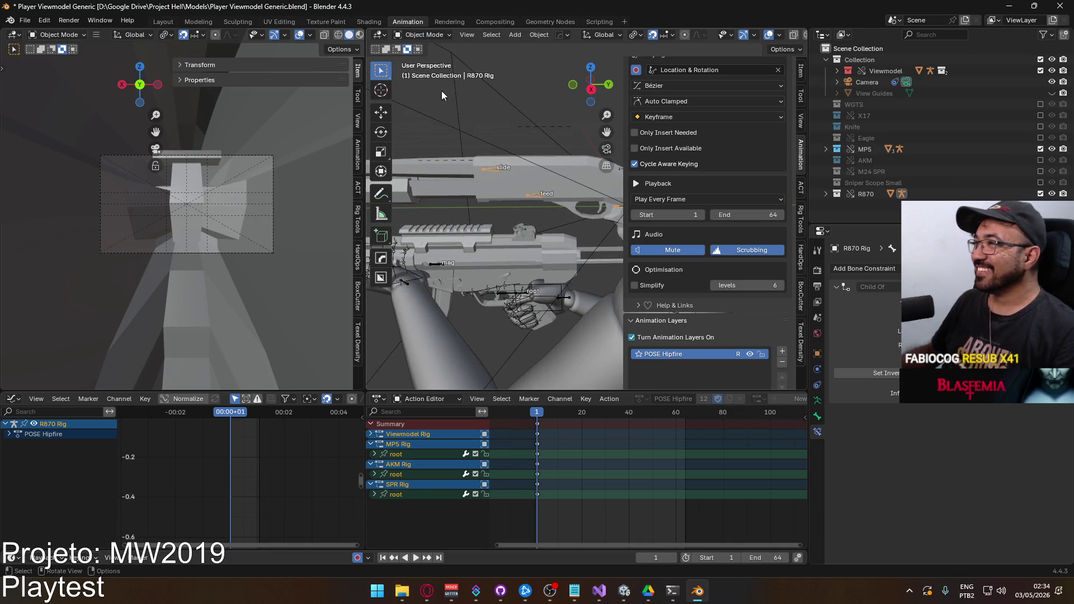
pyautogui.click(411, 37)
pyautogui.click(431, 73)
pyautogui.press('KP_Decimal')
pyautogui.press('q')
pyautogui.press('q')
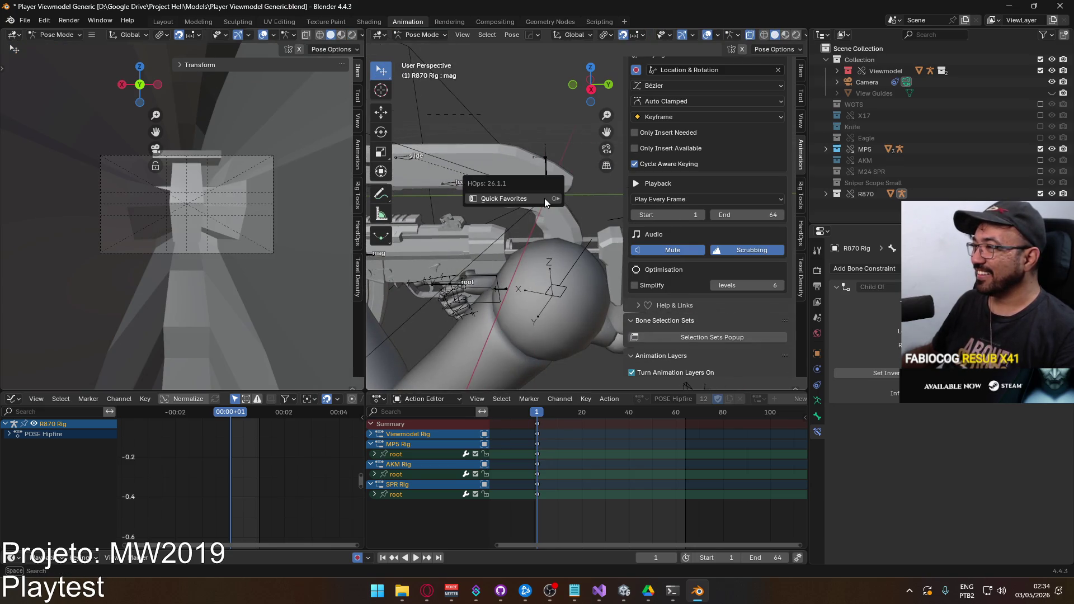
pyautogui.moveTo(545, 198)
pyautogui.click(616, 233)
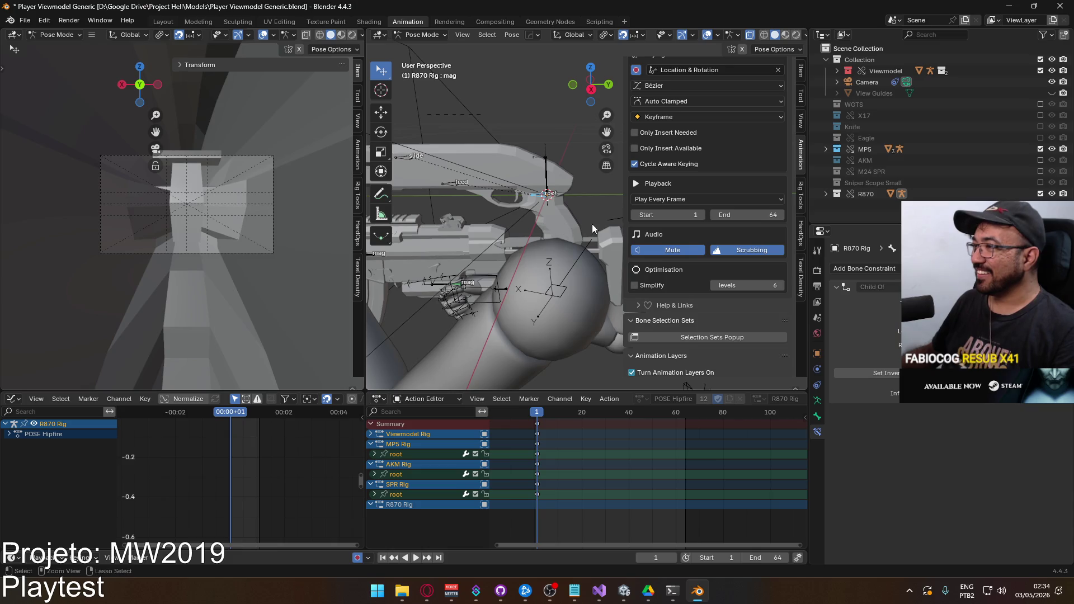
pyautogui.hotkey('ctrl', 'z')
# Put the MP5 Rig in Pose Mode and copy its mag bone's world coordinates via Quick Favorites.
pyautogui.moveTo(576, 214)
pyautogui.mouseDown(button='middle')
pyautogui.moveTo(533, 200)
pyautogui.moveTo(580, 201)
pyautogui.mouseUp(button='middle')
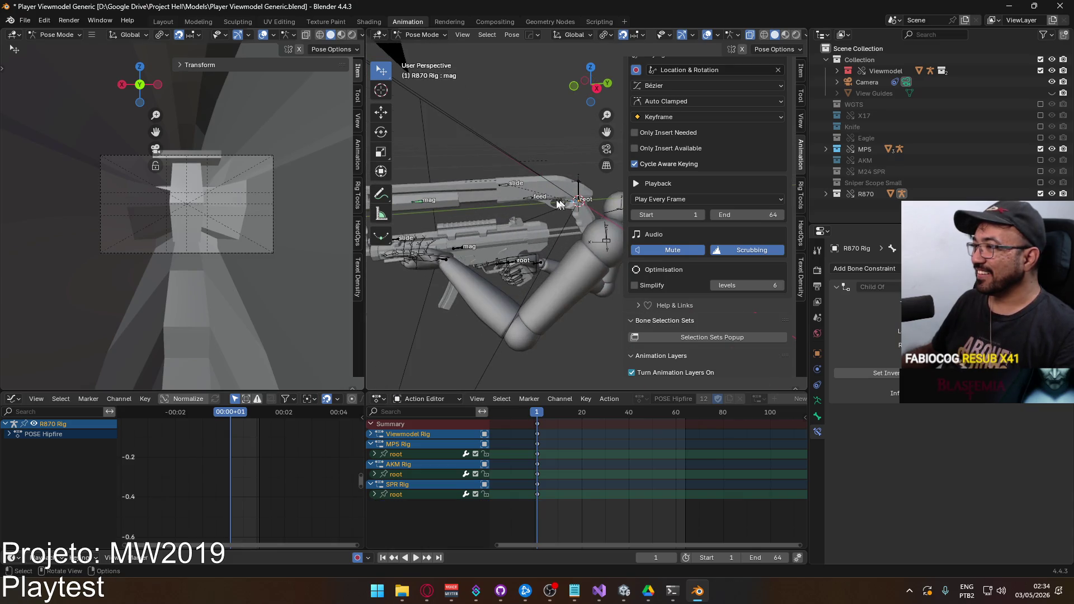
pyautogui.click(418, 34)
pyautogui.click(427, 48)
pyautogui.click(498, 246)
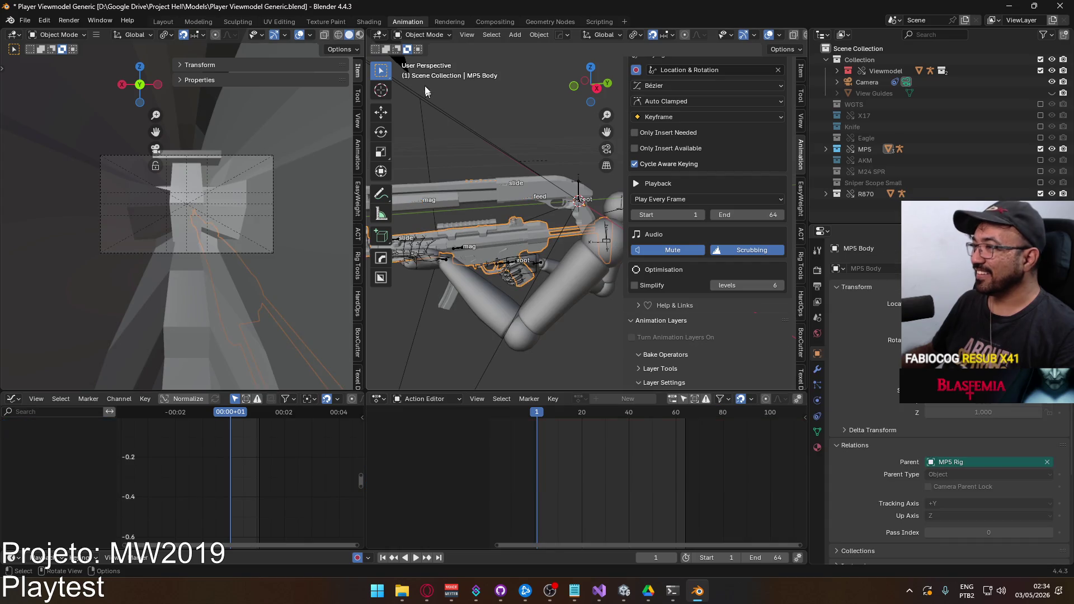
pyautogui.click(416, 35)
pyautogui.click(457, 247)
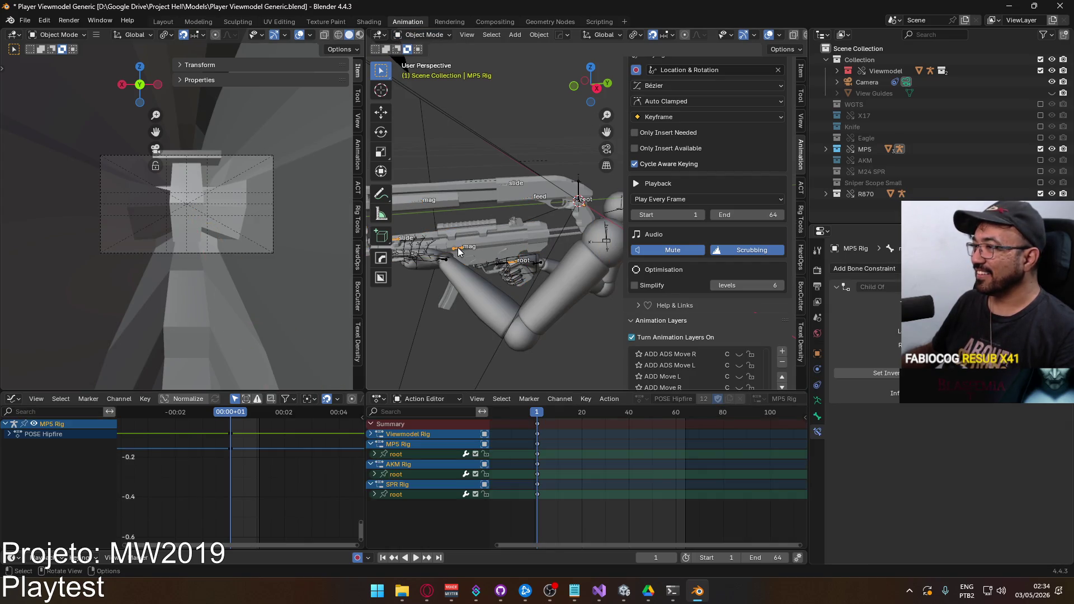
pyautogui.click(442, 35)
pyautogui.click(456, 73)
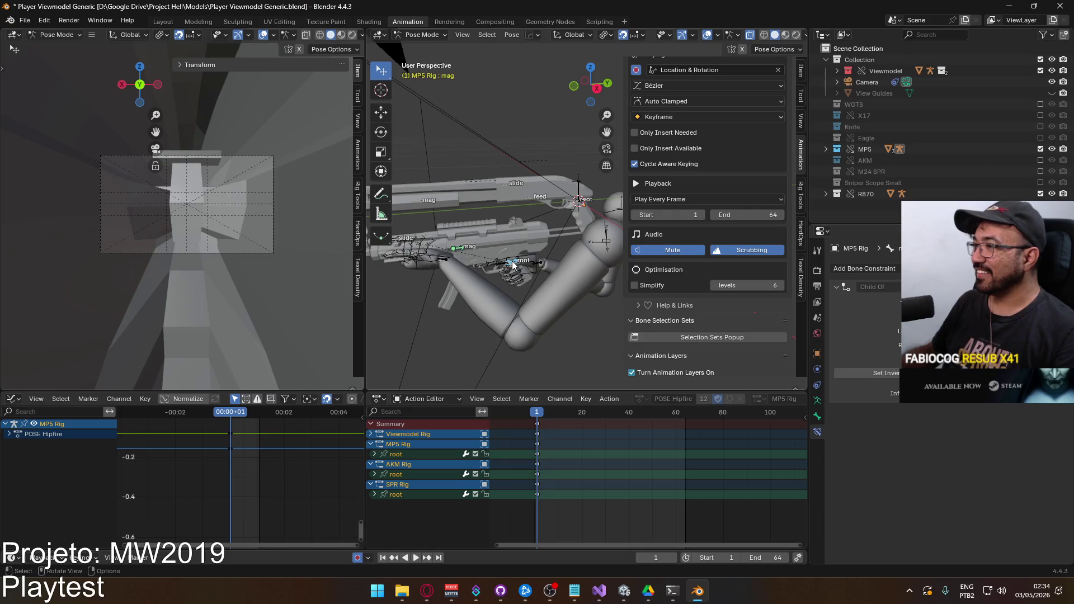
pyautogui.press('q')
pyautogui.moveTo(512, 261)
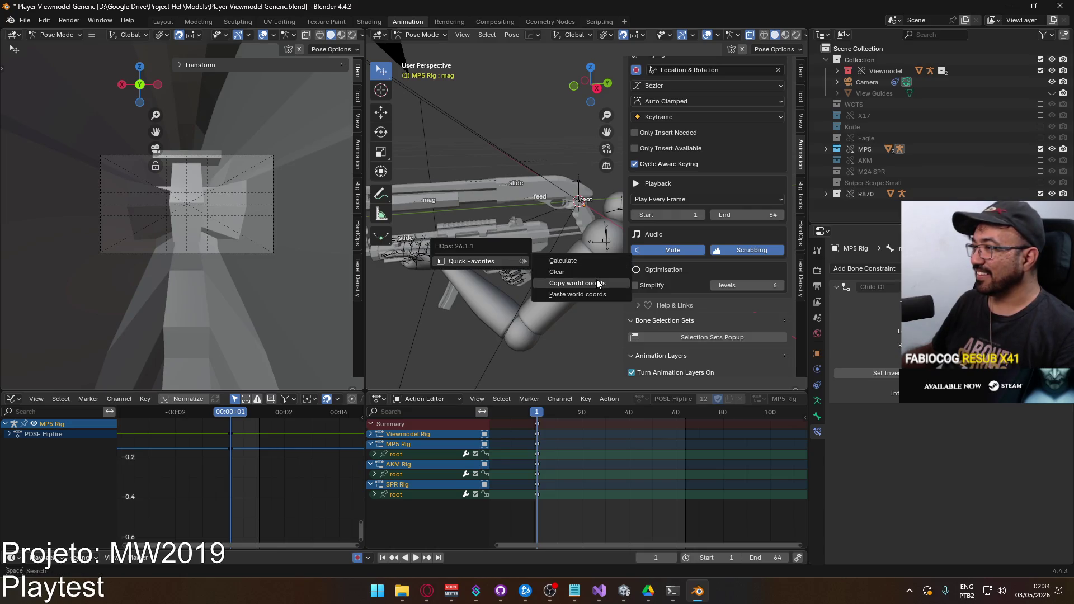
pyautogui.click(596, 282)
# Return to Object Mode and select the R870 Rig.
pyautogui.click(426, 34)
pyautogui.click(442, 49)
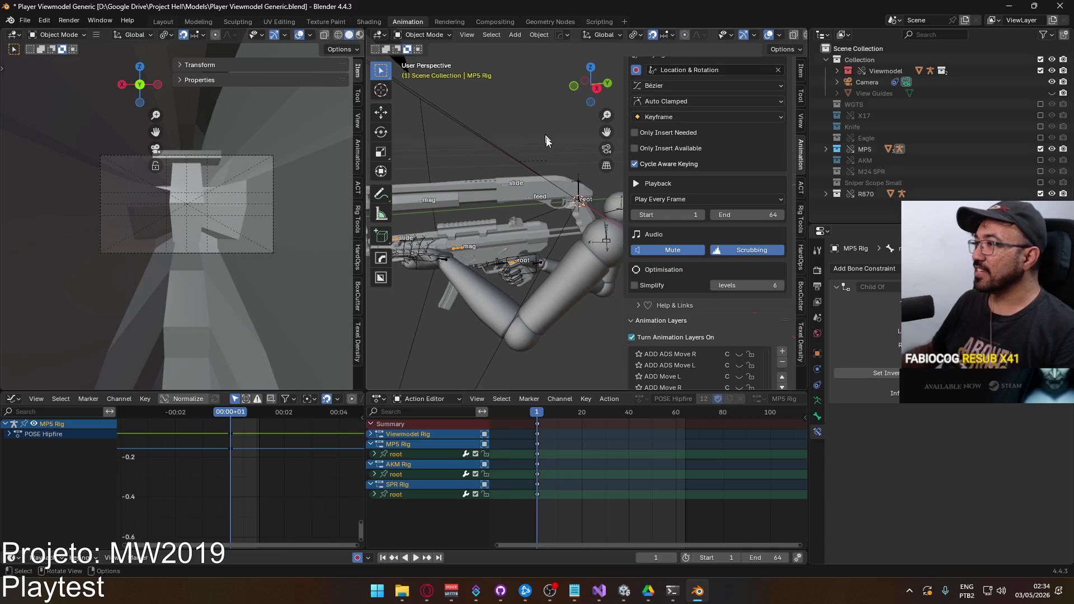
pyautogui.click(533, 201)
pyautogui.click(425, 35)
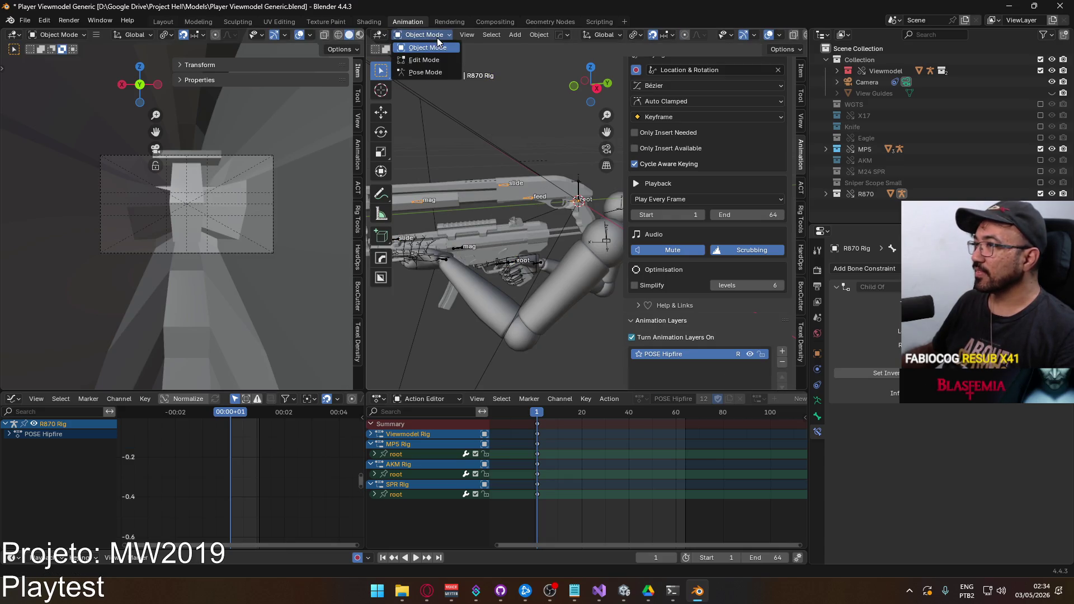
# In Pose Mode, paste the copied world coordinates onto the R870 mag bone and turn off snapping.
pyautogui.click(433, 71)
pyautogui.press('k')
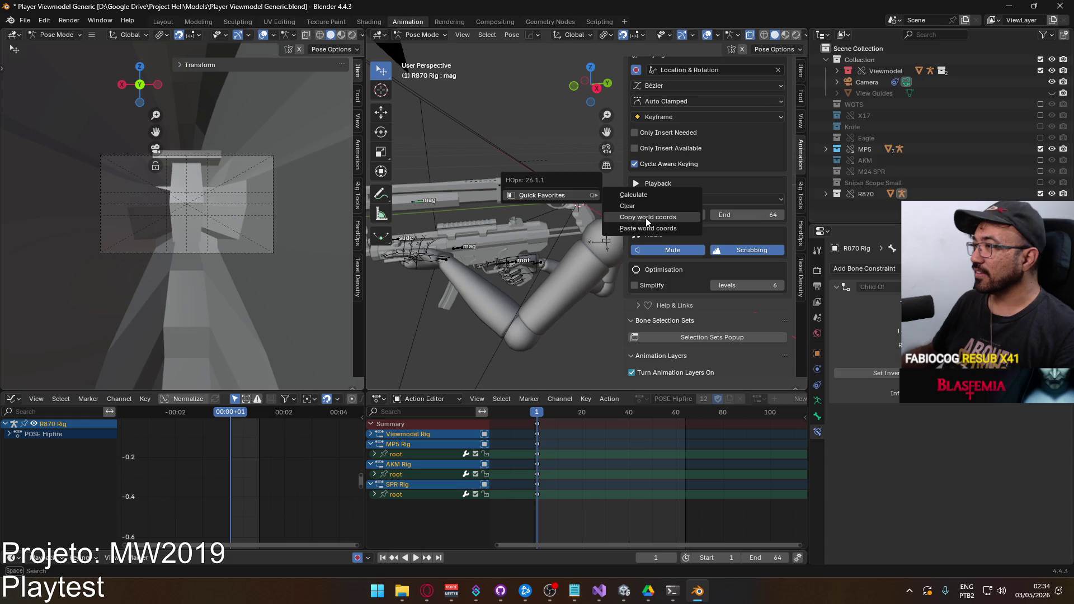
pyautogui.click(649, 232)
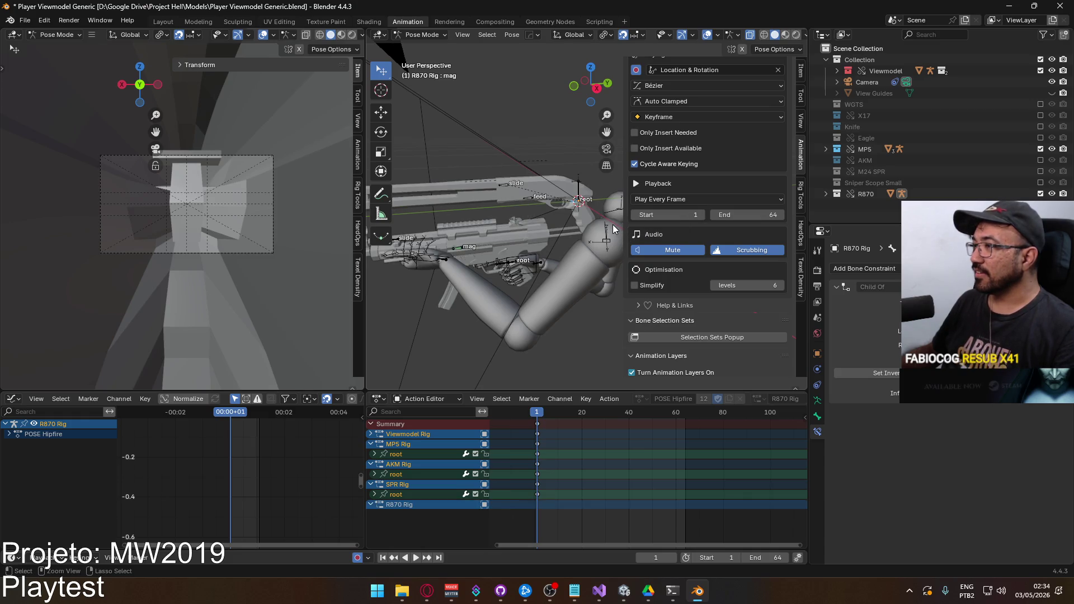
pyautogui.press('g')
pyautogui.press('Escape')
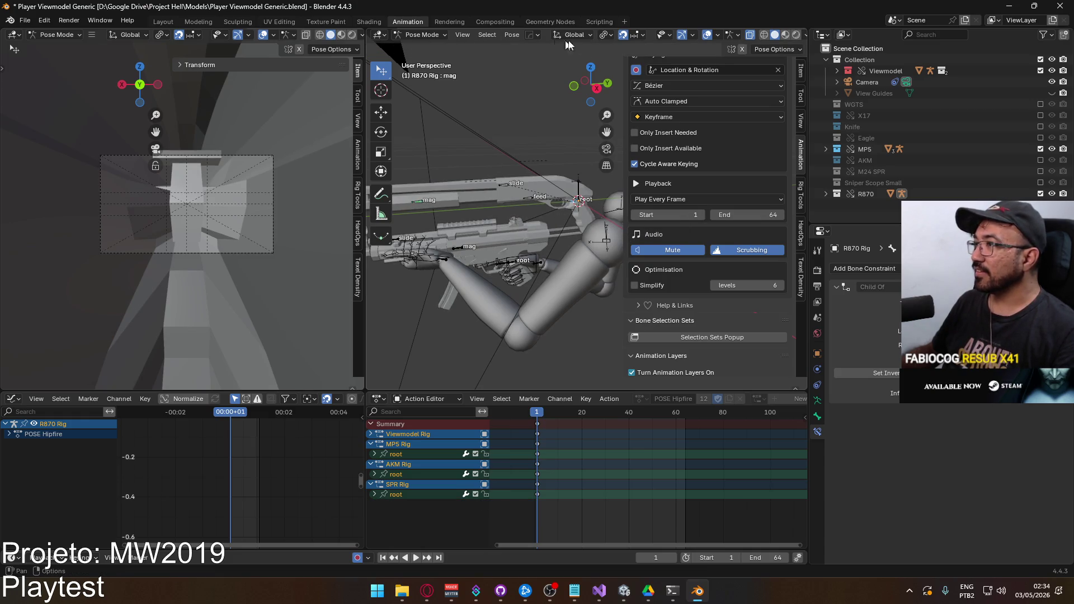
pyautogui.click(620, 35)
pyautogui.press('g')
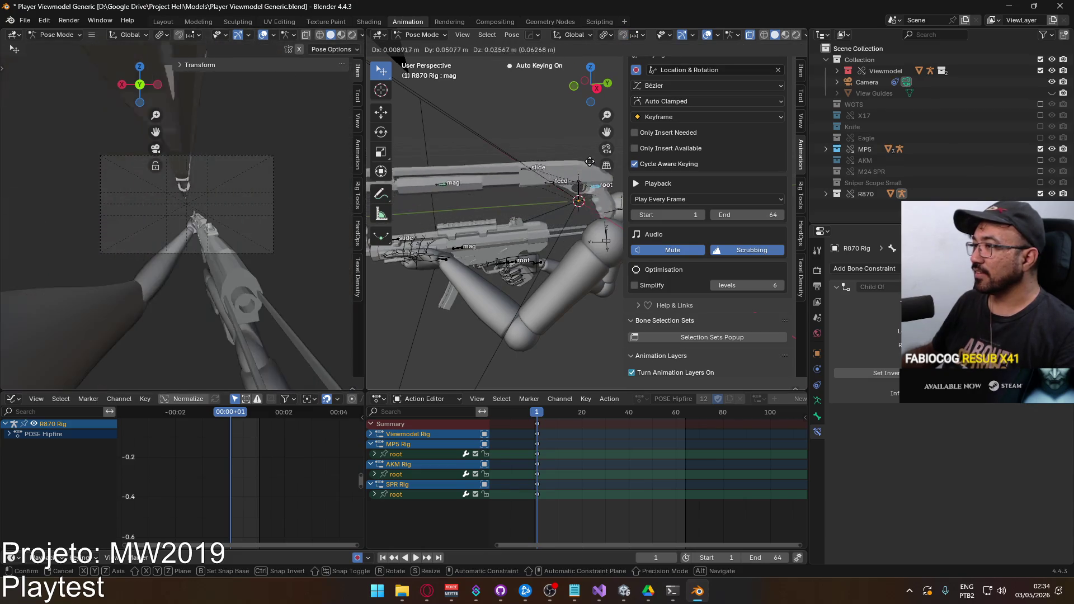
pyautogui.press('Escape')
# Paste the world coordinates onto the R870 root bone, then undo that placement.
pyautogui.scroll(3, 579, 193)
pyautogui.click(571, 197)
pyautogui.press('q')
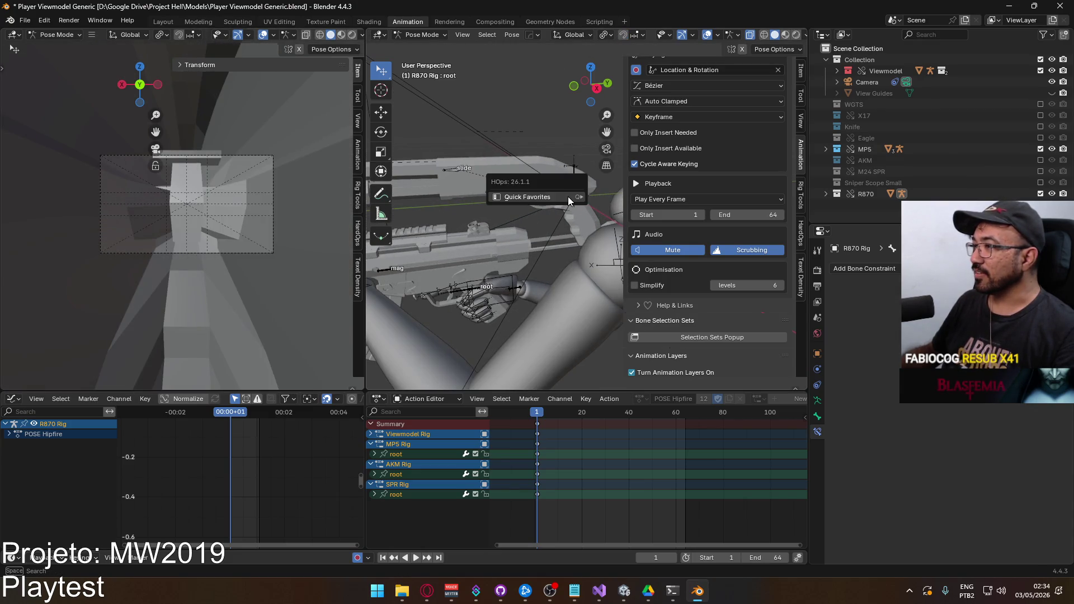
pyautogui.moveTo(569, 197)
pyautogui.click(625, 226)
pyautogui.scroll(-3, 537, 210)
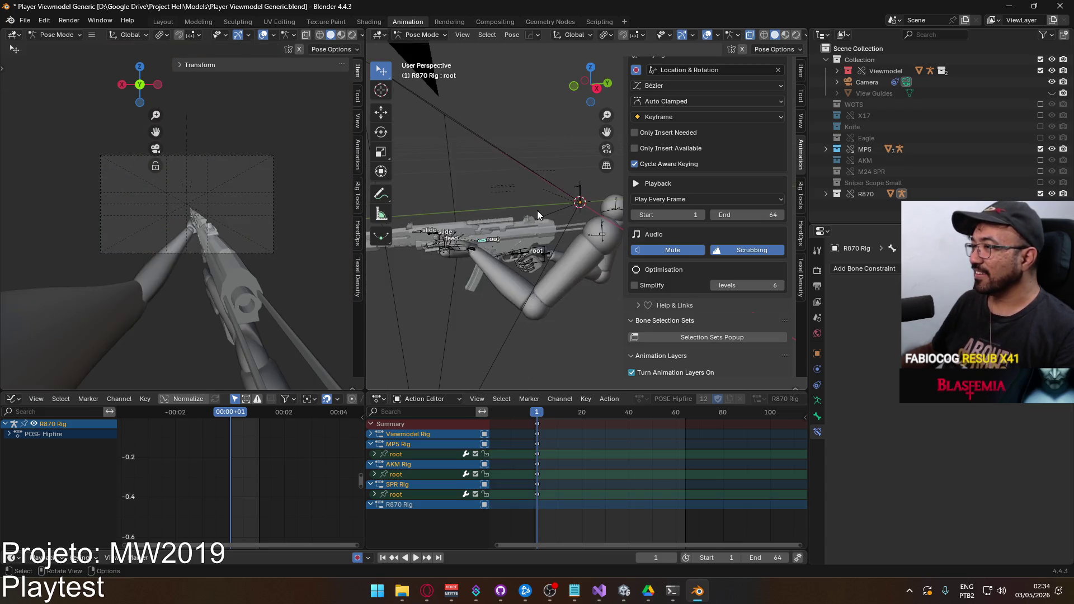
pyautogui.moveTo(531, 207)
pyautogui.mouseDown(button='middle')
pyautogui.moveTo(502, 89)
pyautogui.moveTo(498, 121)
pyautogui.moveTo(539, 190)
pyautogui.mouseUp(button='middle')
pyautogui.hotkey('ctrl', 'z')
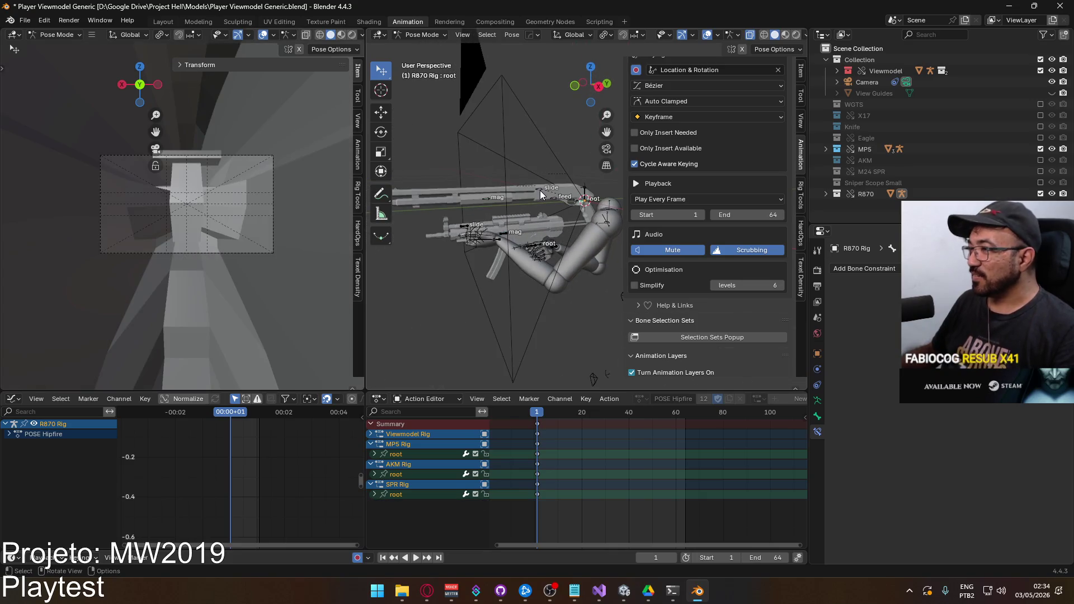
pyautogui.scroll(5, 539, 195)
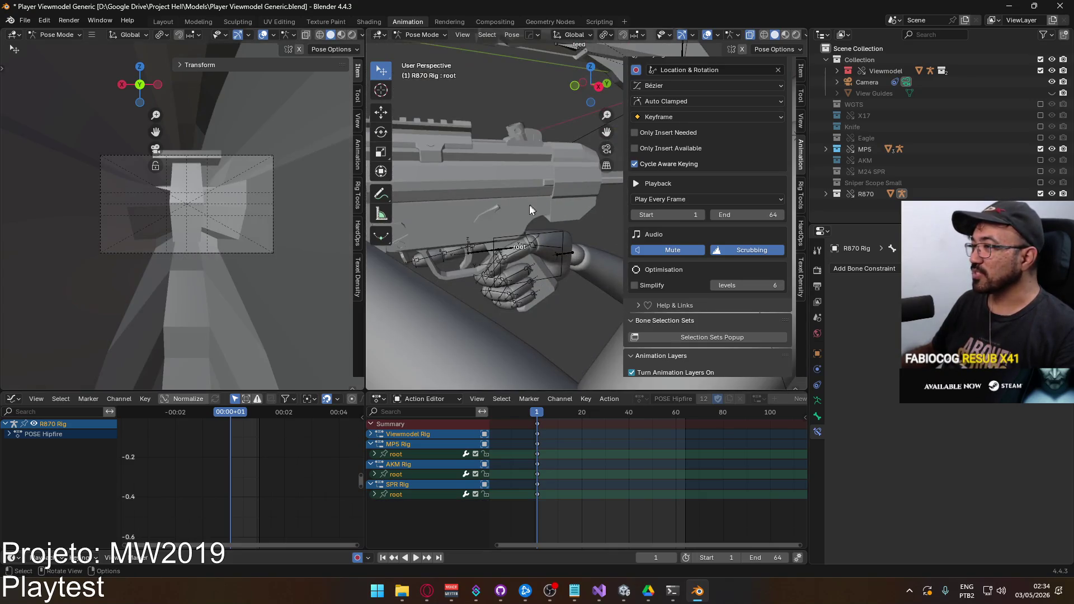
# Return to Object Mode and select the MP5 Rig through its mag bone.
pyautogui.click(425, 35)
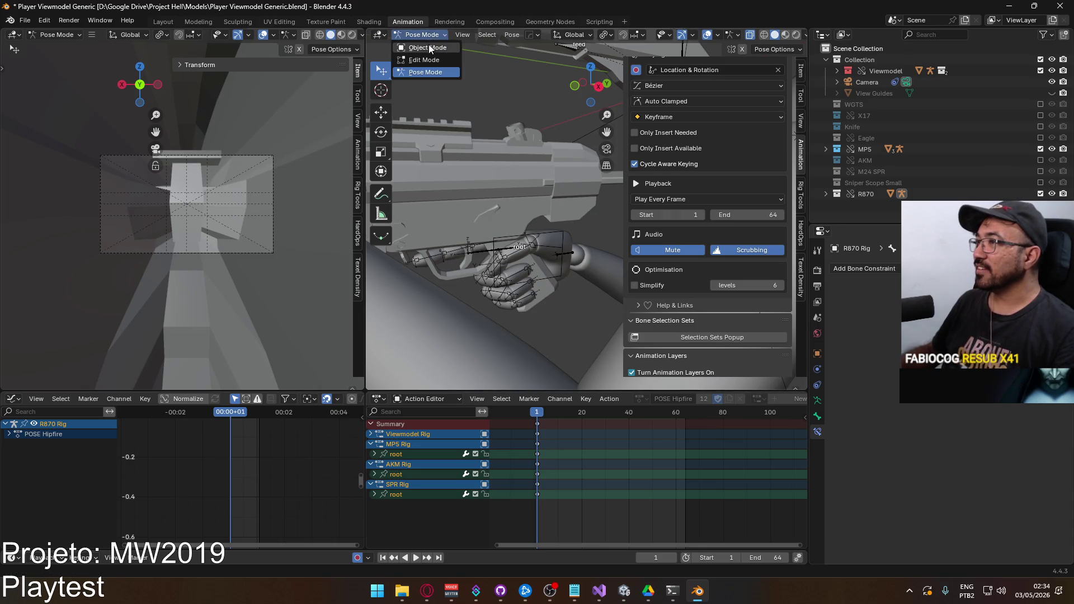
pyautogui.click(428, 45)
pyautogui.click(503, 255)
pyautogui.click(508, 194)
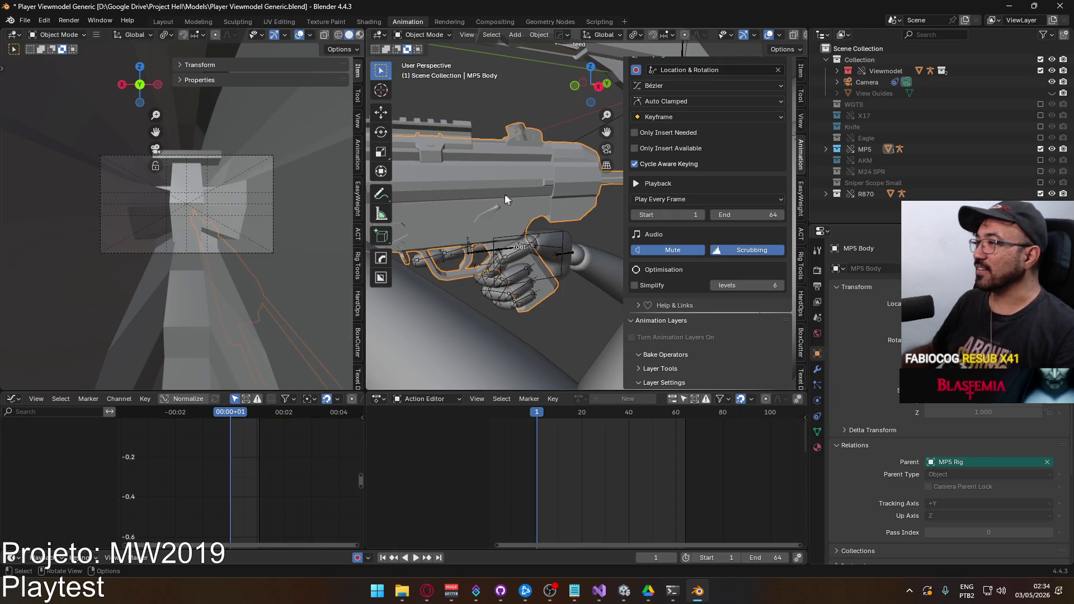
pyautogui.moveTo(509, 193); pyautogui.dragTo(485, 217, button='middle')
pyautogui.click(461, 202)
# Paste the stored world position onto the MP5 Rig's root bone, then return to Object Mode.
pyautogui.hotkey('ctrl', 'Tab')
pyautogui.moveTo(499, 141); pyautogui.dragTo(515, 223, button='middle')
pyautogui.click(519, 234)
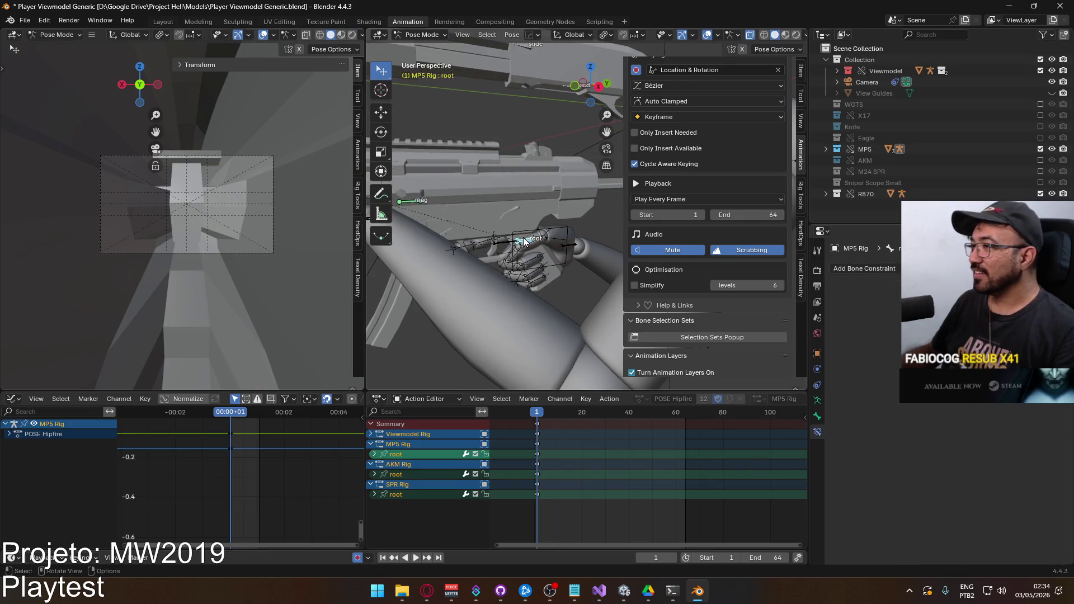
pyautogui.press('q')
pyautogui.moveTo(530, 240)
pyautogui.click(589, 255)
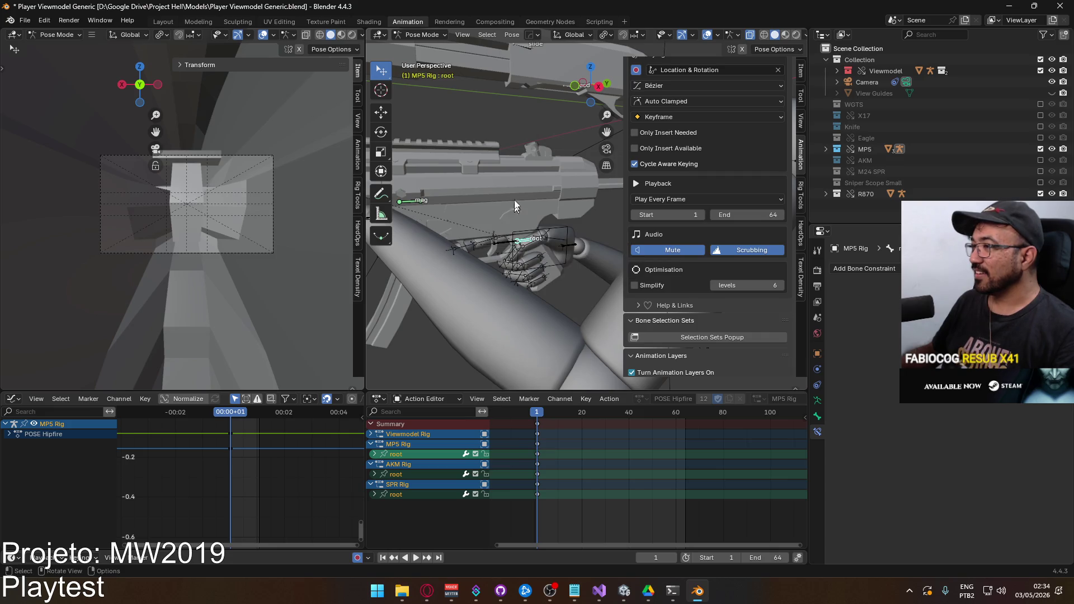
pyautogui.hotkey('ctrl', 'Tab')
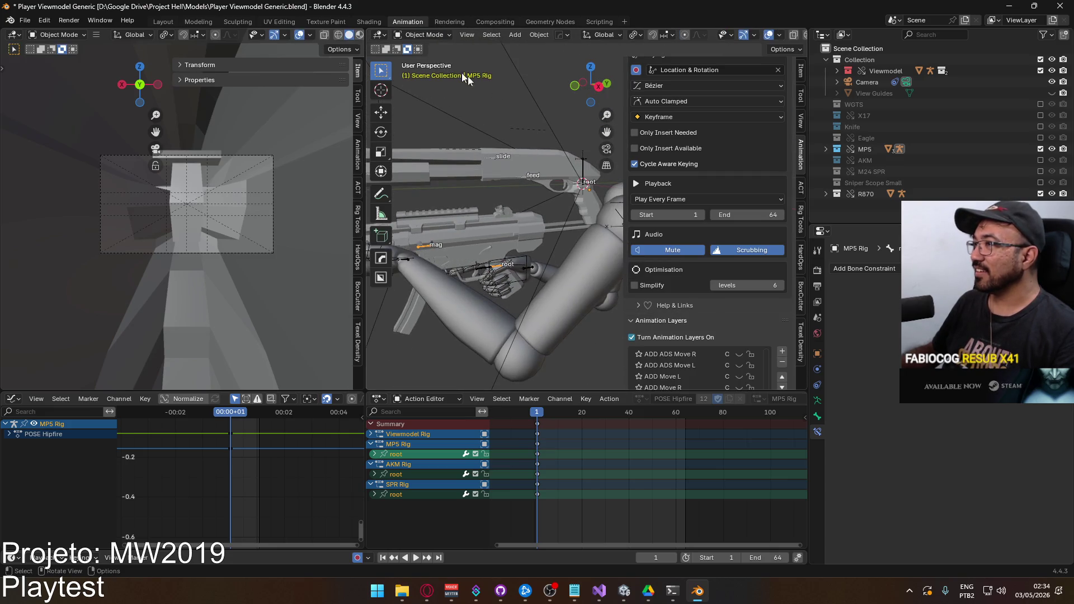
# Clear all pose transforms on the R870 Rig in Pose Mode.
pyautogui.click(530, 179)
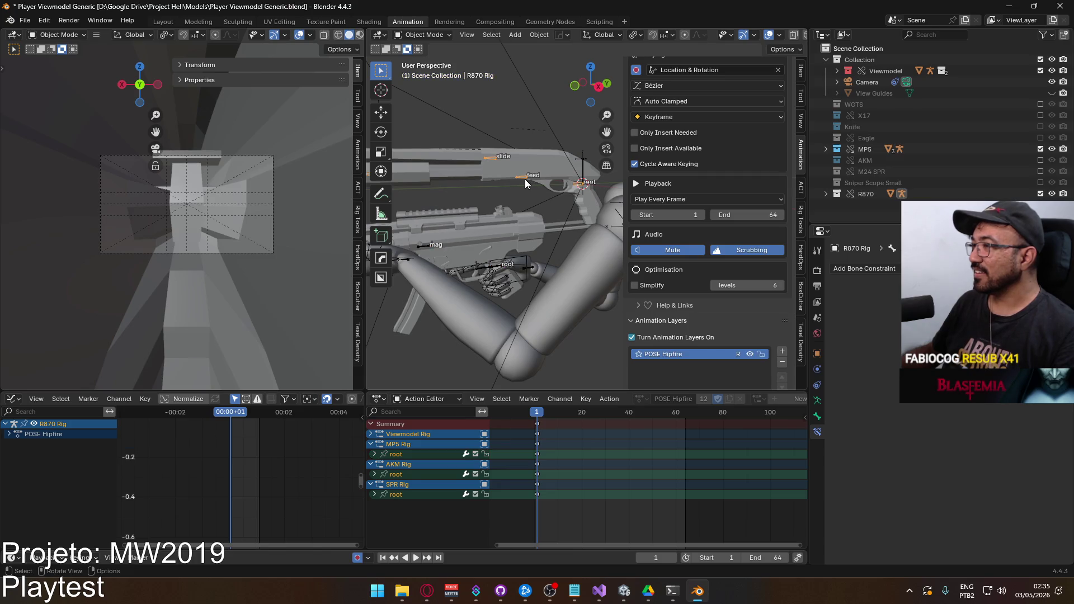
pyautogui.click(423, 35)
pyautogui.click(423, 72)
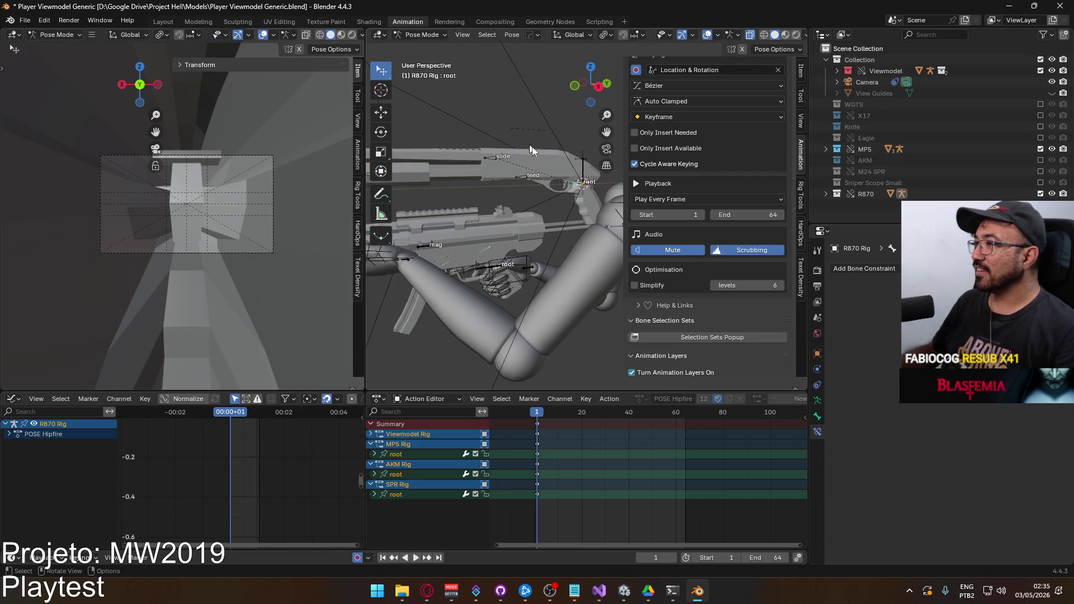
pyautogui.scroll(-5, 761, 173)
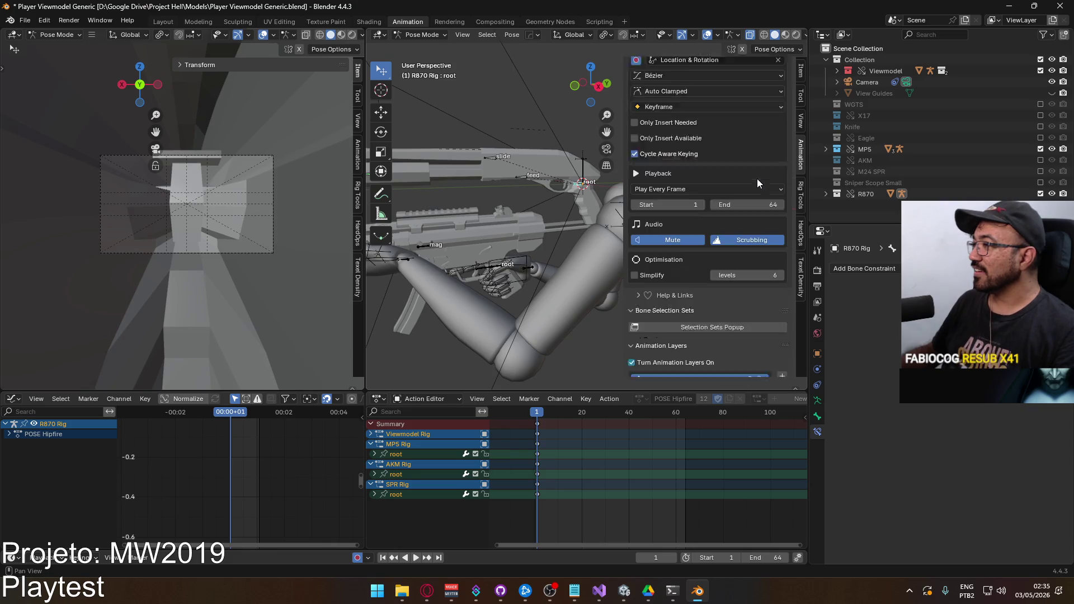
pyautogui.scroll(-3, 758, 183)
pyautogui.rightClick(557, 190)
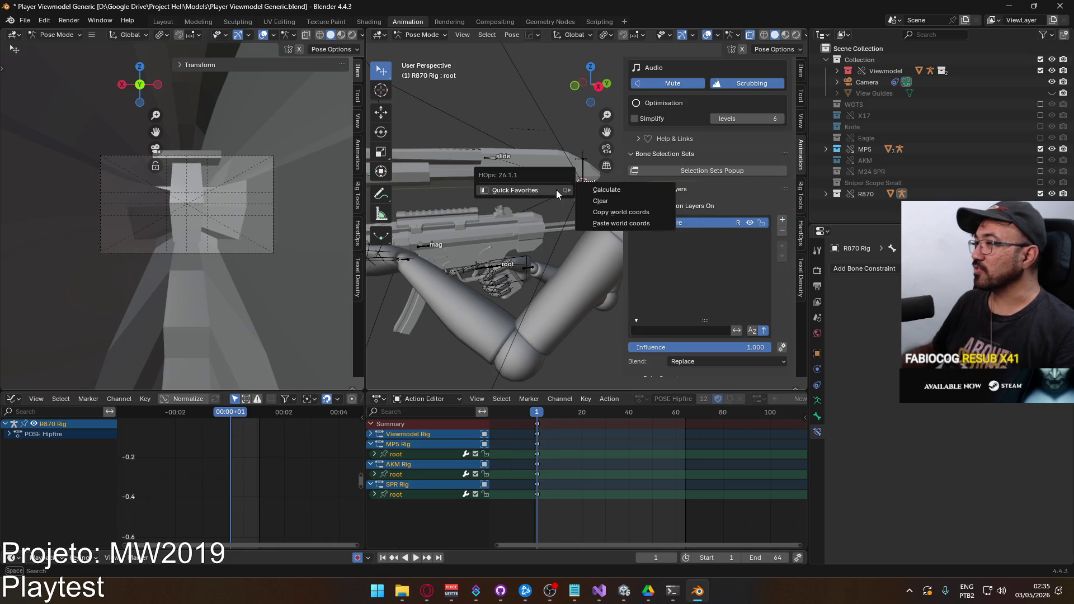
pyautogui.click(626, 215)
pyautogui.moveTo(589, 218)
pyautogui.mouseDown(button='middle')
pyautogui.moveTo(529, 139)
pyautogui.moveTo(485, 175)
pyautogui.mouseUp(button='middle')
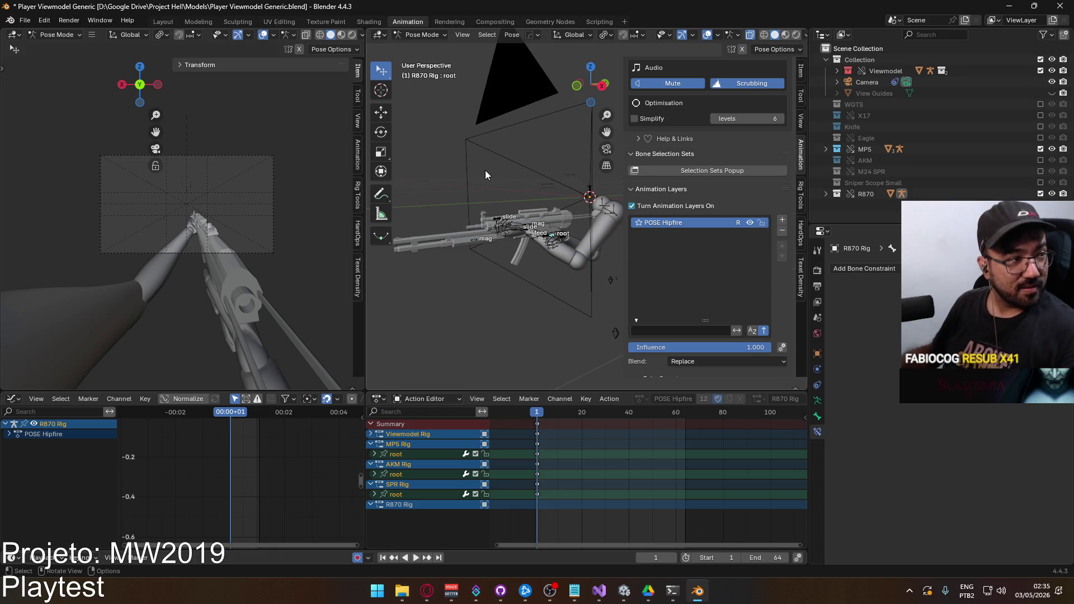
# Switch to Right Orthographic view and exclude the MP5 collection in the Outliner.
pyautogui.scroll(5, 540, 196)
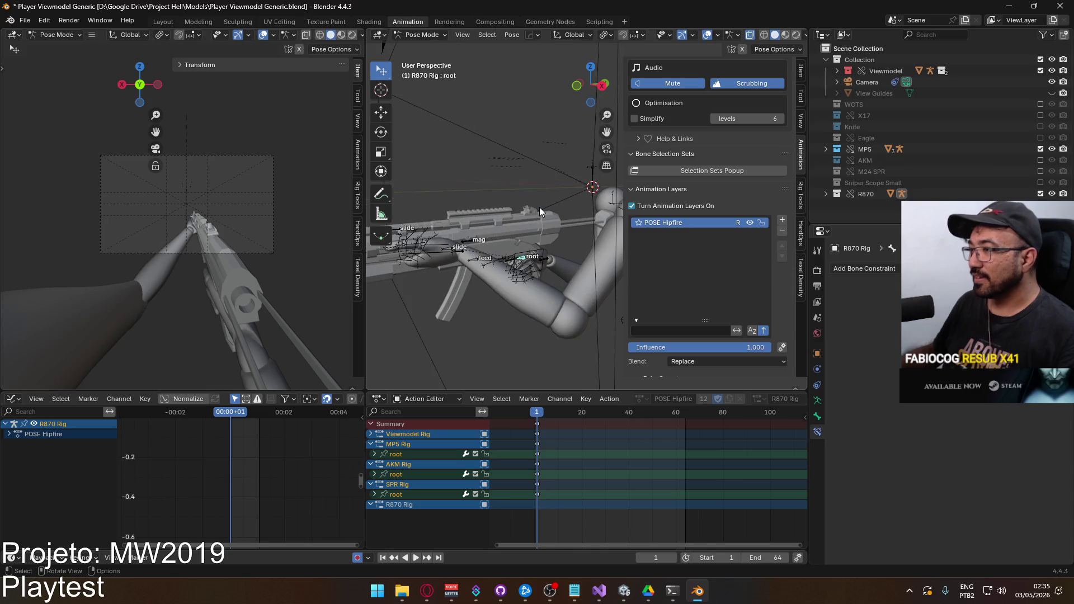
pyautogui.press('KP_3')
pyautogui.press('KP_5')
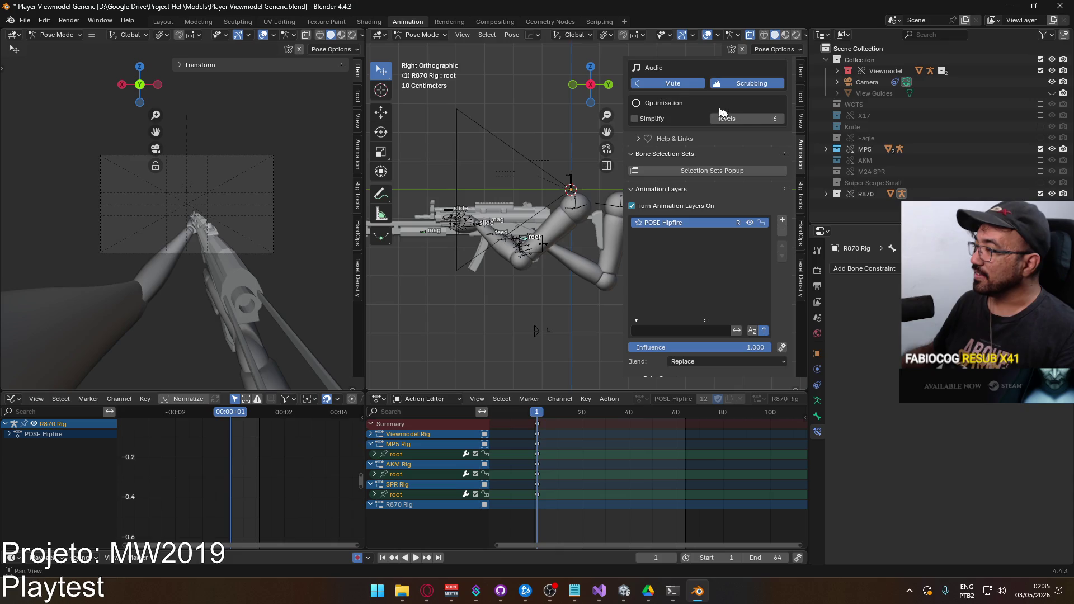
pyautogui.click(1040, 149)
pyautogui.keyDown('shift'); pyautogui.moveTo(499, 149); pyautogui.dragTo(561, 152, button='middle'); pyautogui.keyUp('shift')
pyautogui.scroll(3, 521, 135)
pyautogui.moveTo(497, 146)
pyautogui.keyDown('shift'); pyautogui.mouseDown(button='middle')
pyautogui.moveTo(545, 144)
pyautogui.moveTo(566, 187)
pyautogui.mouseUp(button='middle'); pyautogui.keyUp('shift')
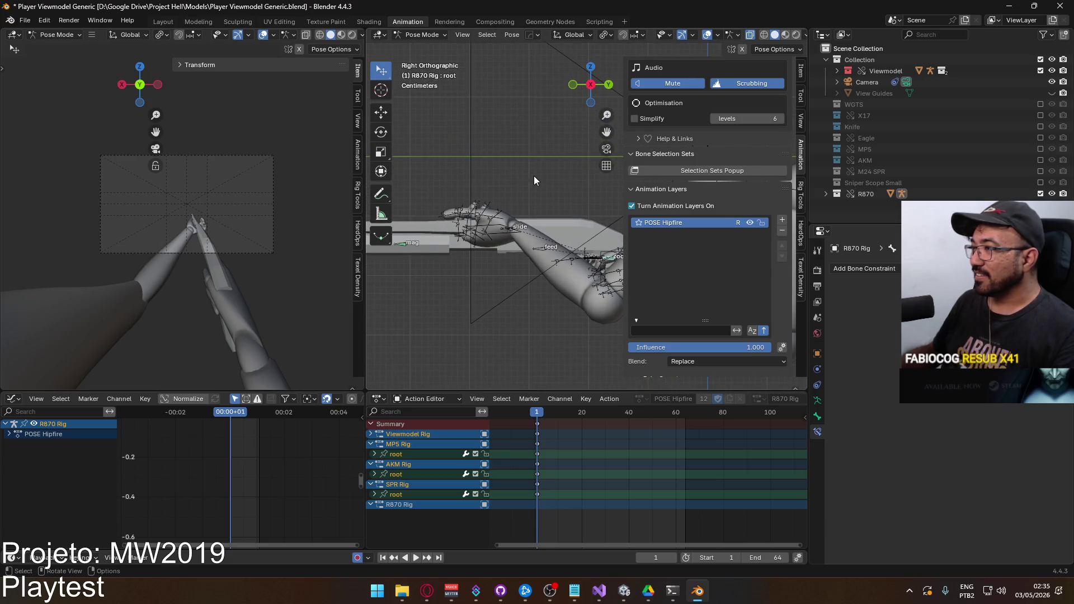
pyautogui.click(781, 221)
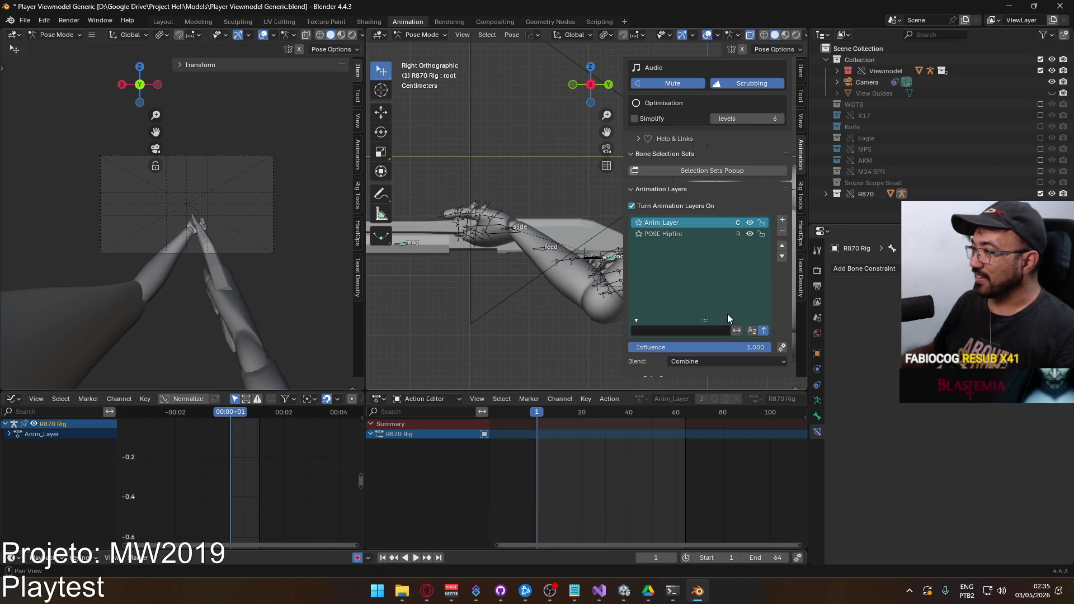
pyautogui.scroll(-6, 764, 320)
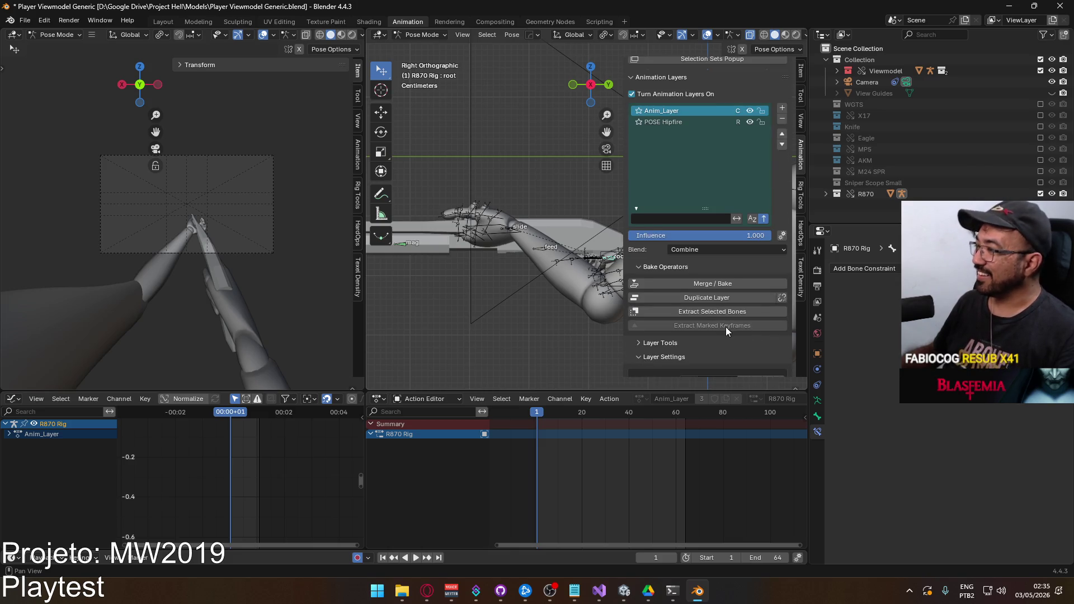
pyautogui.click(688, 314)
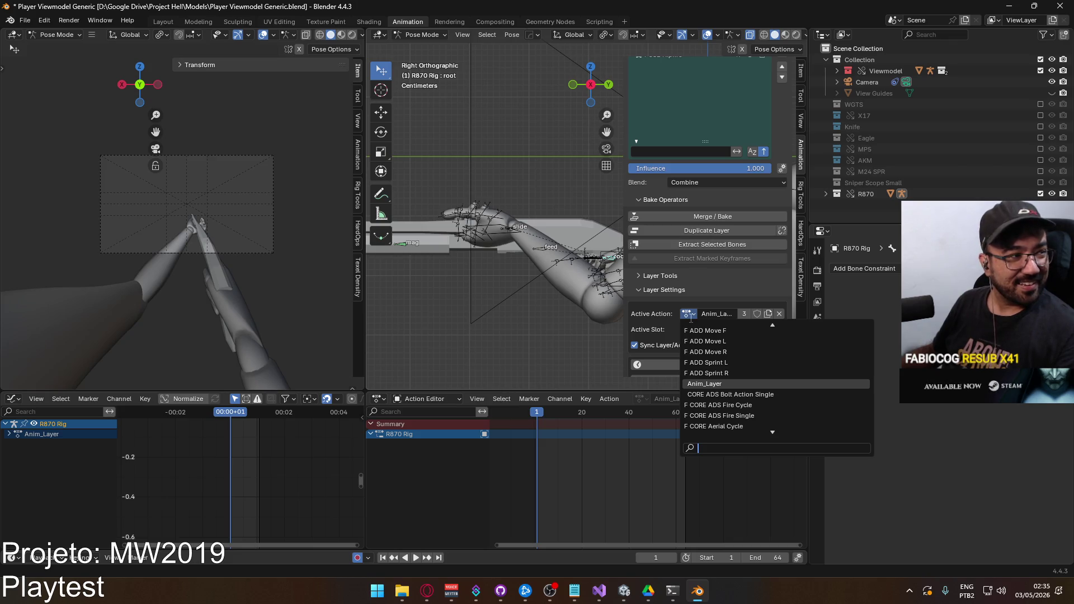
pyautogui.scroll(-10, 749, 381)
pyautogui.scroll(-8, 749, 381)
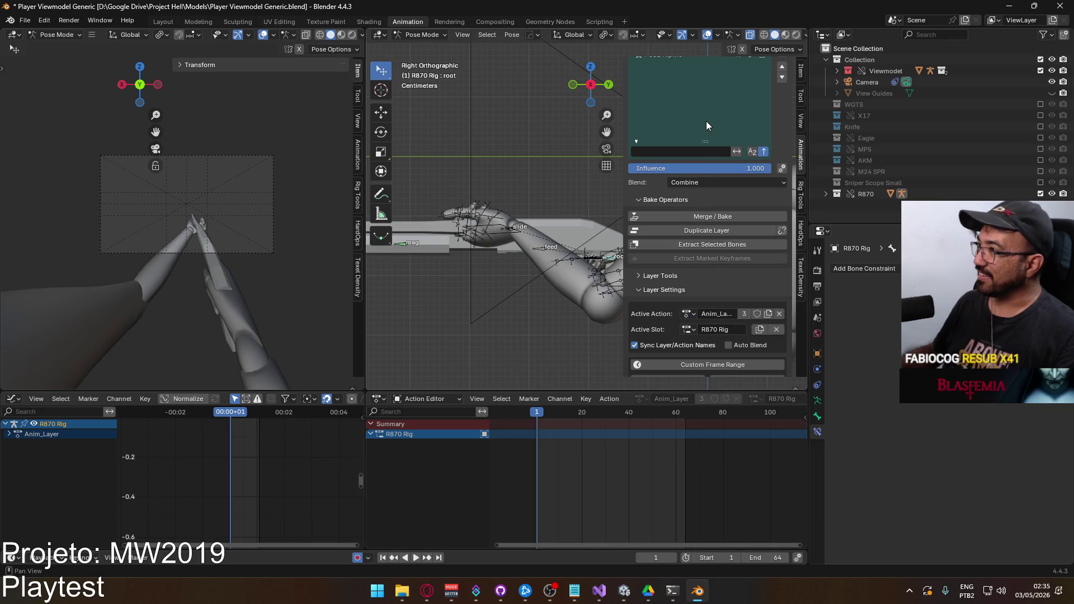
pyautogui.scroll(4, 707, 121)
pyautogui.doubleClick(666, 133)
pyautogui.press('BackSpace')
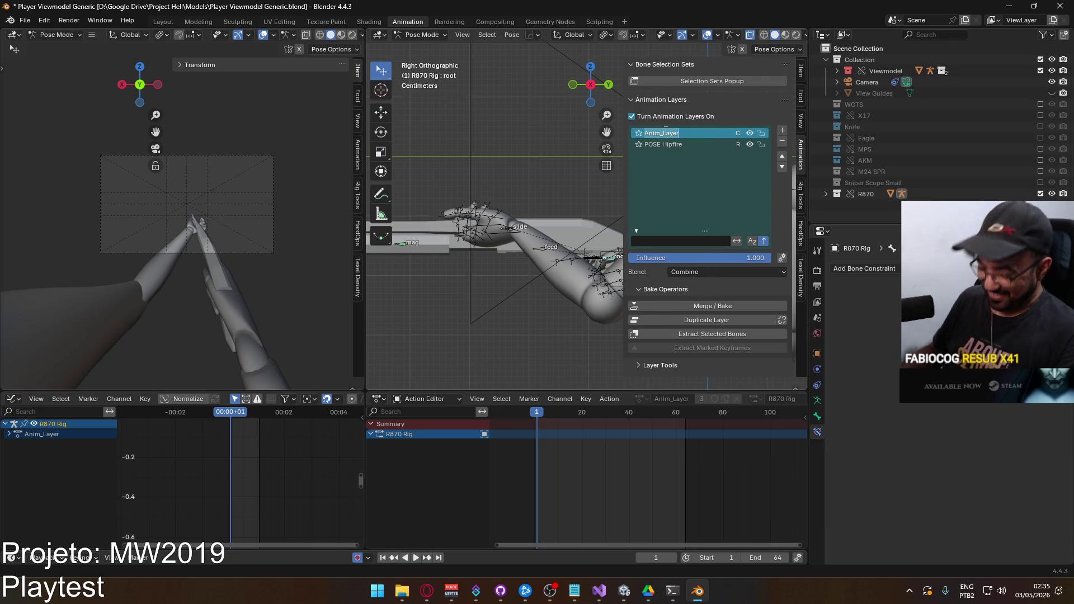
pyautogui.write('K Hands')
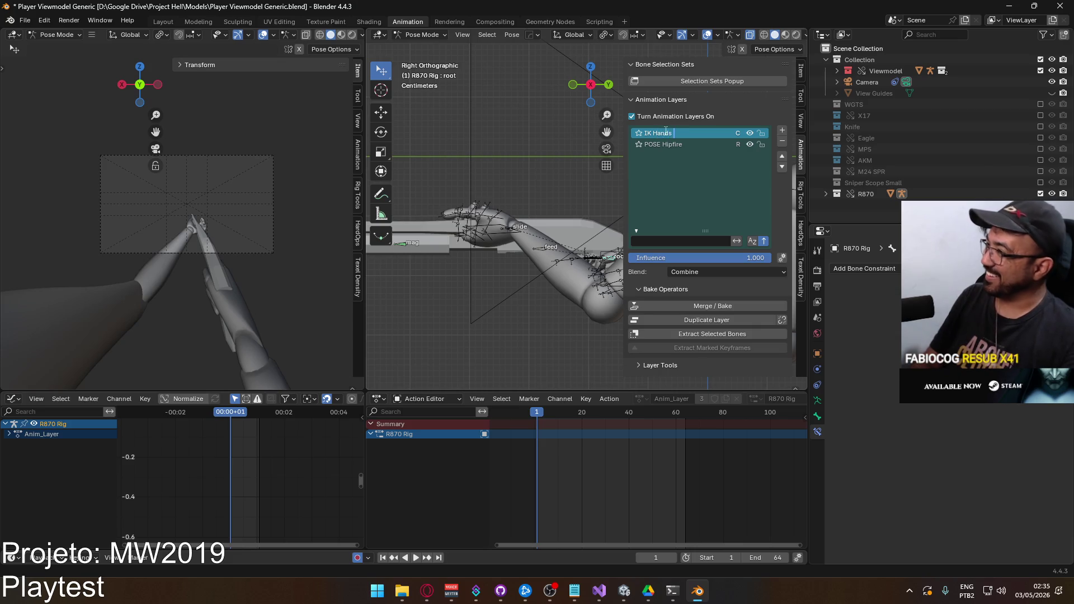
pyautogui.write(' R87')
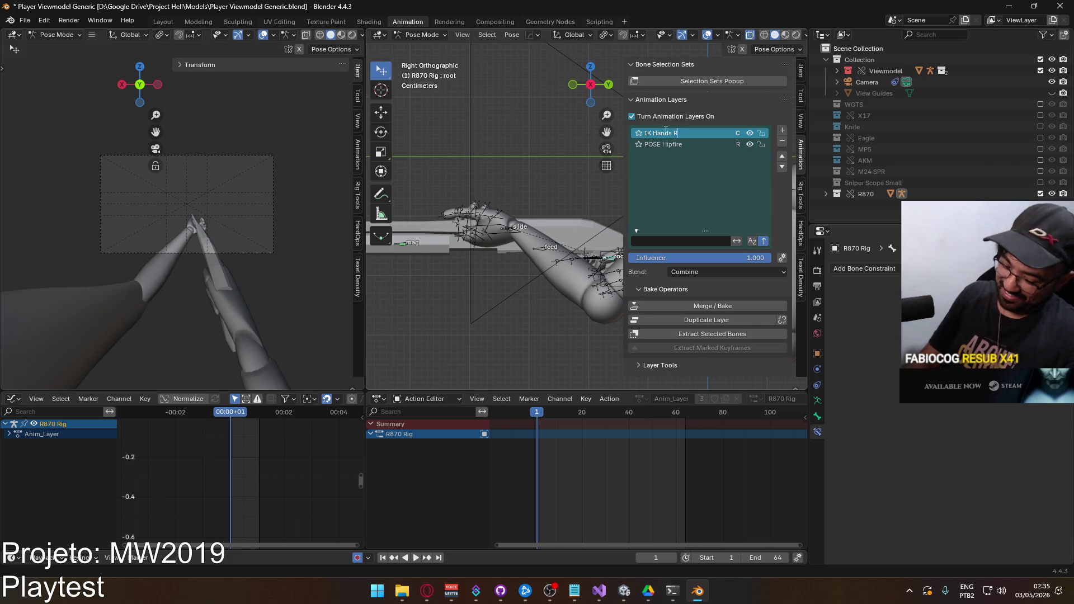
pyautogui.write('0')
pyautogui.press('Return')
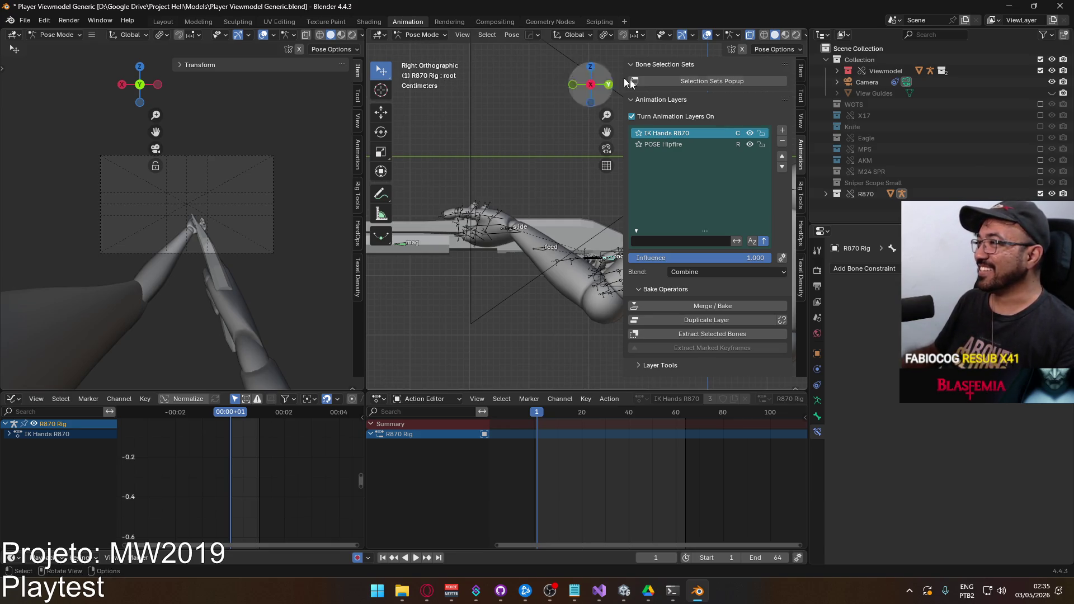
pyautogui.click(783, 146)
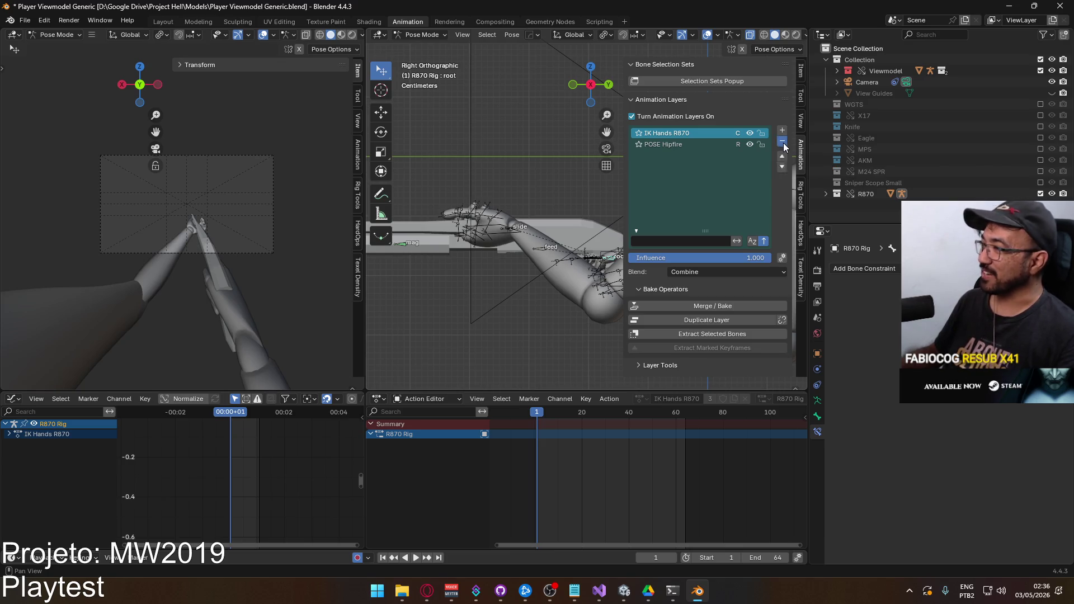
pyautogui.click(1040, 171)
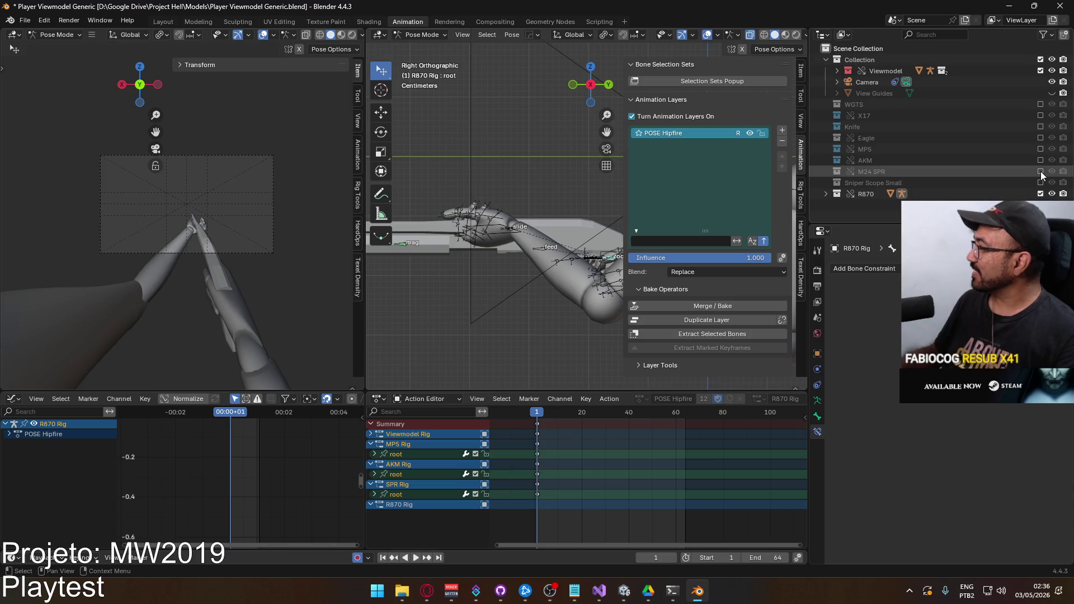
# Return to Object Mode, inspect the SPR Rig's layers and exclude the M24 SPR collection again.
pyautogui.click(422, 34)
pyautogui.click(436, 48)
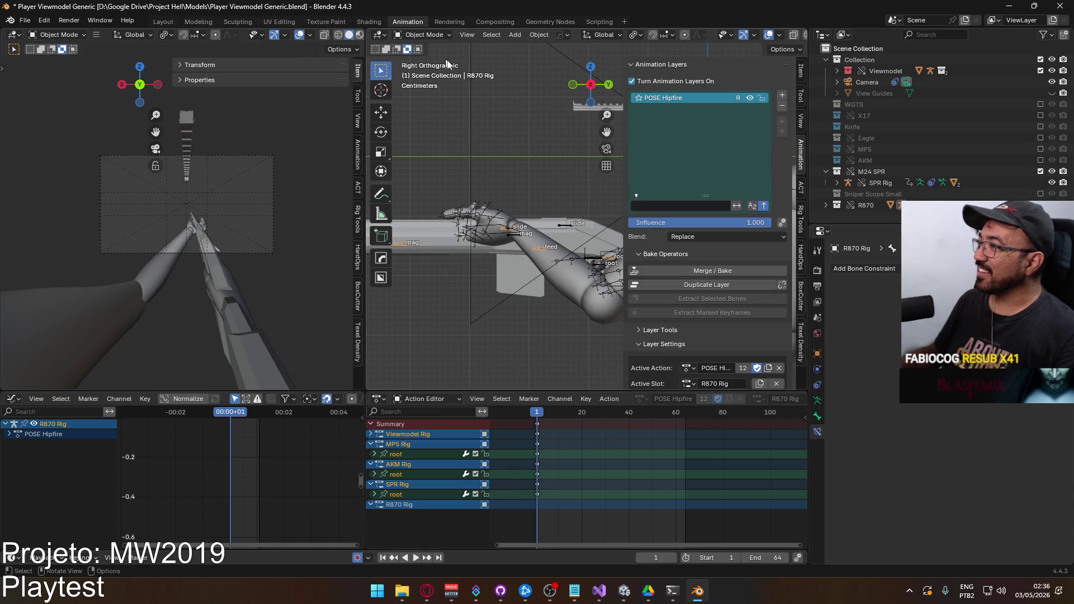
pyautogui.click(569, 226)
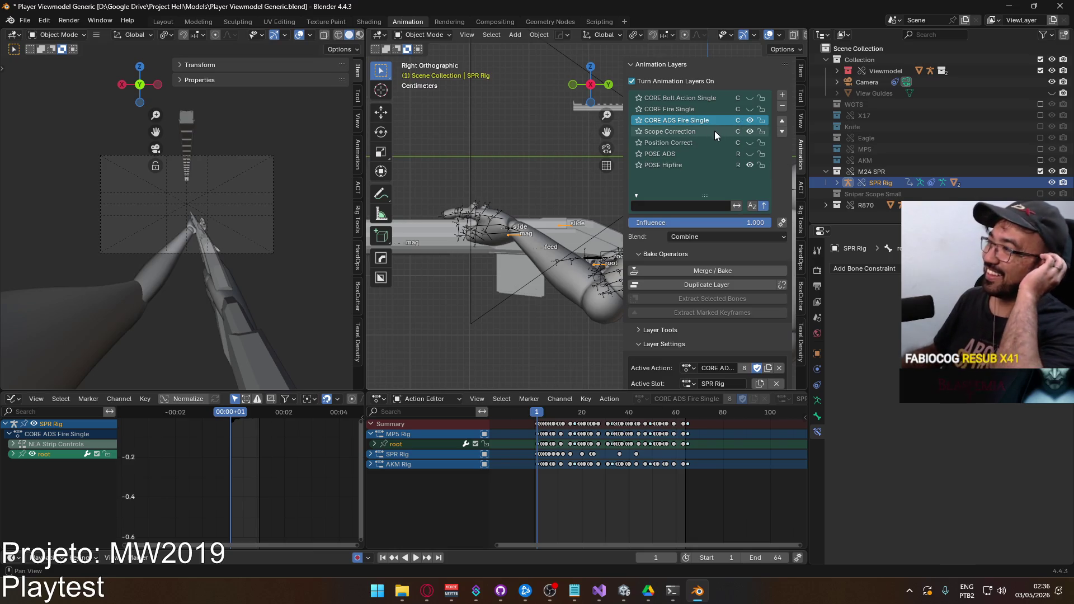
pyautogui.click(1040, 171)
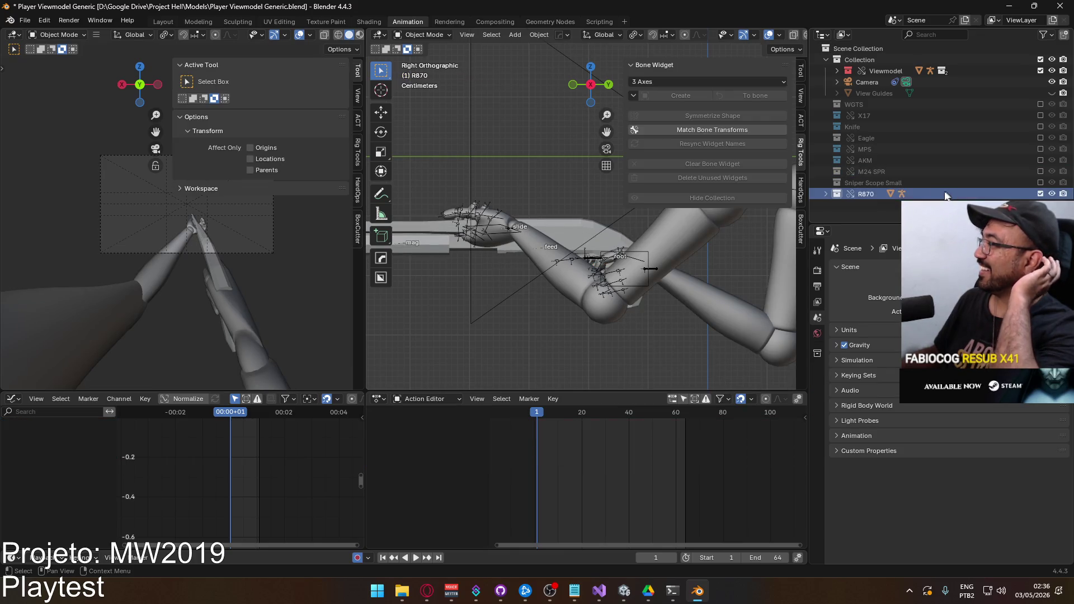
# Save Player Viewmodel Generic.blend with Ctrl+S and bring up the File menu's recent files.
pyautogui.click(593, 260)
pyautogui.moveTo(593, 260); pyautogui.dragTo(508, 226, button='middle')
pyautogui.click(424, 262)
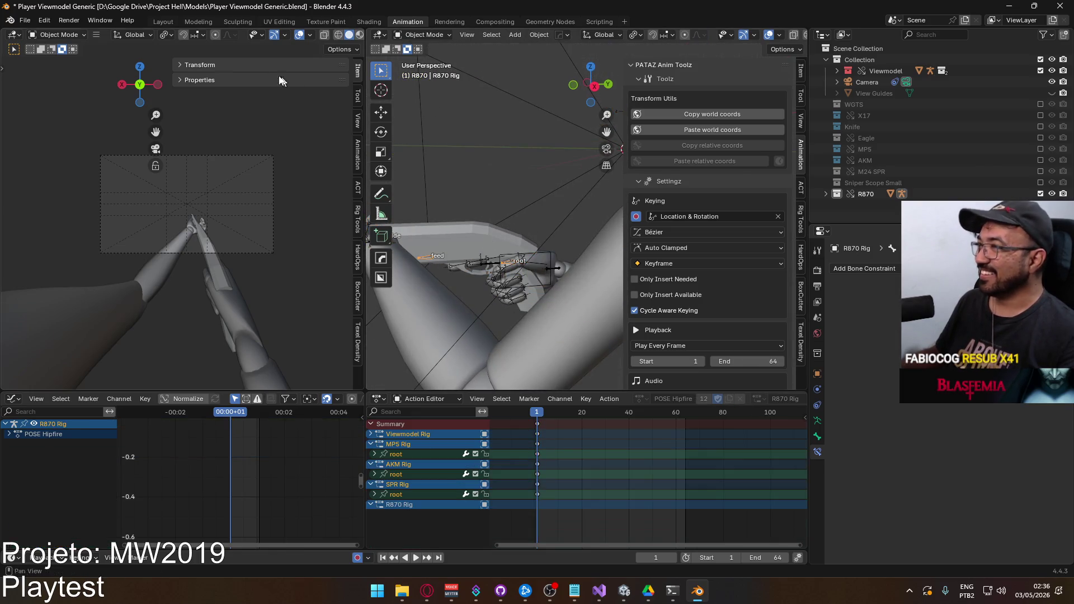
pyautogui.hotkey('ctrl', 's')
pyautogui.click(25, 20)
# Open Weapon Library.blend and set the R870 Rig's relationship lines to start at bone Head.
pyautogui.moveTo(93, 57)
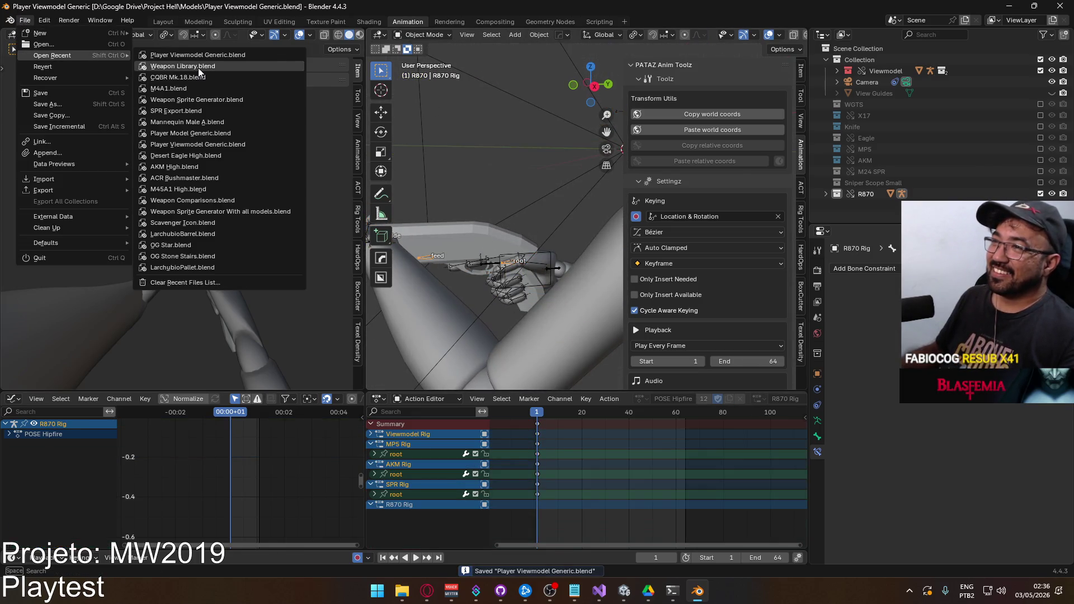
pyautogui.click(179, 66)
pyautogui.press('Tab')
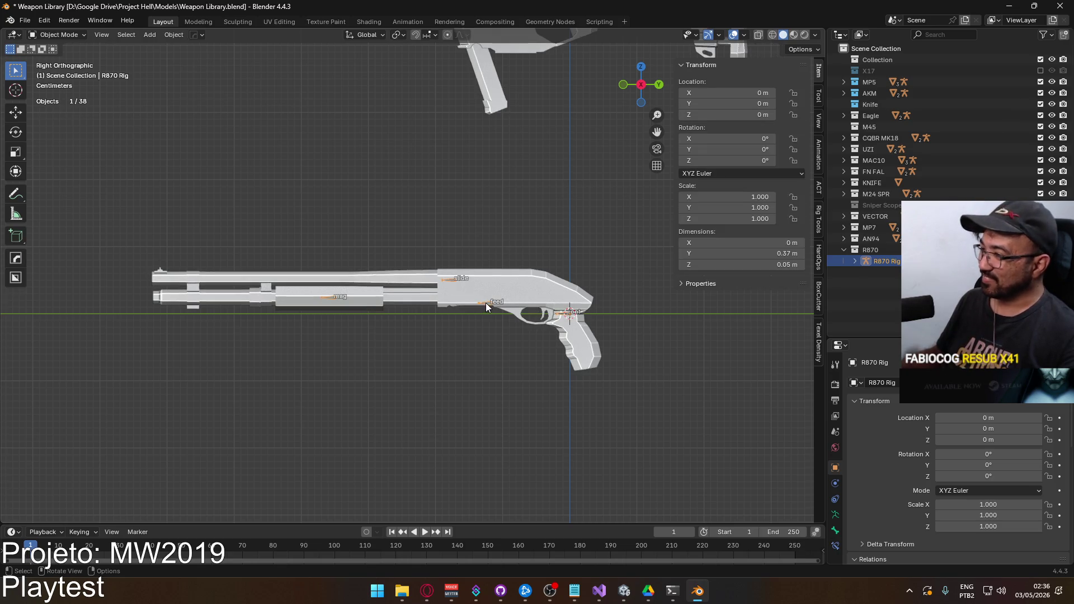
pyautogui.click(835, 516)
pyautogui.scroll(-10, 952, 492)
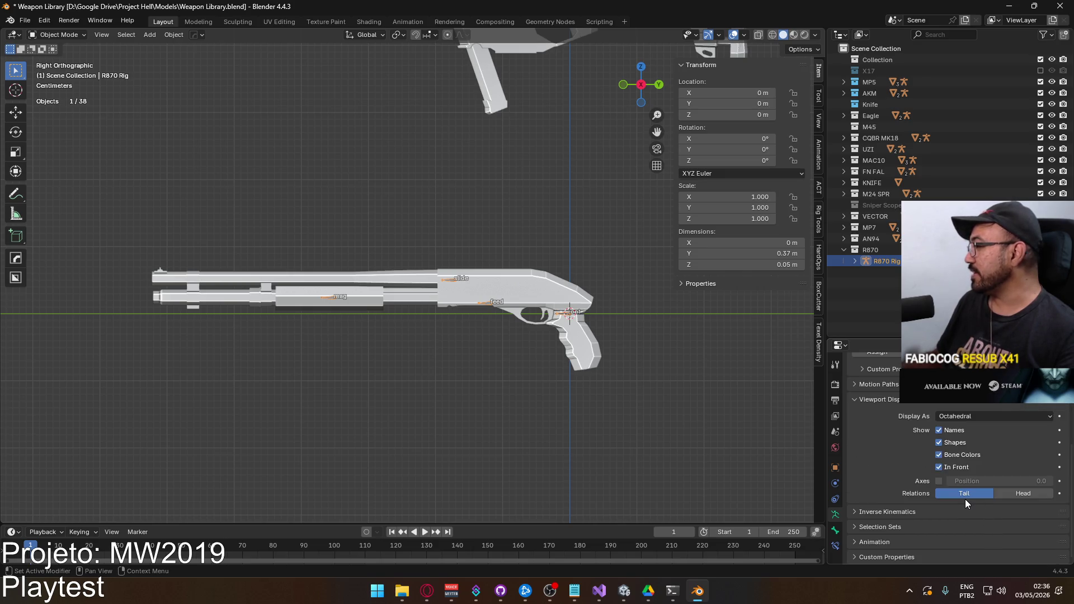
pyautogui.click(1005, 495)
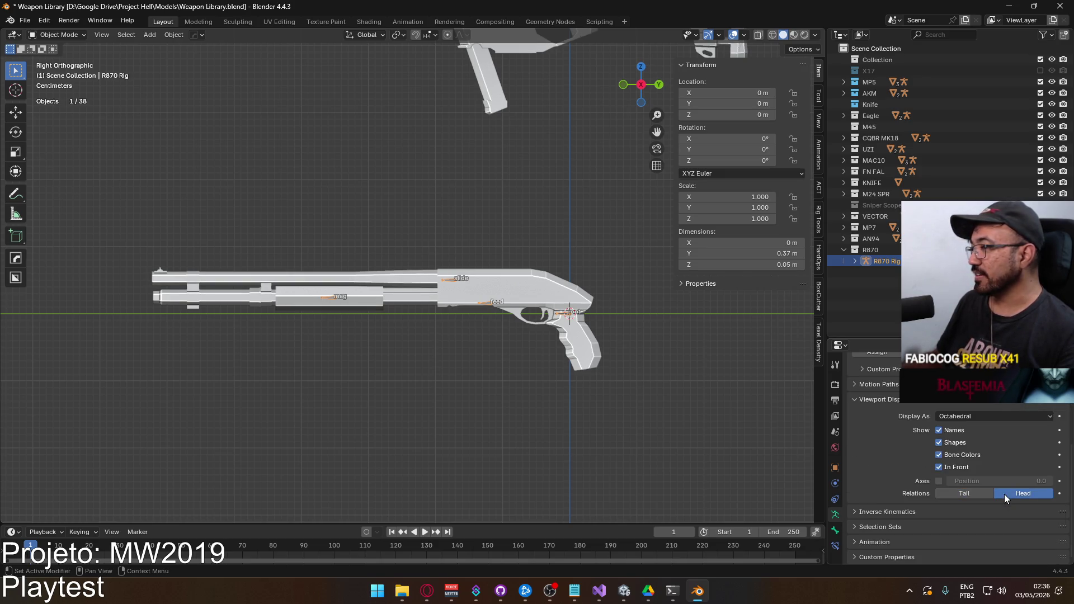
# Change the R870 Rig's bone Display As setting to Wire.
pyautogui.press('Tab')
pyautogui.scroll(3, 639, 348)
pyautogui.scroll(2, 638, 348)
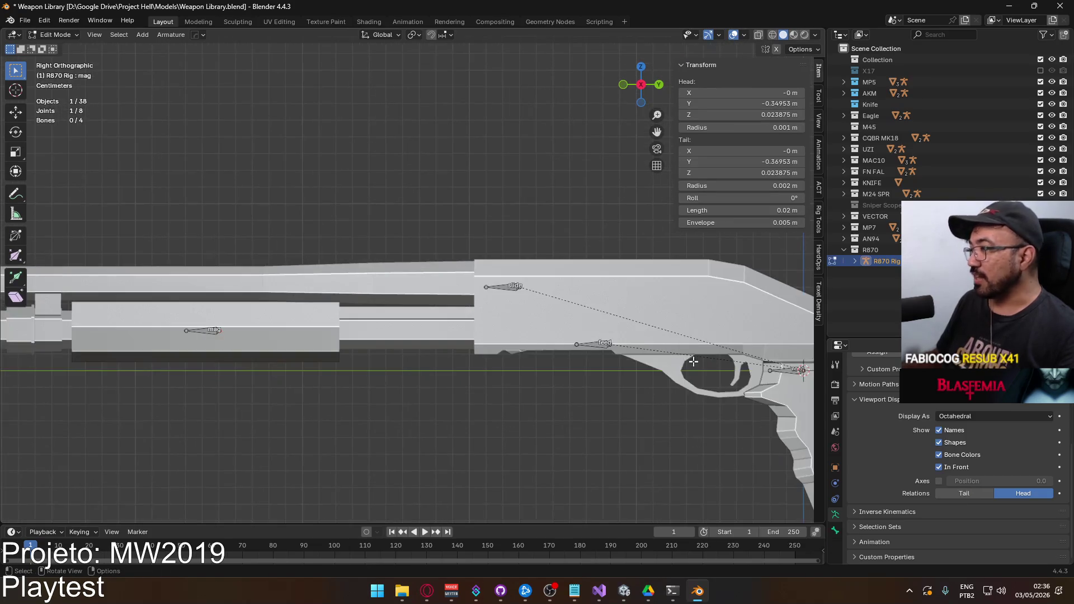
pyautogui.keyDown('shift'); pyautogui.moveTo(638, 348); pyautogui.dragTo(473, 299, button='middle'); pyautogui.keyUp('shift')
pyautogui.press('Tab')
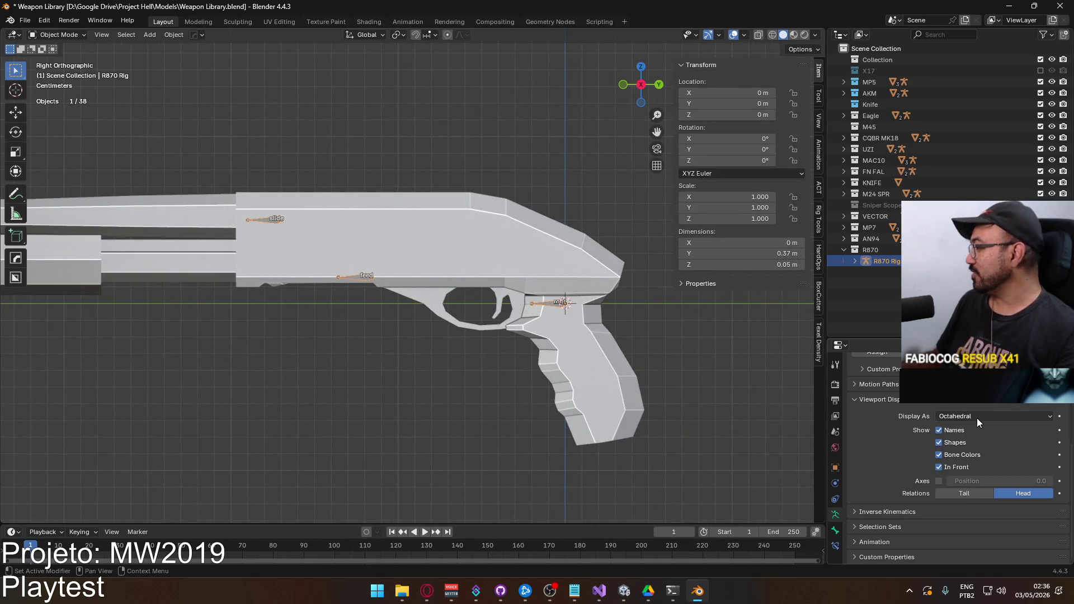
pyautogui.click(976, 418)
pyautogui.click(969, 452)
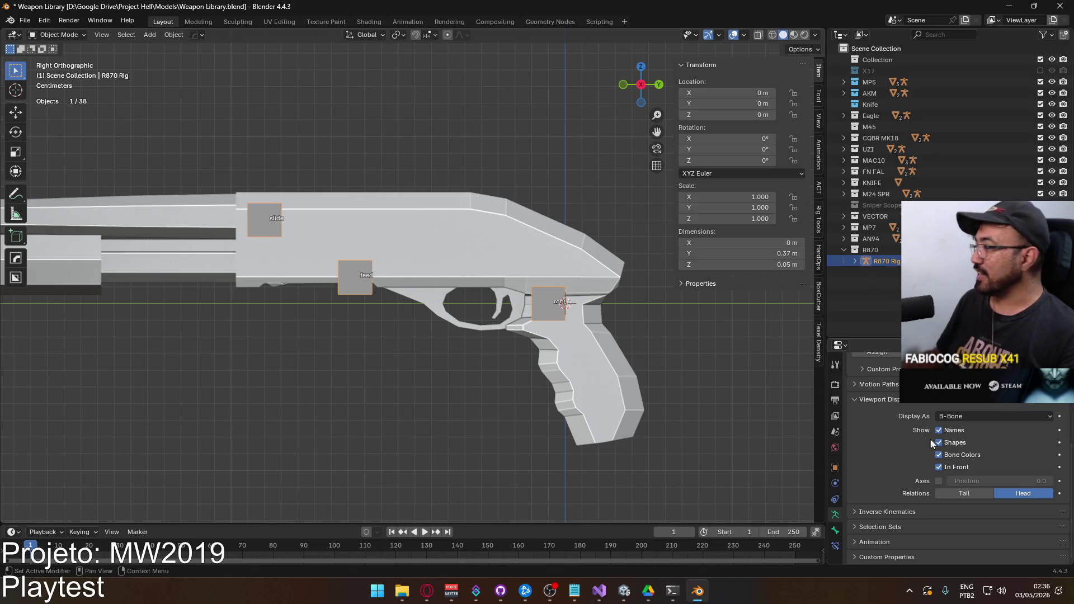
pyautogui.click(962, 419)
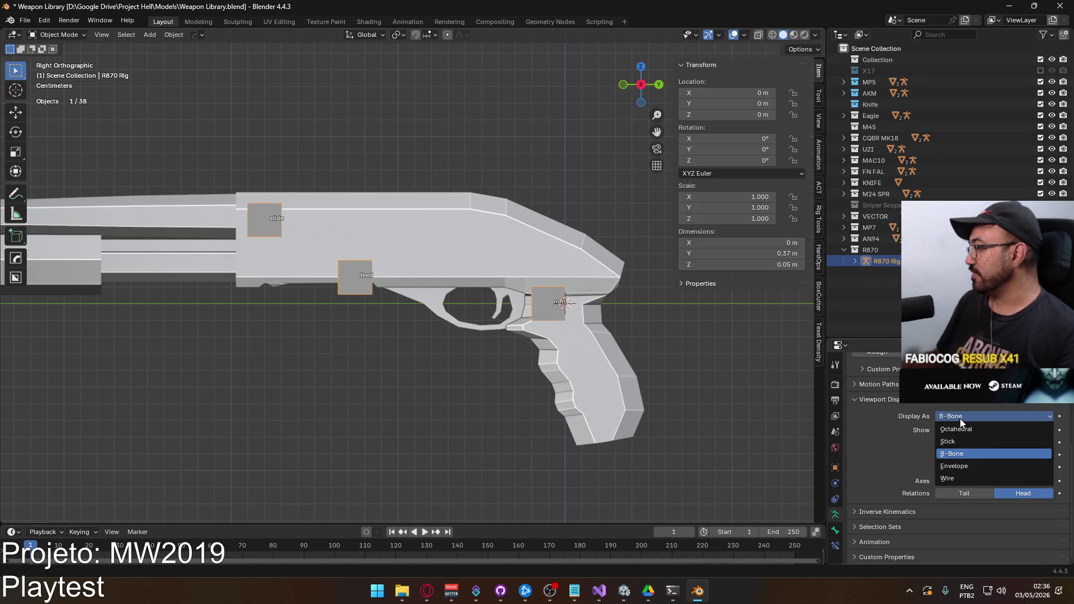
pyautogui.click(978, 478)
# Save the Weapon Library and reopen Player Viewmodel Generic.blend from Open Recent.
pyautogui.hotkey('ctrl', 's')
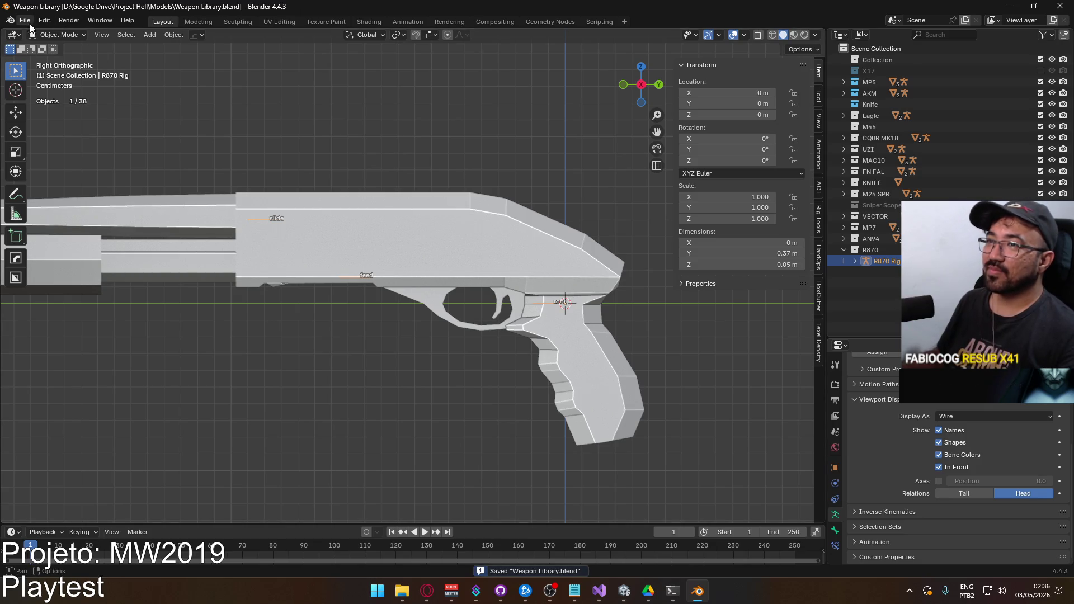
pyautogui.click(30, 25)
pyautogui.moveTo(61, 58)
pyautogui.click(233, 65)
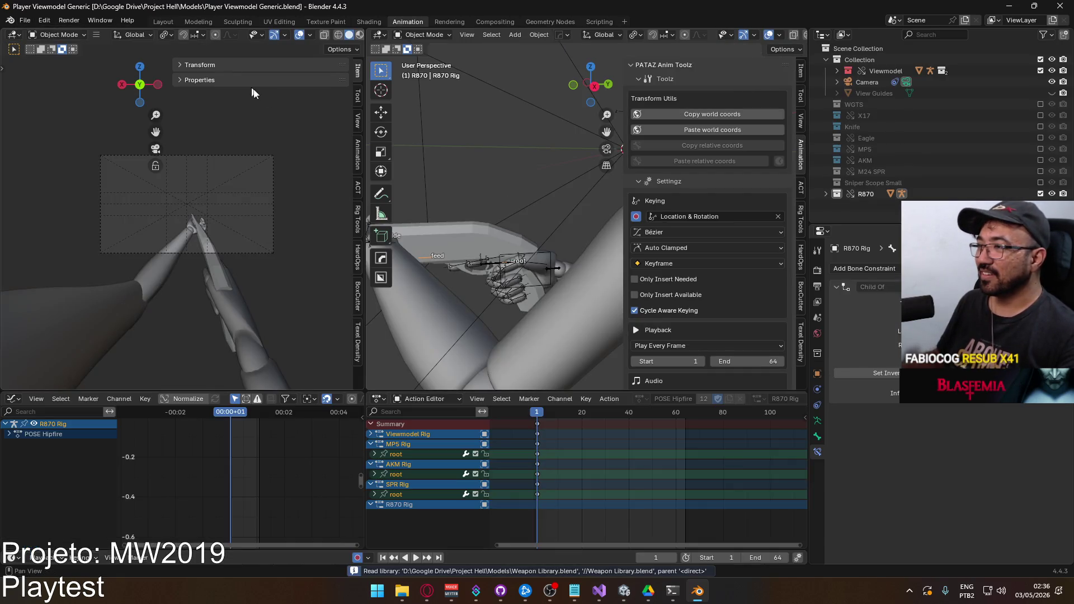
# In right side view, add an Anim_Layer above POSE Hipfire on the R870 Rig, then select Viewmodel Rig.
pyautogui.press('KP_3')
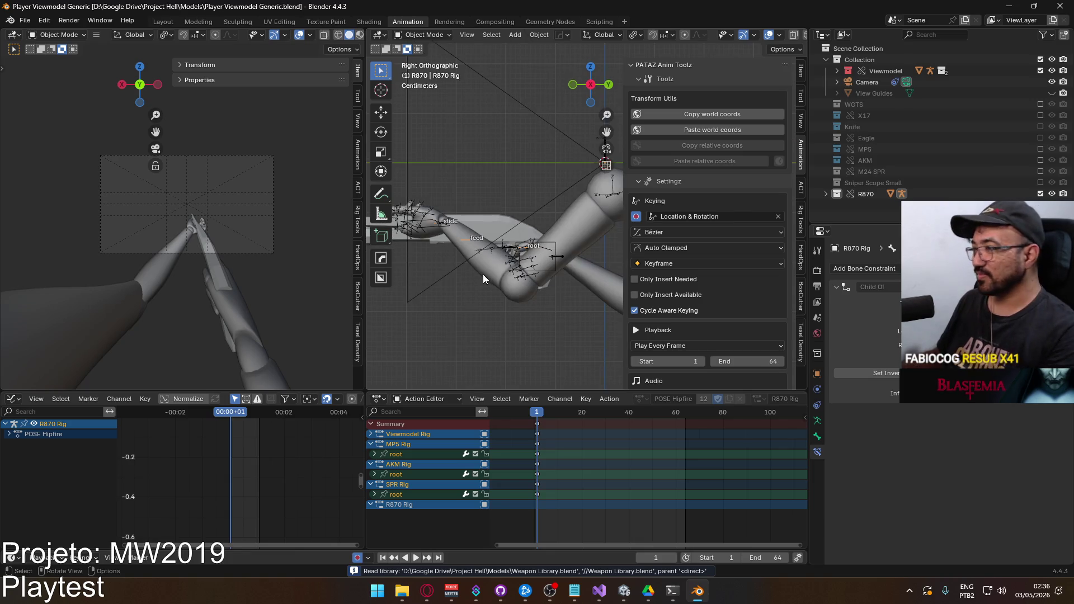
pyautogui.keyDown('shift'); pyautogui.moveTo(500, 265); pyautogui.dragTo(554, 263, button='middle'); pyautogui.keyUp('shift')
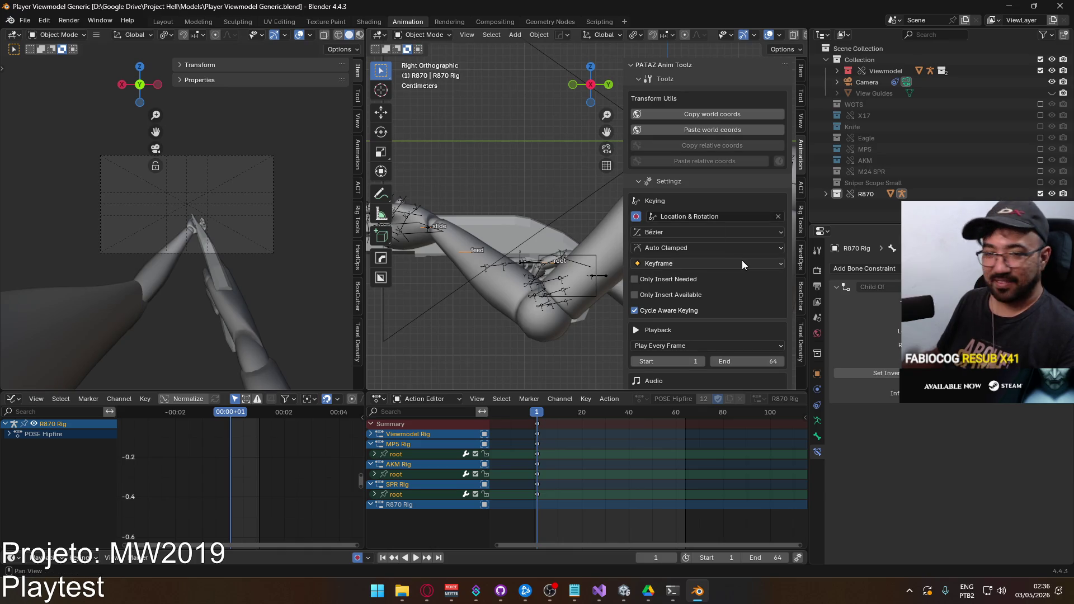
pyautogui.scroll(-4, 742, 260)
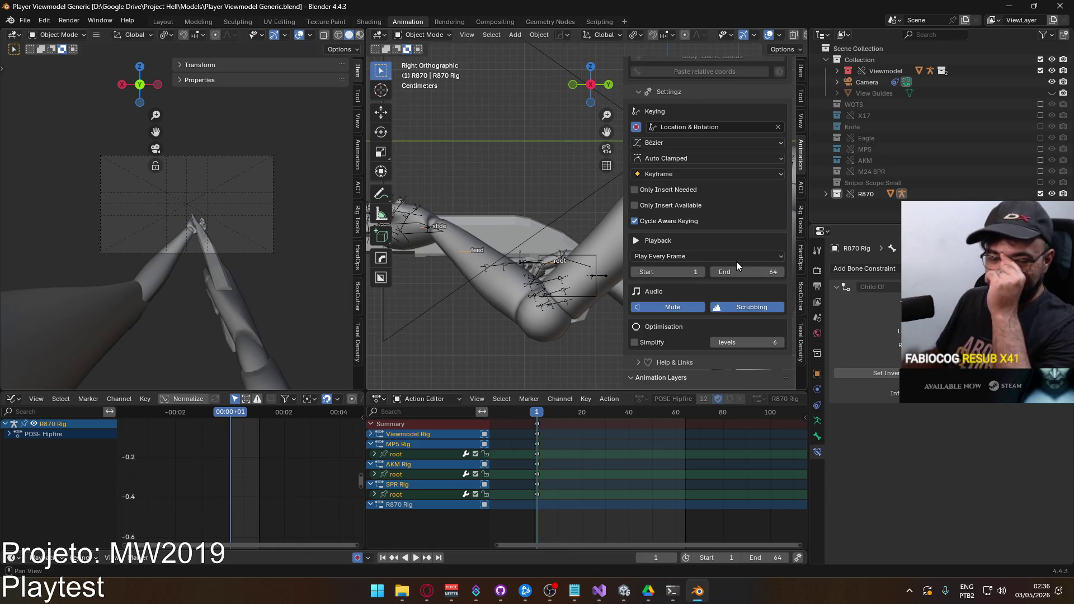
pyautogui.scroll(-7, 730, 264)
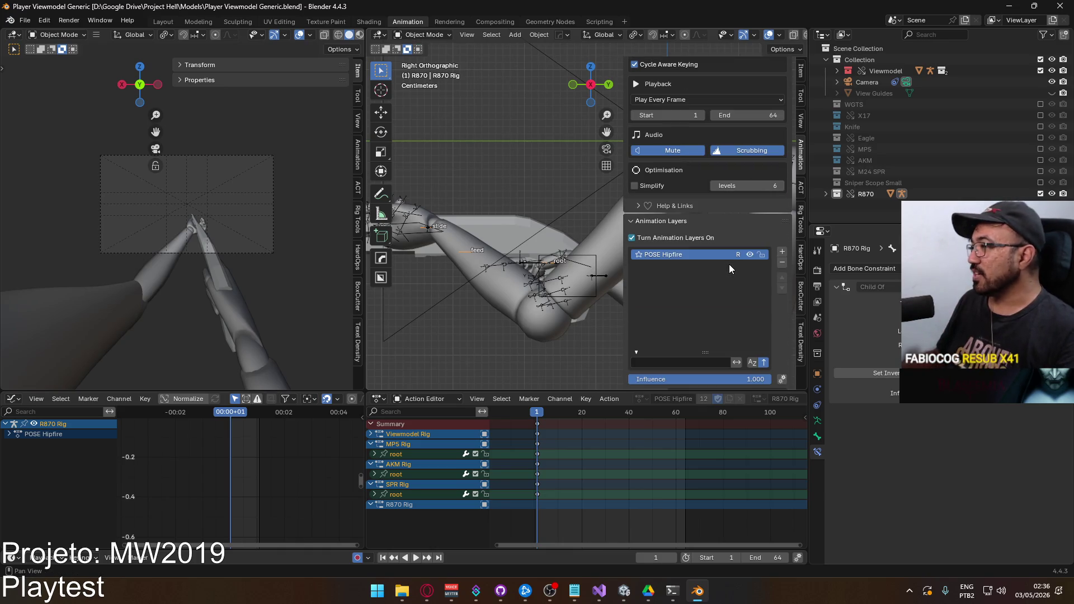
pyautogui.click(782, 255)
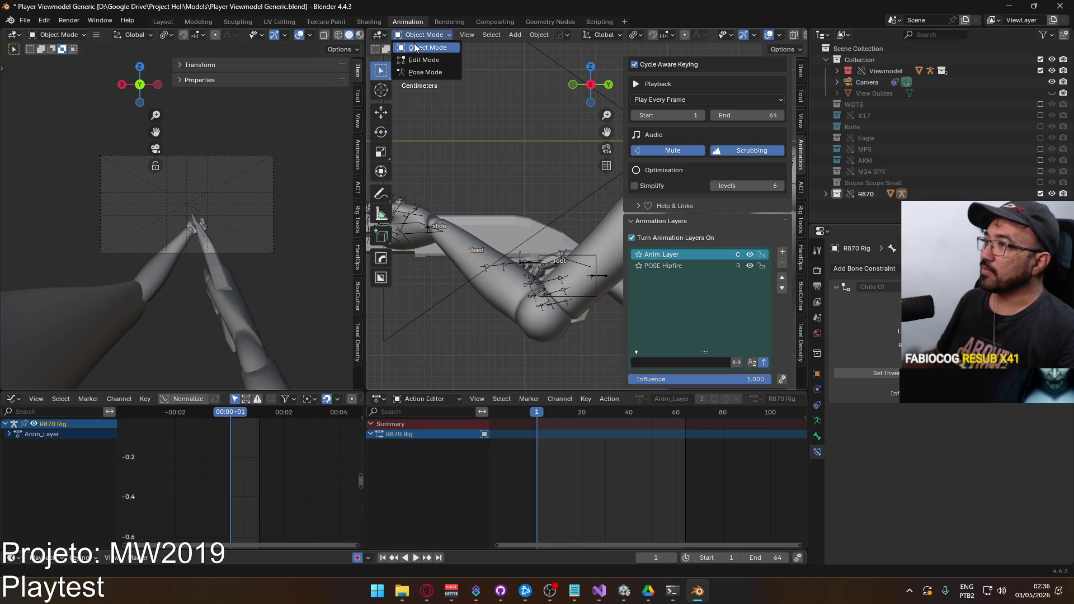
pyautogui.click(587, 254)
pyautogui.click(427, 35)
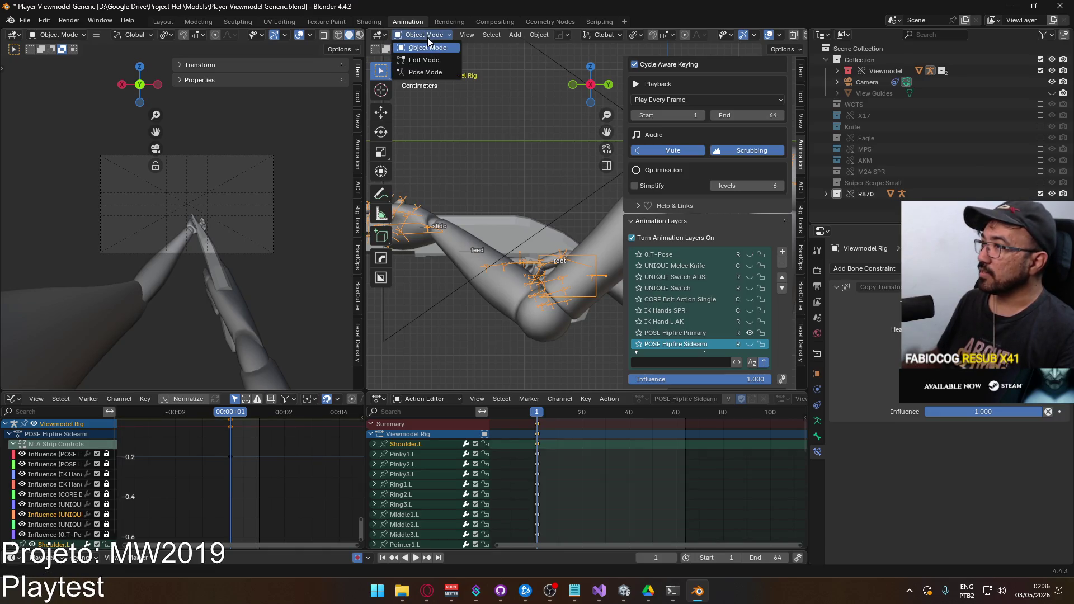
# In Pose Mode, set HandIK.R's Child Of target to R870 Rig.
pyautogui.click(423, 74)
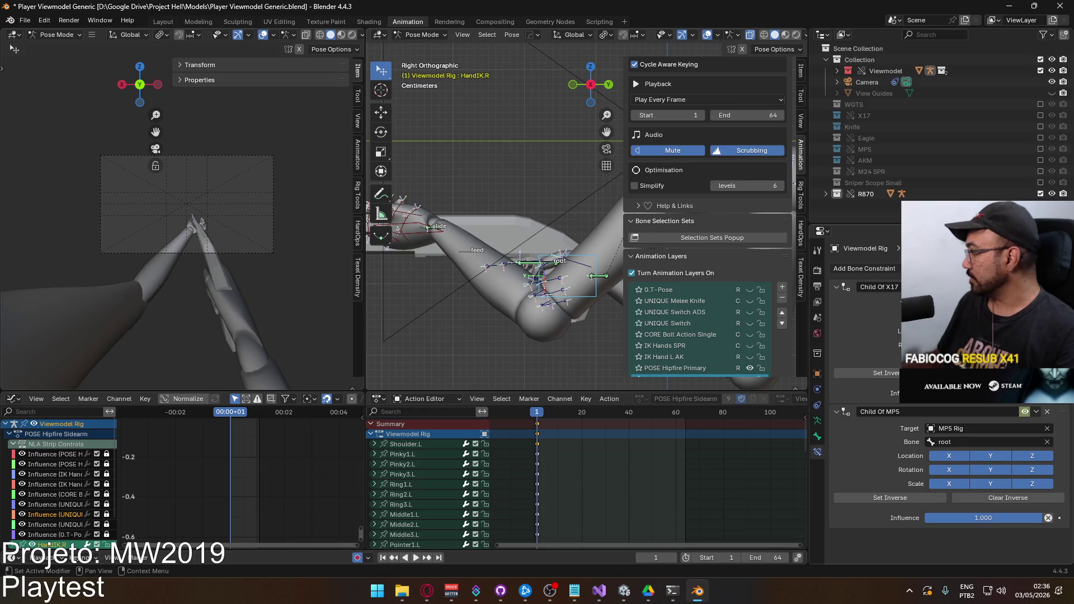
pyautogui.click(980, 430)
pyautogui.write('r870')
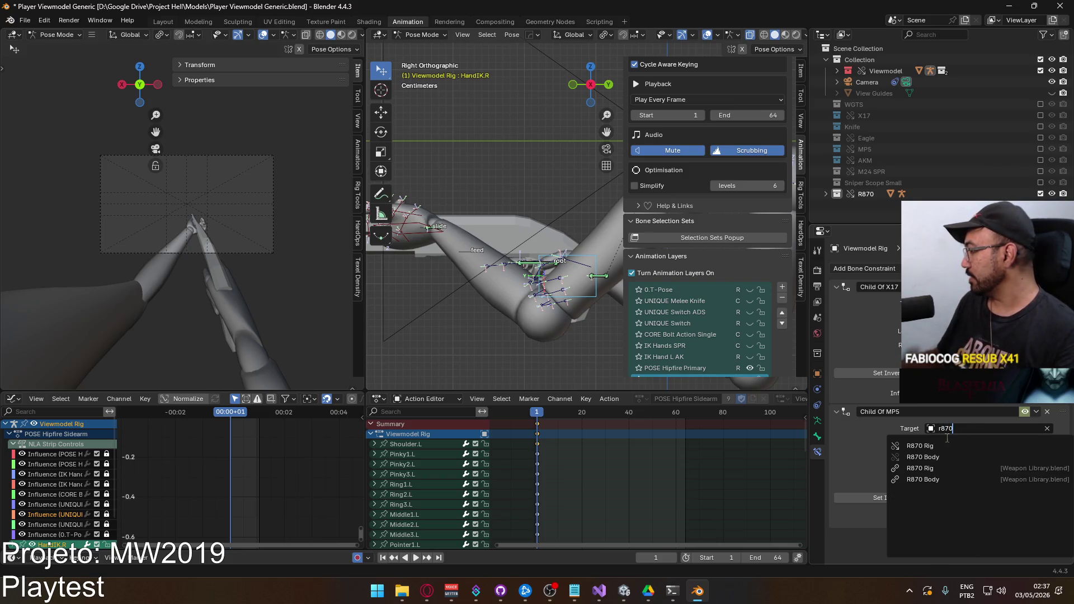
pyautogui.click(940, 445)
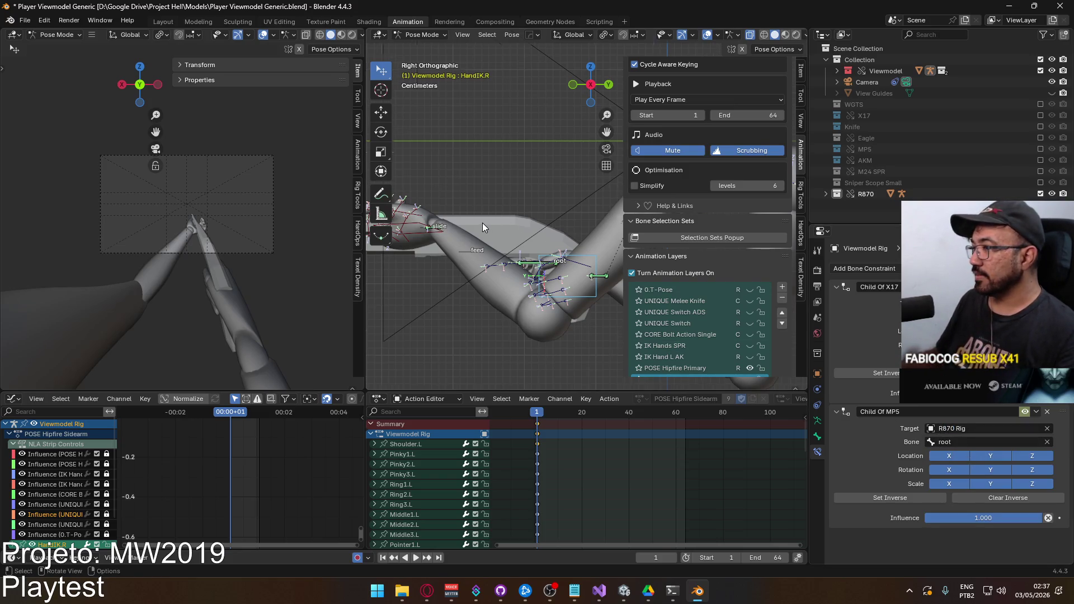
pyautogui.press('KP_Decimal')
# Select HandIK.L and retarget its Child Of constraint to R870 Rig.
pyautogui.click(522, 249)
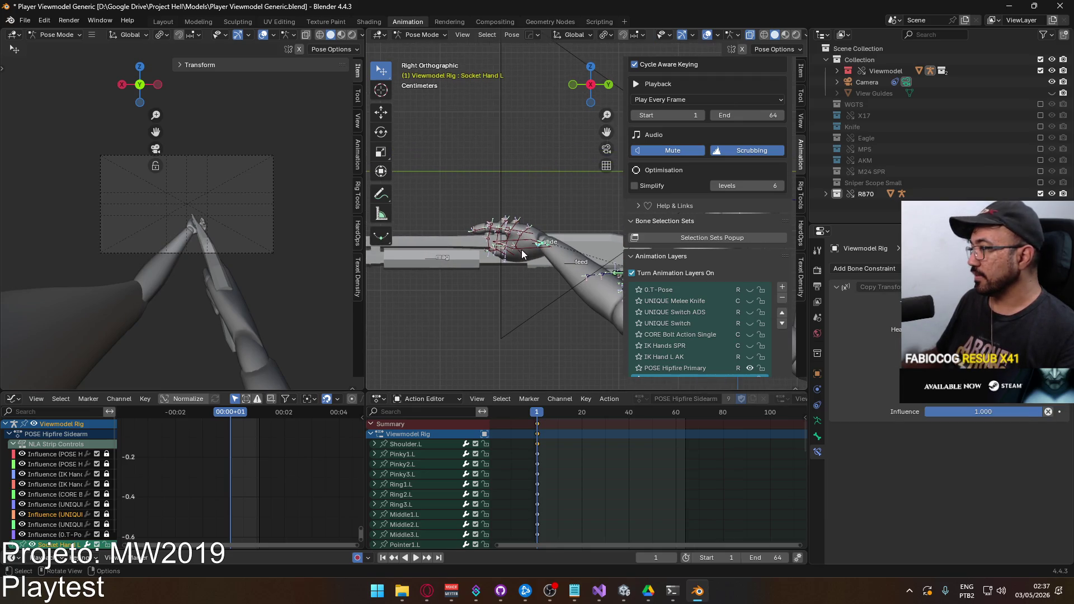
pyautogui.click(984, 429)
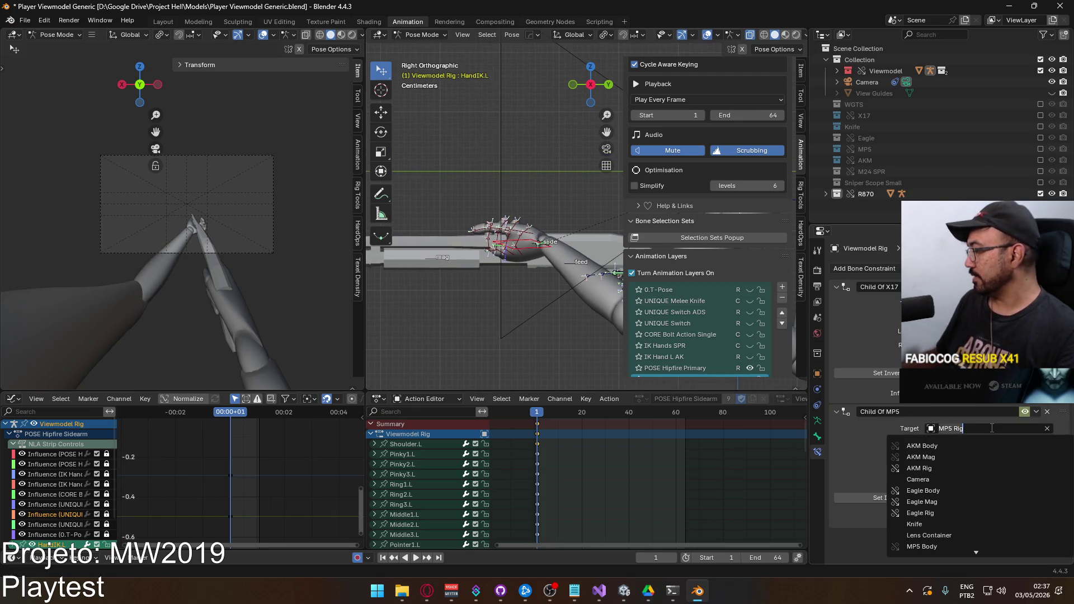
pyautogui.write('r870')
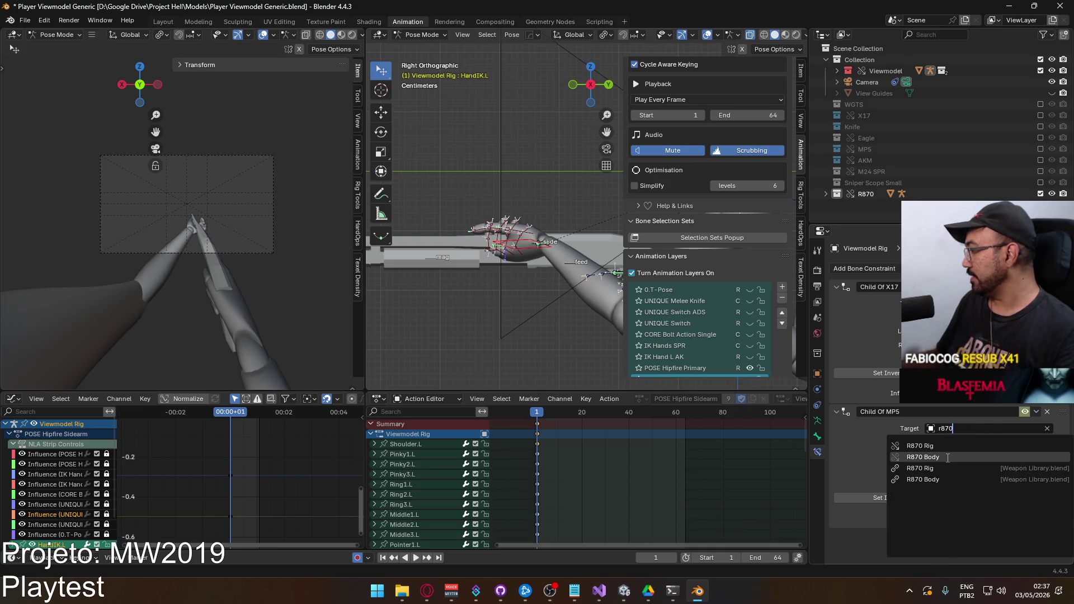
pyautogui.click(962, 446)
pyautogui.scroll(-1, 572, 267)
pyautogui.scroll(3, 522, 250)
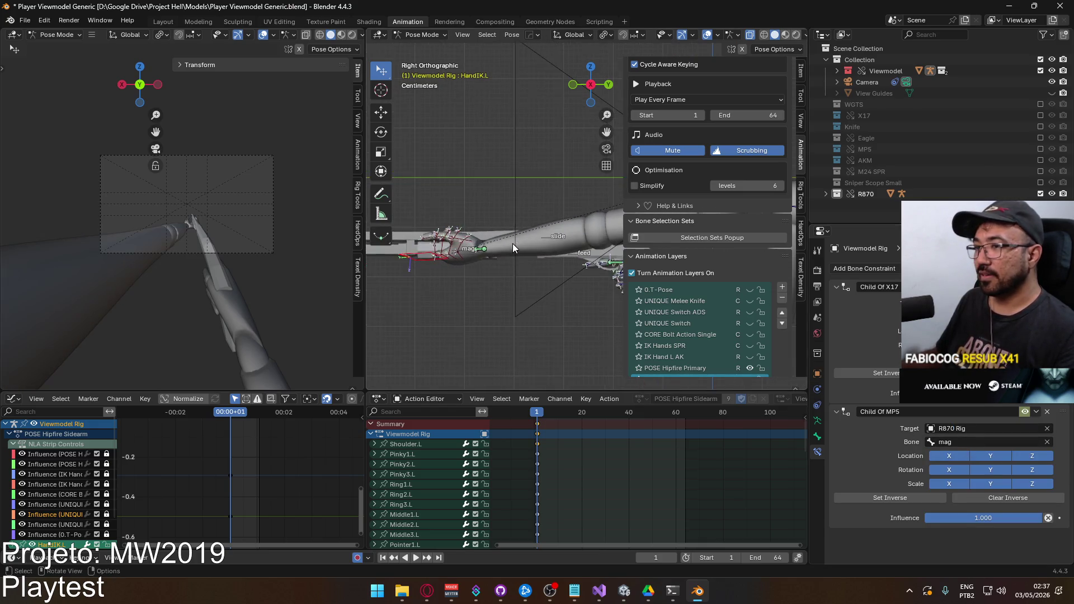
# Move HandIK.L about 0.15 m along Y, then return to right view and Object Mode.
pyautogui.press('g')
pyautogui.press('y')
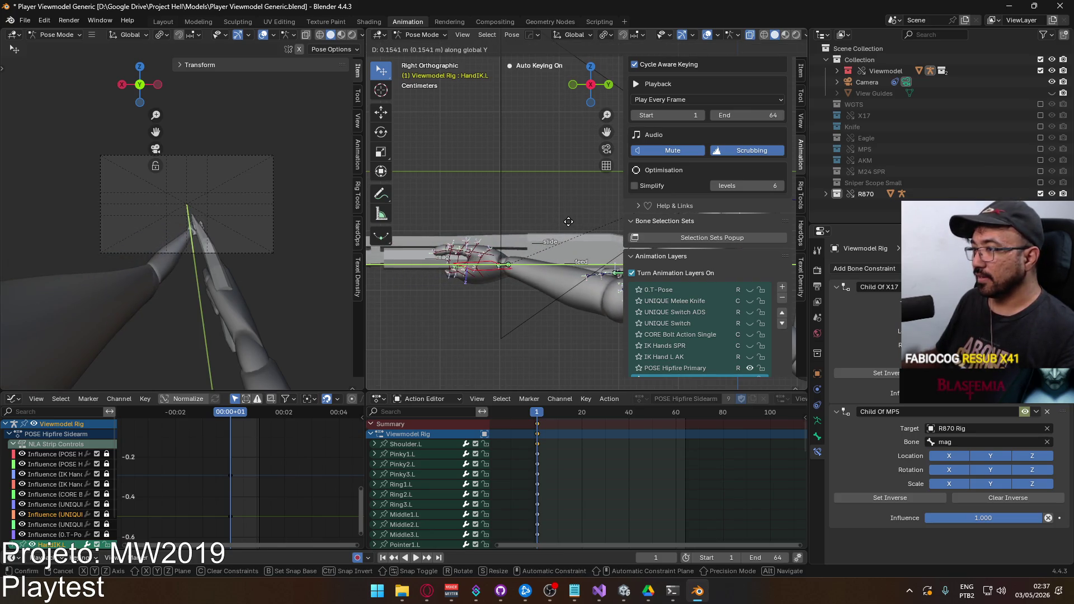
pyautogui.click(568, 222)
pyautogui.moveTo(522, 217)
pyautogui.mouseDown(button='middle')
pyautogui.moveTo(537, 226)
pyautogui.moveTo(592, 180)
pyautogui.moveTo(552, 150)
pyautogui.moveTo(501, 196)
pyautogui.moveTo(503, 271)
pyautogui.moveTo(557, 243)
pyautogui.moveTo(466, 240)
pyautogui.mouseUp(button='middle')
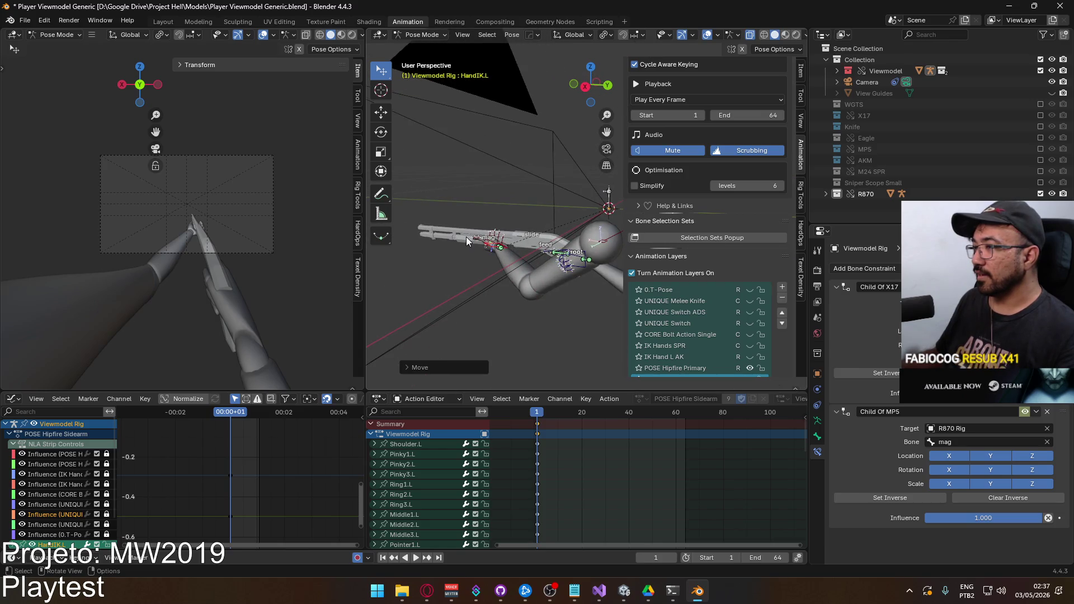
pyautogui.press('KP_3')
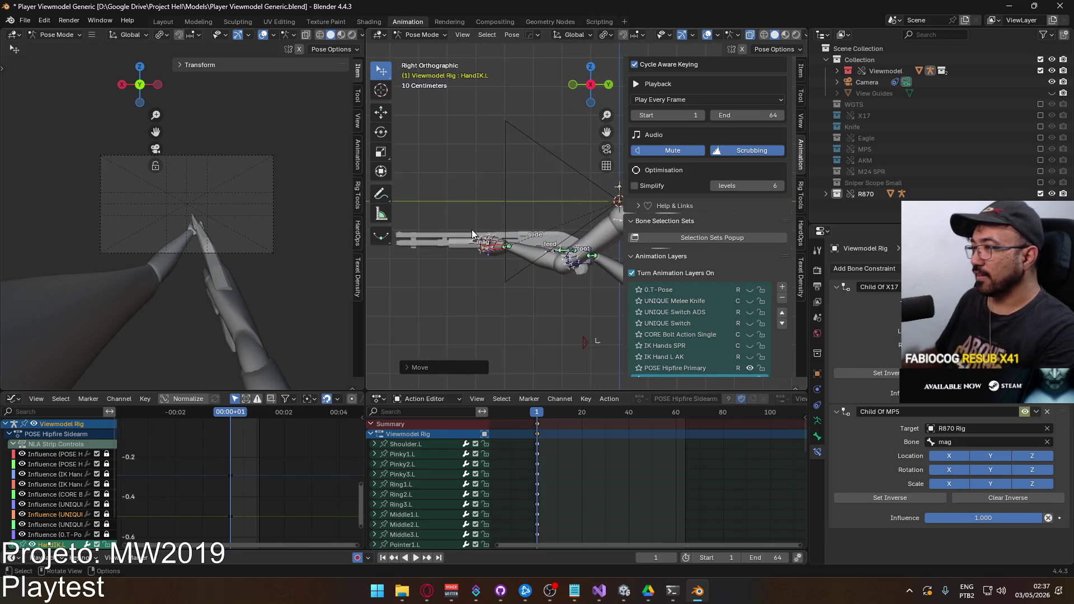
pyautogui.click(415, 35)
pyautogui.click(420, 47)
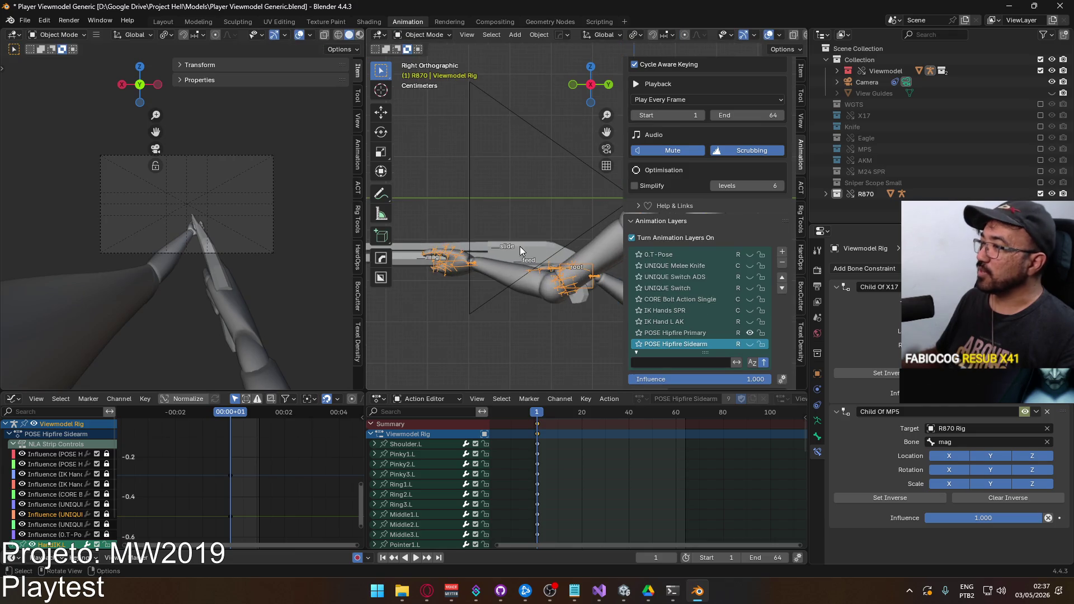
# Put the R870 Rig into Pose Mode and nudge its mag bone along Z.
pyautogui.click(502, 246)
pyautogui.click(438, 35)
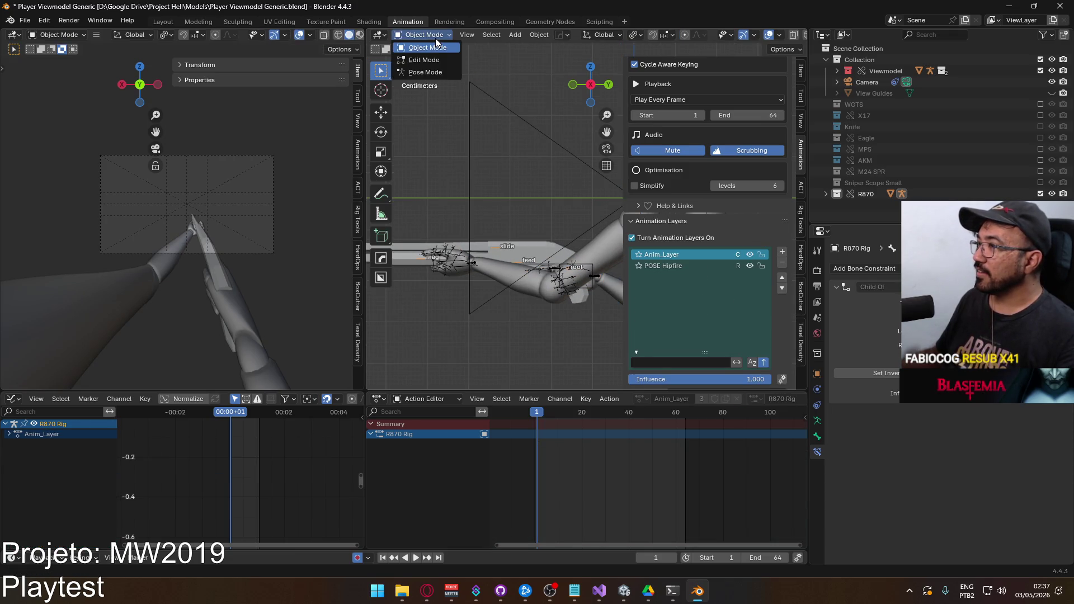
pyautogui.click(423, 73)
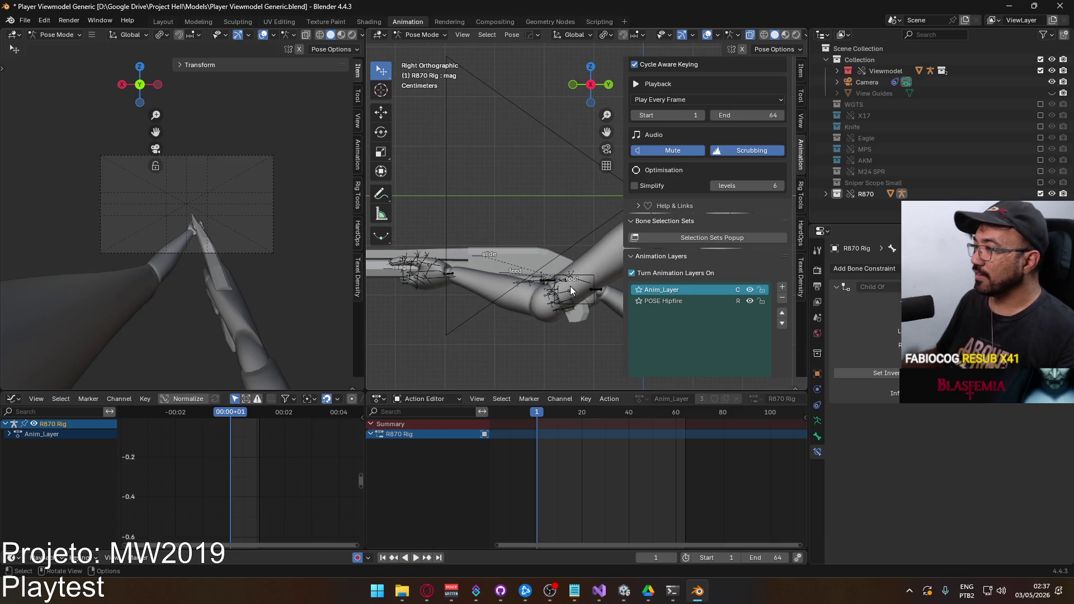
pyautogui.press('g')
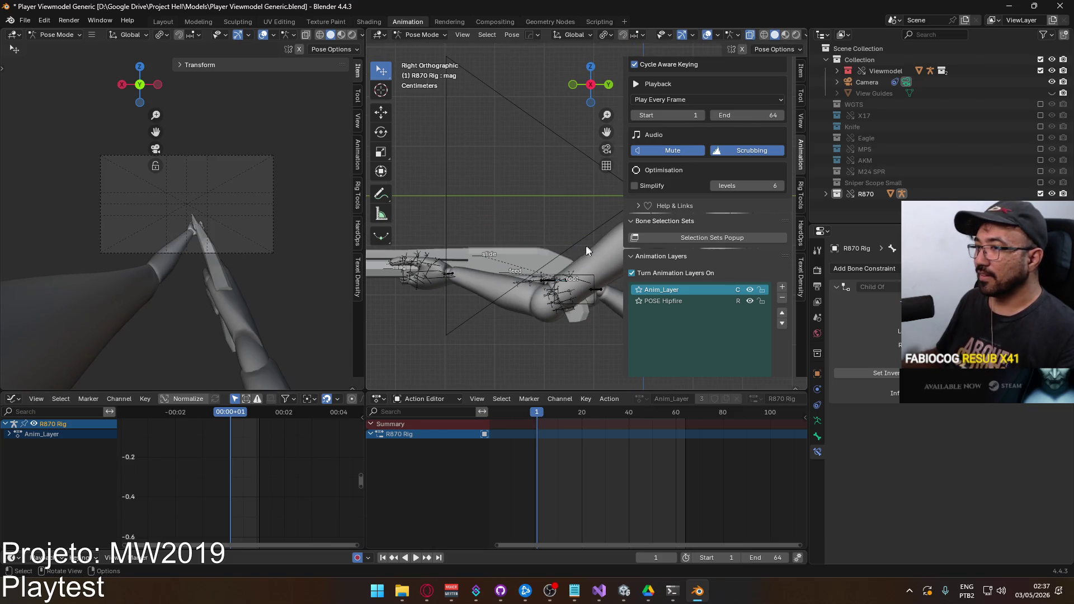
pyautogui.press('z')
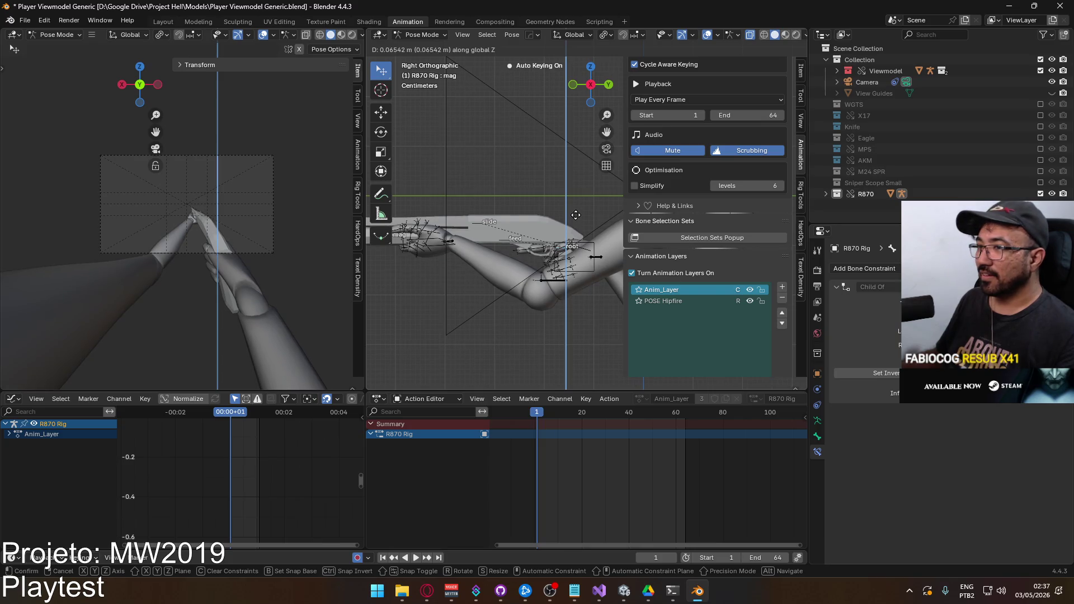
pyautogui.click(576, 212)
# Shift the mag bone about 0.0097 m along Y, then give it one more small move.
pyautogui.press('g')
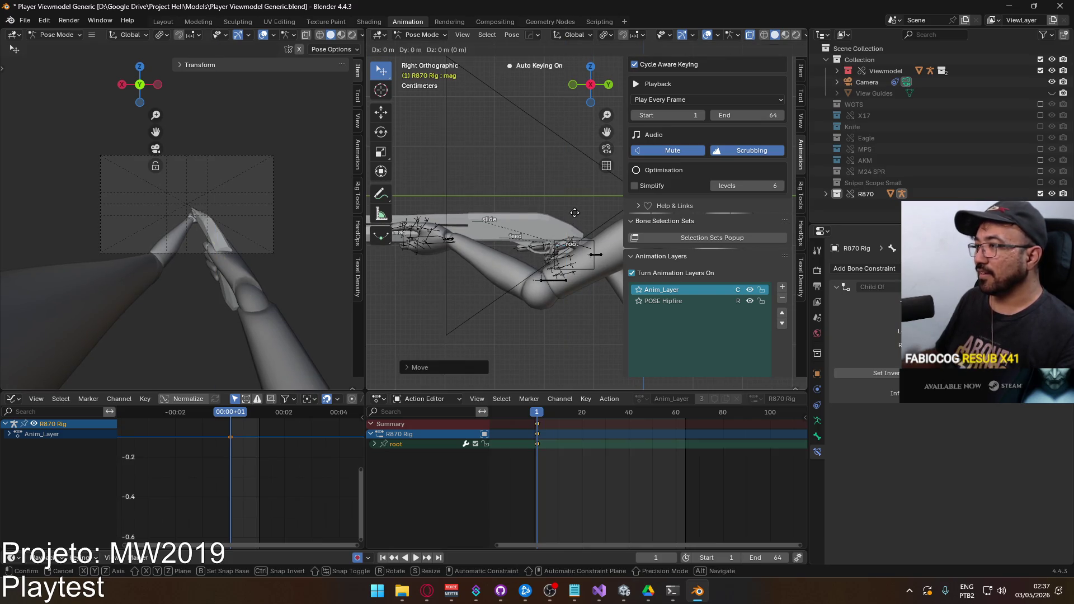
pyautogui.press('y')
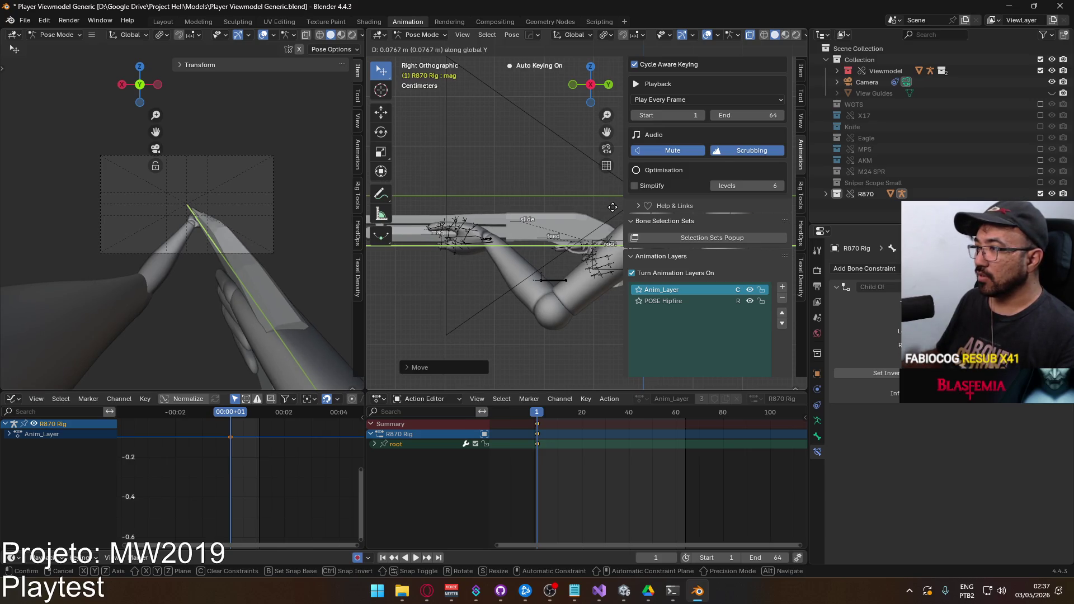
pyautogui.click(613, 207)
pyautogui.scroll(-3, 478, 230)
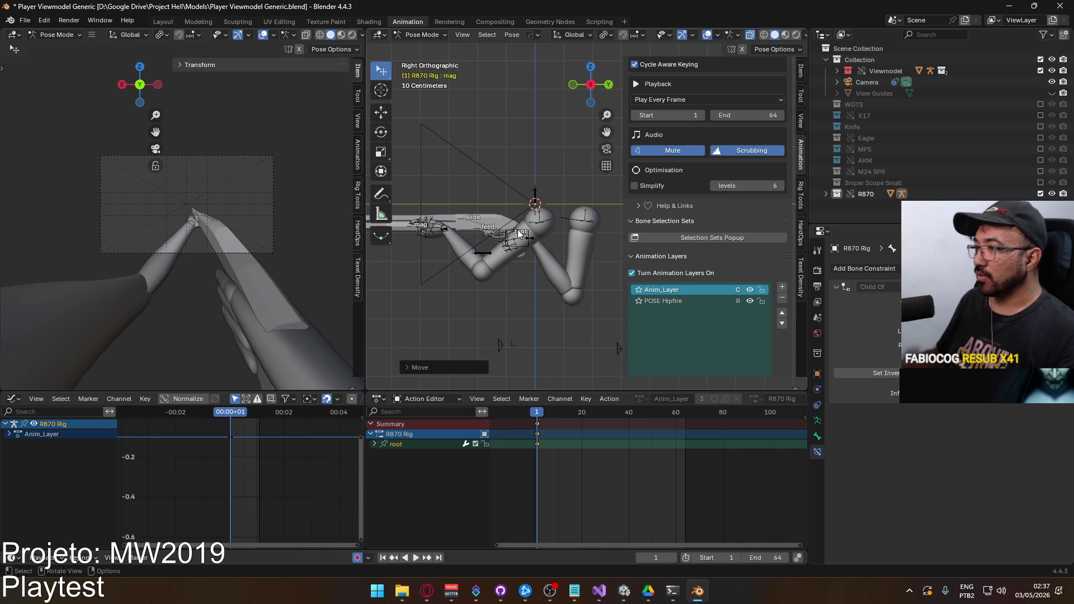
pyautogui.press('g')
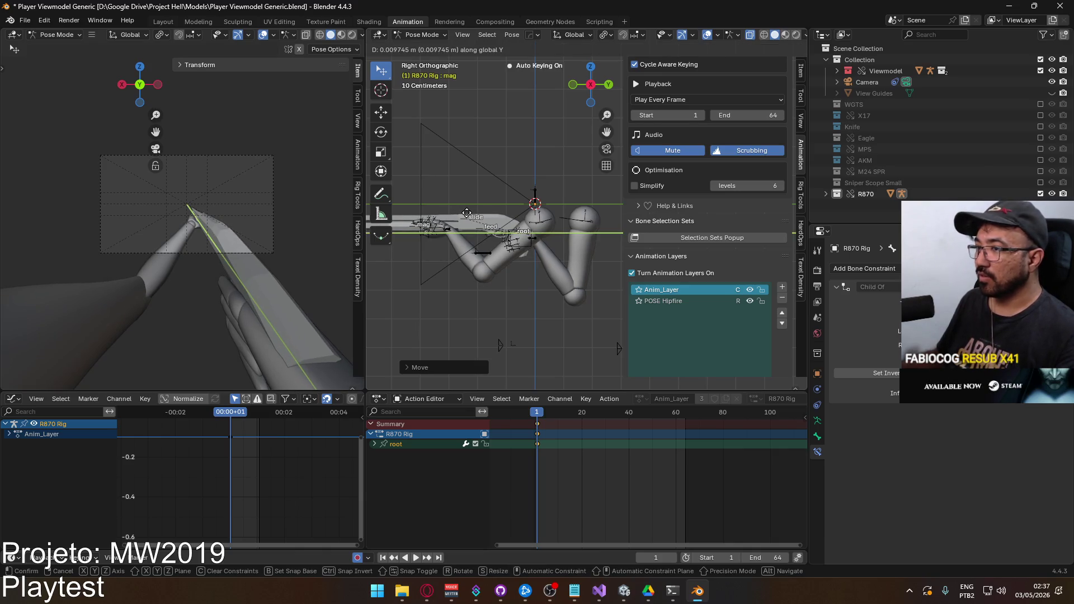
pyautogui.click(468, 218)
# Orbit to a perspective view of the hands and return to Object Mode.
pyautogui.moveTo(468, 218)
pyautogui.mouseDown(button='middle')
pyautogui.moveTo(442, 230)
pyautogui.moveTo(560, 233)
pyautogui.moveTo(535, 246)
pyautogui.moveTo(507, 237)
pyautogui.moveTo(495, 202)
pyautogui.mouseUp(button='middle')
pyautogui.scroll(2, 495, 202)
pyautogui.click(423, 35)
pyautogui.click(425, 48)
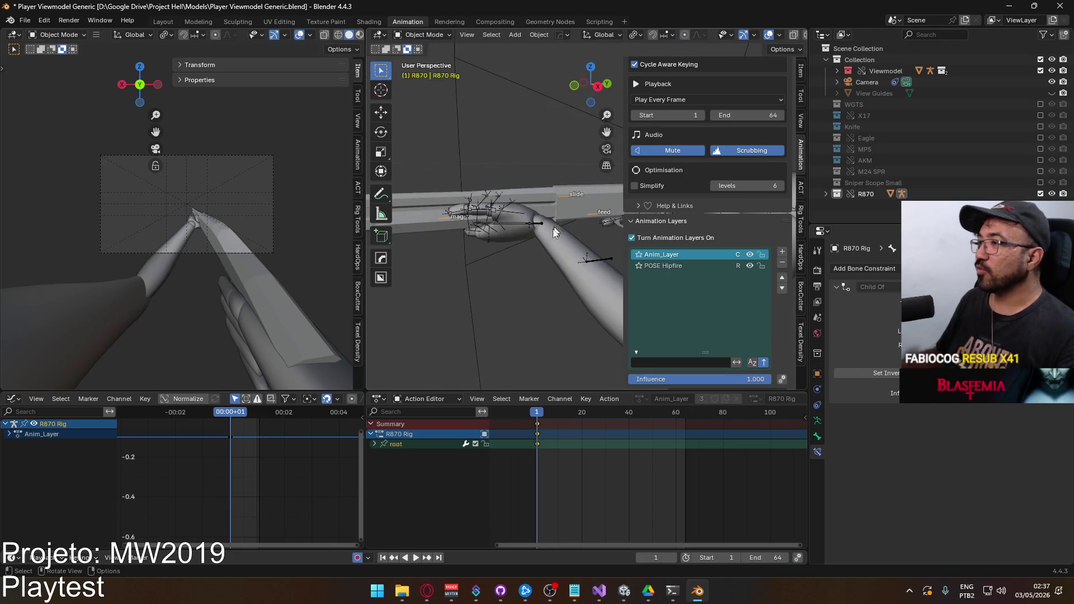
# Select the Viewmodel Rig, enter Pose Mode briefly, then go back to Object Mode.
pyautogui.click(523, 224)
pyautogui.click(423, 35)
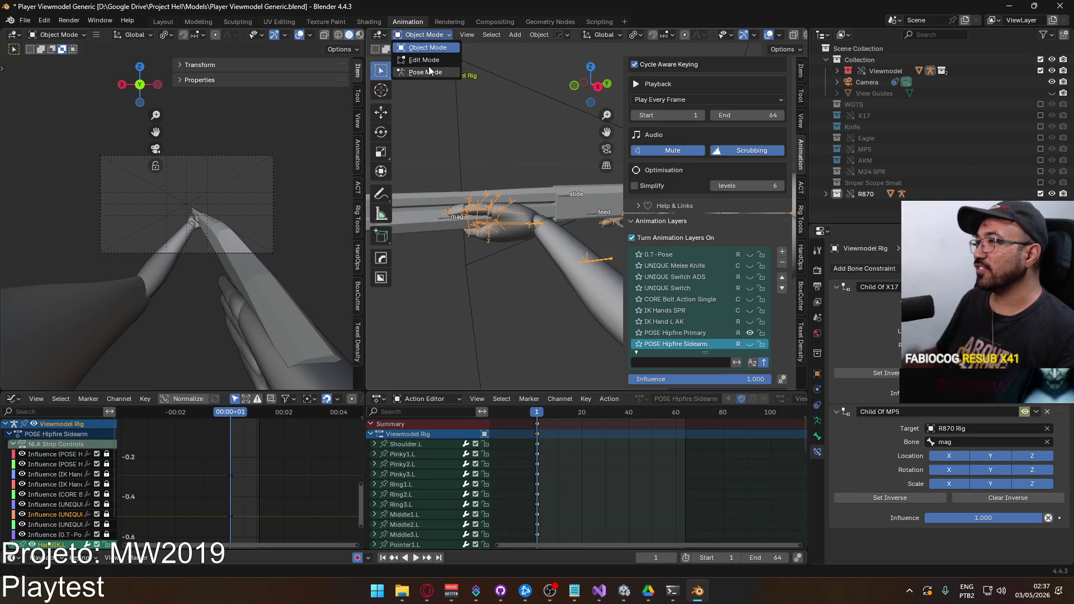
pyautogui.click(429, 70)
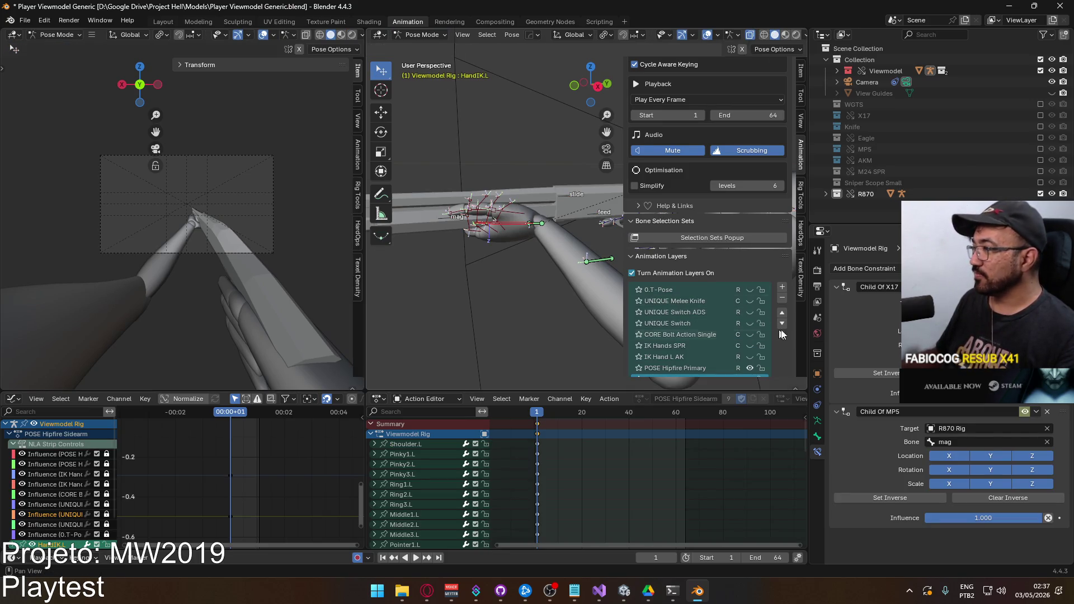
pyautogui.scroll(-4, 765, 297)
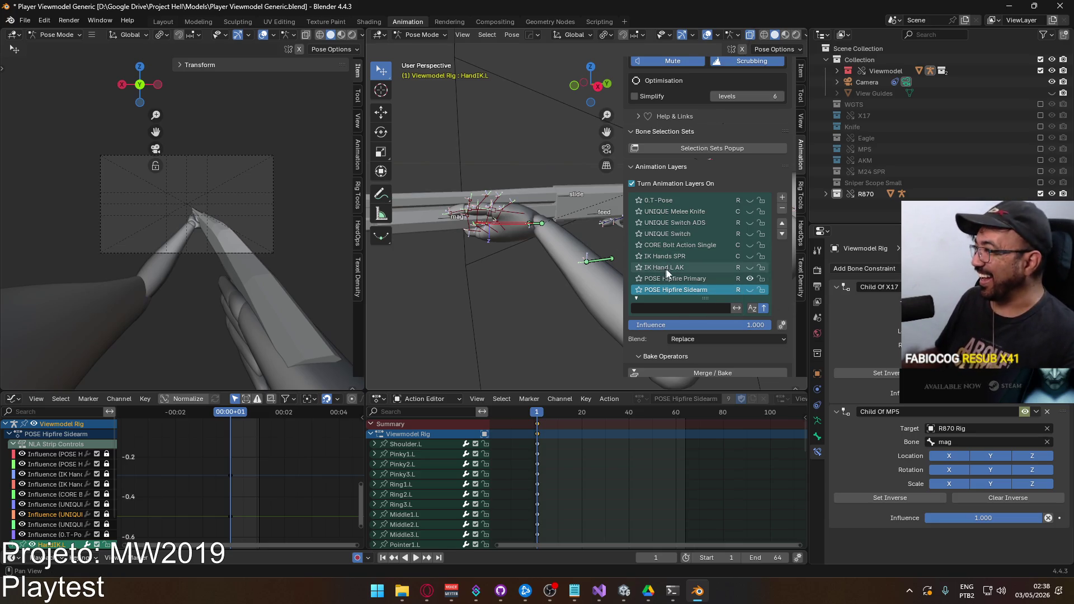
pyautogui.click(424, 35)
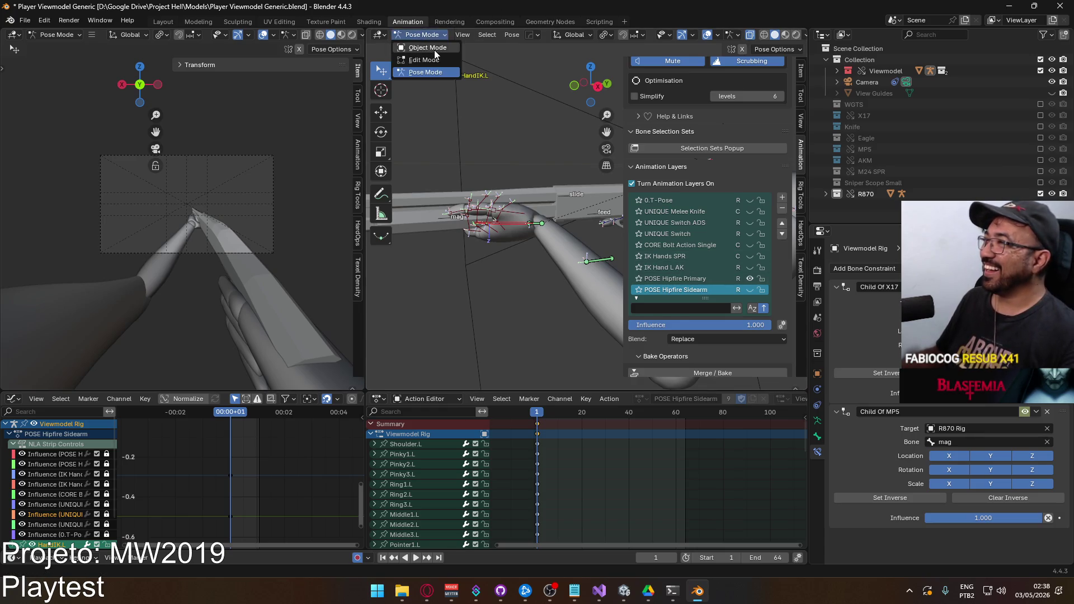
pyautogui.click(420, 47)
# Reselect the Viewmodel Rig after the R870 Rig and enter Pose Mode with Ctrl+Tab.
pyautogui.click(571, 194)
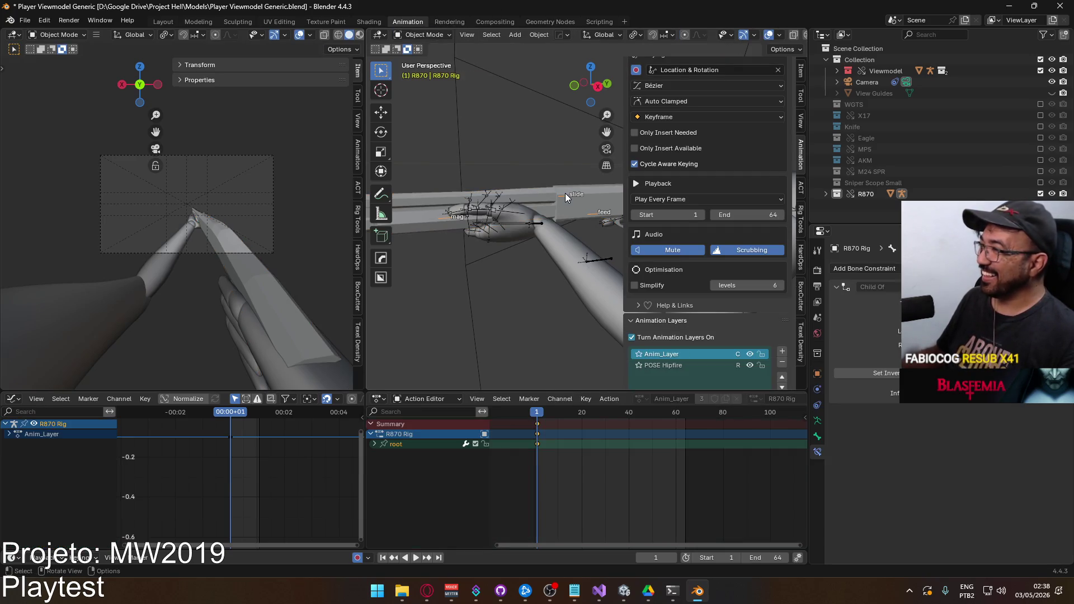
pyautogui.scroll(-2, 632, 257)
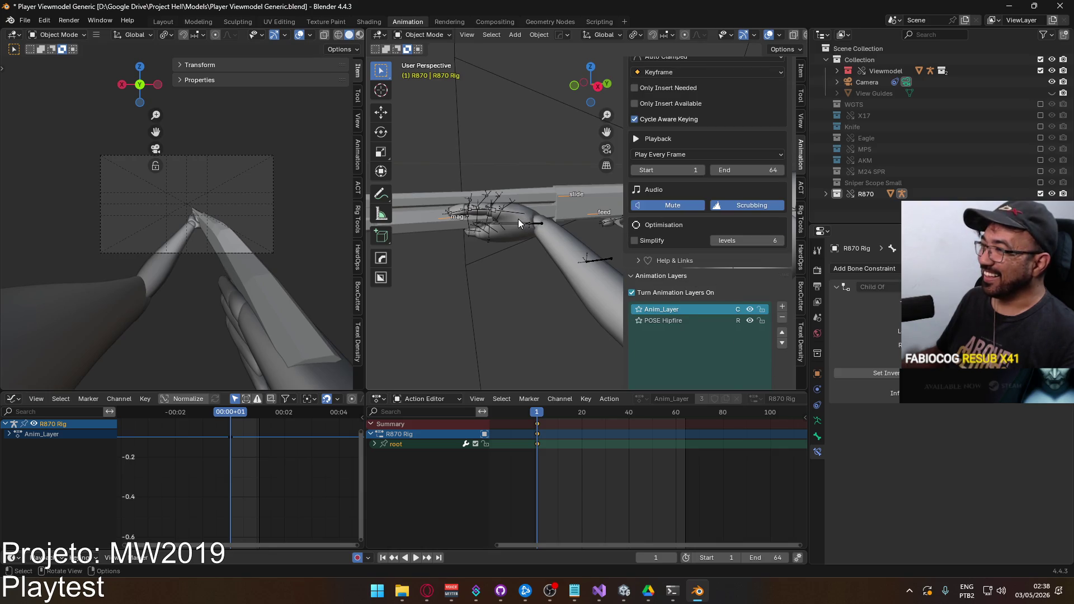
pyautogui.click(517, 220)
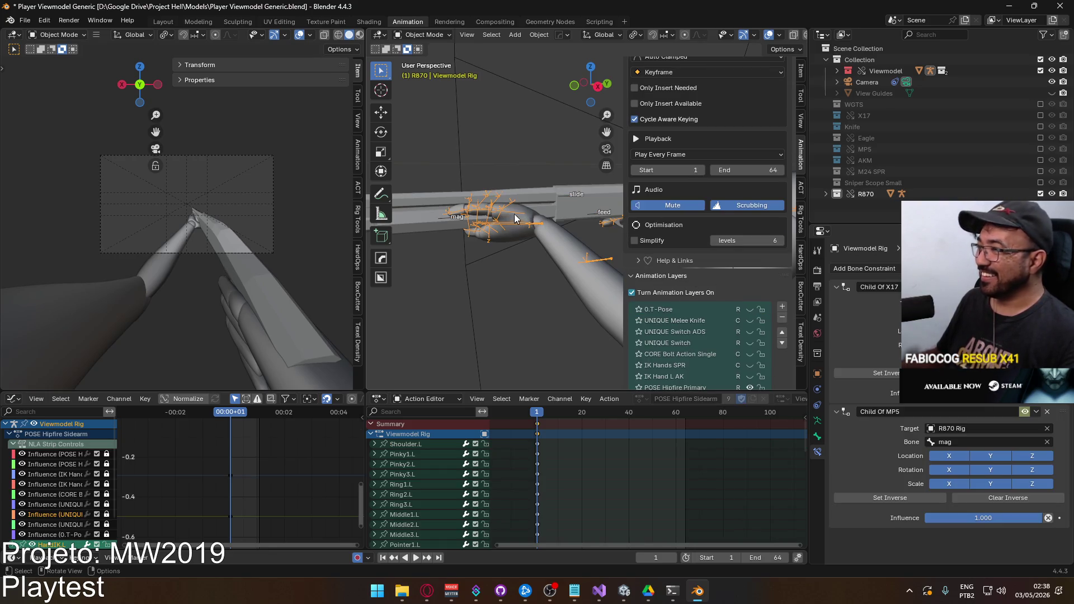
pyautogui.click(517, 221)
pyautogui.click(459, 160)
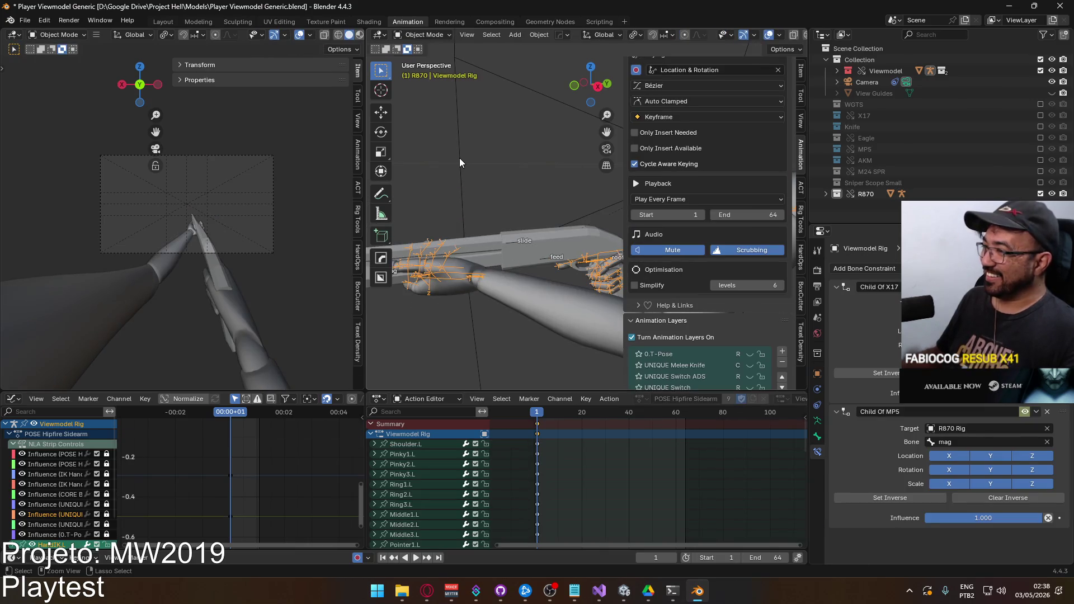
pyautogui.hotkey('ctrl', 'Tab')
# Toggle visibility of POSE Hipfire Sidearm and Primary, and make POSE Hipfire Primary active.
pyautogui.scroll(-8, 792, 289)
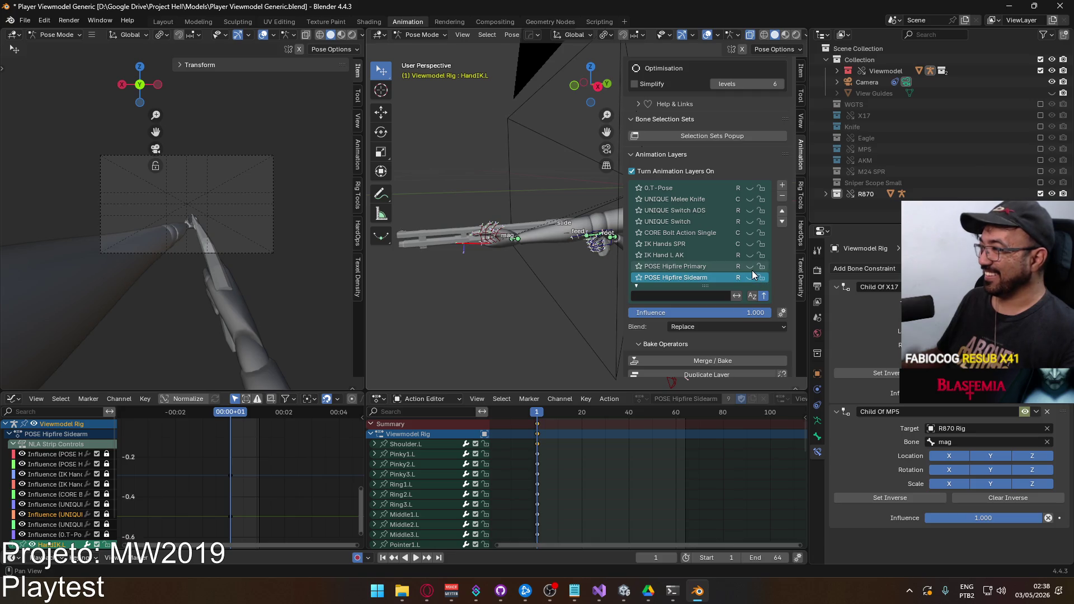
pyautogui.click(751, 277)
pyautogui.click(750, 266)
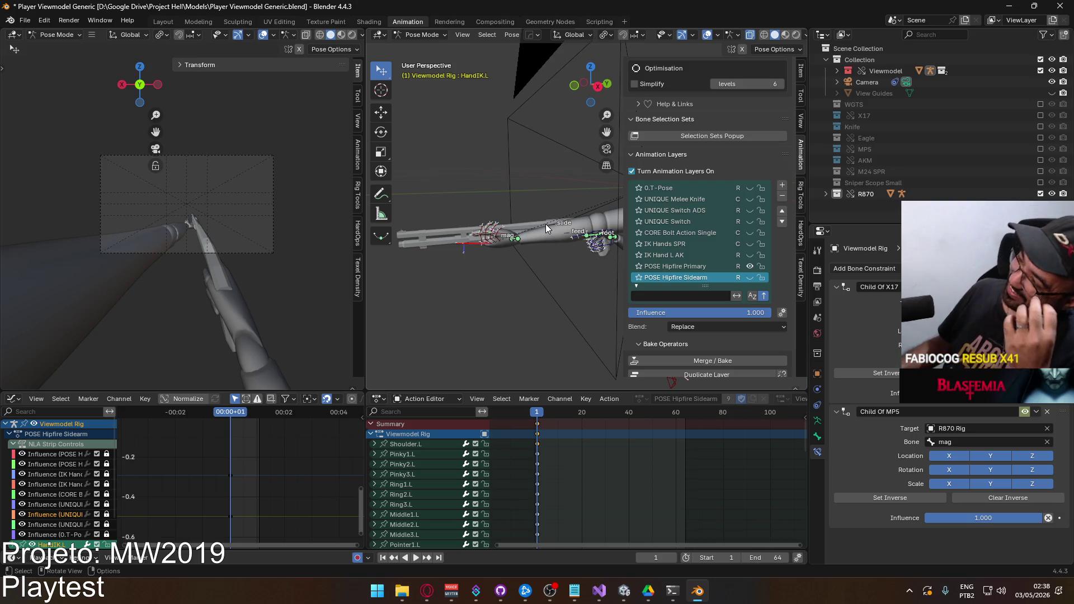
pyautogui.click(698, 267)
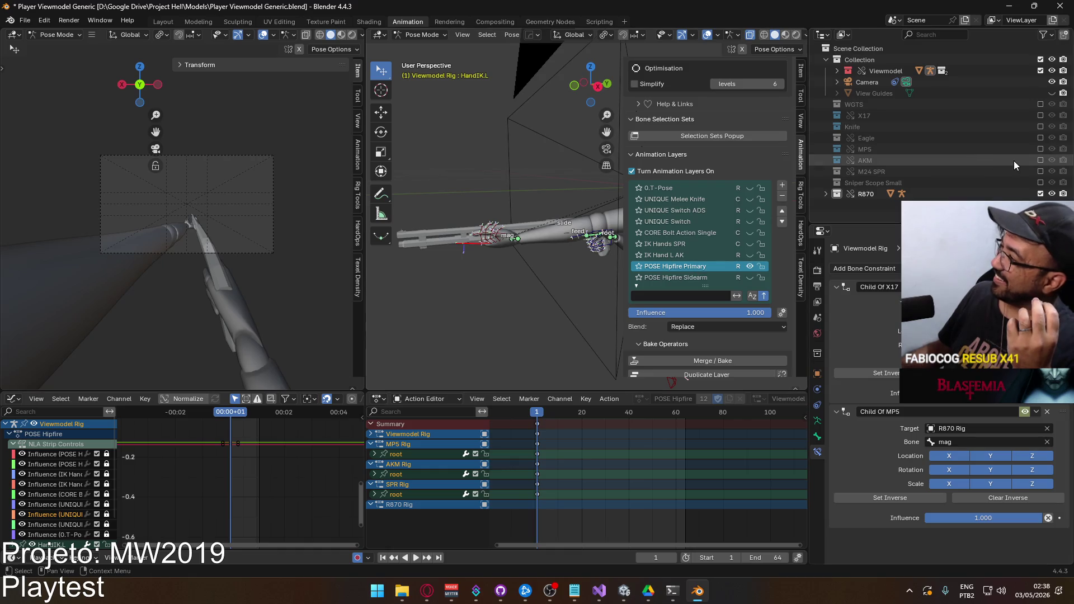
# Show the MP5 collection, hide R870, and try MP5 Rig as Child Of MP5's target before restoring R870 Rig.
pyautogui.click(1041, 148)
pyautogui.click(1041, 194)
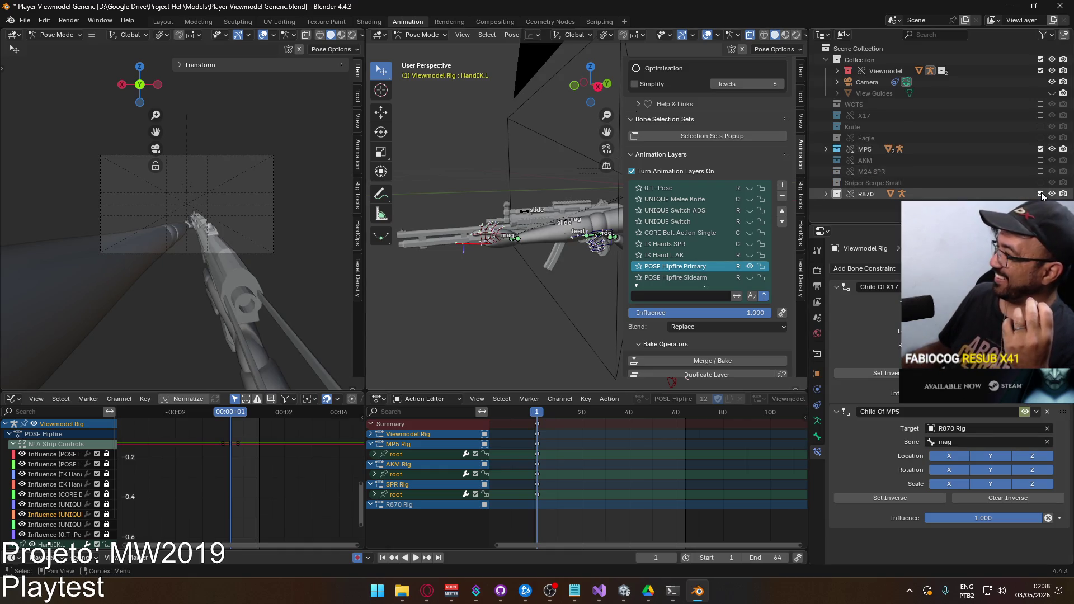
pyautogui.click(976, 431)
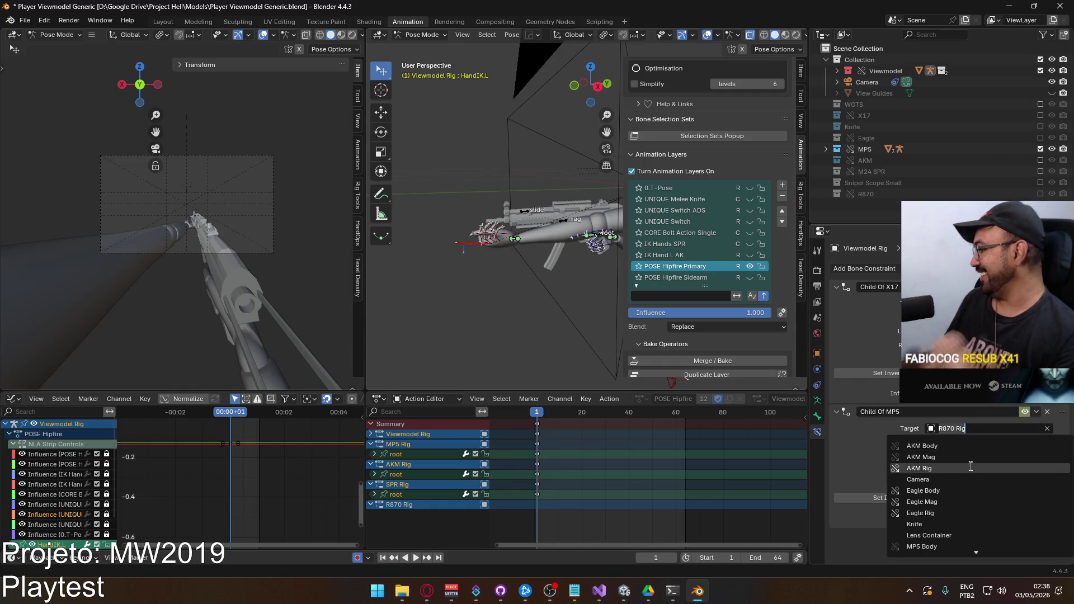
pyautogui.click(957, 497)
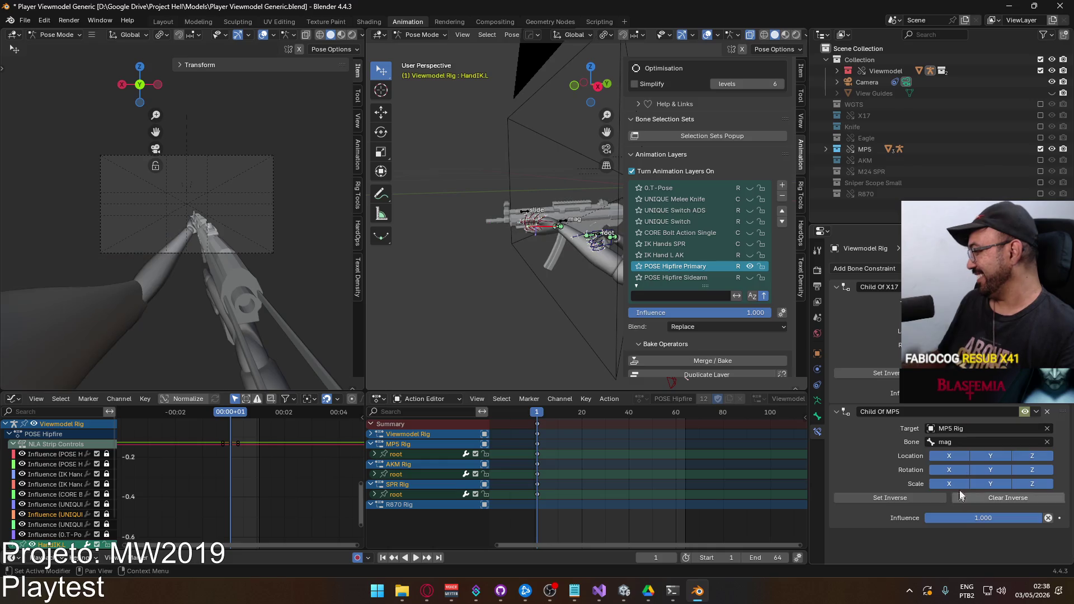
pyautogui.click(968, 437)
pyautogui.click(988, 427)
pyautogui.click(989, 426)
pyautogui.scroll(-5, 981, 498)
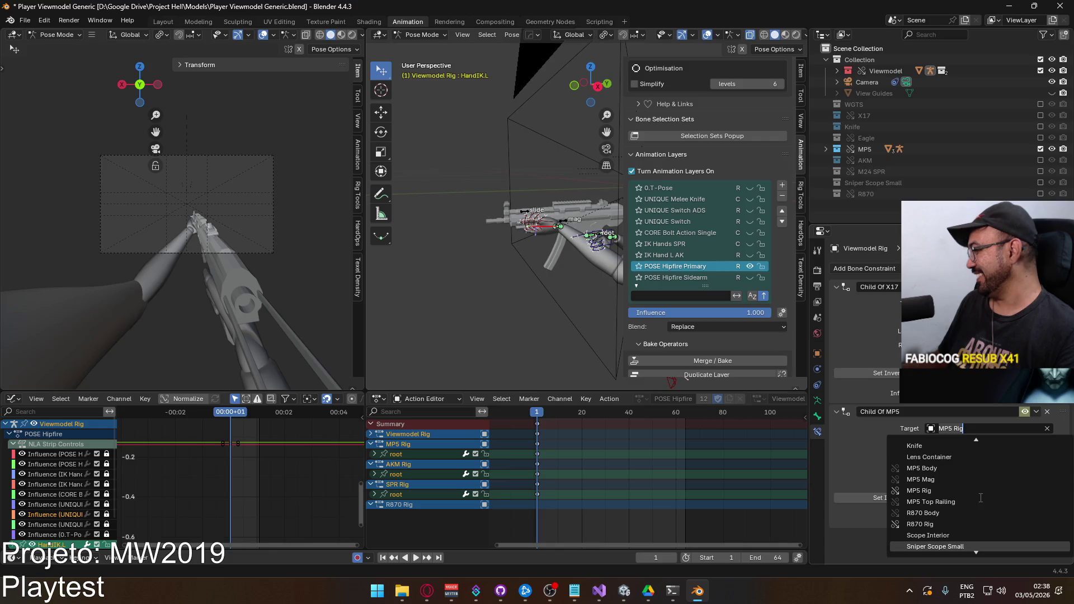
pyautogui.click(951, 524)
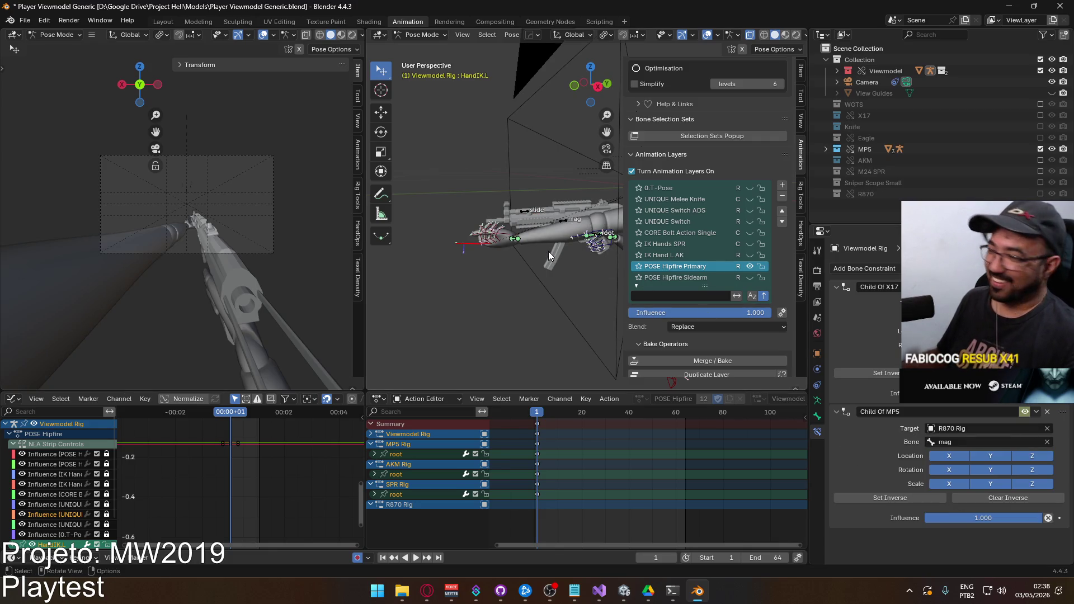
# Select the MP5 Rig and put it into Pose Mode, then open the system tray's hidden icons.
pyautogui.click(411, 34)
pyautogui.click(423, 48)
pyautogui.click(525, 211)
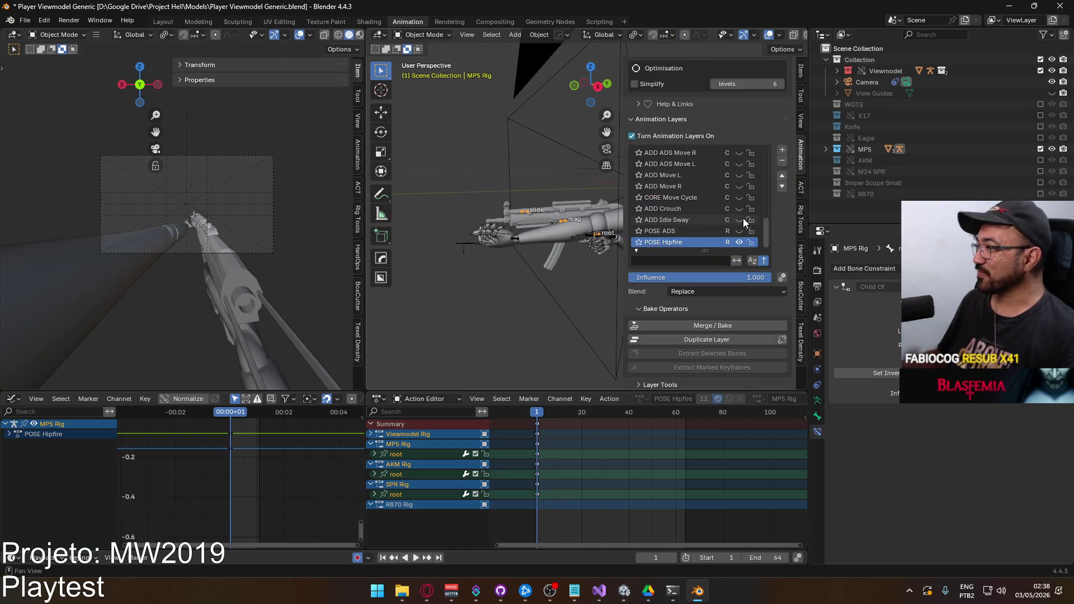
pyautogui.scroll(2, 730, 226)
pyautogui.click(423, 34)
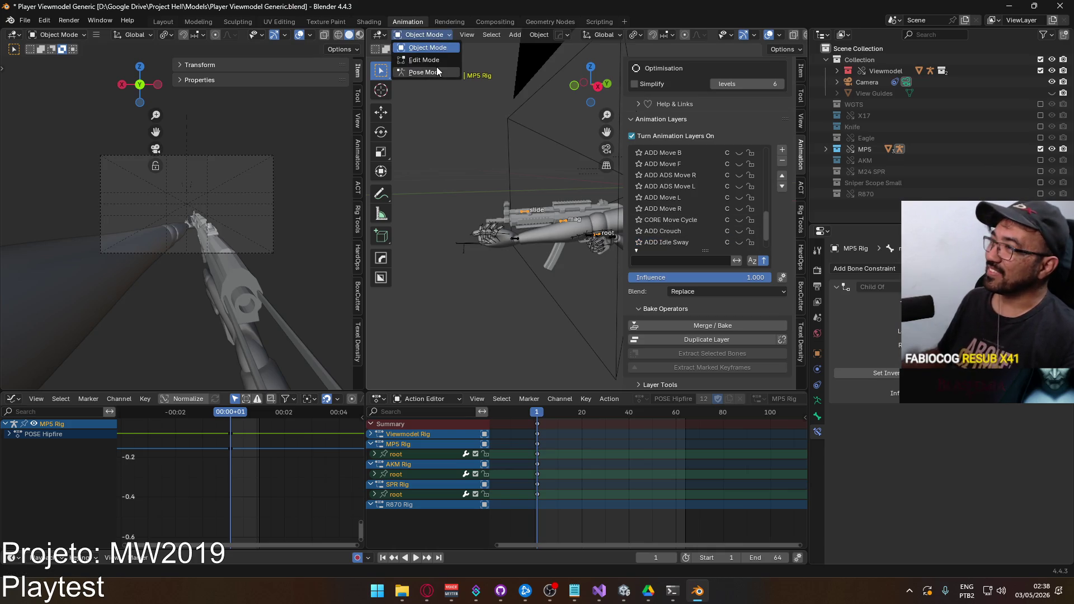
pyautogui.click(426, 73)
pyautogui.scroll(6, 768, 249)
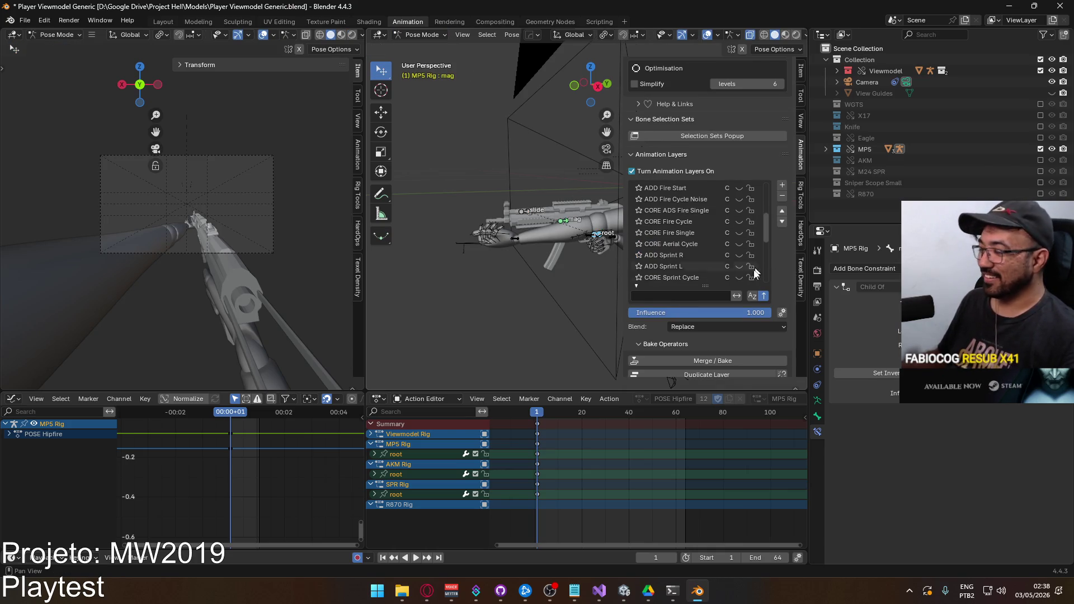
pyautogui.click(910, 590)
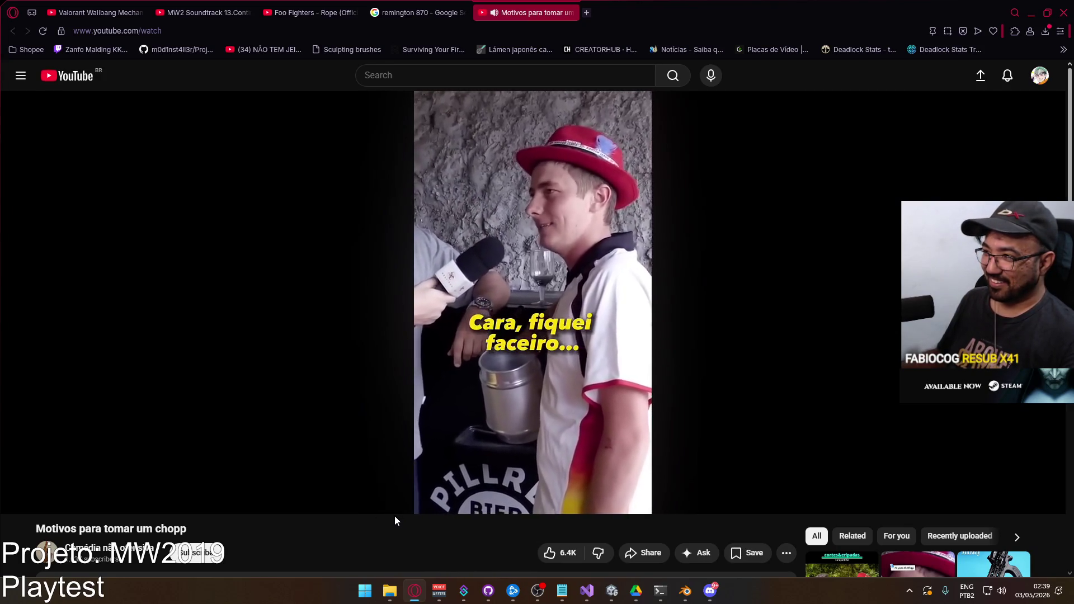
pyautogui.click(367, 412)
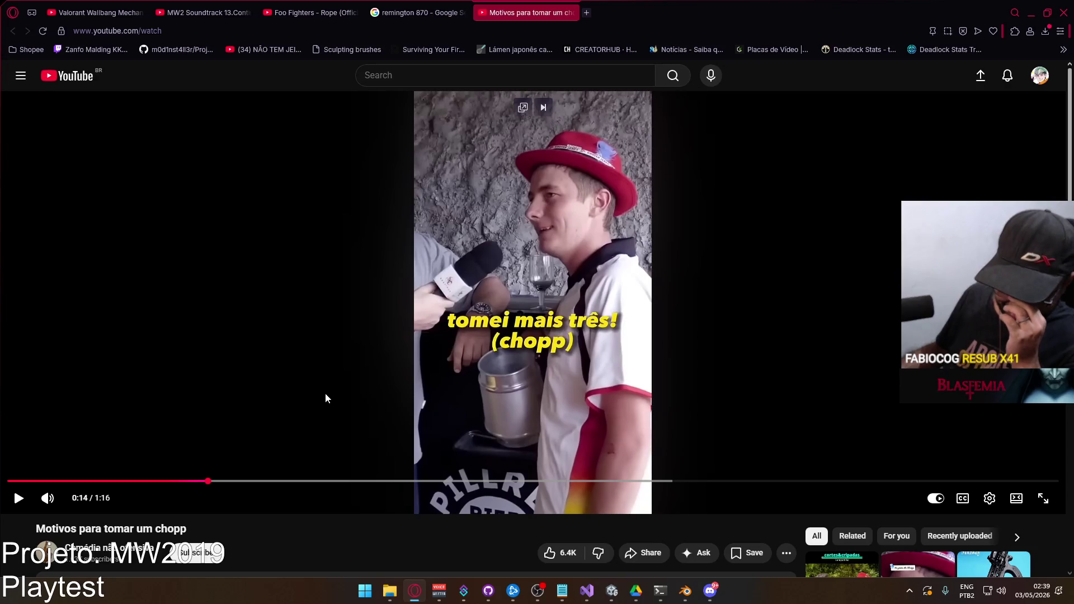
pyautogui.scroll(-3, 303, 419)
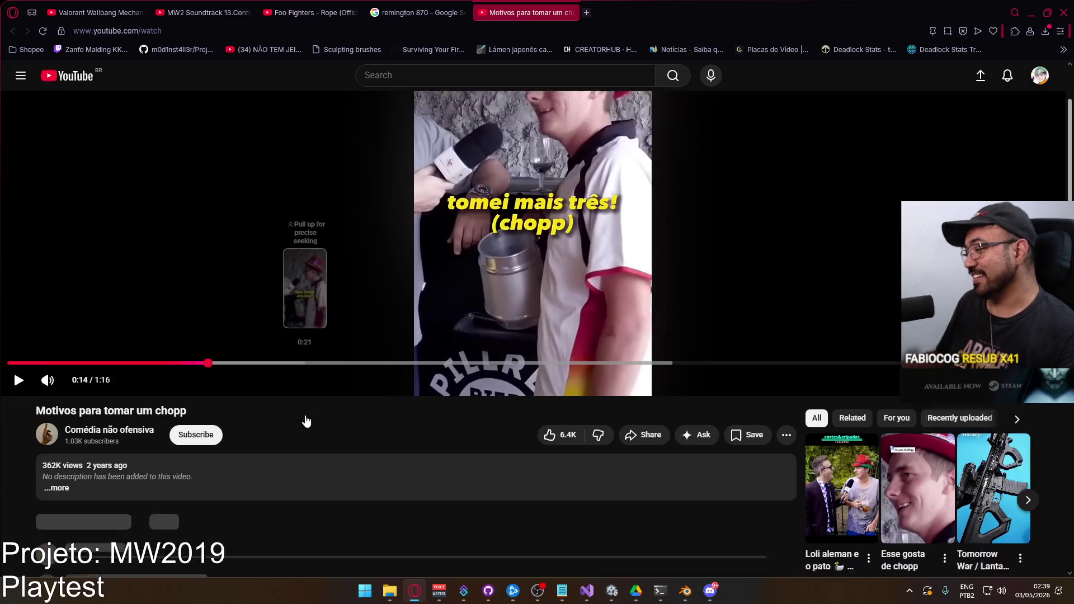
pyautogui.scroll(3, 303, 431)
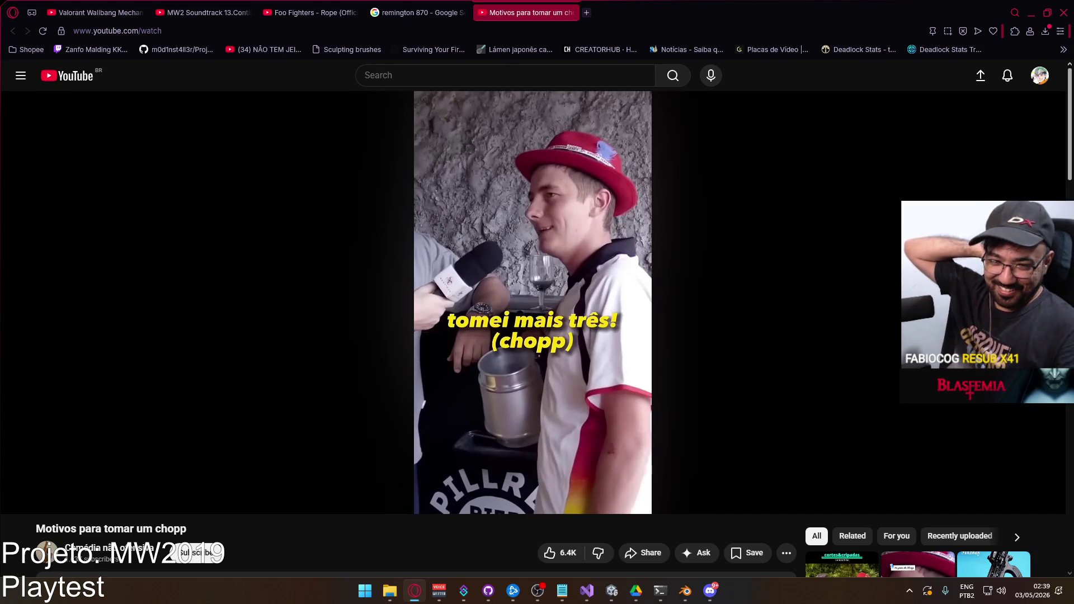
pyautogui.click(253, 390)
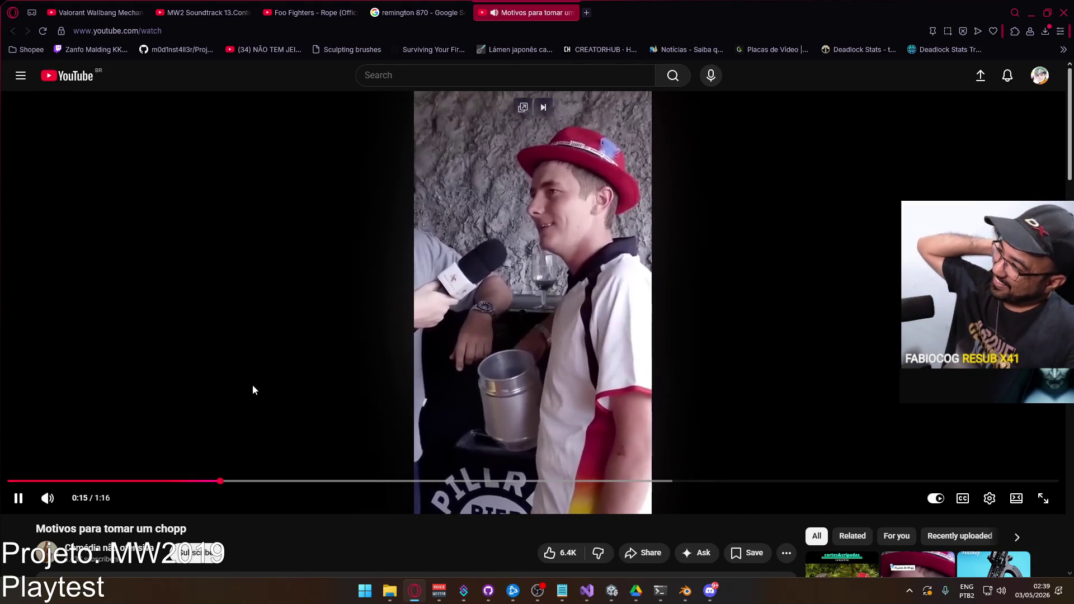
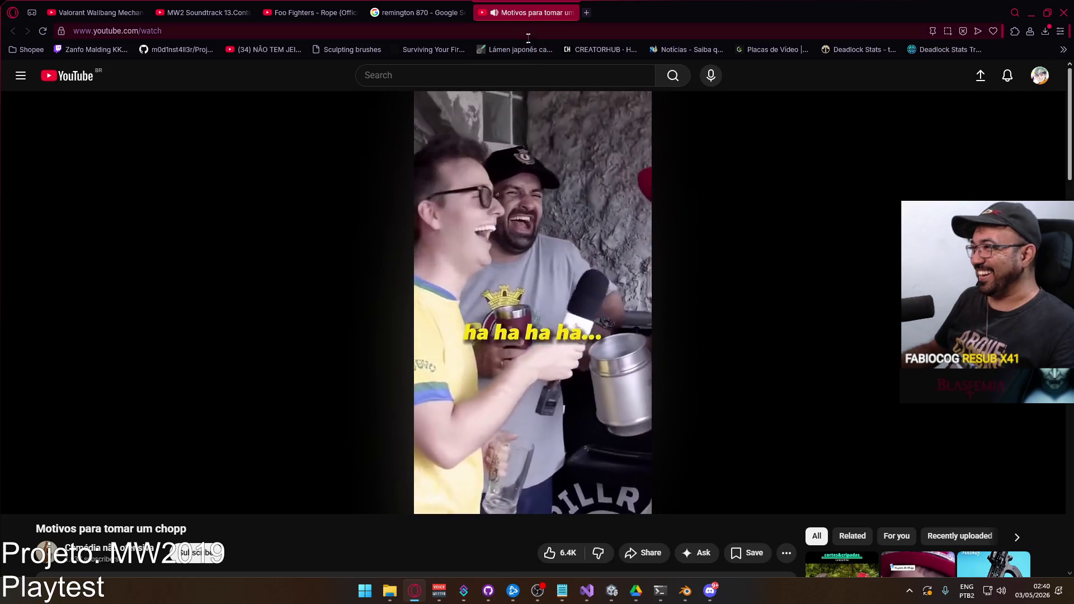
# Close the YouTube short tab in Opera and bring the Blender window back to the front.
pyautogui.click(569, 15)
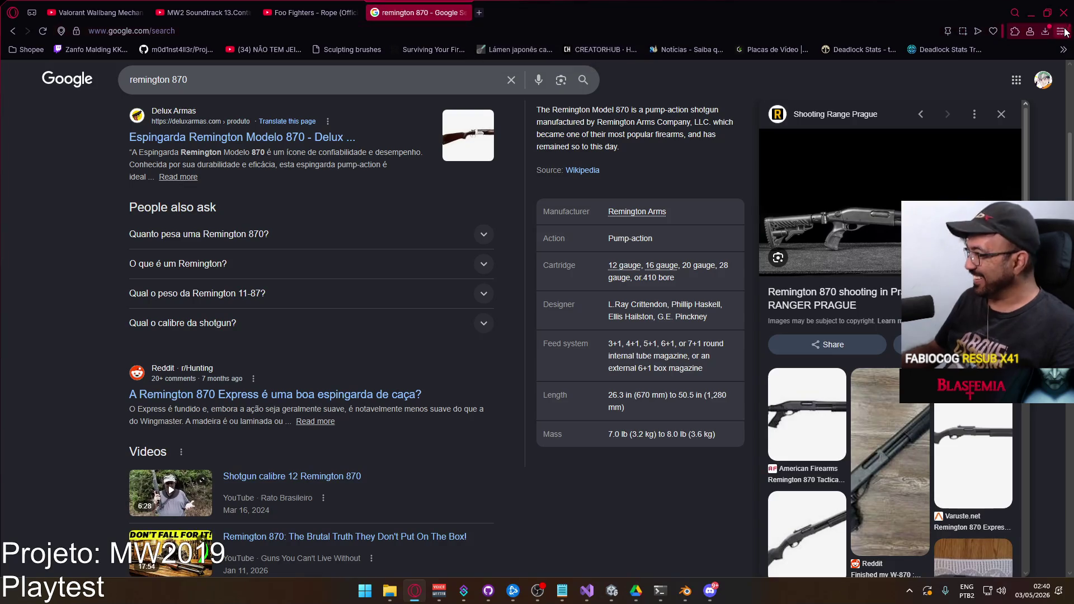
pyautogui.click(1032, 12)
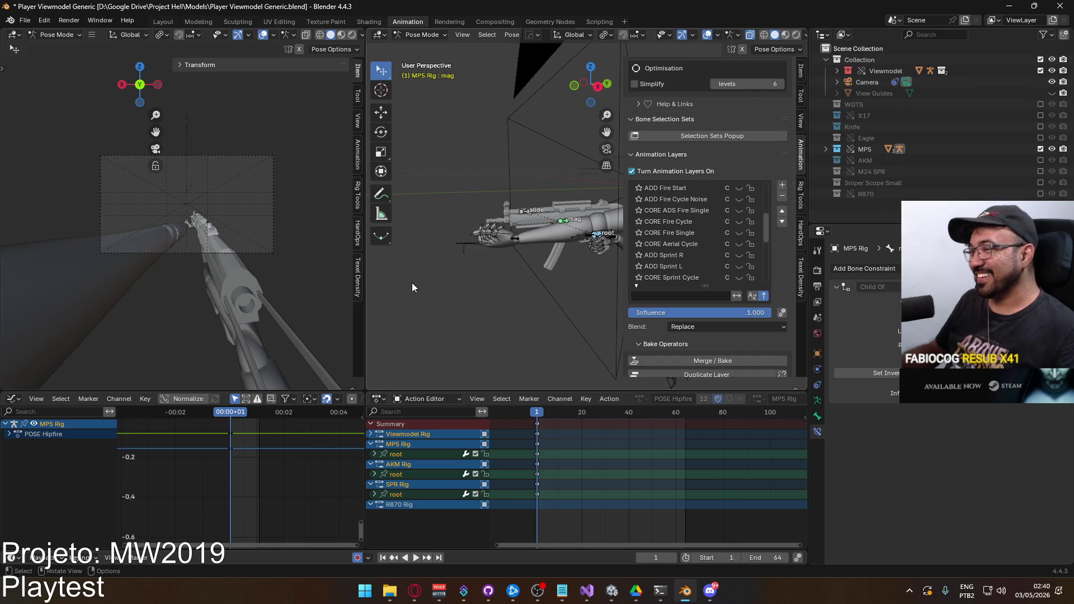
# Zoom in on the MP5 rig's hands and browse objects for the constraint target.
pyautogui.scroll(3, 487, 273)
pyautogui.keyDown('shift'); pyautogui.moveTo(487, 274); pyautogui.dragTo(559, 268, button='middle'); pyautogui.keyUp('shift')
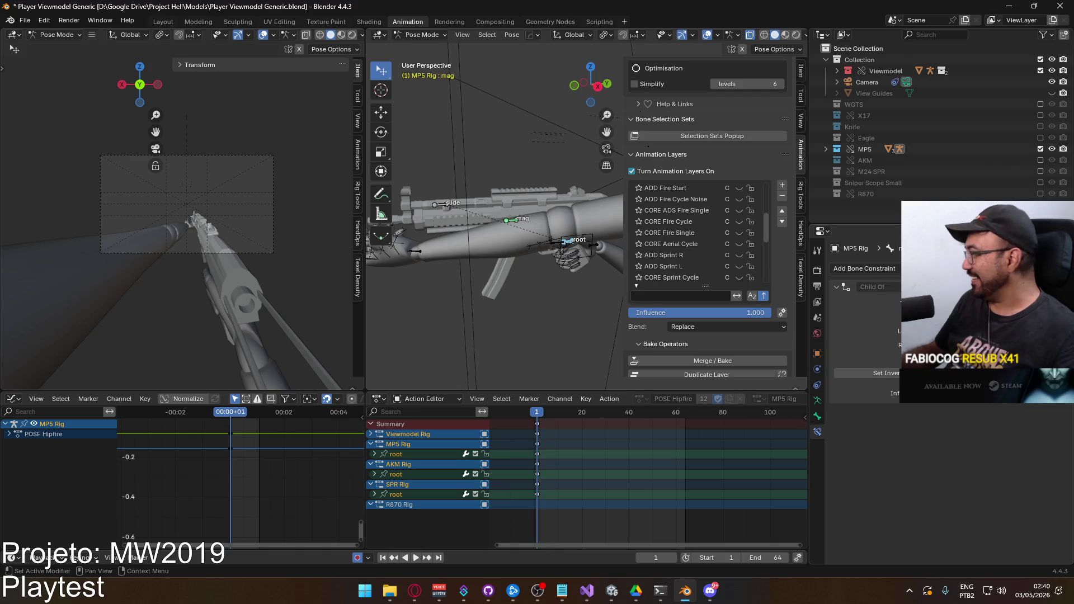
pyautogui.click(952, 303)
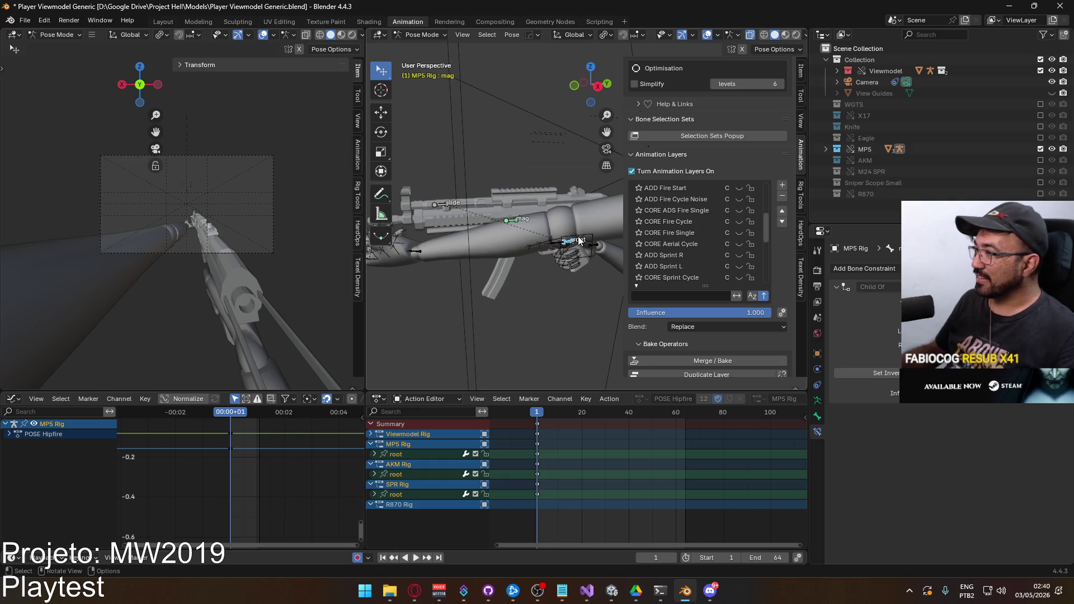
# Switch to Object Mode, select the Viewmodel Rig, and make IK Hands SPR the active layer.
pyautogui.click(425, 38)
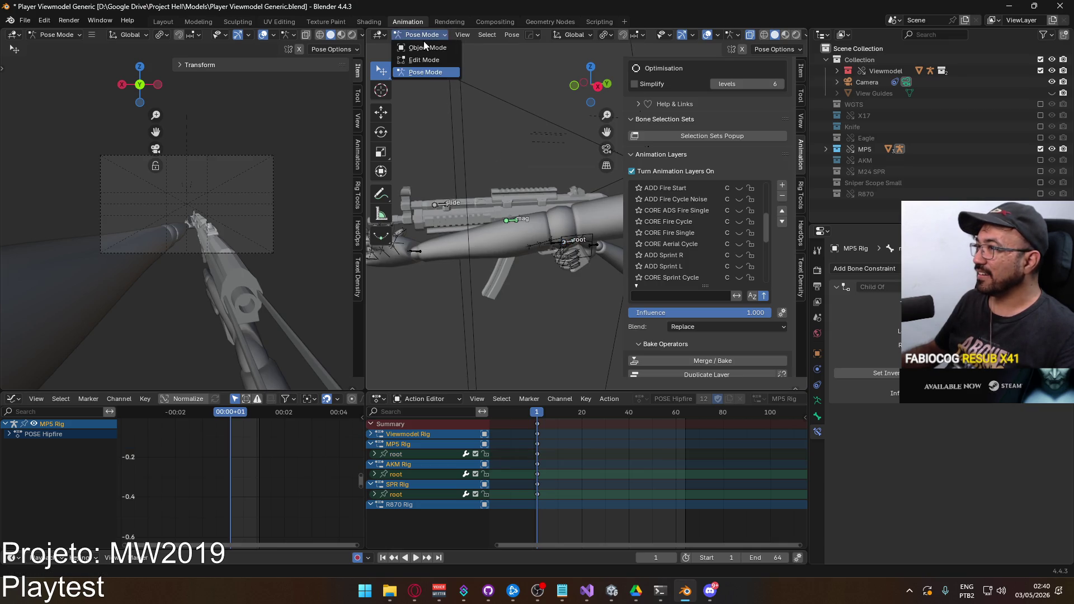
pyautogui.click(430, 48)
pyautogui.click(582, 241)
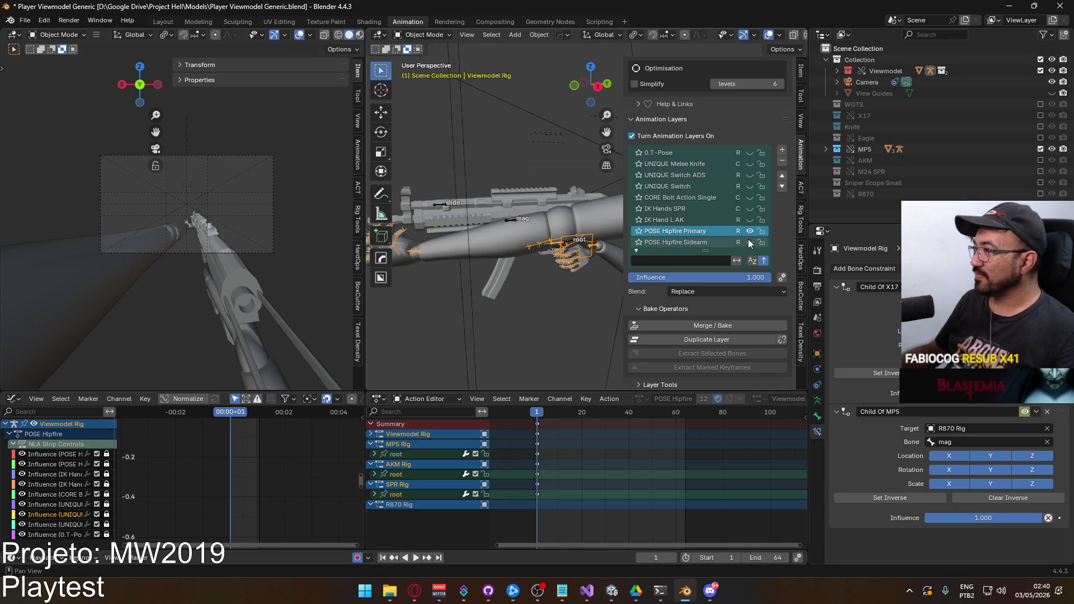
pyautogui.scroll(-2, 726, 226)
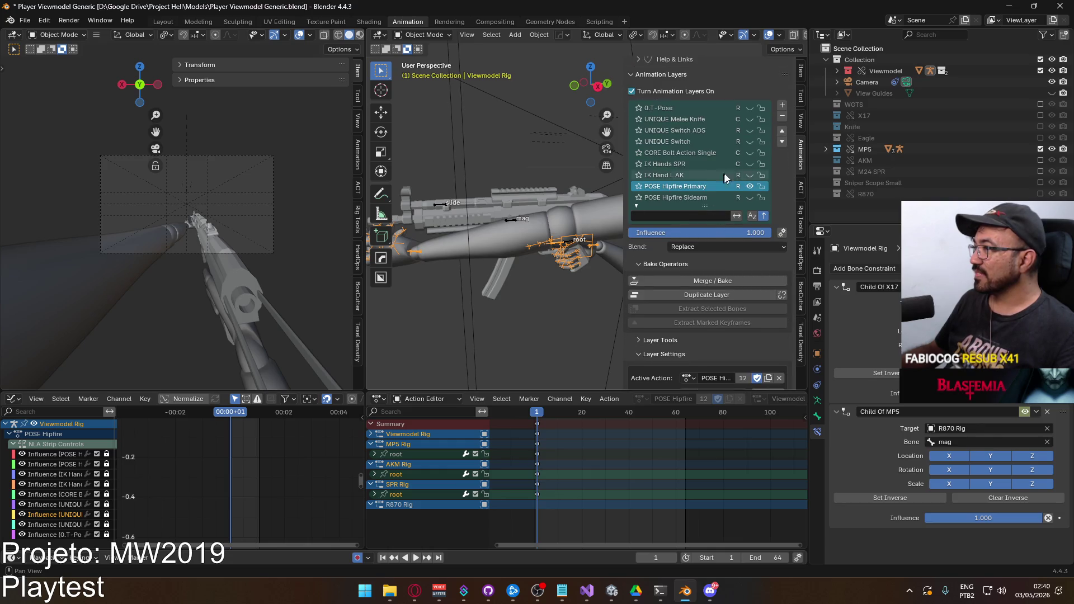
pyautogui.click(668, 167)
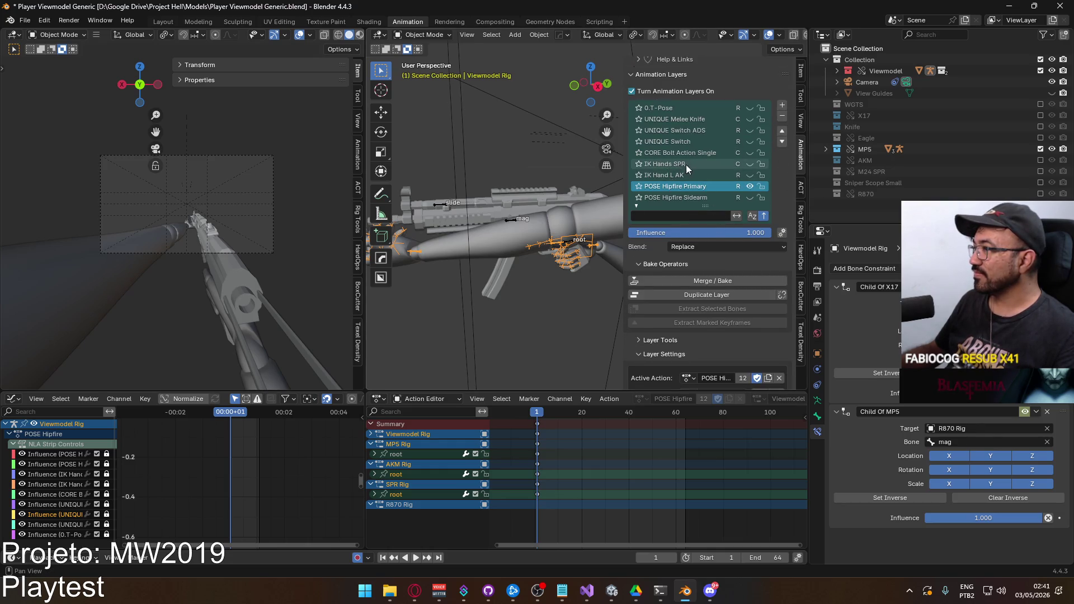
# Add a new animation layer above IK Hands SPR and search the actions for 'IK Hand L R'.
pyautogui.click(783, 106)
pyautogui.scroll(-1, 704, 335)
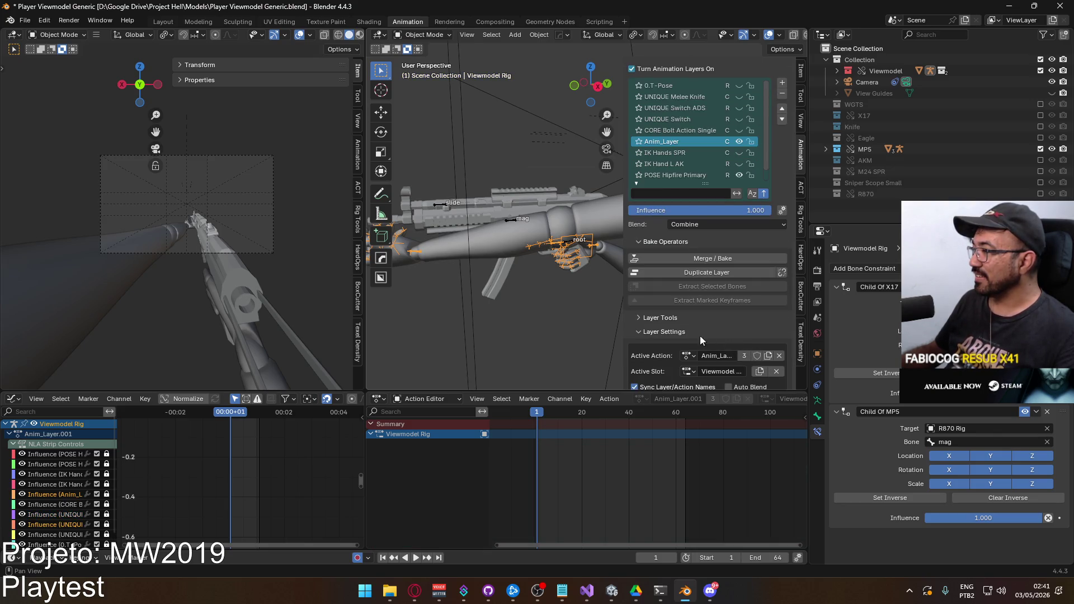
pyautogui.click(689, 356)
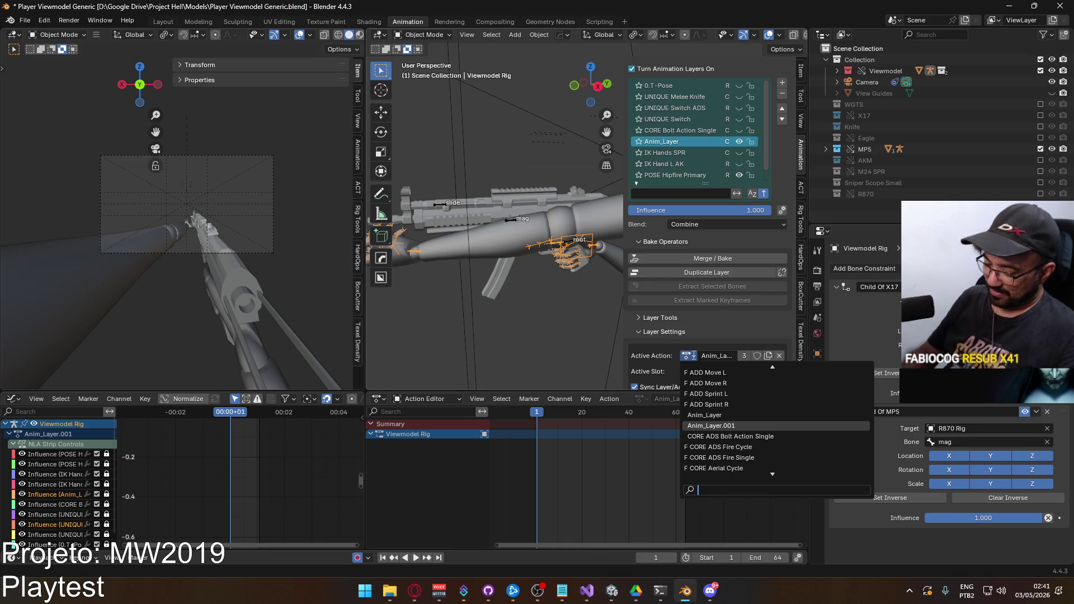
pyautogui.write('ik han')
pyautogui.press('BackSpace')
pyautogui.press('BackSpace')
pyautogui.press('BackSpace')
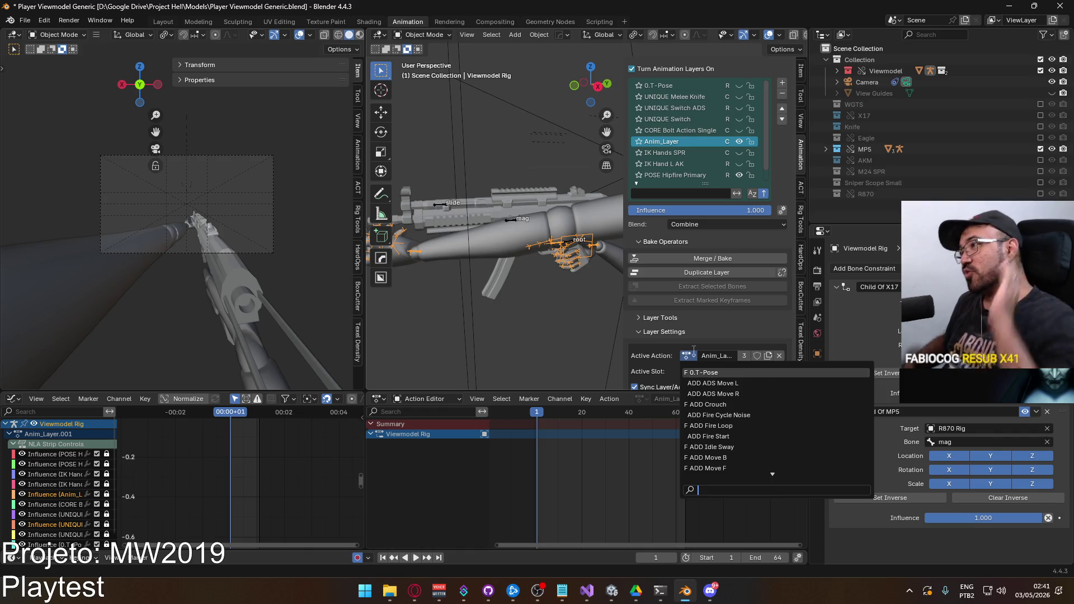
pyautogui.write('IK')
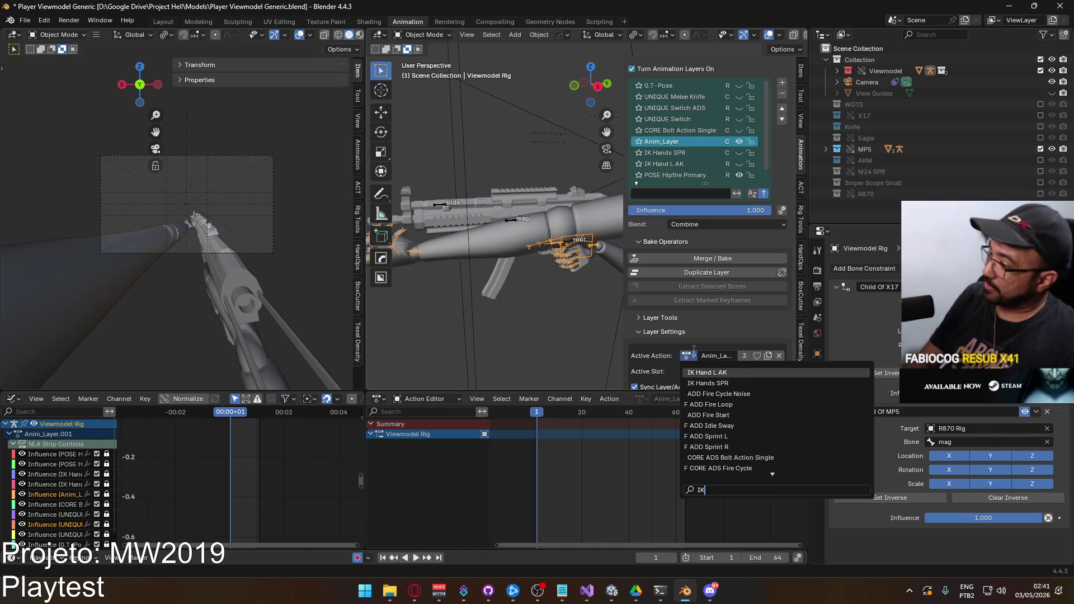
pyautogui.write(' Hands')
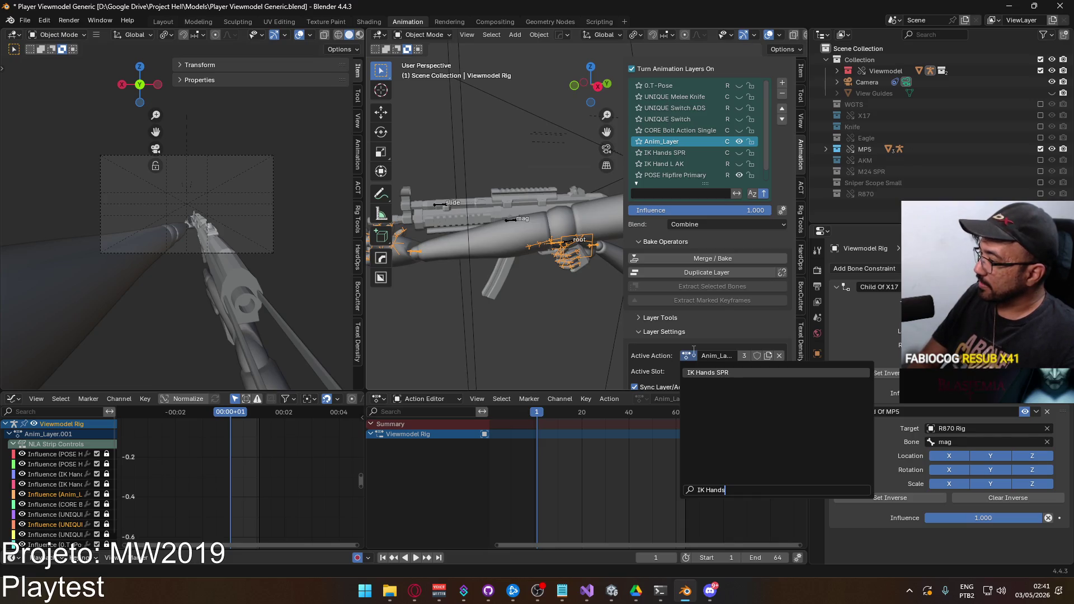
pyautogui.press('BackSpace')
pyautogui.write('L ')
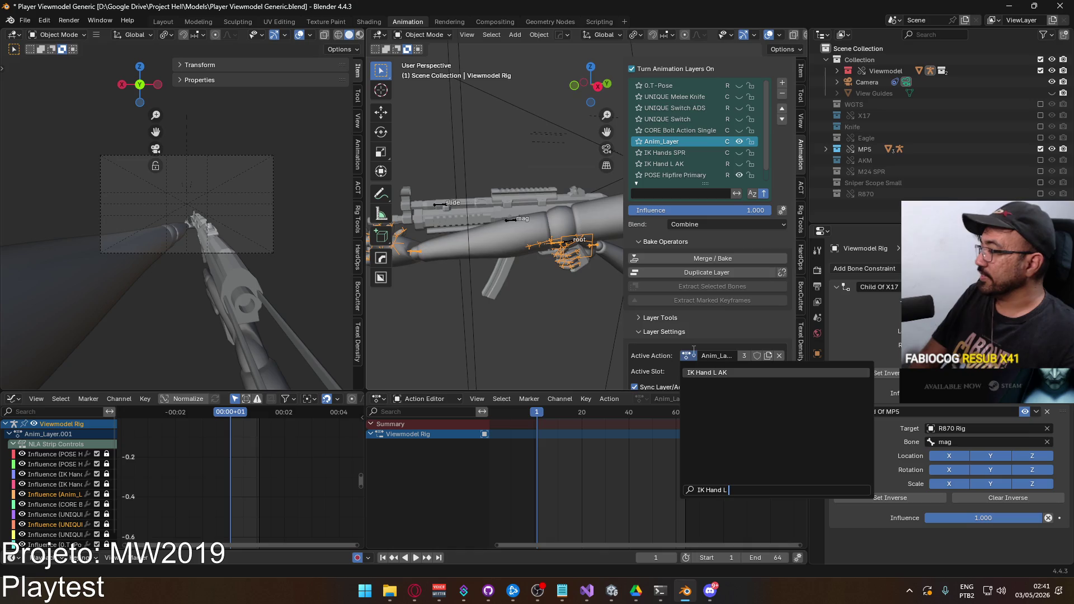
pyautogui.write('R870')
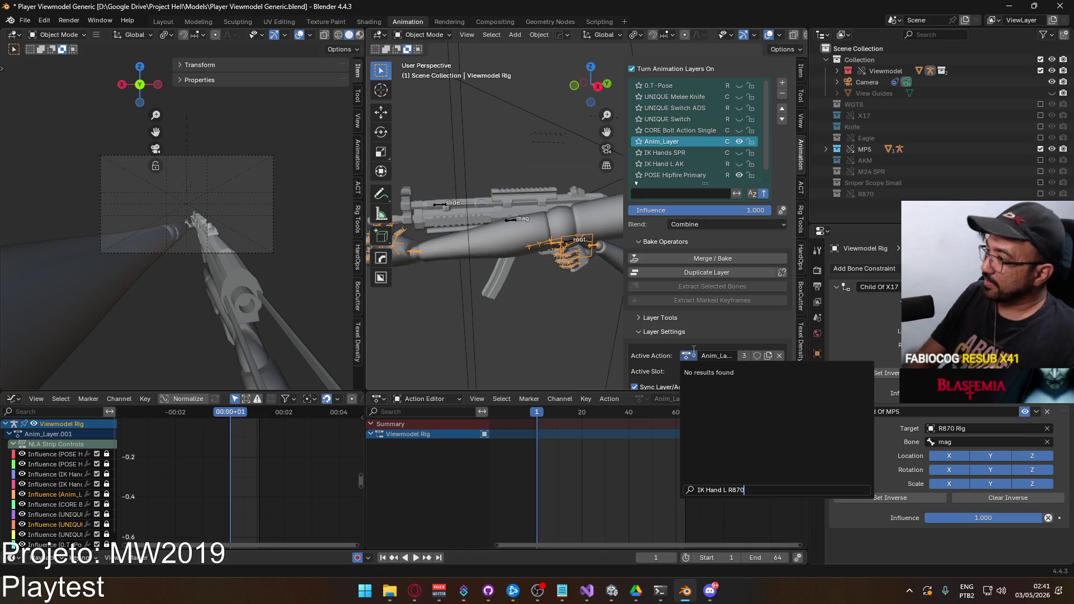
pyautogui.press('Return')
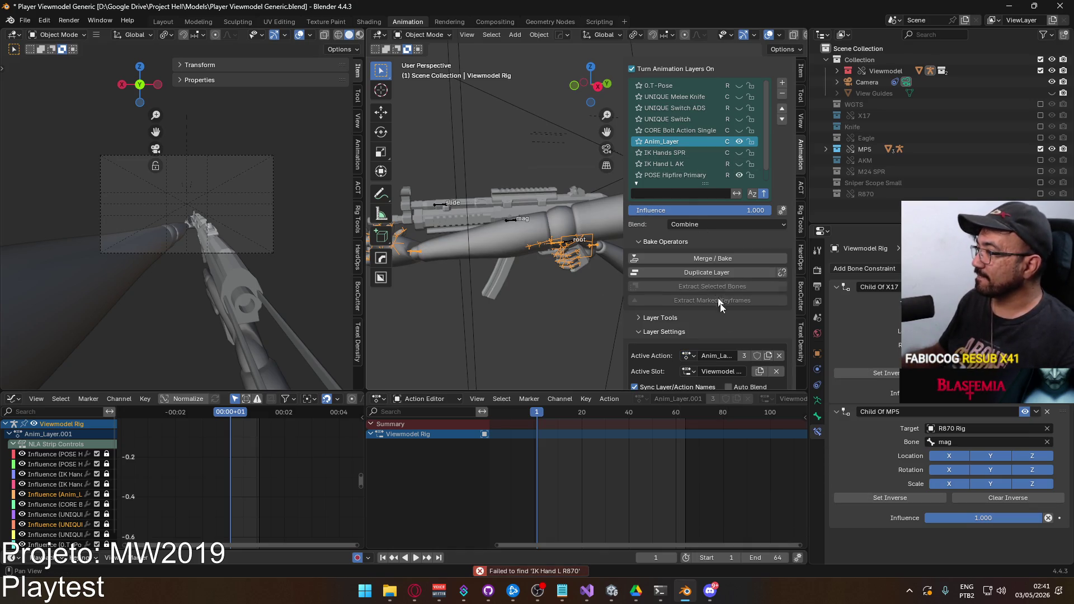
pyautogui.click(688, 356)
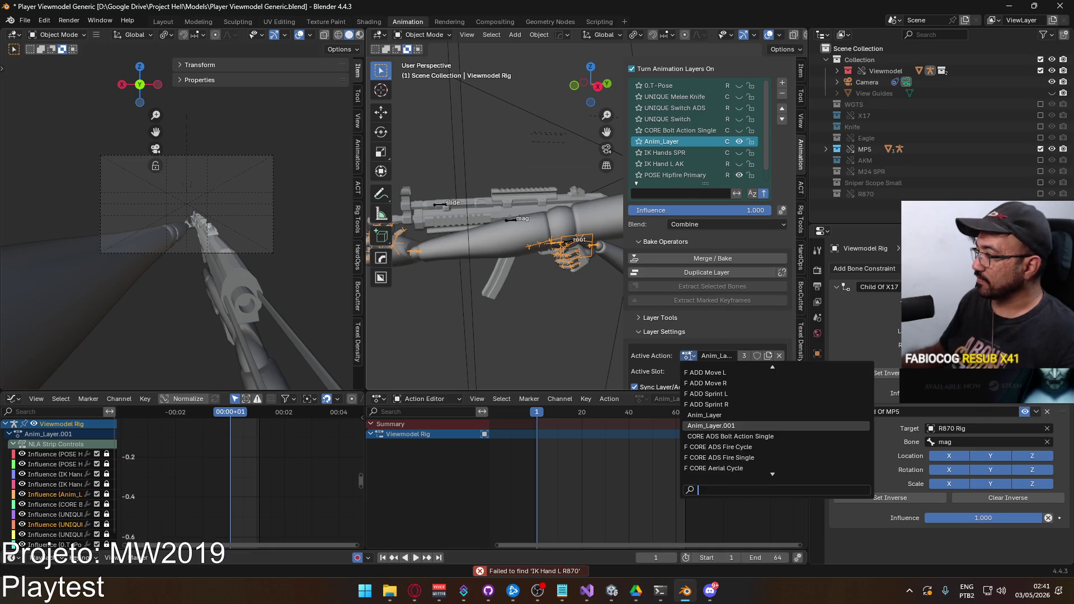
# Rename the new animation layer to IK Hand L R870.
pyautogui.doubleClick(677, 142)
pyautogui.write('IK H')
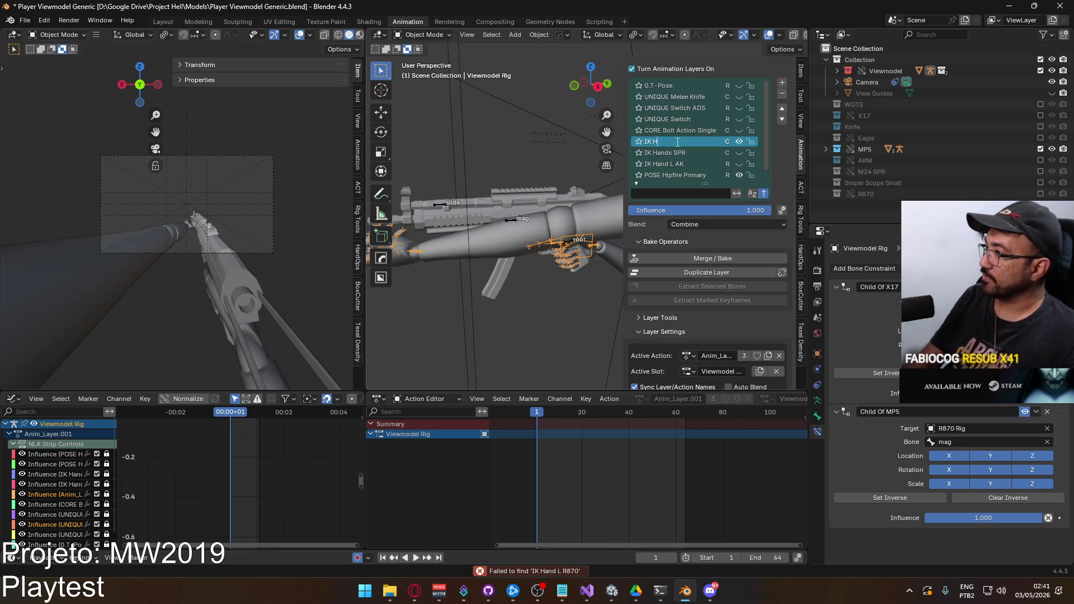
pyautogui.write('and L R8')
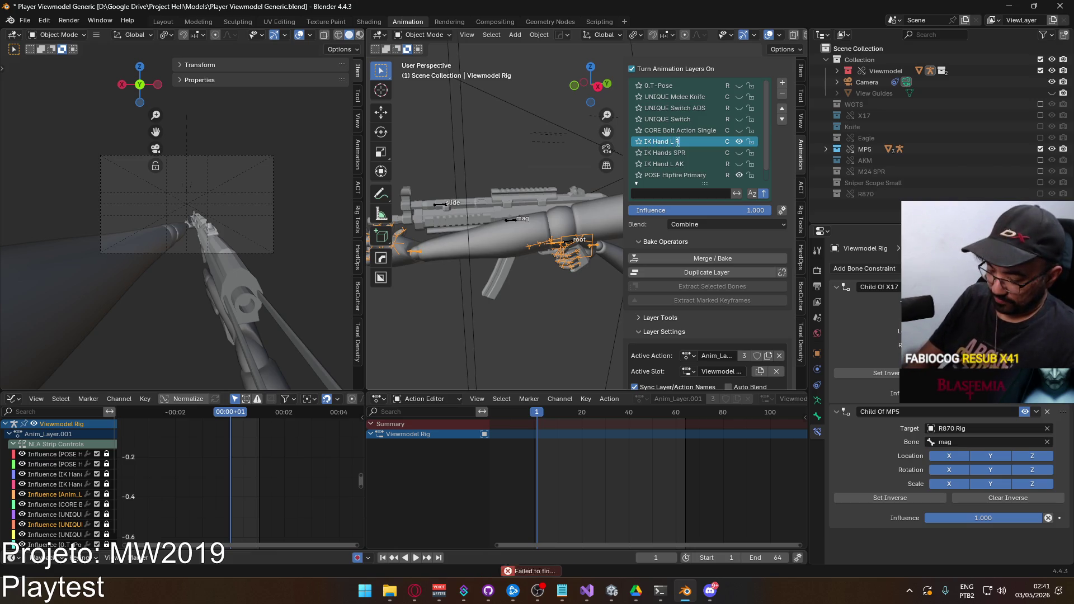
pyautogui.write('70')
pyautogui.press('Return')
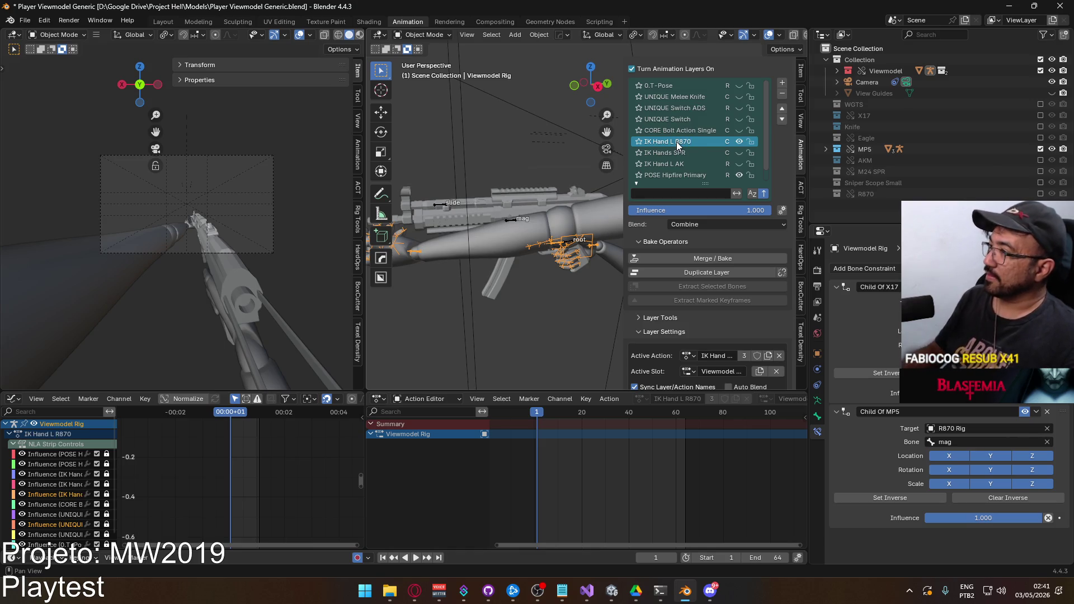
pyautogui.click(426, 35)
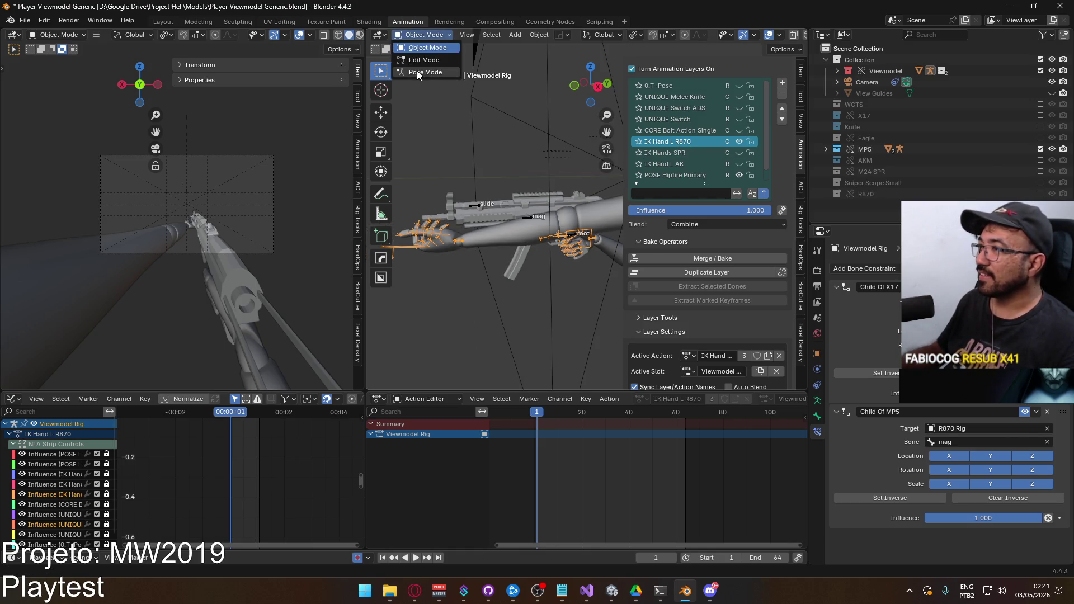
# Enter Pose Mode in Right view and try moving the left hand control, then cancel.
pyautogui.click(417, 70)
pyautogui.press('KP_3')
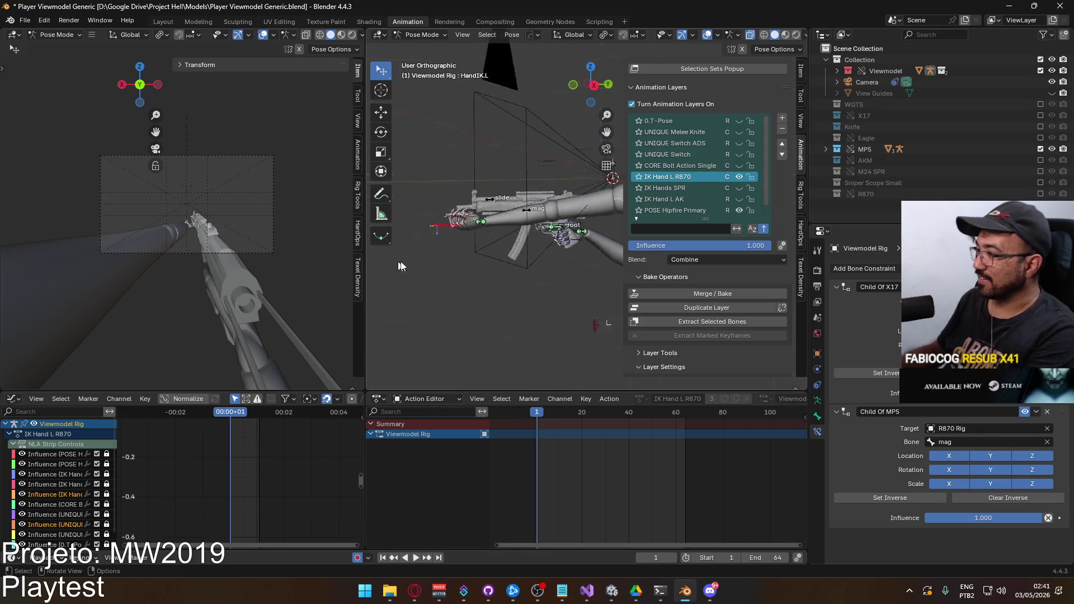
pyautogui.scroll(3, 518, 282)
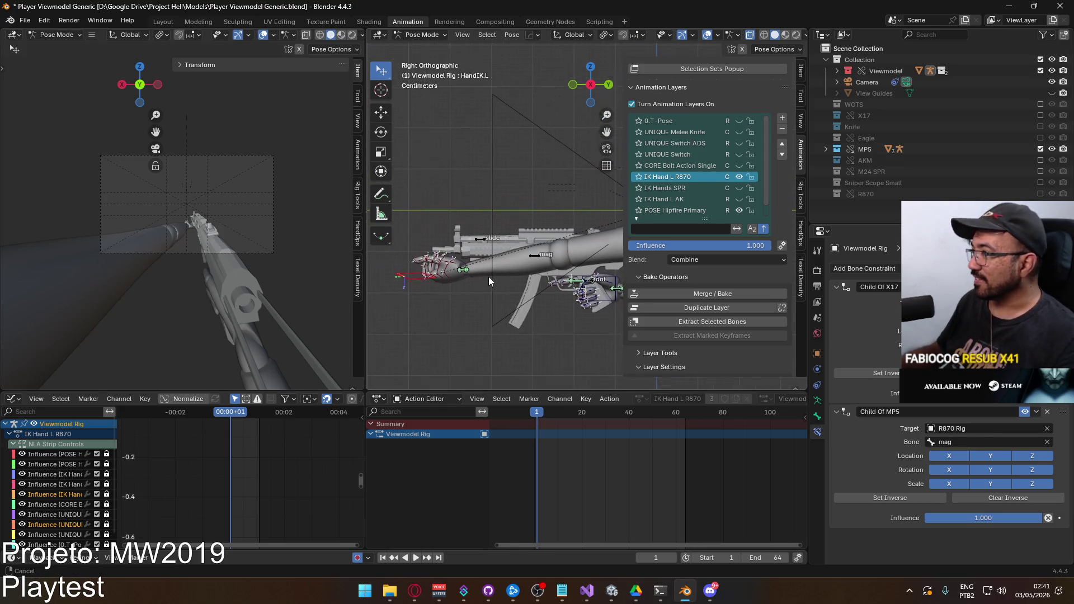
pyautogui.scroll(2, 510, 290)
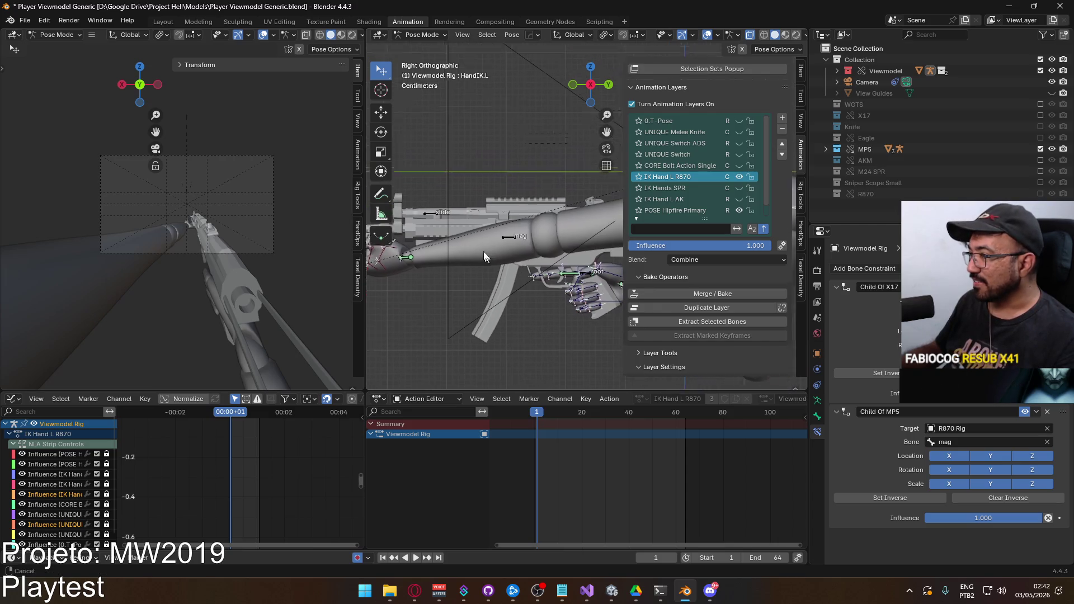
pyautogui.press('space')
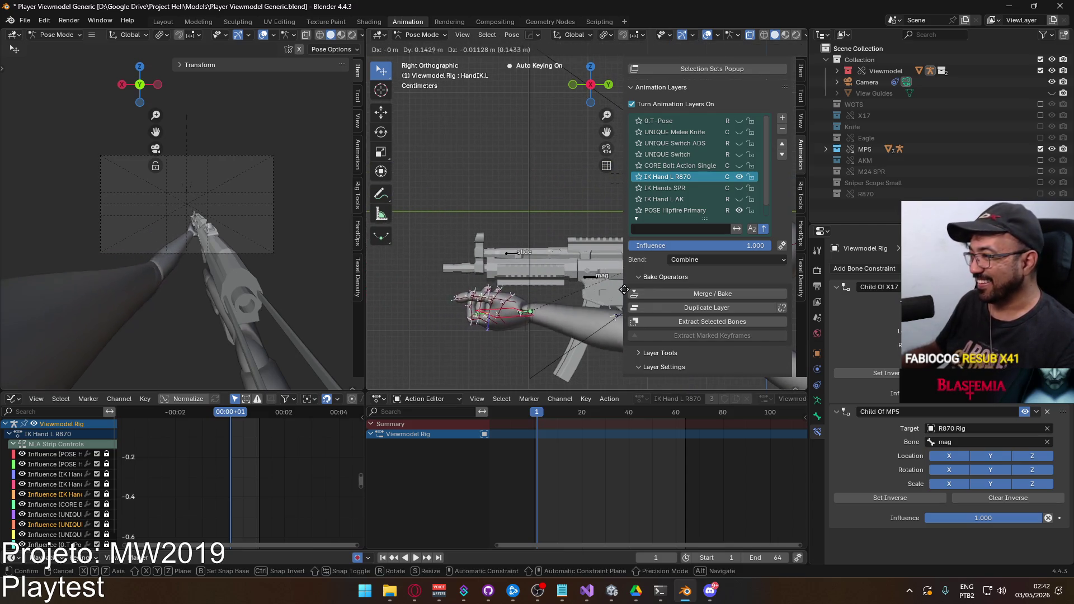
pyautogui.press('Escape')
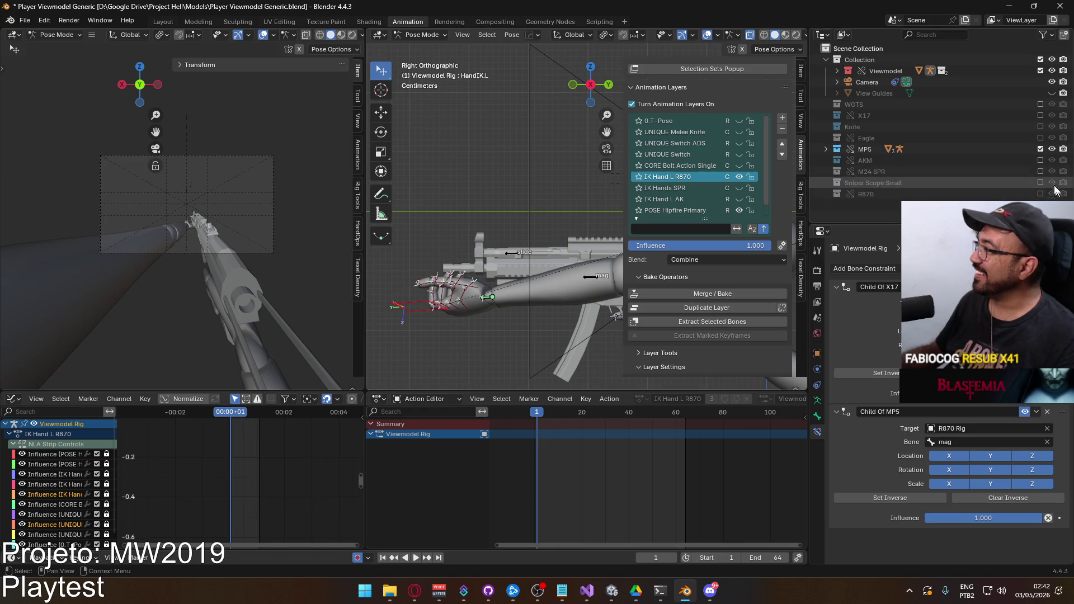
# Hide the MP5 collection, show the R870 collection, and return to Object Mode.
pyautogui.click(1041, 149)
pyautogui.click(1041, 194)
pyautogui.moveTo(550, 257)
pyautogui.keyDown('shift'); pyautogui.mouseDown(button='middle')
pyautogui.moveTo(458, 195)
pyautogui.moveTo(473, 179)
pyautogui.moveTo(499, 204)
pyautogui.mouseUp(button='middle'); pyautogui.keyUp('shift')
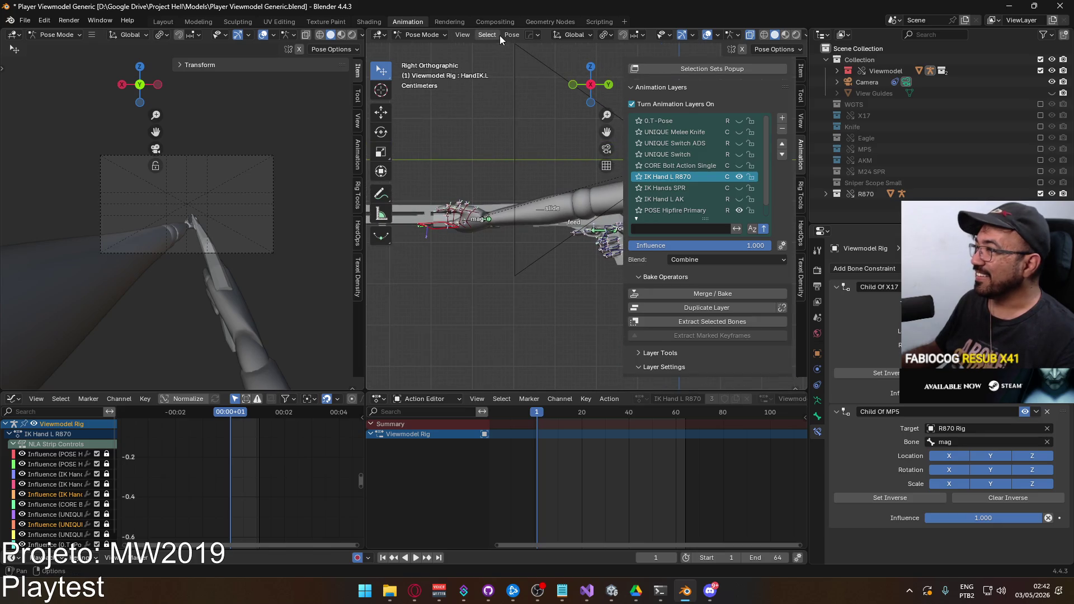
pyautogui.hotkey('ctrl', 'Tab')
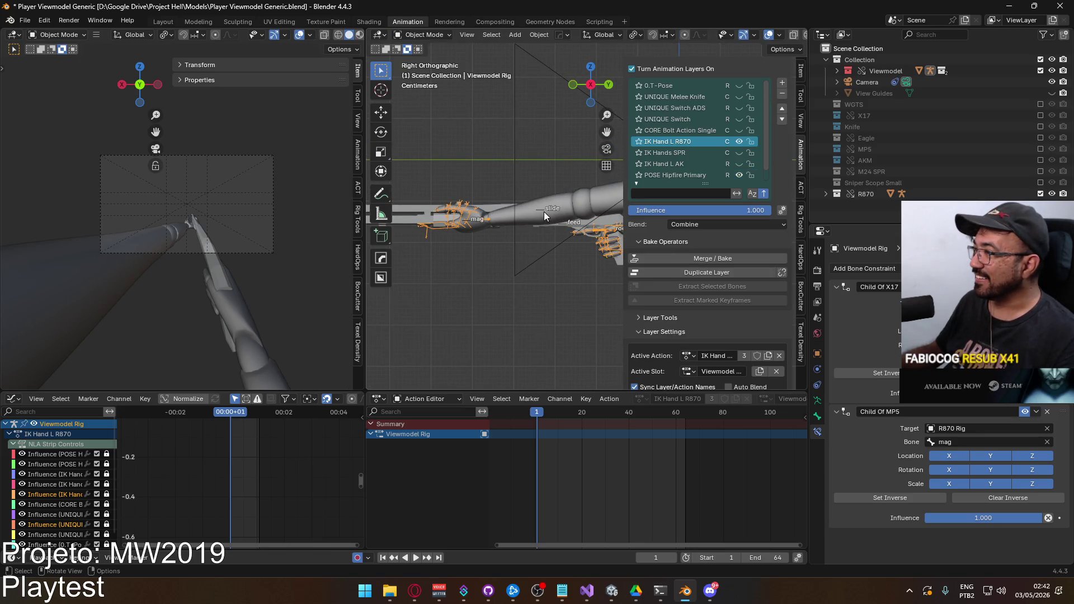
# Select the R870 Rig and assign it the Position Correct action with a fake user.
pyautogui.click(543, 210)
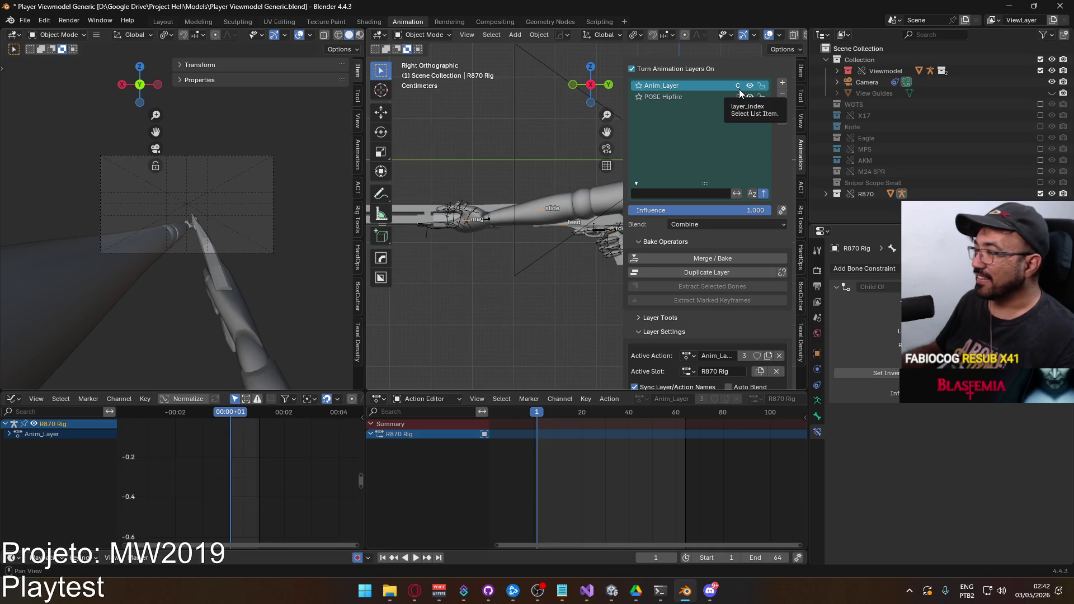
pyautogui.scroll(-2, 717, 321)
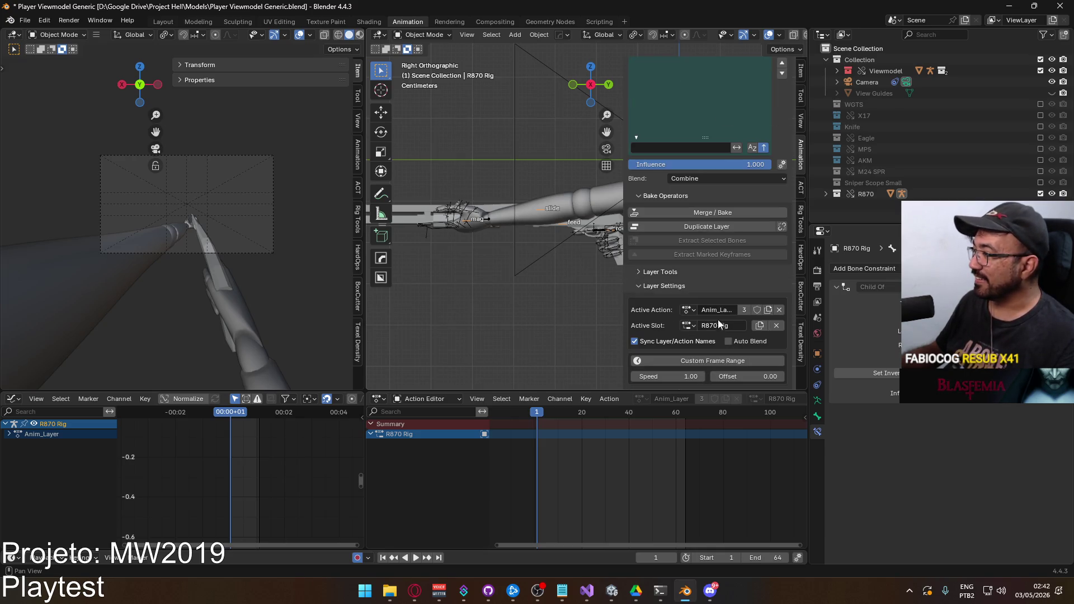
pyautogui.click(688, 309)
pyautogui.write('posi')
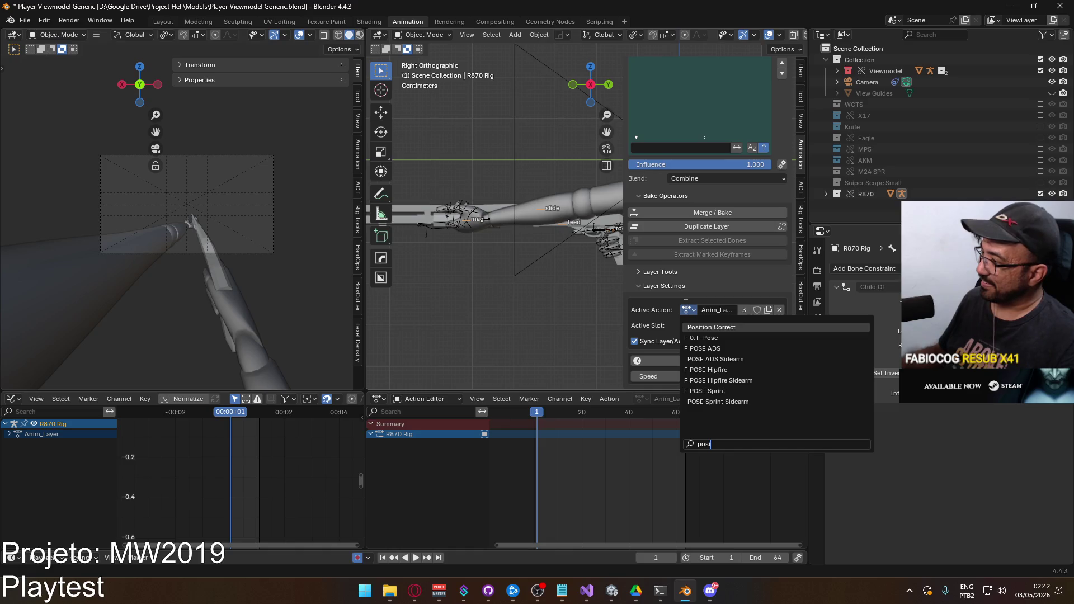
pyautogui.click(713, 329)
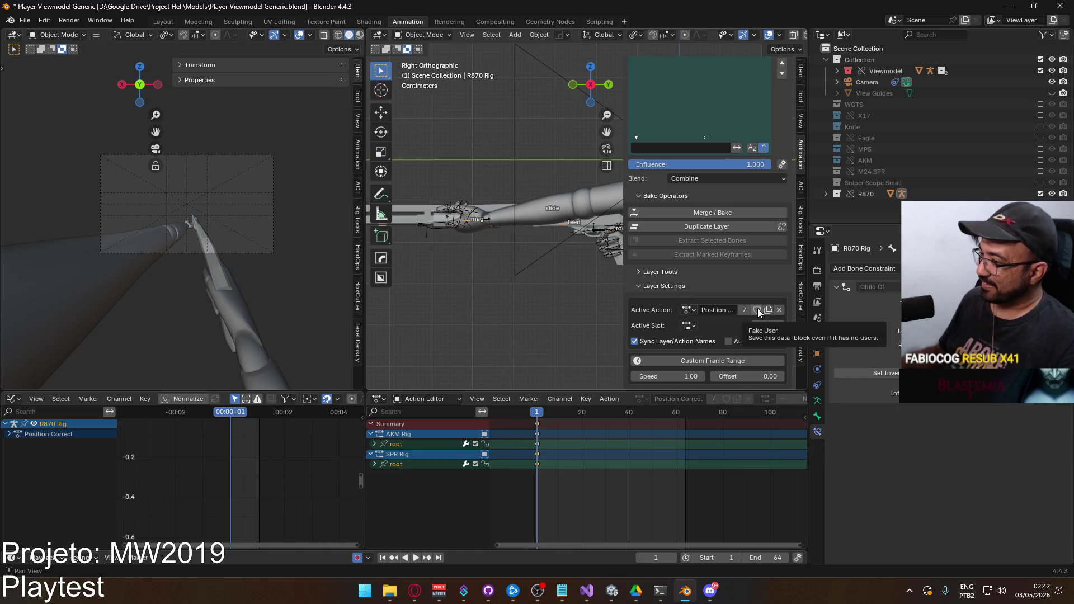
pyautogui.click(758, 310)
# Create an R870 Rig action slot and put the rig into Pose Mode.
pyautogui.click(689, 325)
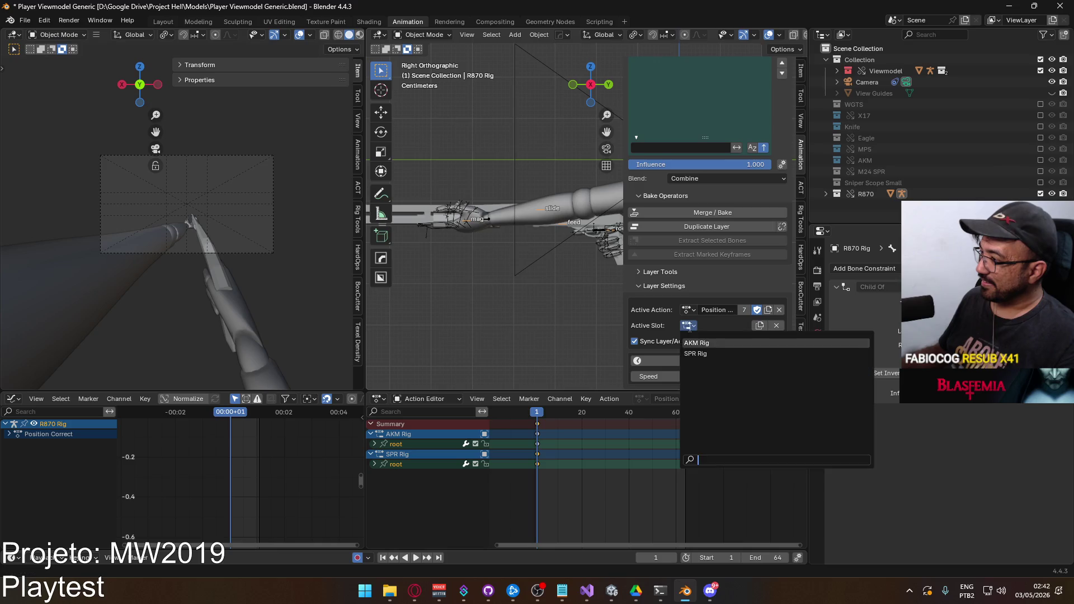
pyautogui.click(759, 326)
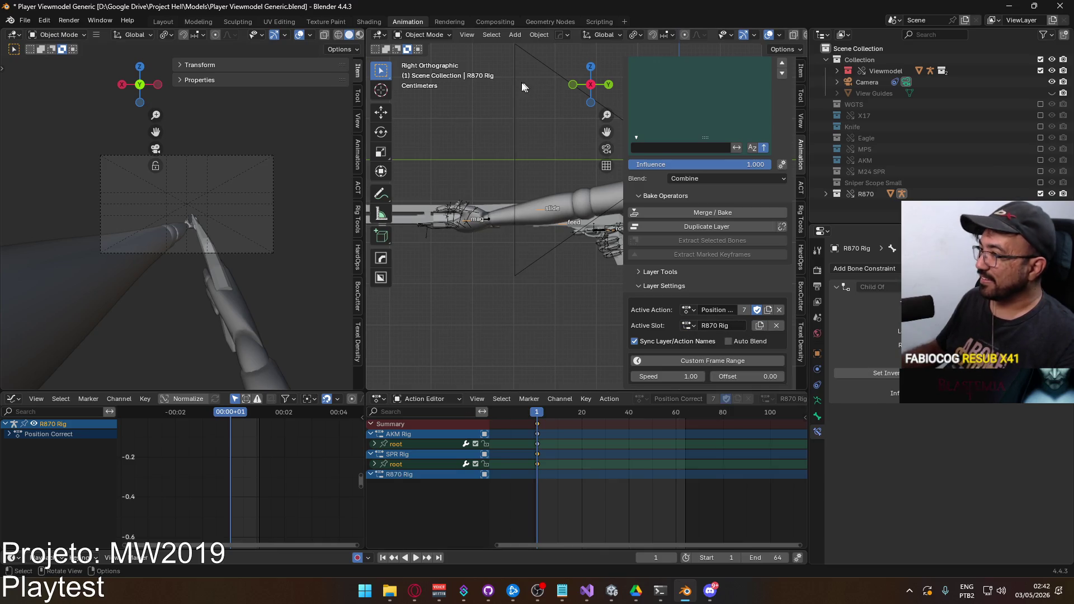
pyautogui.click(451, 36)
pyautogui.click(426, 68)
pyautogui.keyDown('shift'); pyautogui.moveTo(602, 210); pyautogui.dragTo(520, 202, button='middle'); pyautogui.keyUp('shift')
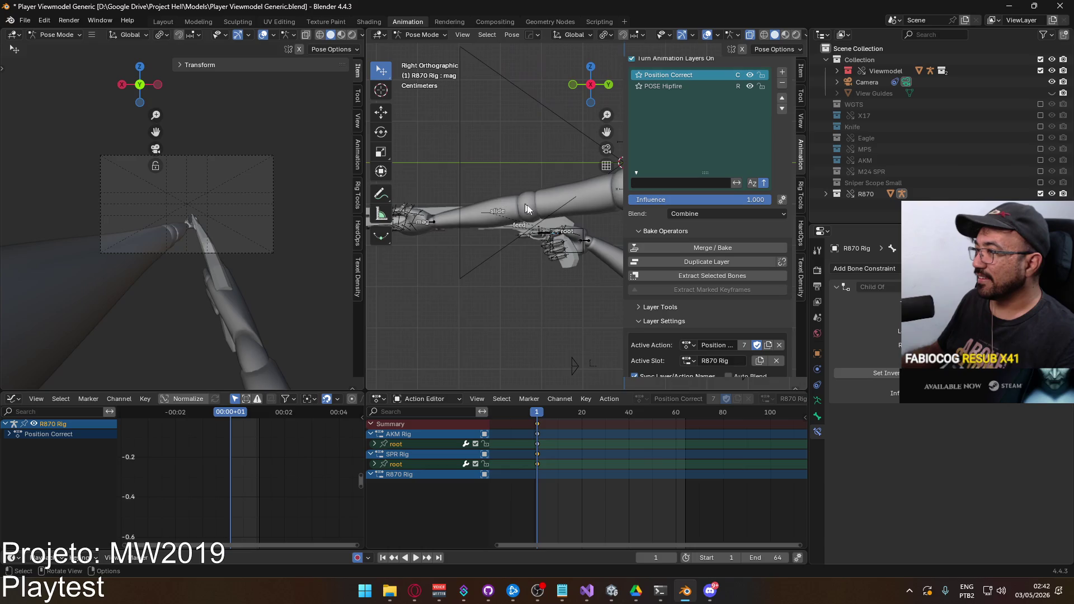
# Move the R870 rig bones vertically along Z, then along Y, keying the root.
pyautogui.press('g')
pyautogui.press('z')
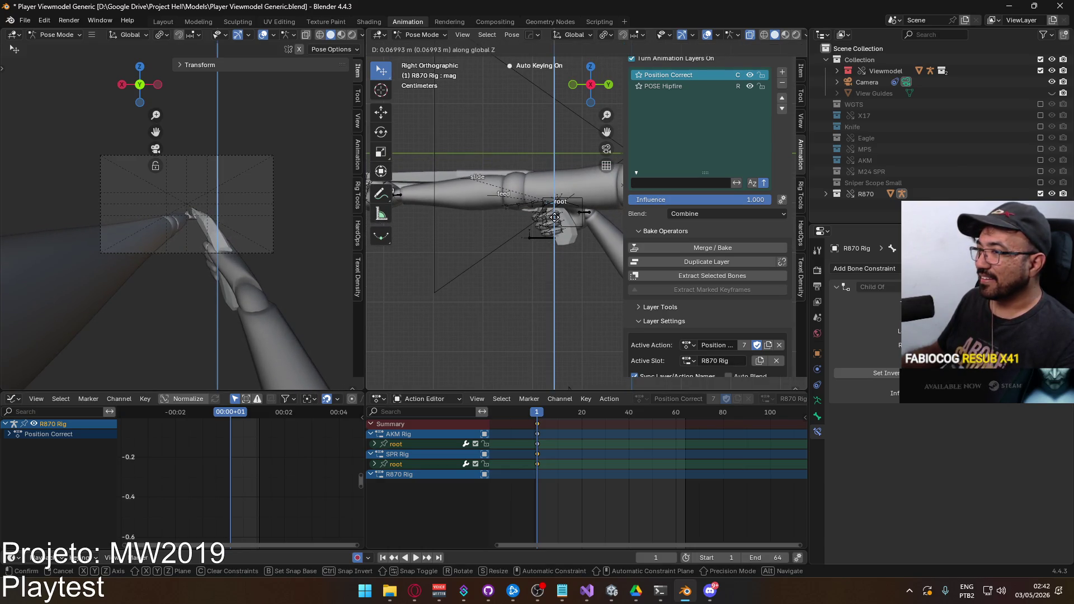
pyautogui.click(554, 218)
pyautogui.press('g')
pyautogui.press('y')
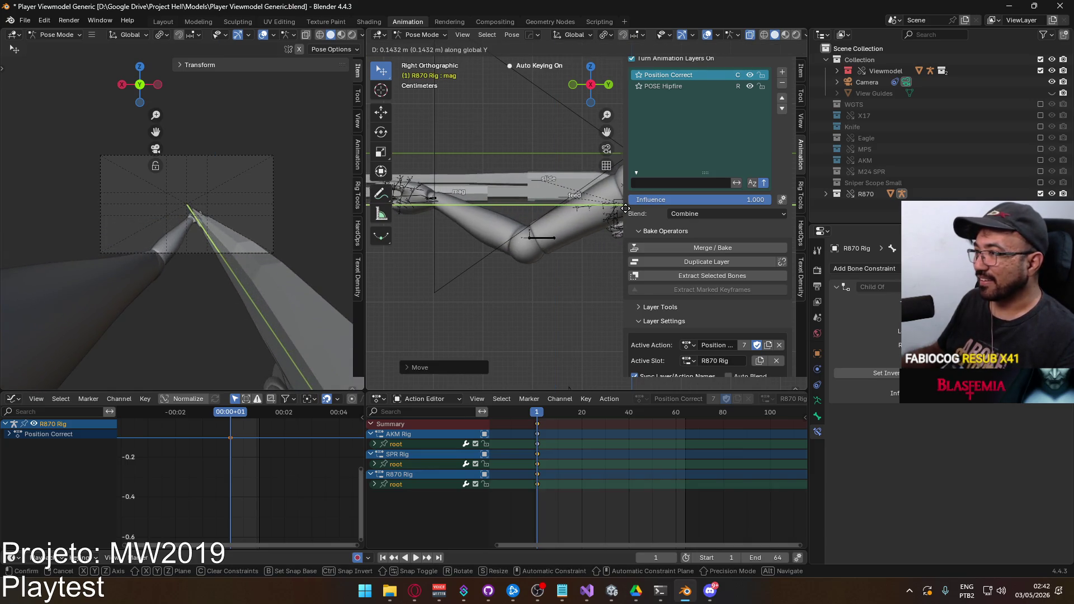
pyautogui.press('Escape')
pyautogui.scroll(-3, 559, 208)
pyautogui.scroll(1, 504, 208)
pyautogui.press('g')
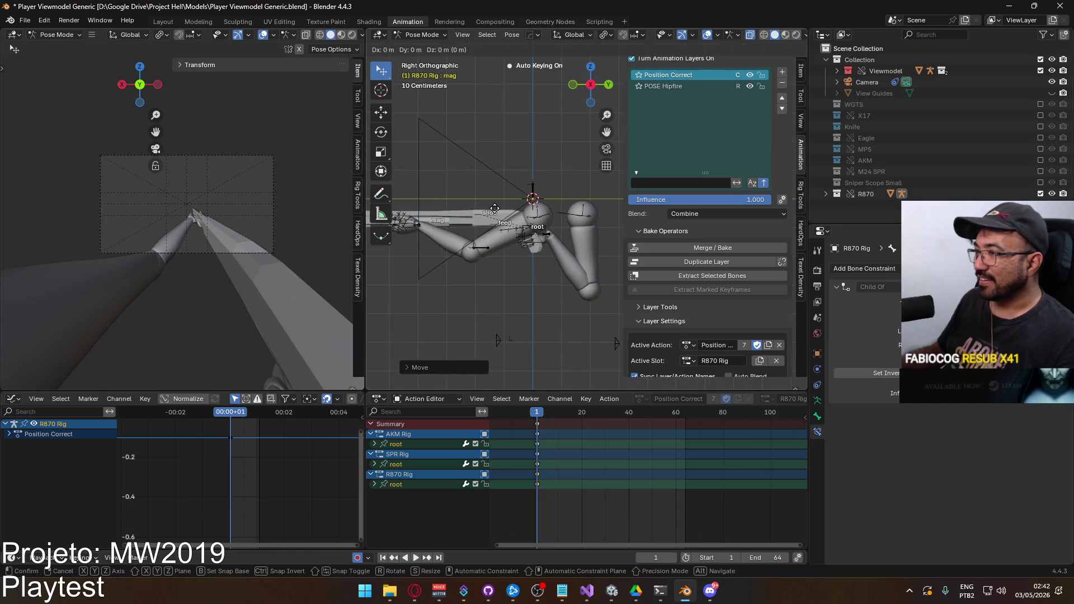
pyautogui.press('y')
pyautogui.click(500, 210)
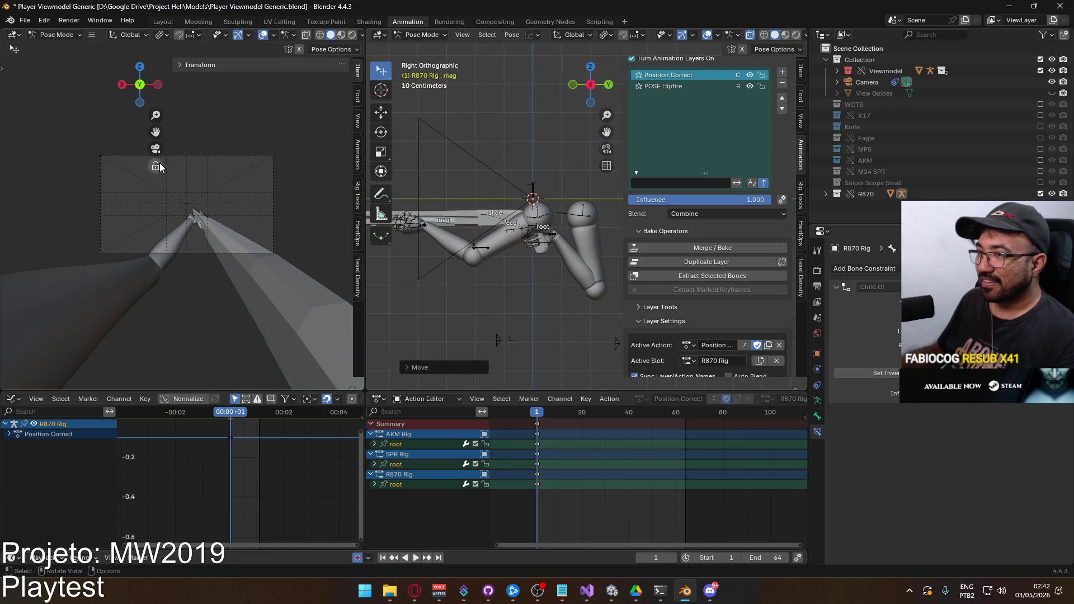
# Shift the R870 bones sideways along X, then return to Right view.
pyautogui.moveTo(408, 230); pyautogui.dragTo(541, 233, button='middle')
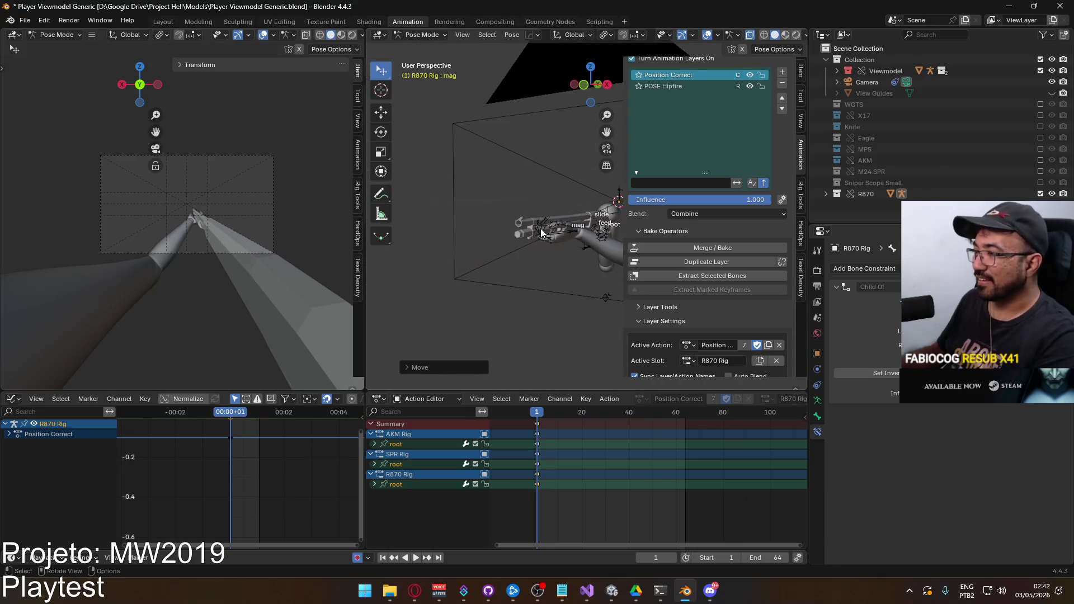
pyautogui.scroll(3, 231, 208)
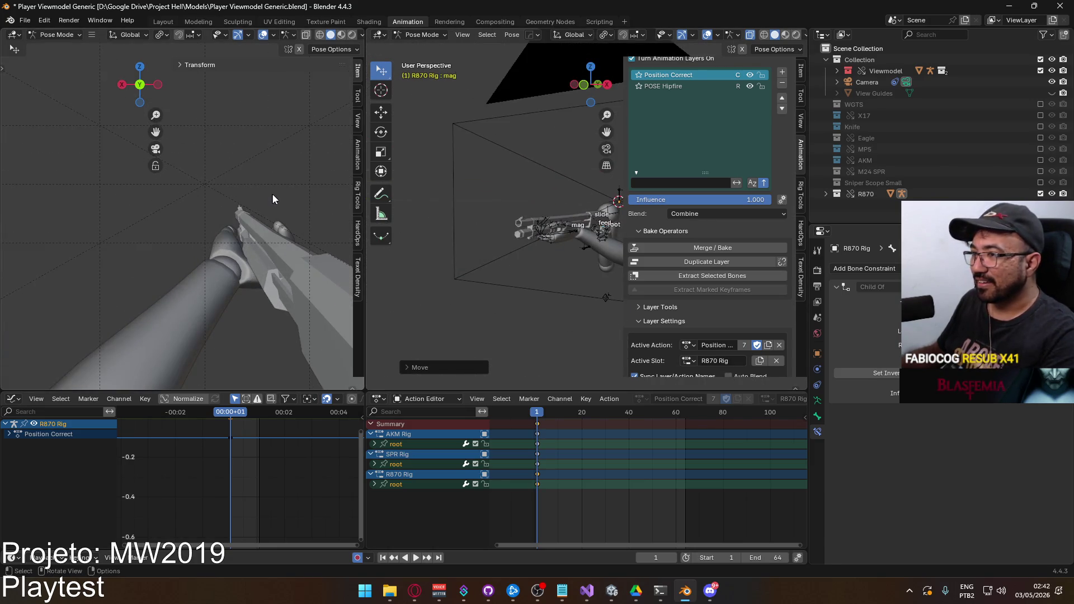
pyautogui.press('g')
pyautogui.press('x')
pyautogui.press('Escape')
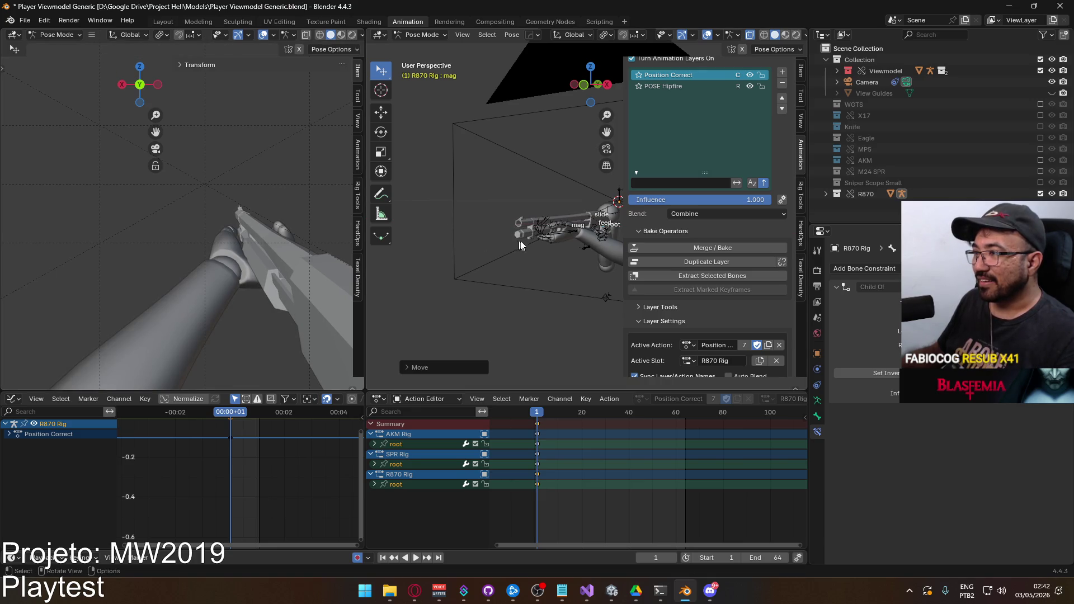
pyautogui.press('g')
pyautogui.press('x')
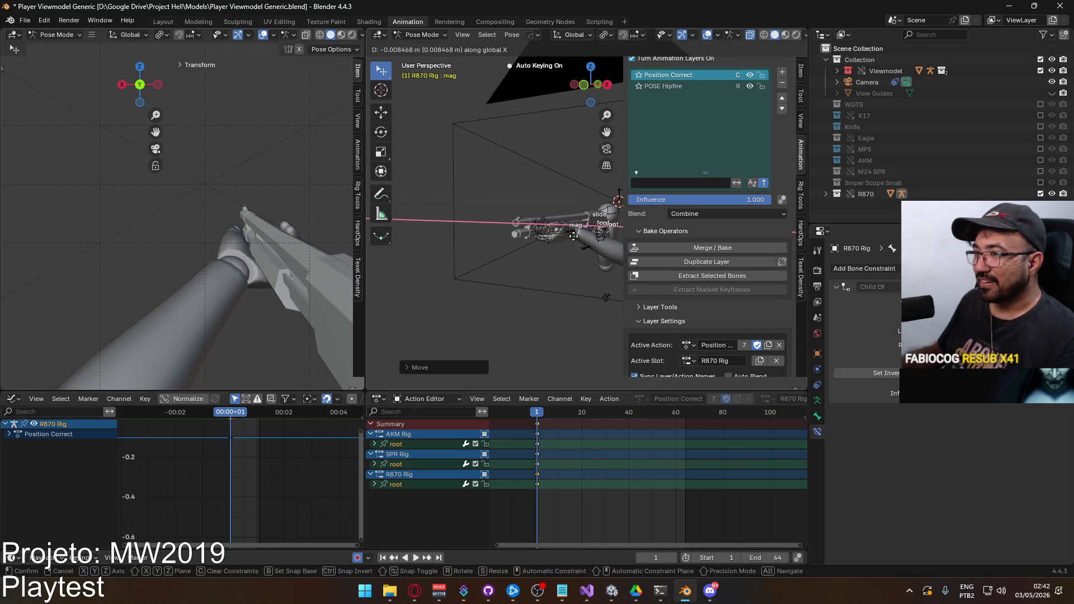
pyautogui.click(573, 236)
pyautogui.moveTo(573, 236)
pyautogui.mouseDown(button='middle')
pyautogui.moveTo(437, 260)
pyautogui.moveTo(466, 252)
pyautogui.mouseUp(button='middle')
pyautogui.press('KP_3')
pyautogui.scroll(4, 465, 250)
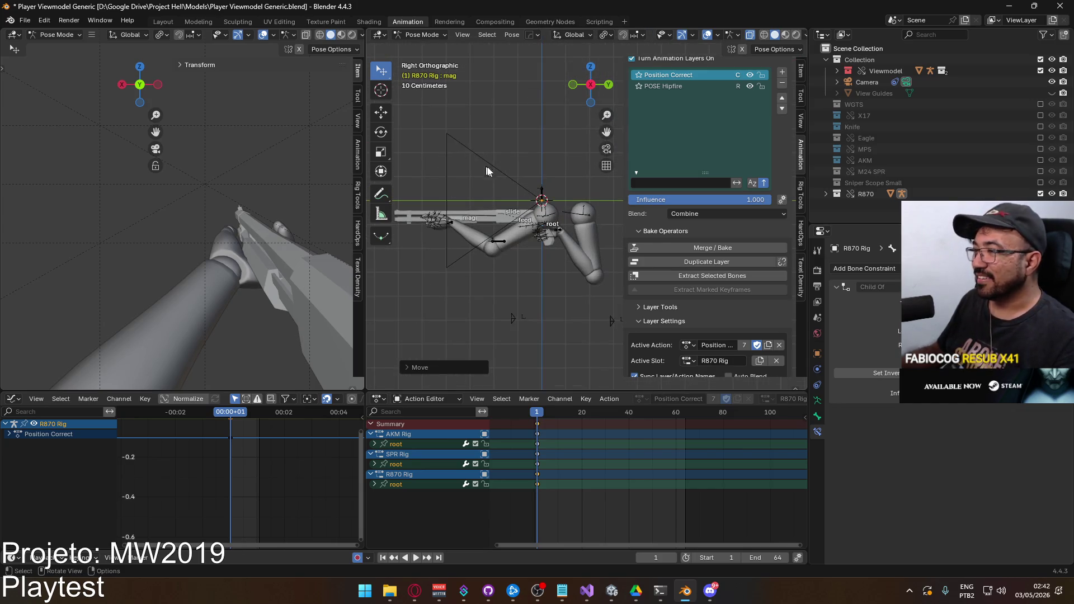
# Put the Viewmodel Rig into Pose Mode and select the HandIK.L bone.
pyautogui.click(423, 34)
pyautogui.click(434, 47)
pyautogui.click(442, 230)
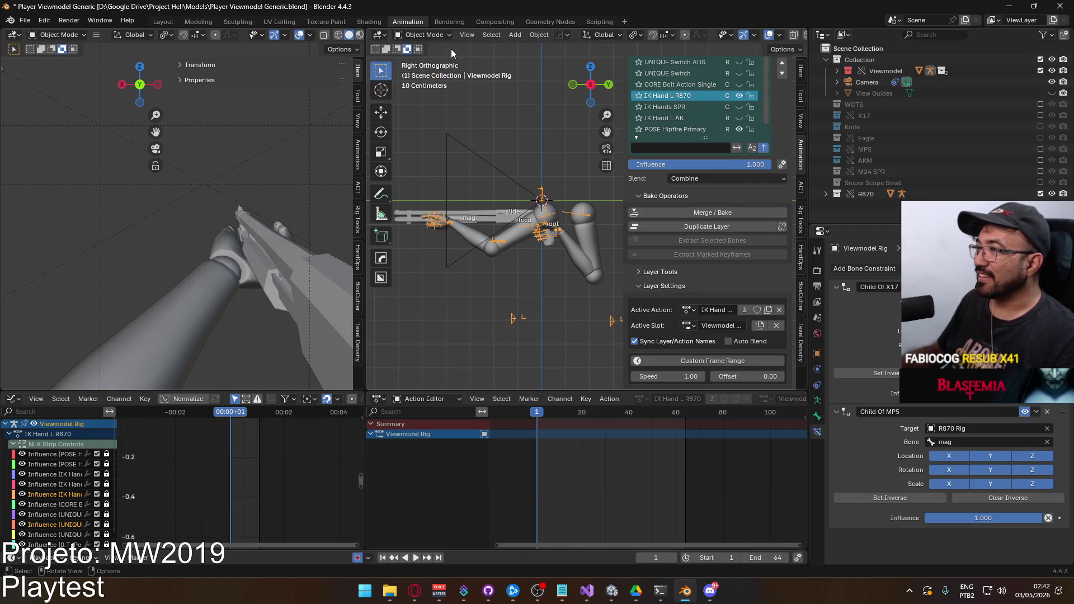
pyautogui.click(429, 35)
pyautogui.click(435, 73)
pyautogui.click(442, 225)
pyautogui.click(443, 226)
# Move HandIK.L along Y to key it, then check the hands and return to Right view.
pyautogui.scroll(4, 482, 212)
pyautogui.press('g')
pyautogui.press('y')
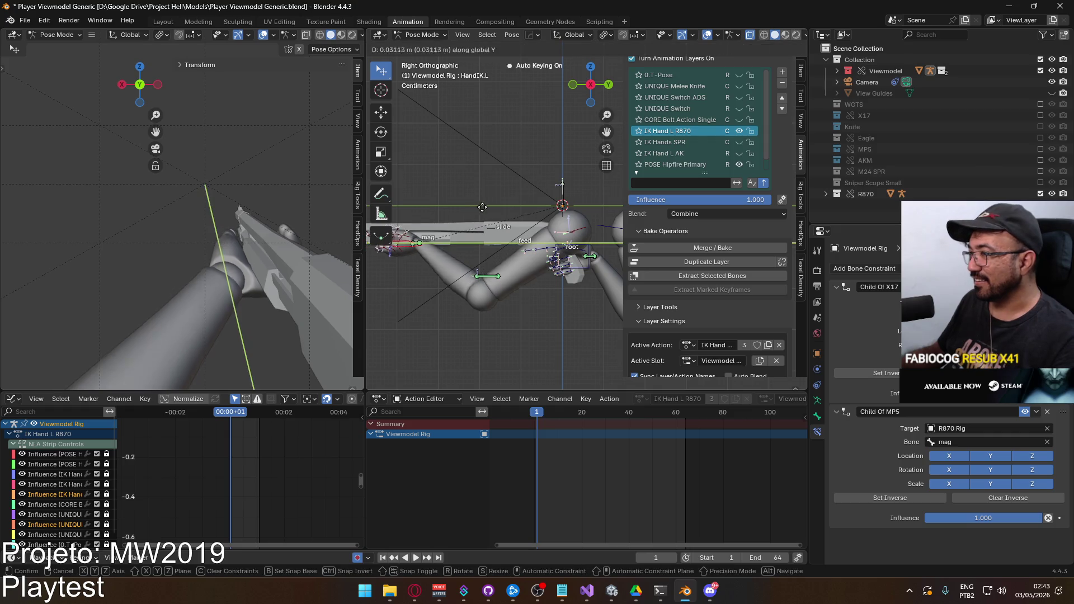
pyautogui.click(509, 206)
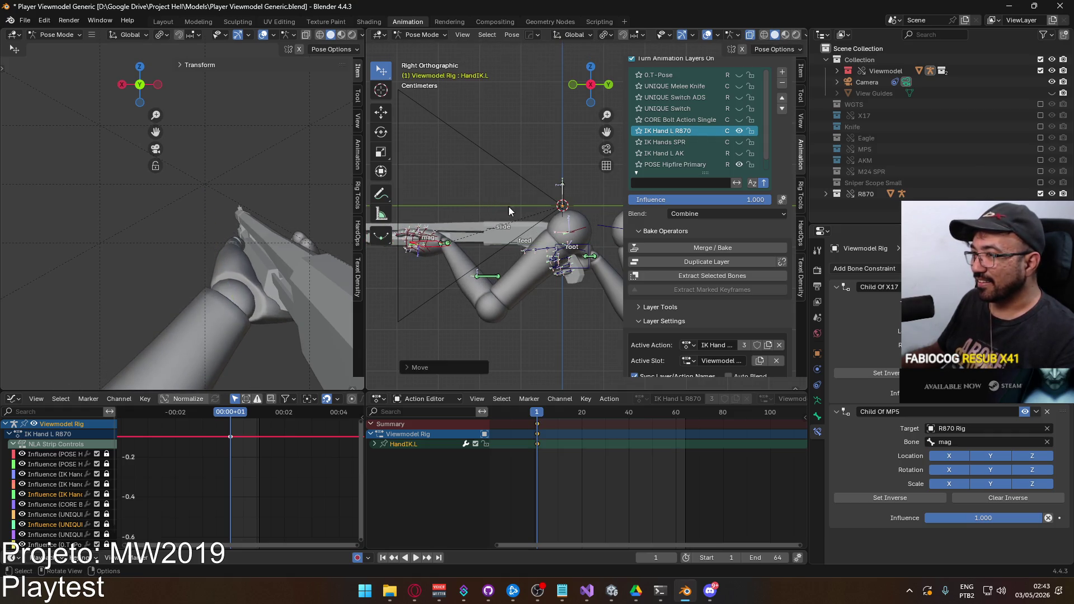
pyautogui.scroll(-5, 234, 175)
pyautogui.moveTo(464, 232)
pyautogui.mouseDown(button='middle')
pyautogui.moveTo(535, 222)
pyautogui.moveTo(434, 248)
pyautogui.moveTo(392, 244)
pyautogui.mouseUp(button='middle')
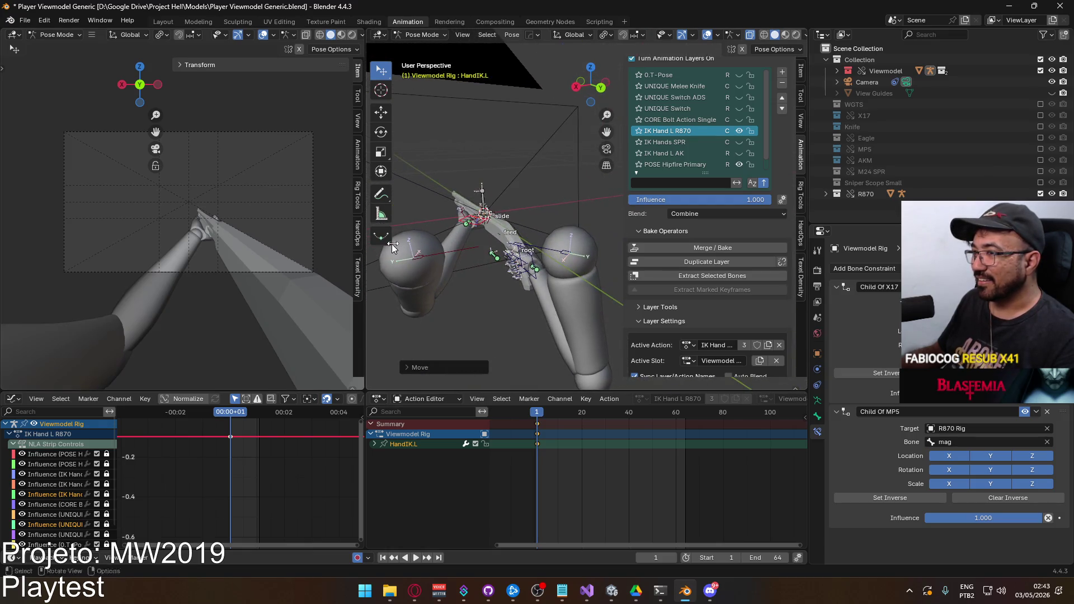
pyautogui.scroll(-2, 399, 234)
pyautogui.press('KP_3')
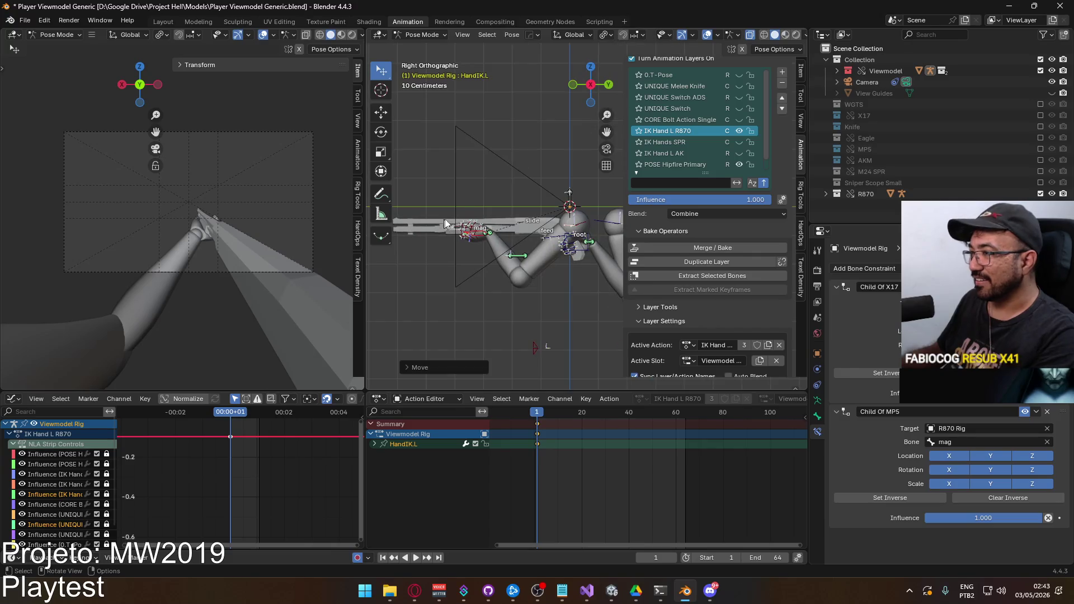
pyautogui.keyDown('shift'); pyautogui.moveTo(472, 200); pyautogui.dragTo(419, 188, button='middle'); pyautogui.keyUp('shift')
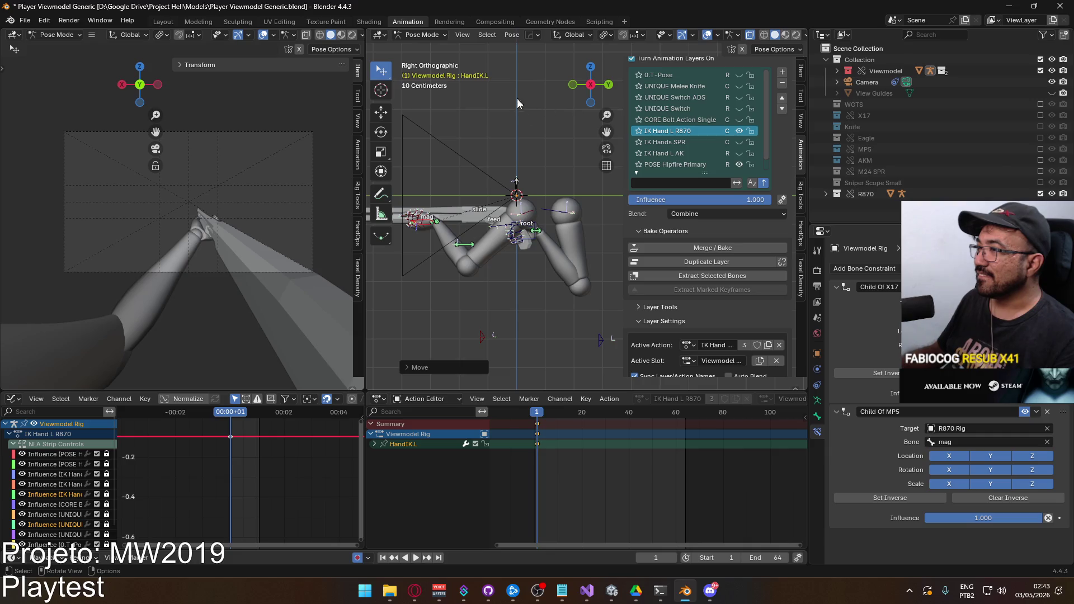
# Return to Object Mode and select the R870 shotgun rig.
pyautogui.click(422, 34)
pyautogui.click(427, 54)
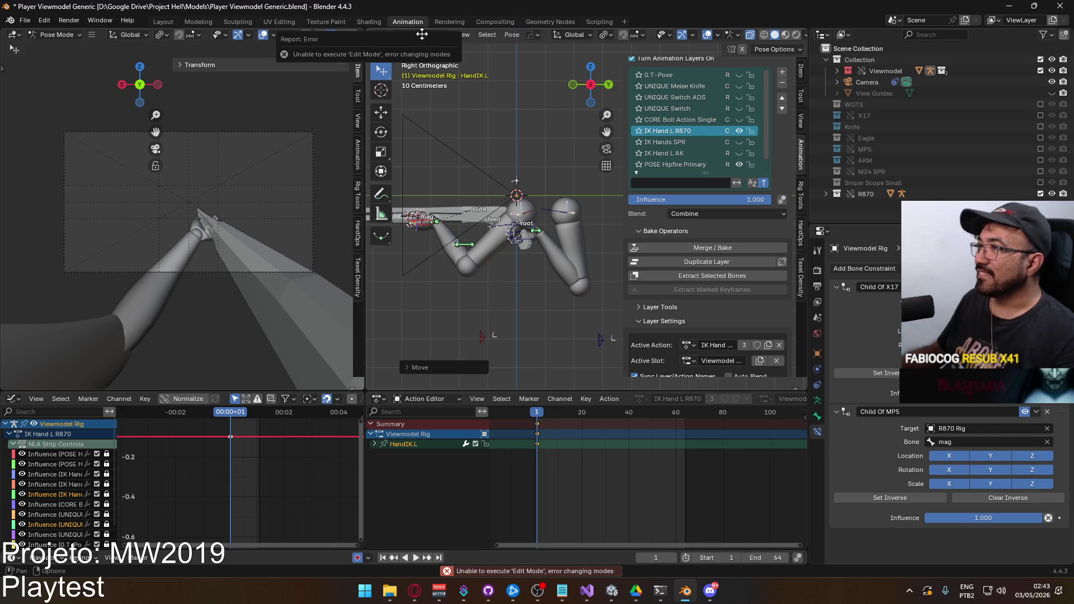
pyautogui.click(423, 35)
pyautogui.click(427, 43)
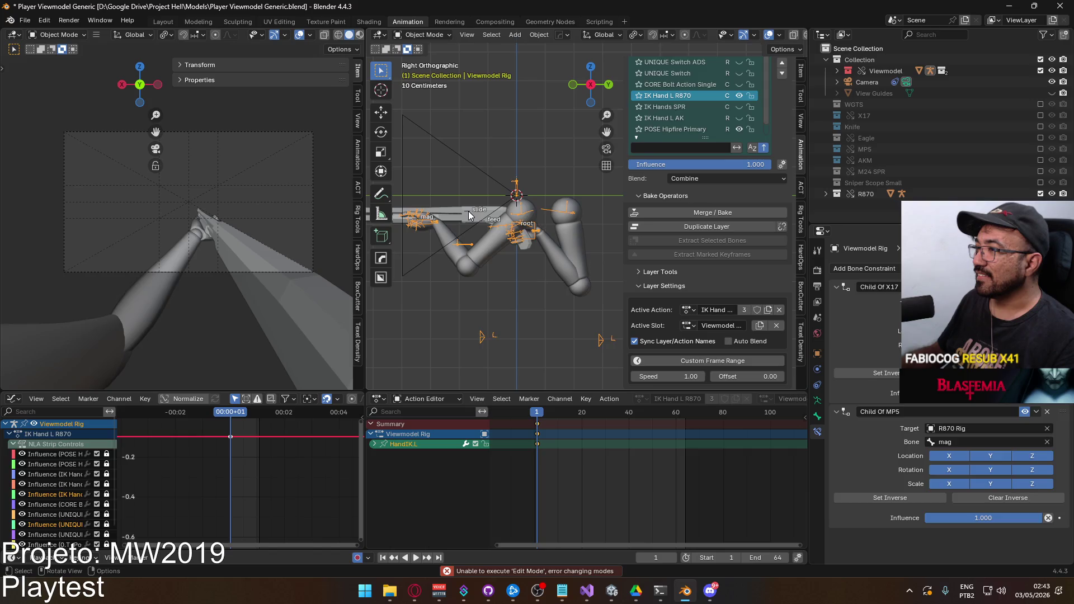
pyautogui.click(469, 216)
# Nudge the R870 rig's bone along Y in Pose Mode, then add a new Anim_Layer on top.
pyautogui.click(422, 35)
pyautogui.click(439, 70)
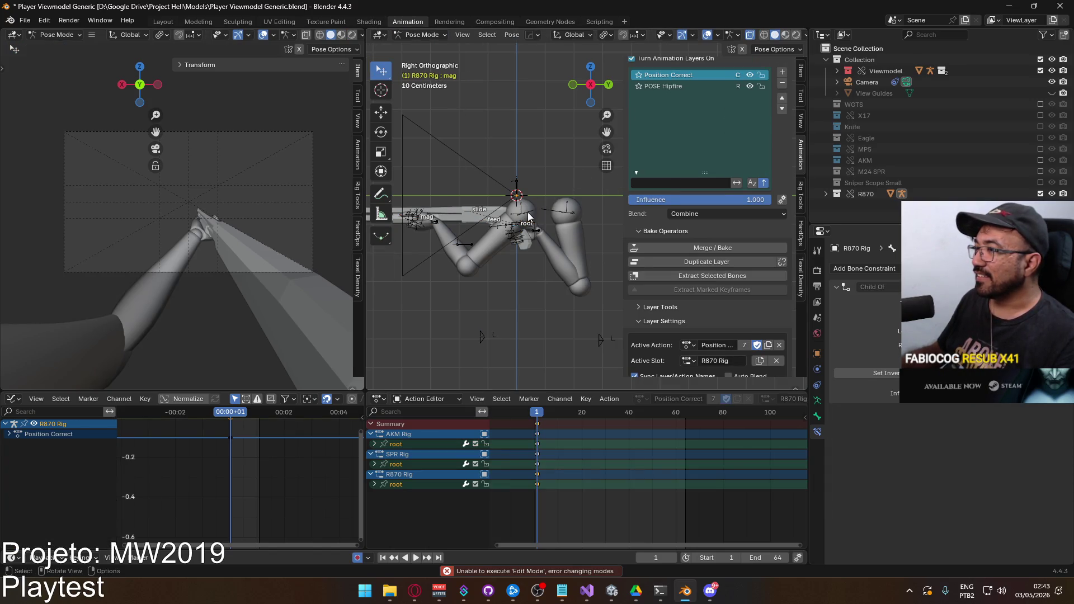
pyautogui.press('g')
pyautogui.press('y')
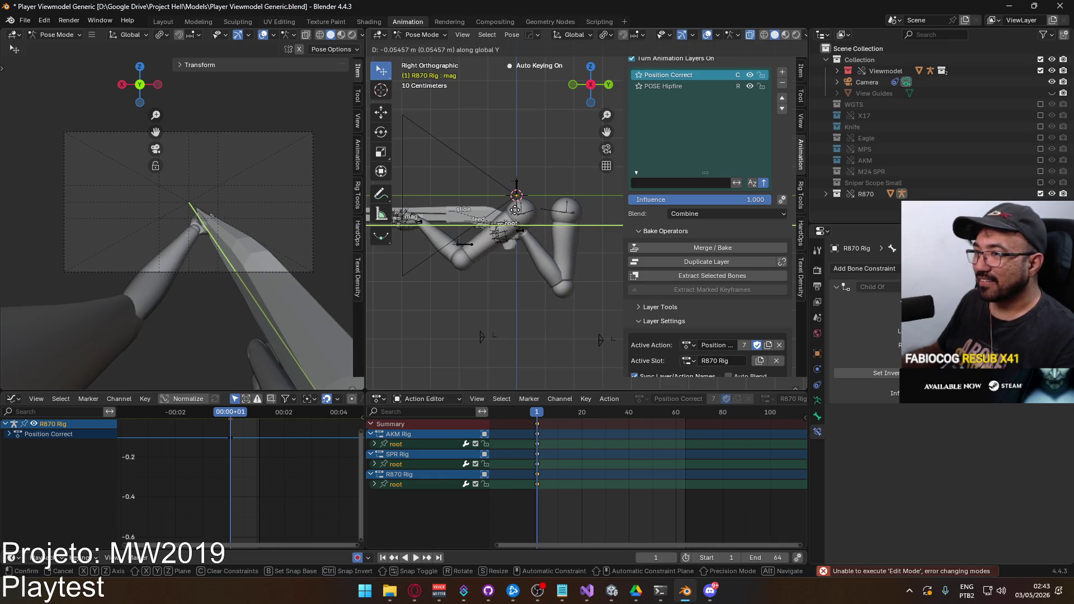
pyautogui.click(515, 214)
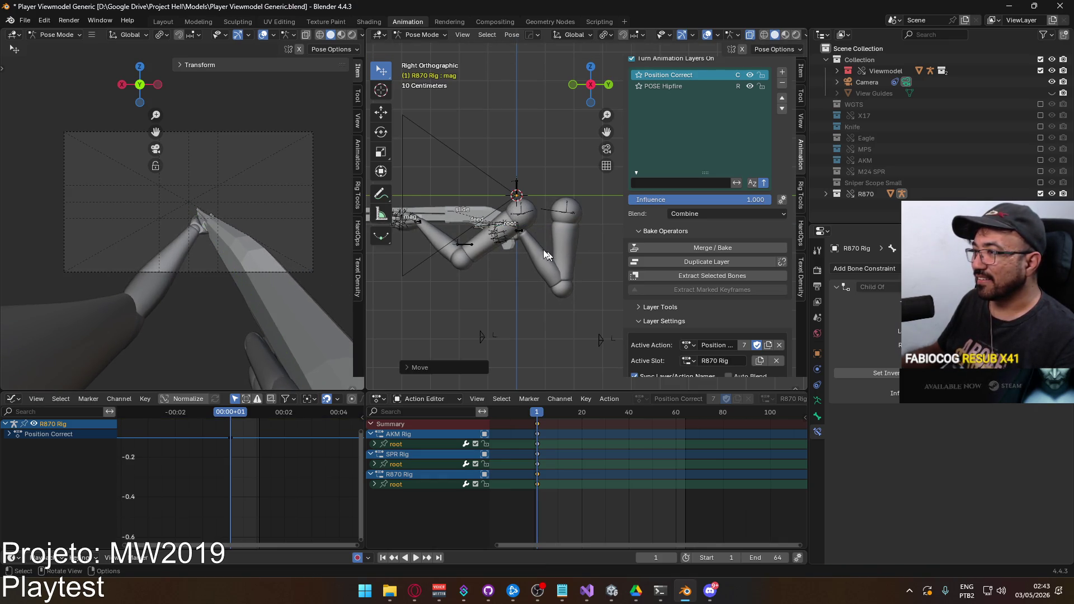
pyautogui.scroll(2, 557, 260)
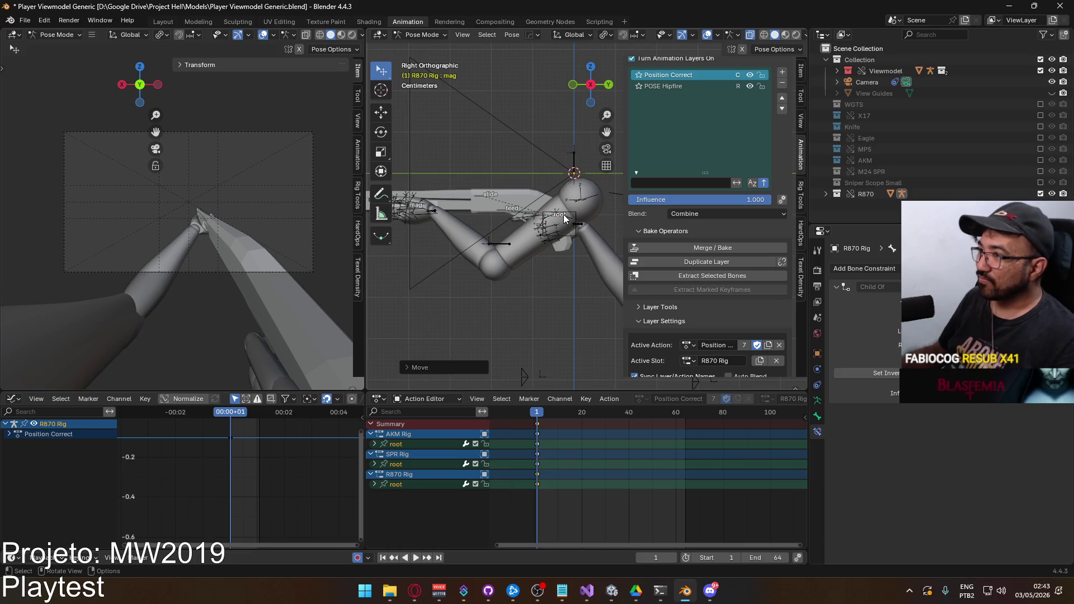
pyautogui.click(783, 71)
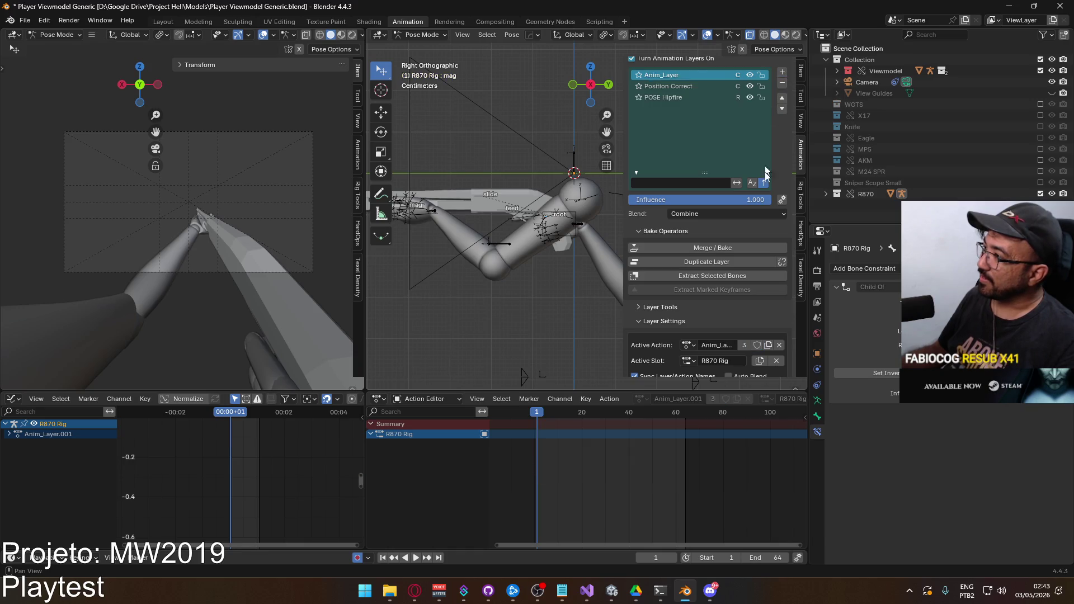
# Assign the CORE Fire Single action to the new layer with a new R870 Rig slot.
pyautogui.click(683, 347)
pyautogui.write('fire')
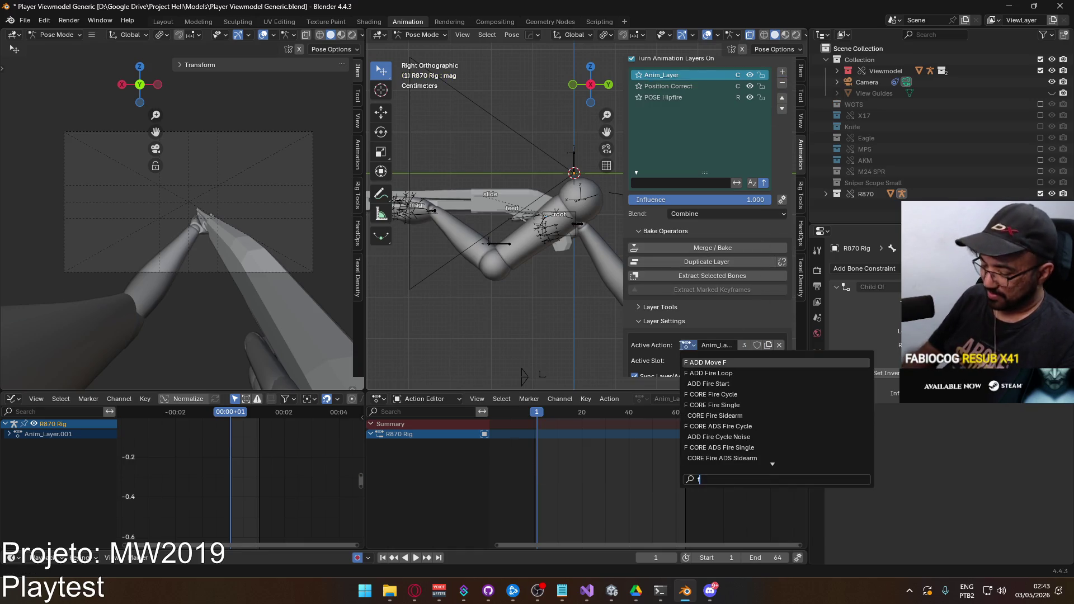
pyautogui.write(' sin')
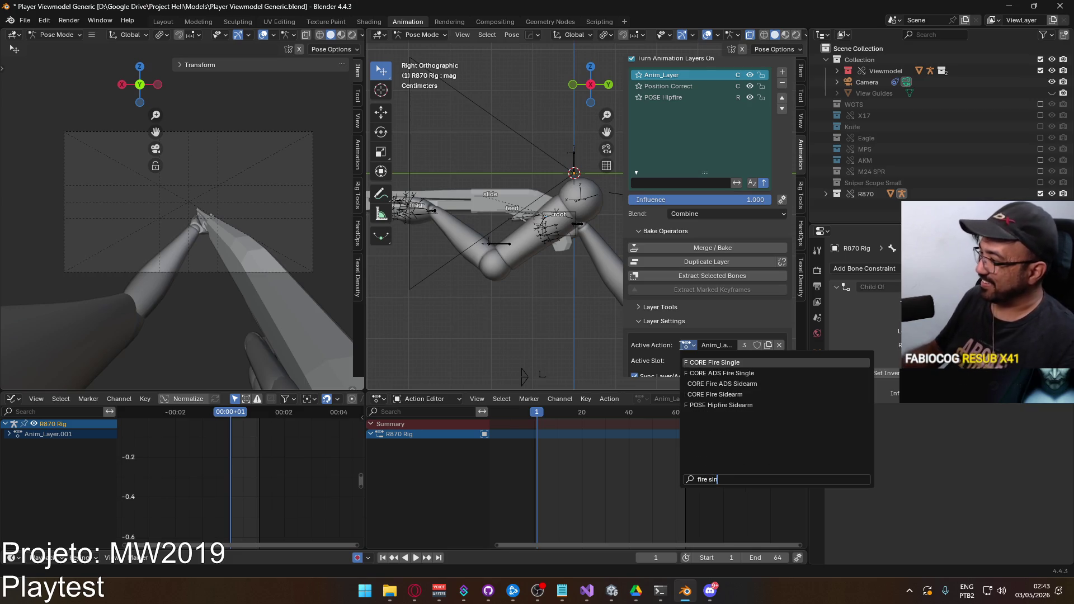
pyautogui.click(756, 362)
pyautogui.click(757, 362)
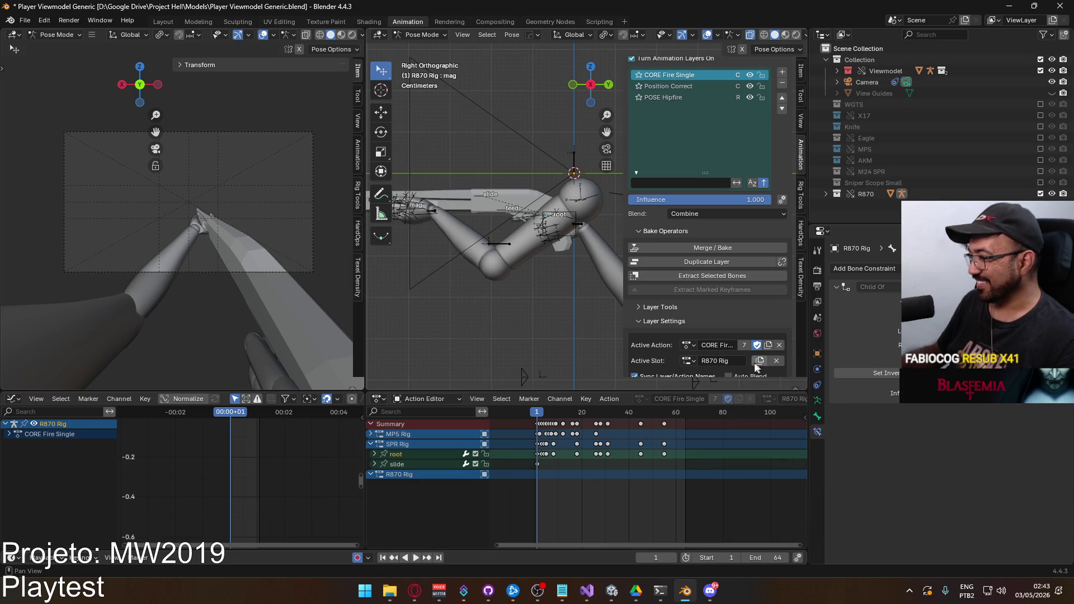
# Reframe the rig in Right orthographic view and switch to the Remington 870 web search.
pyautogui.keyDown('shift'); pyautogui.moveTo(496, 220); pyautogui.dragTo(489, 253, button='middle'); pyautogui.keyUp('shift')
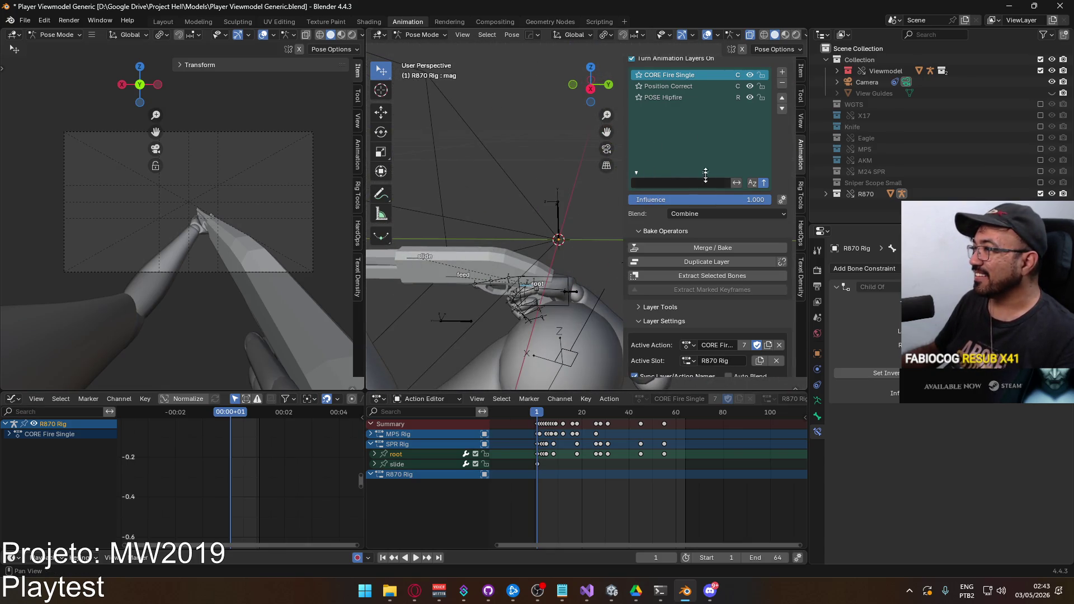
pyautogui.moveTo(435, 219); pyautogui.dragTo(454, 222, button='middle')
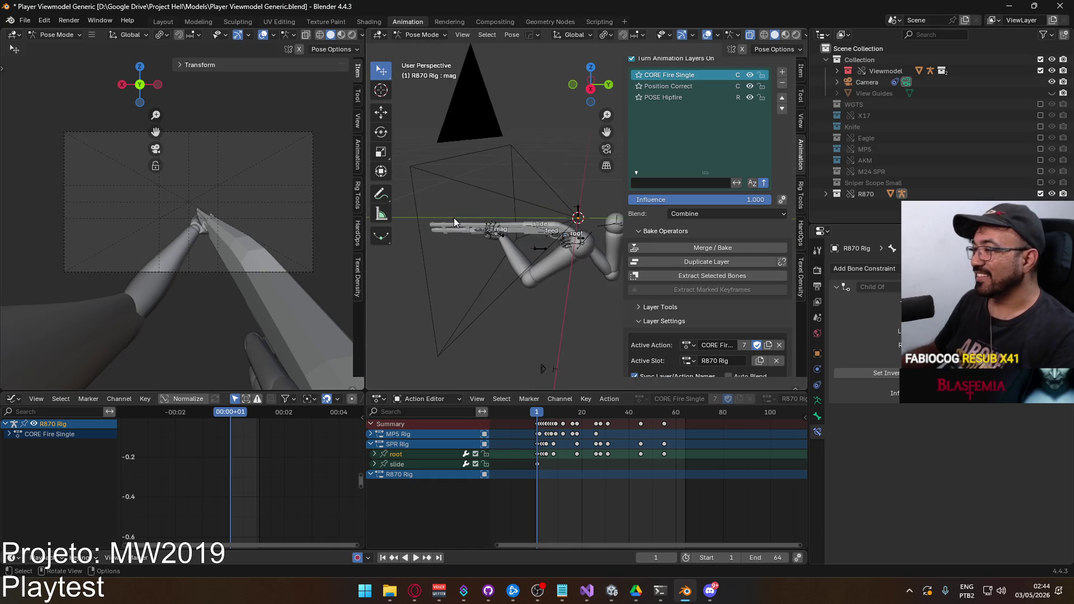
pyautogui.press('KP_3')
pyautogui.scroll(5, 451, 233)
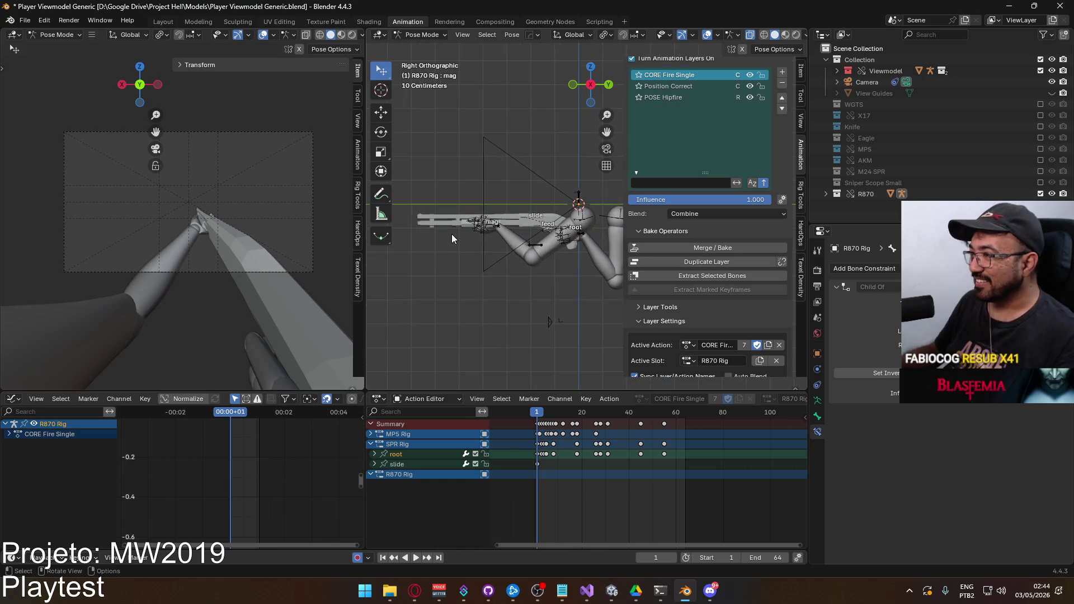
pyautogui.moveTo(455, 233)
pyautogui.keyDown('shift'); pyautogui.mouseDown(button='middle')
pyautogui.moveTo(486, 193)
pyautogui.moveTo(509, 264)
pyautogui.moveTo(511, 234)
pyautogui.mouseUp(button='middle'); pyautogui.keyUp('shift')
pyautogui.click(429, 37)
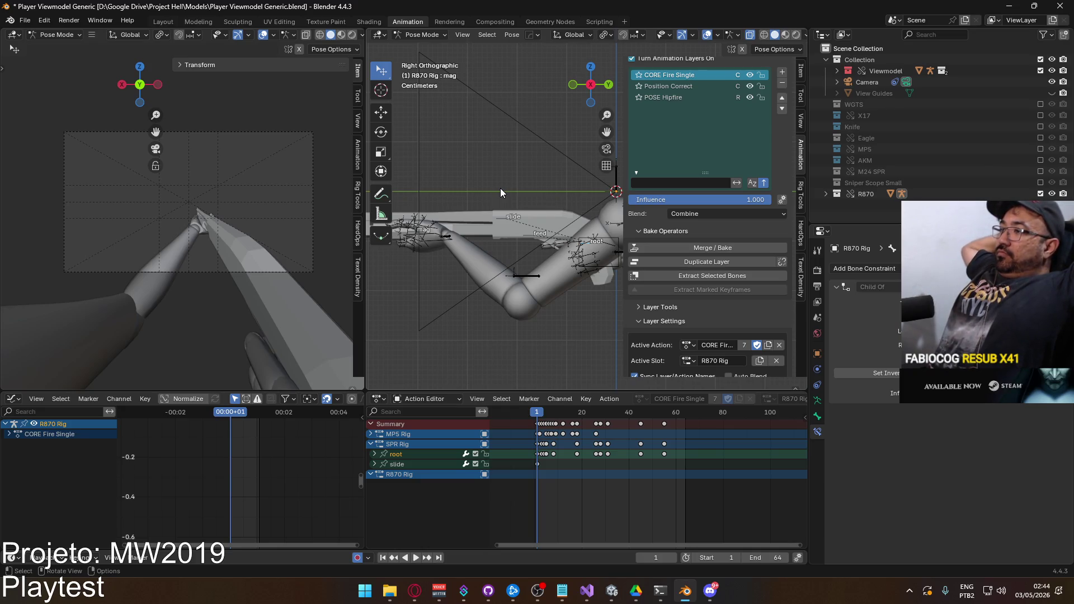
pyautogui.click(415, 591)
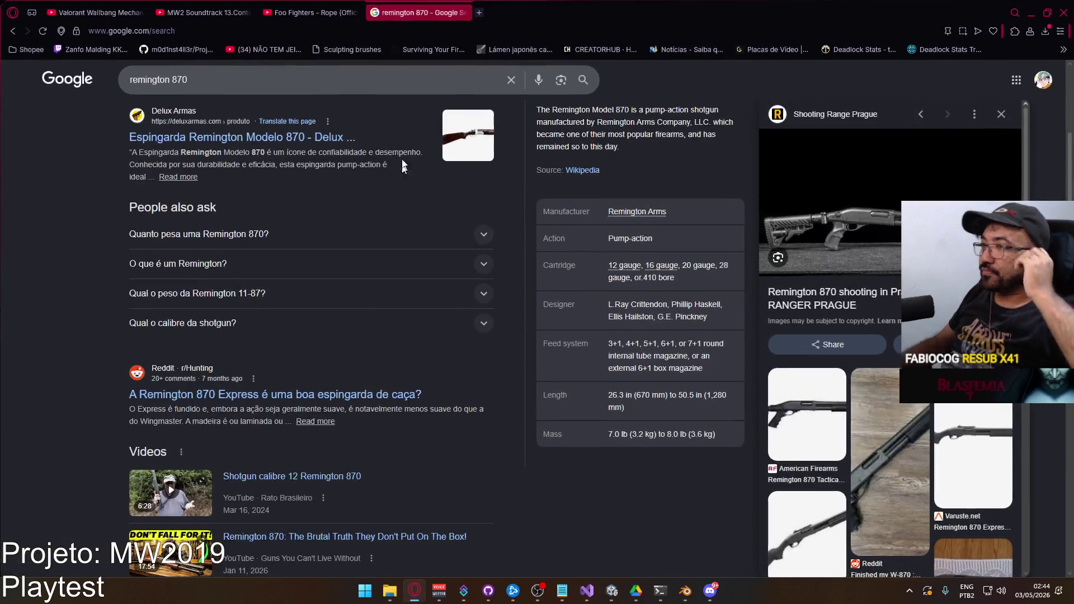
# Open YouTube and search for 'r870 fast reload'.
pyautogui.click(213, 30)
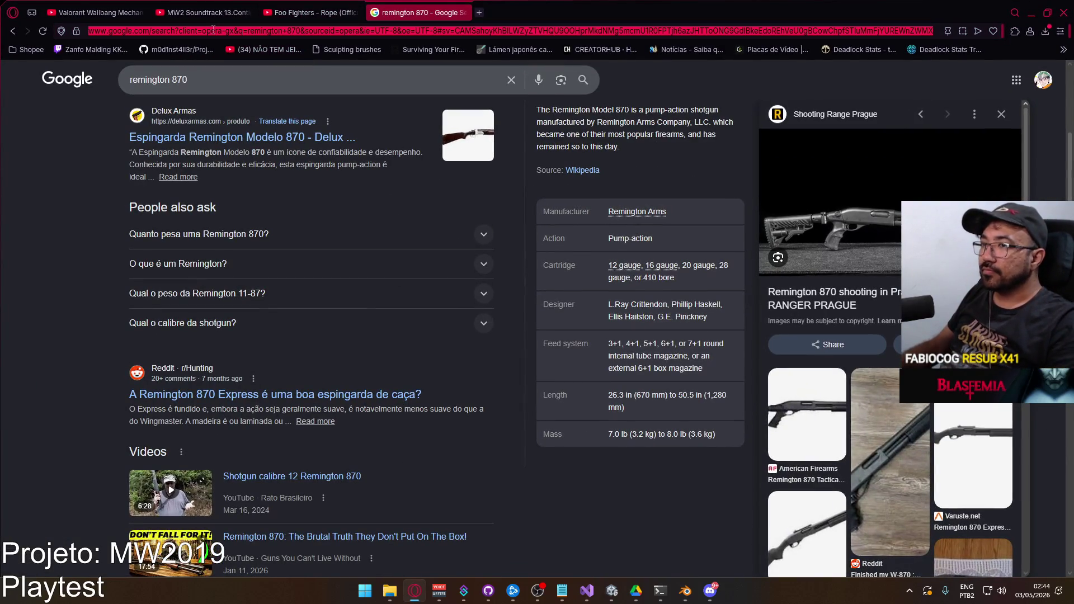
pyautogui.write('youtube.com')
pyautogui.press('Return')
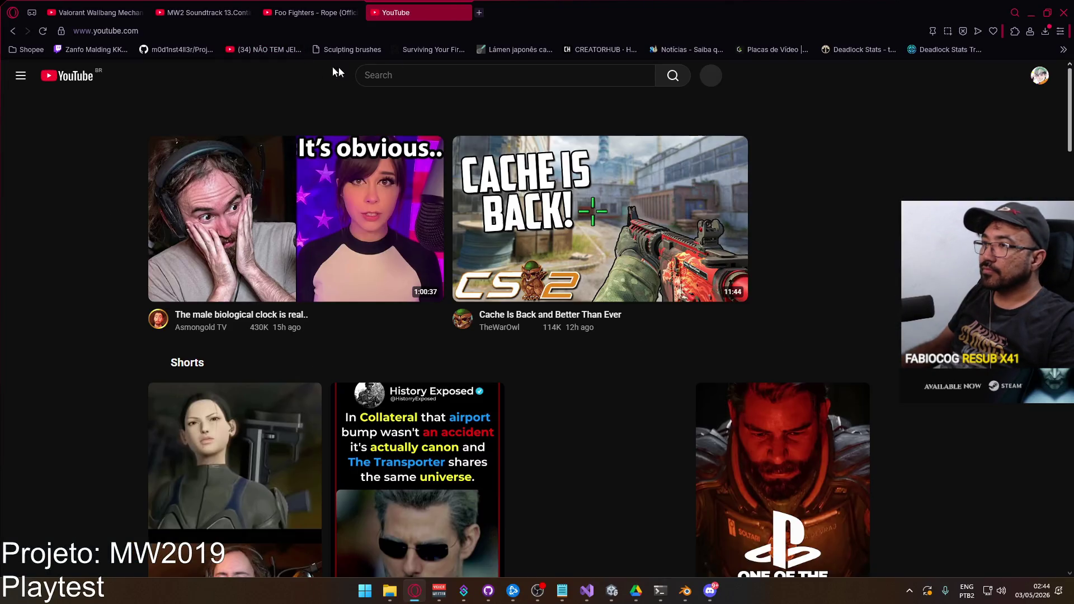
pyautogui.click(417, 70)
pyautogui.write('r879')
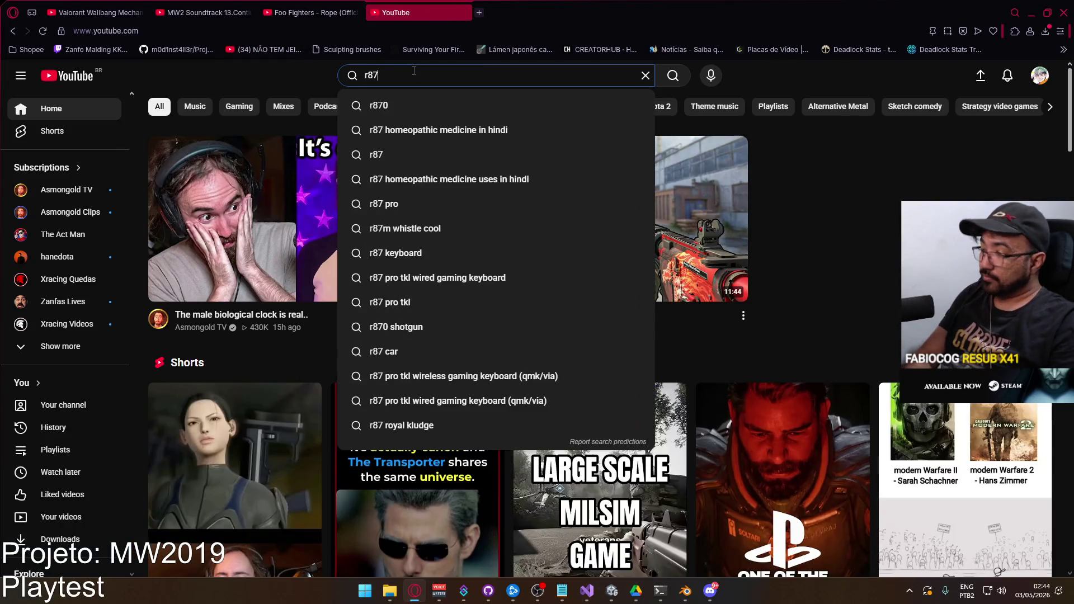
pyautogui.press('BackSpace')
pyautogui.write('0 fast reloa')
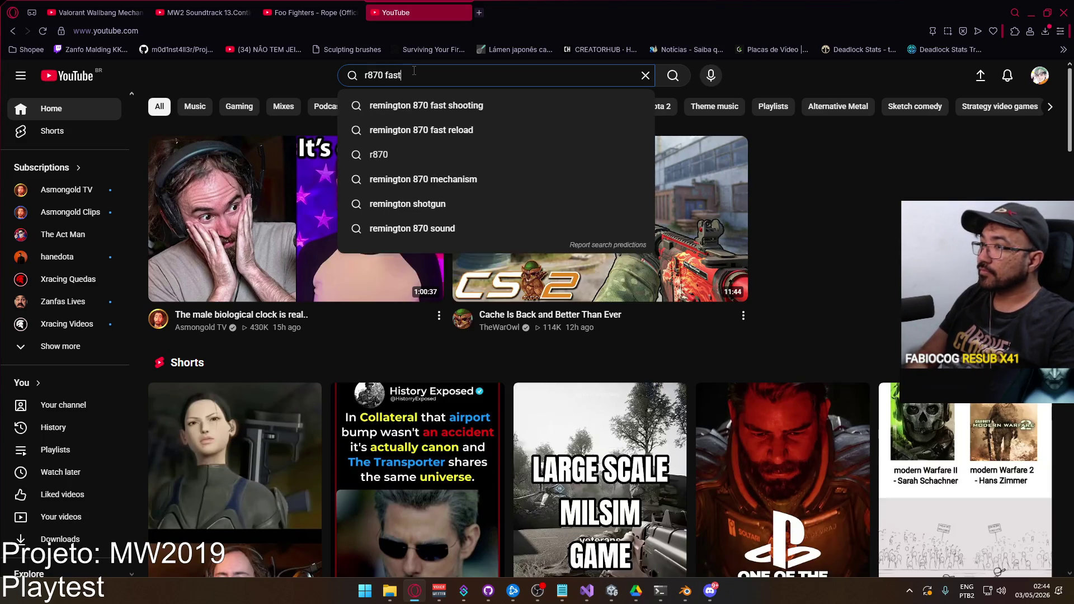
pyautogui.write('d')
pyautogui.press('Return')
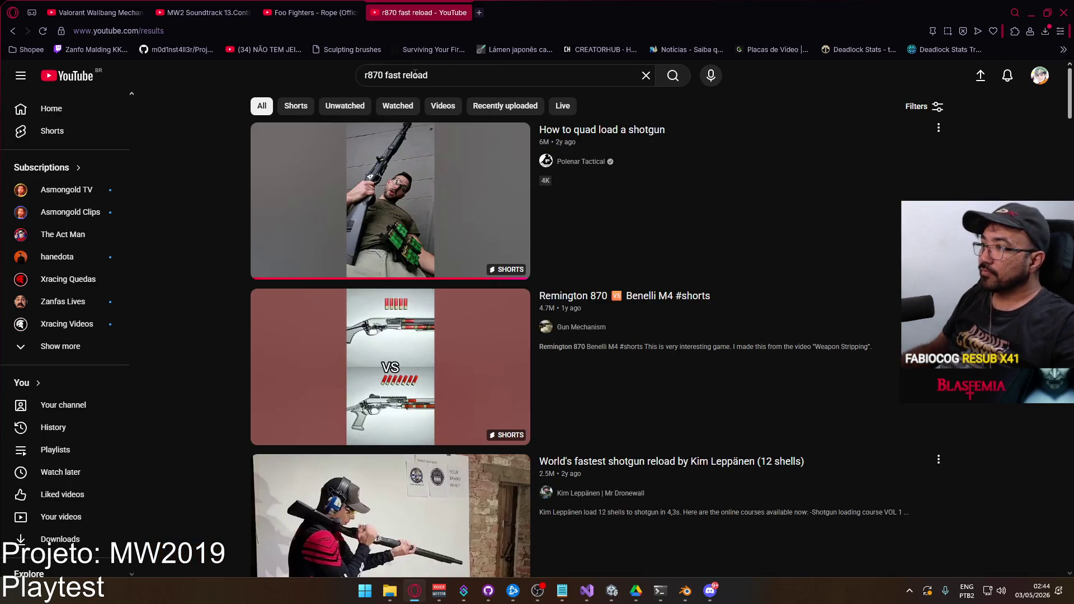
# Browse the shotgun reload videos for reference, then return to Blender.
pyautogui.moveTo(437, 191)
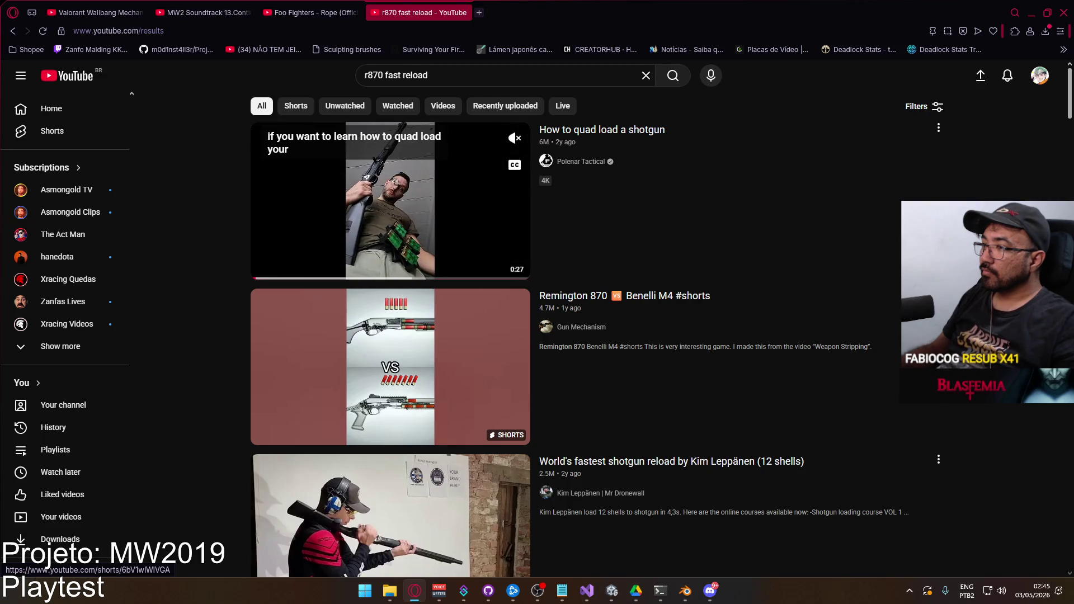
pyautogui.scroll(-2, 564, 349)
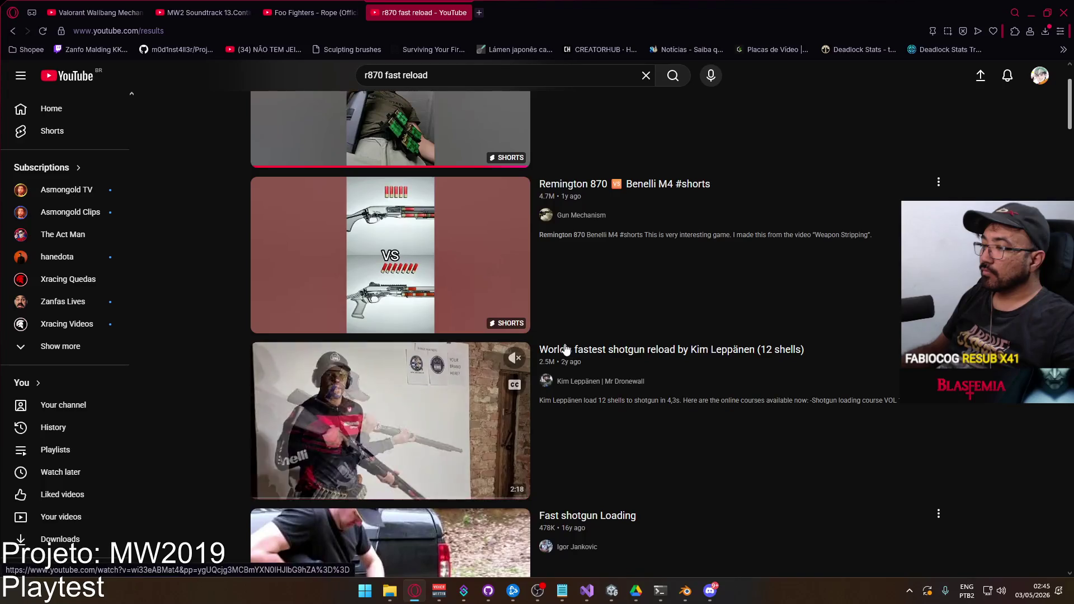
pyautogui.scroll(-2, 564, 350)
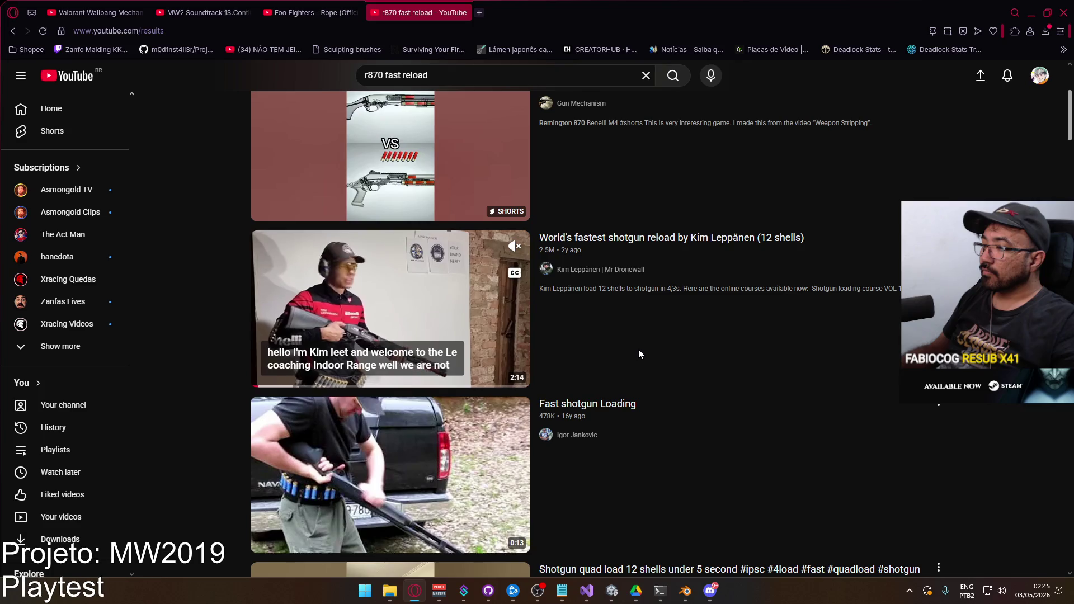
pyautogui.scroll(-1, 635, 359)
pyautogui.scroll(-3, 629, 365)
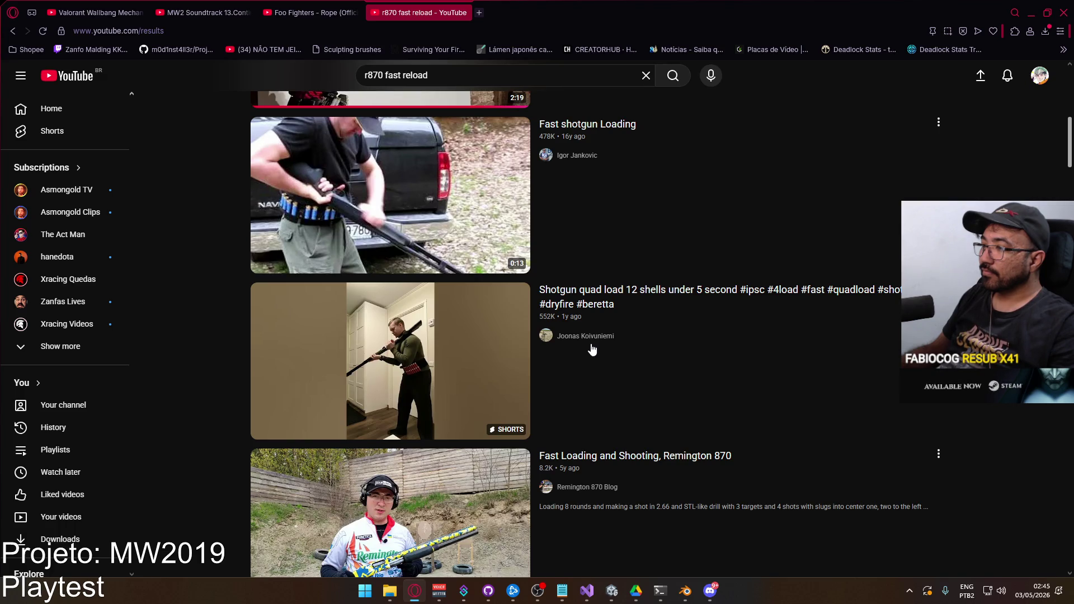
pyautogui.hotkey('alt', 'Tab')
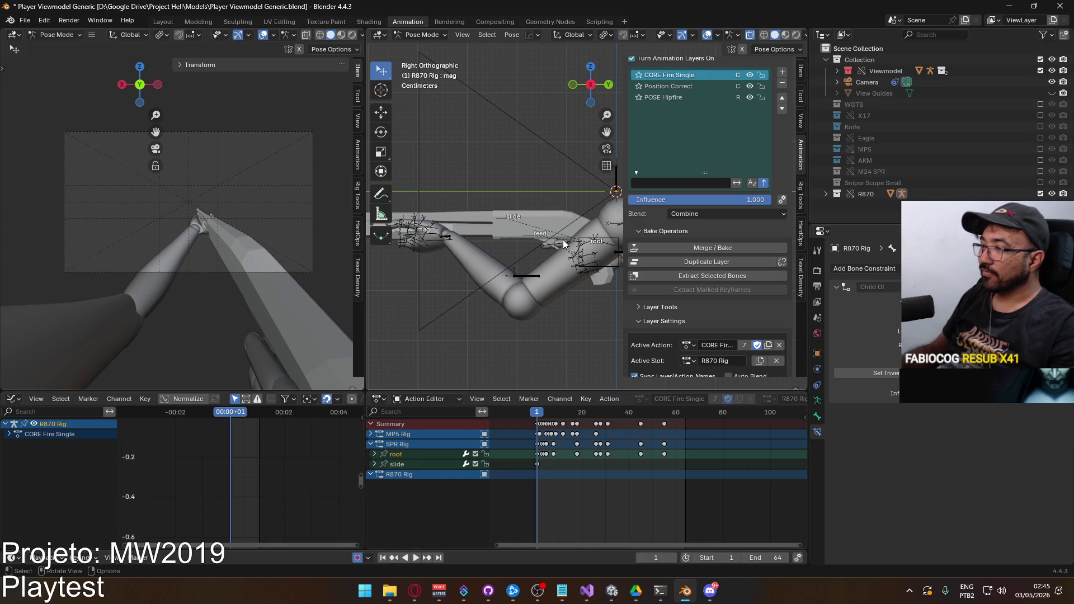
# Key the R870 root's location and rotation at frame 1, then go to frame 3.
pyautogui.press('i')
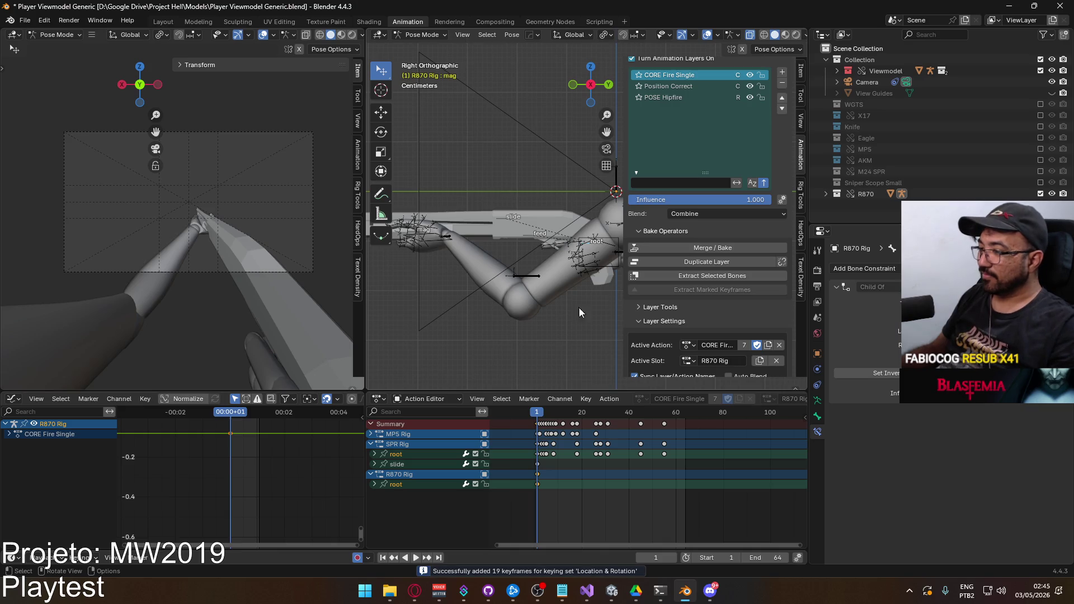
pyautogui.moveTo(544, 412)
pyautogui.mouseDown()
pyautogui.moveTo(557, 413)
pyautogui.moveTo(542, 414)
pyautogui.mouseUp()
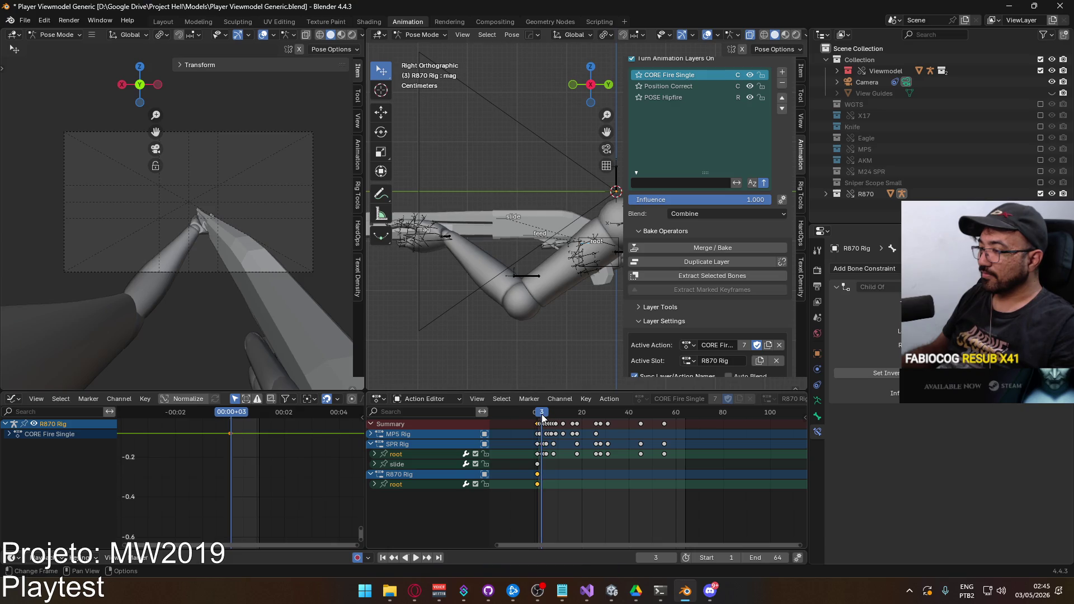
pyautogui.moveTo(516, 276)
pyautogui.keyDown('shift'); pyautogui.mouseDown(button='middle')
pyautogui.moveTo(485, 314)
pyautogui.moveTo(518, 314)
pyautogui.moveTo(520, 297)
pyautogui.mouseUp(button='middle'); pyautogui.keyUp('shift')
# Push the root back along Y at frame 3 to auto-key the recoil pose.
pyautogui.scroll(-1, 510, 293)
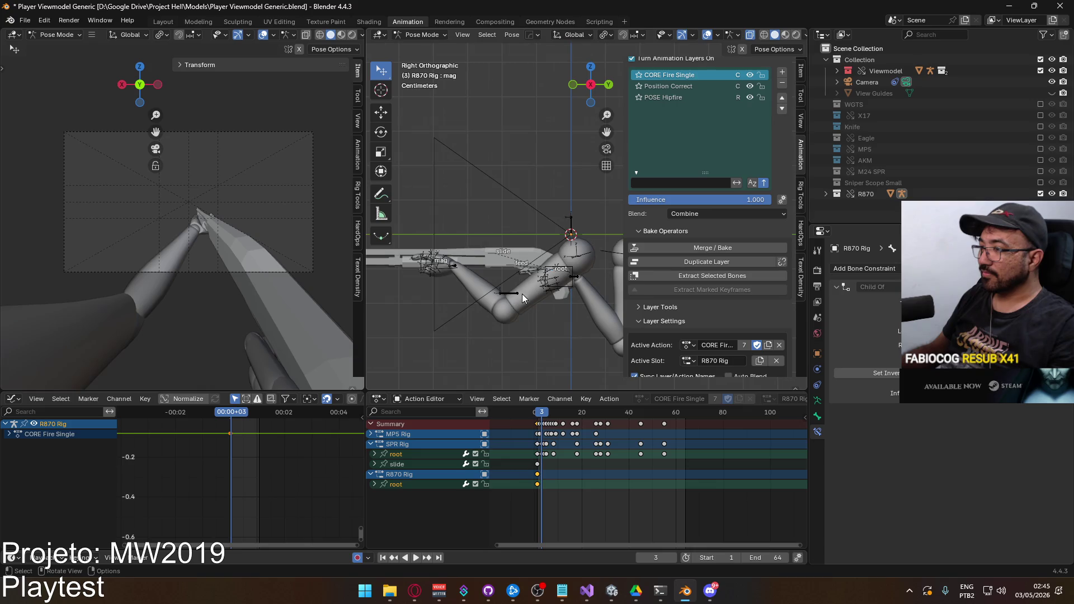
pyautogui.scroll(-1, 520, 310)
pyautogui.press('g')
pyautogui.press('y')
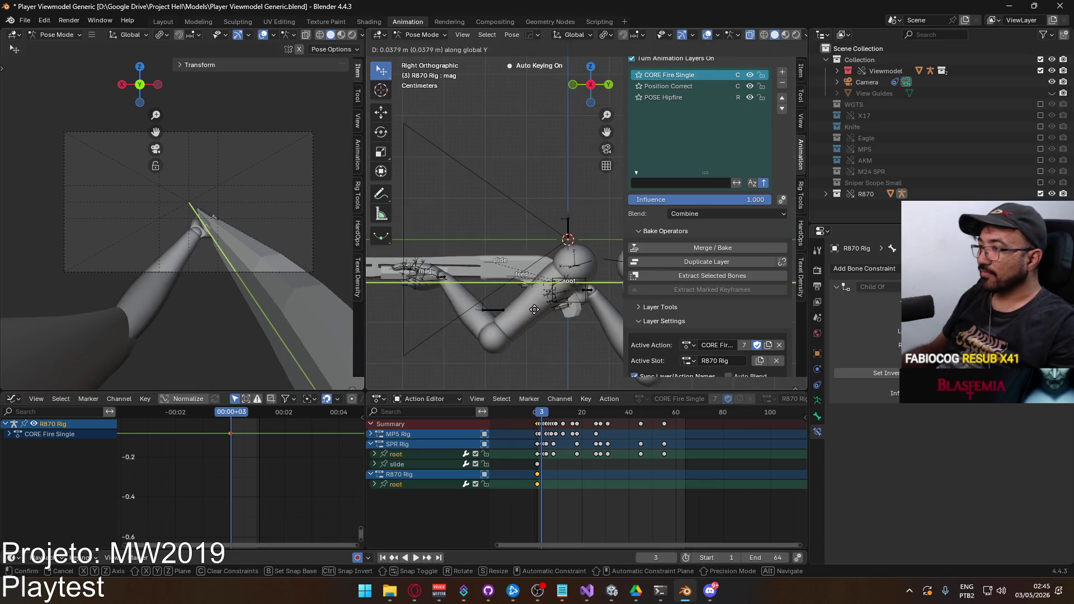
pyautogui.click(539, 310)
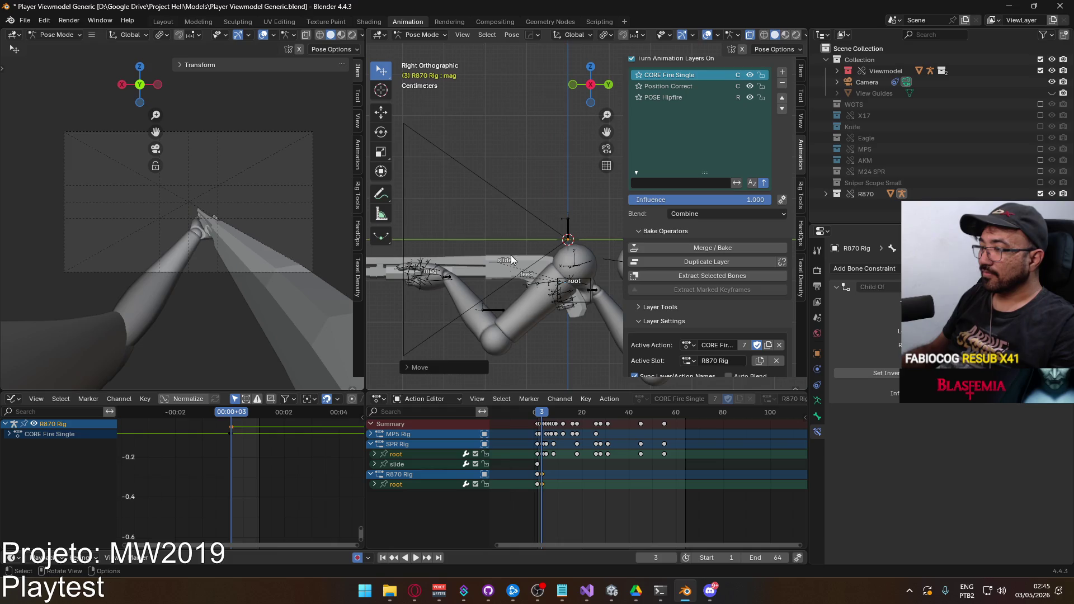
pyautogui.moveTo(545, 412)
pyautogui.mouseDown()
pyautogui.moveTo(532, 412)
pyautogui.moveTo(553, 403)
pyautogui.mouseUp()
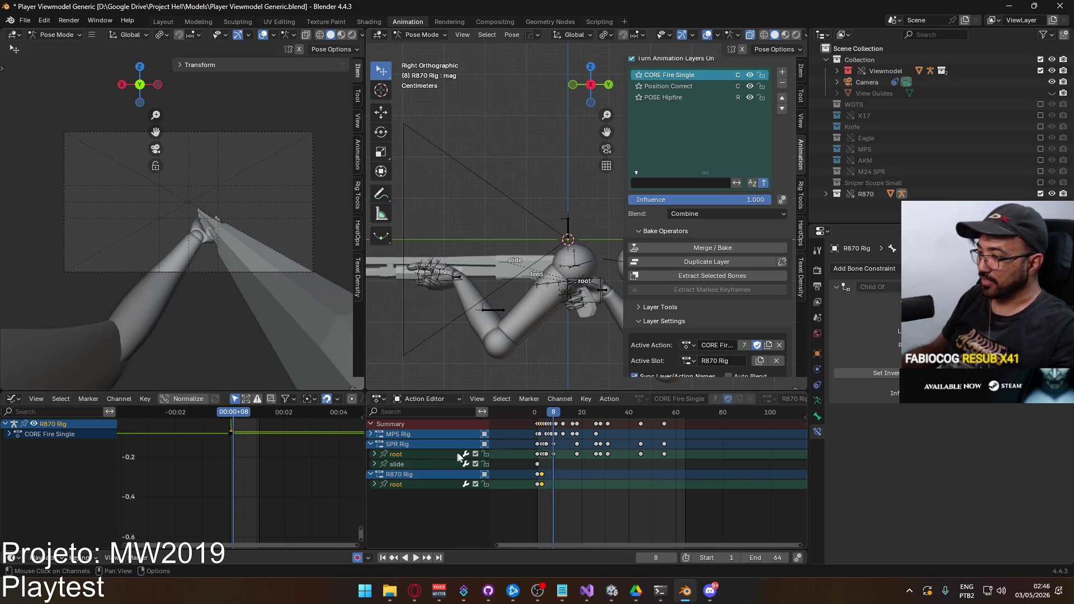
pyautogui.click(371, 444)
# Paste the R870 root's copied rest keys at frame 12 in the Action Editor.
pyautogui.click(371, 434)
pyautogui.scroll(2, 529, 475)
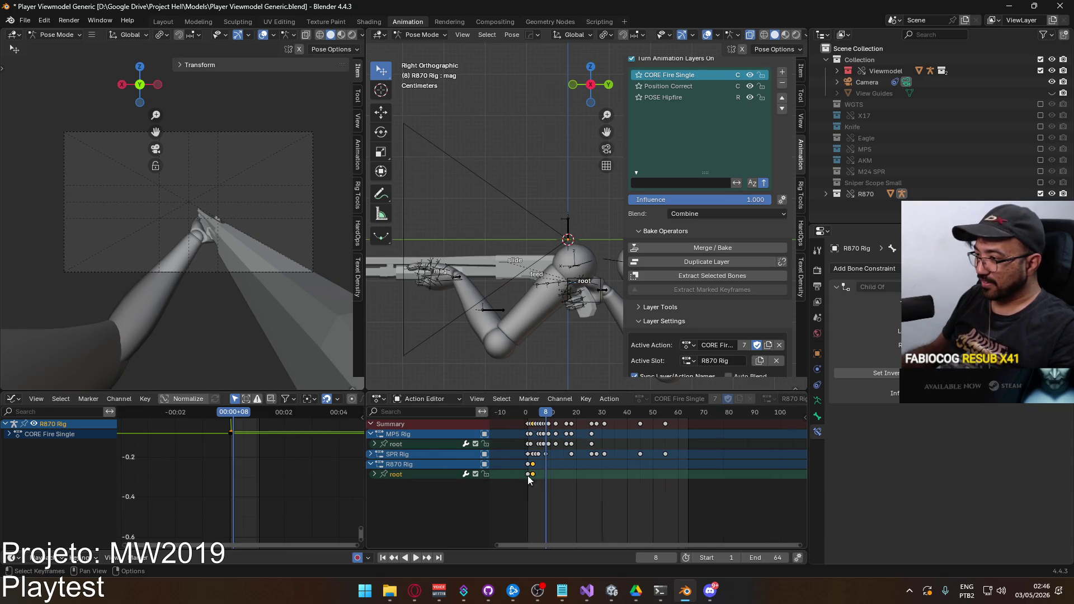
pyautogui.scroll(1, 535, 473)
pyautogui.moveTo(534, 472); pyautogui.dragTo(586, 434, button='middle')
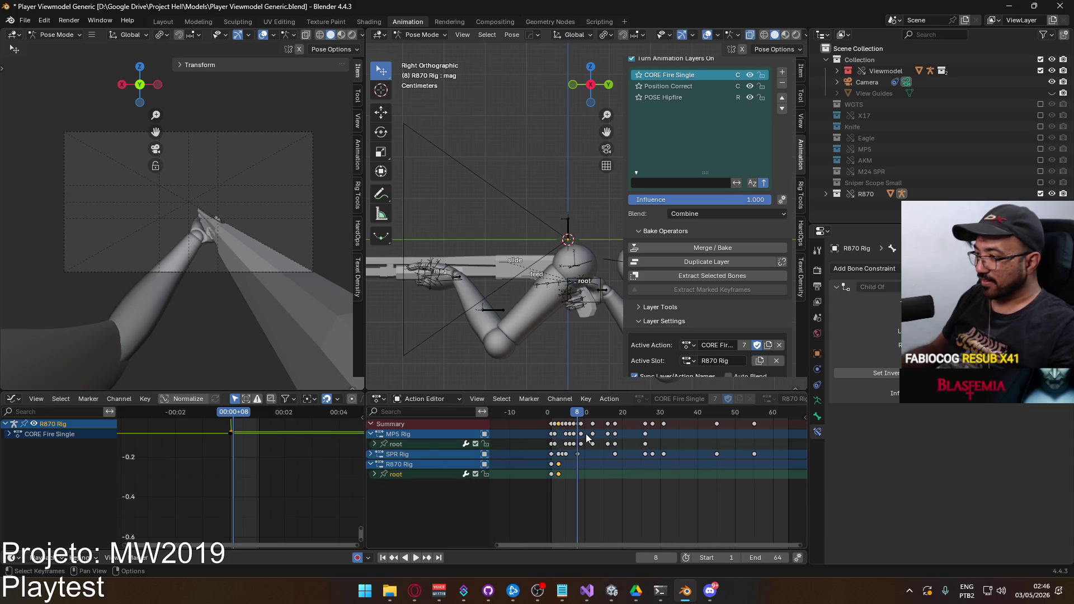
pyautogui.moveTo(582, 423); pyautogui.dragTo(543, 422)
pyautogui.press('space')
pyautogui.click(541, 485)
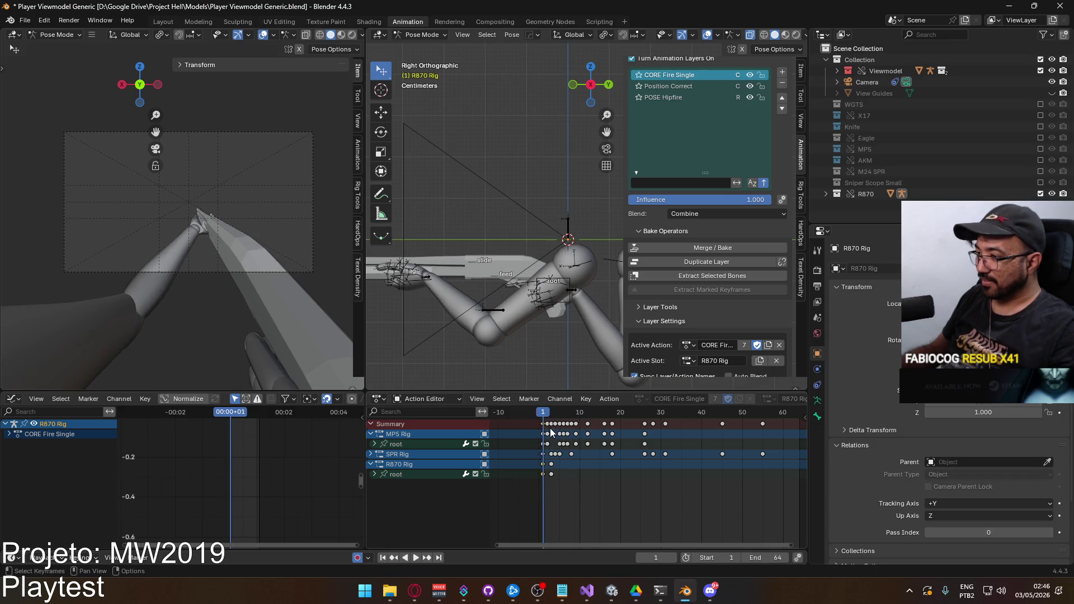
pyautogui.moveTo(545, 415)
pyautogui.mouseDown()
pyautogui.moveTo(635, 421)
pyautogui.moveTo(542, 424)
pyautogui.mouseUp()
pyautogui.hotkey('ctrl', 'v')
pyautogui.hotkey('ctrl', 'v')
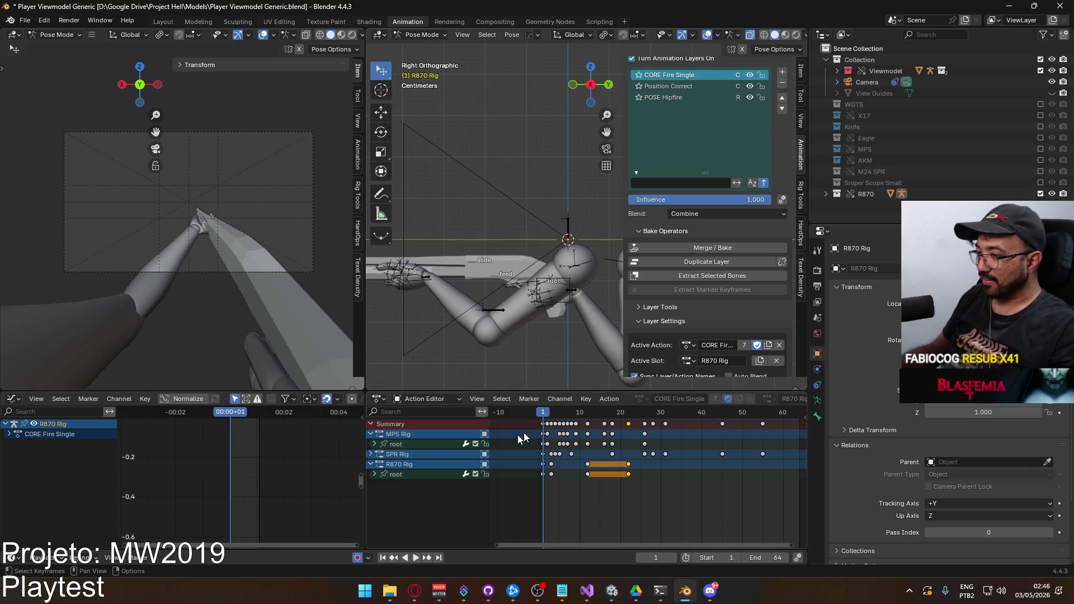
# Expand the R870 Rig root into its channels and select Y Location (root).
pyautogui.click(400, 476)
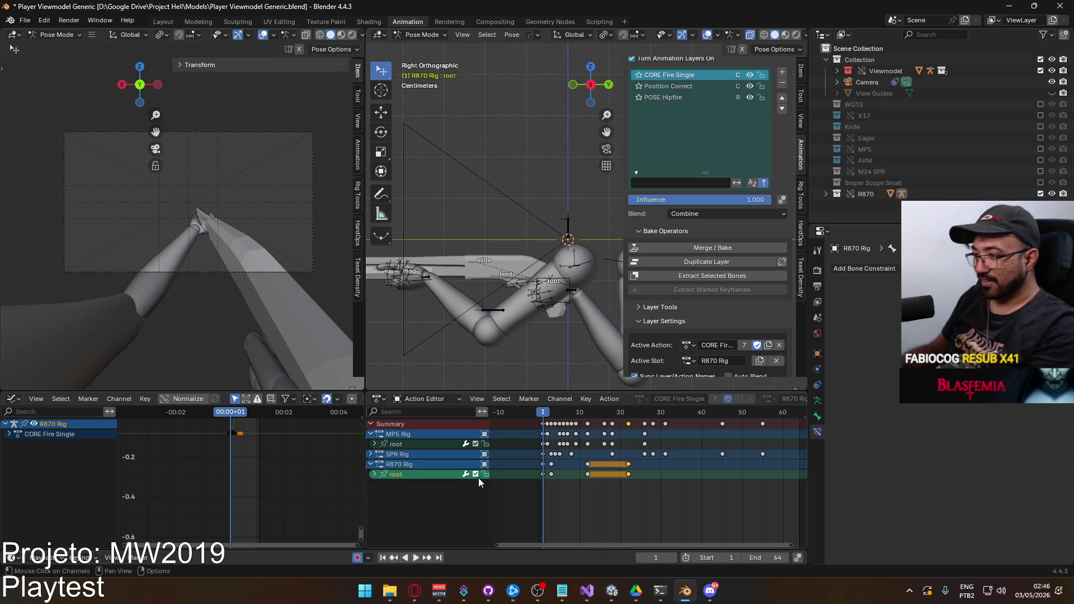
pyautogui.click(374, 475)
pyautogui.moveTo(489, 492); pyautogui.dragTo(489, 466, button='middle')
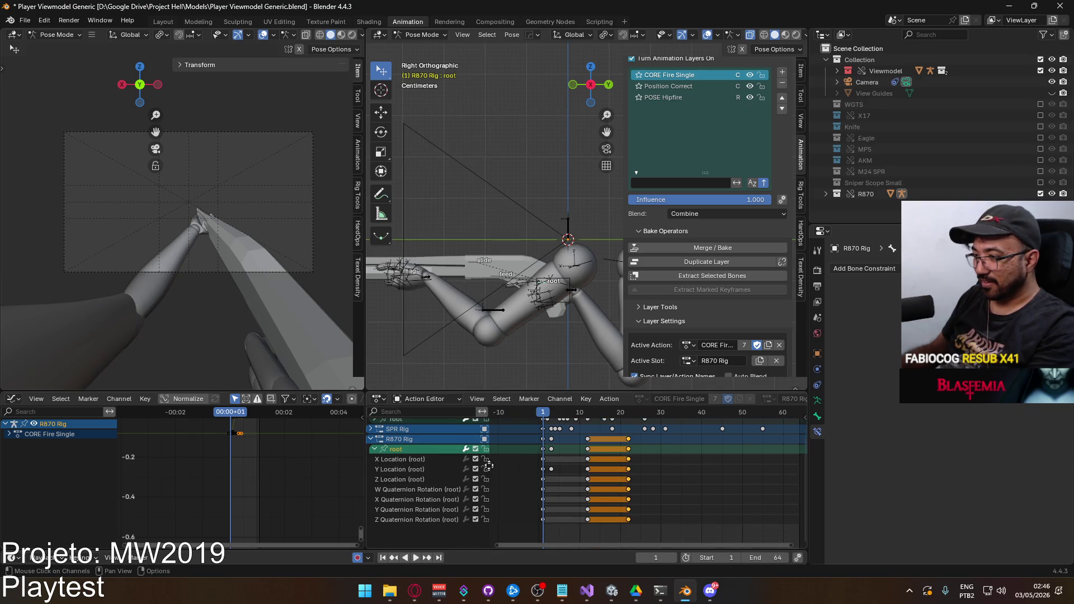
pyautogui.click(415, 470)
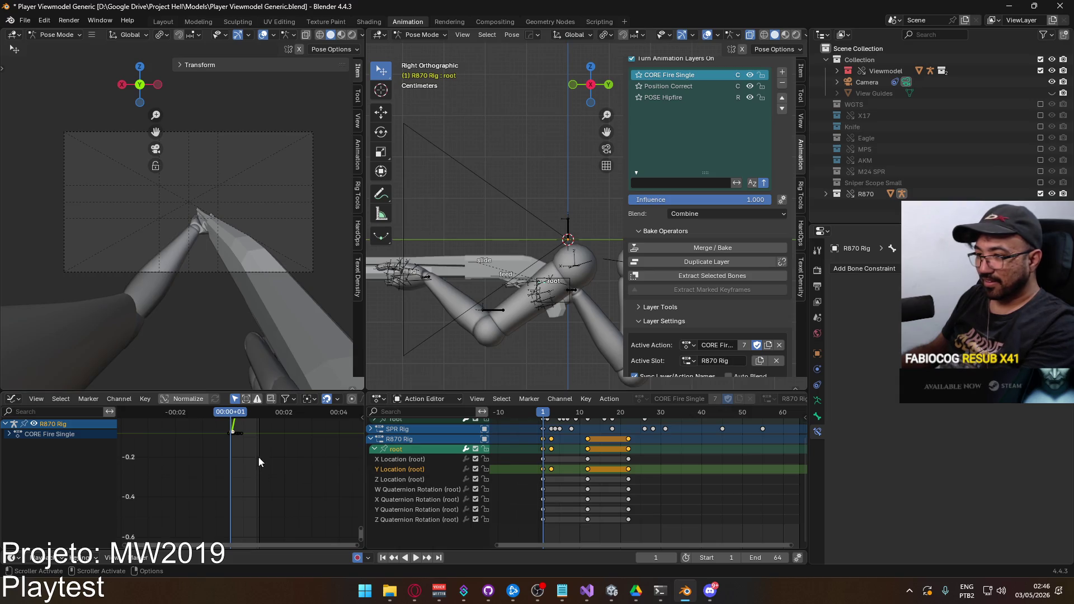
# Select the root's Y Location curve and raise its key to about 0.024.
pyautogui.press('Home')
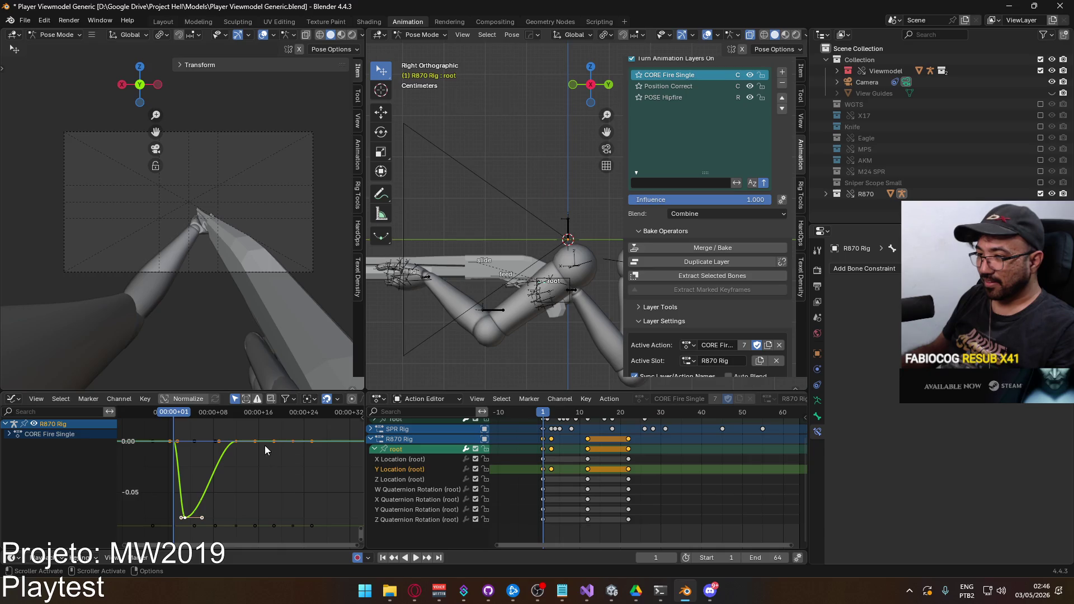
pyautogui.click(237, 442)
pyautogui.click(233, 443)
pyautogui.click(233, 444)
pyautogui.click(233, 445)
pyautogui.click(233, 444)
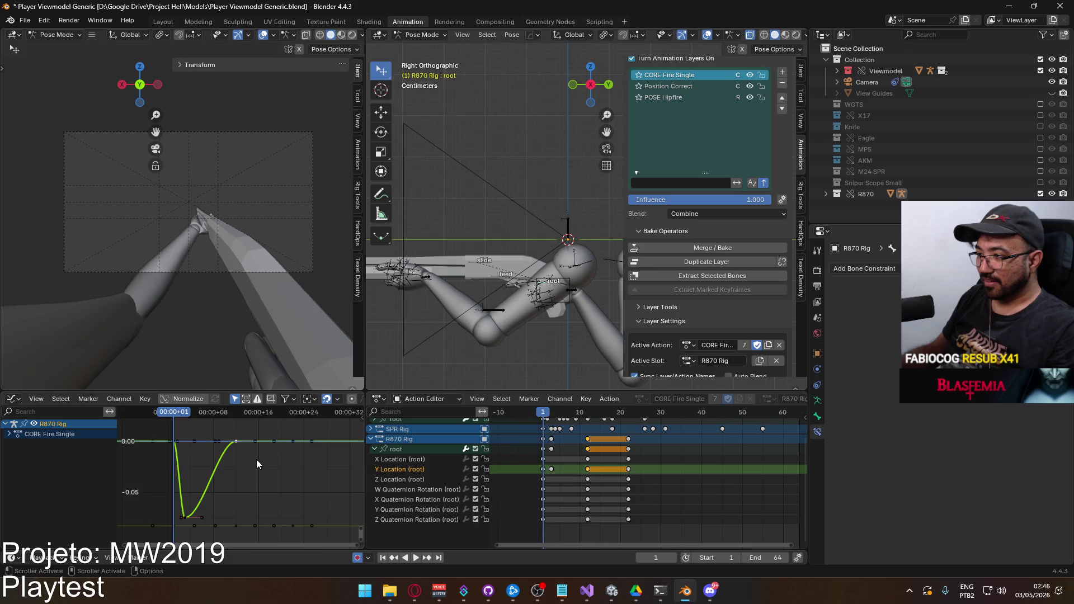
pyautogui.press('g')
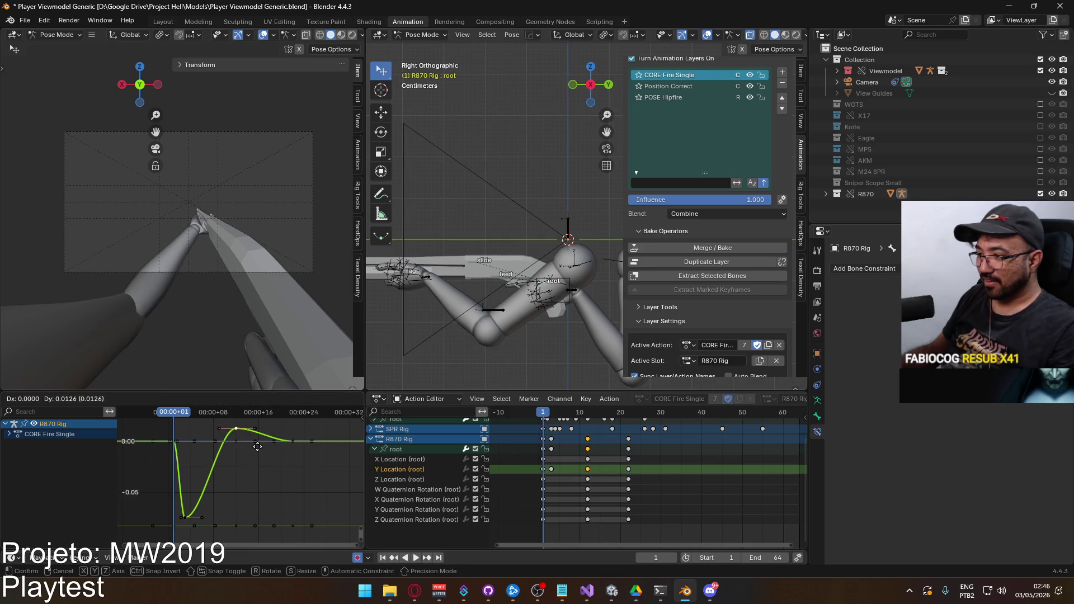
pyautogui.press('Escape')
pyautogui.press('g')
pyautogui.click(258, 418)
pyautogui.scroll(-2, 190, 447)
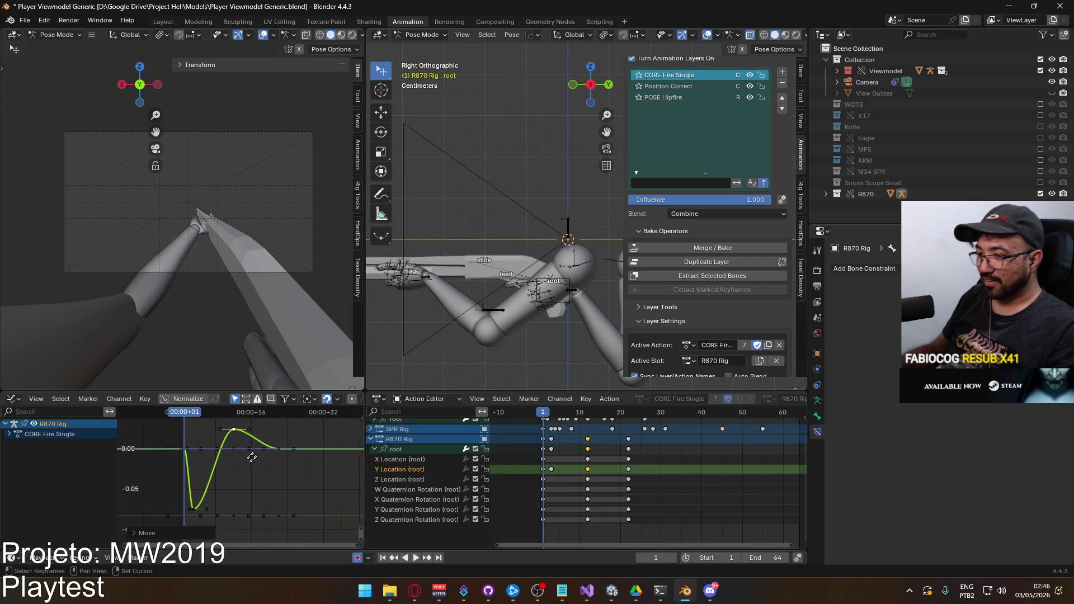
# Lower the frame-12 Y Location key to remove the overshoot, previewing the recoil.
pyautogui.press('space')
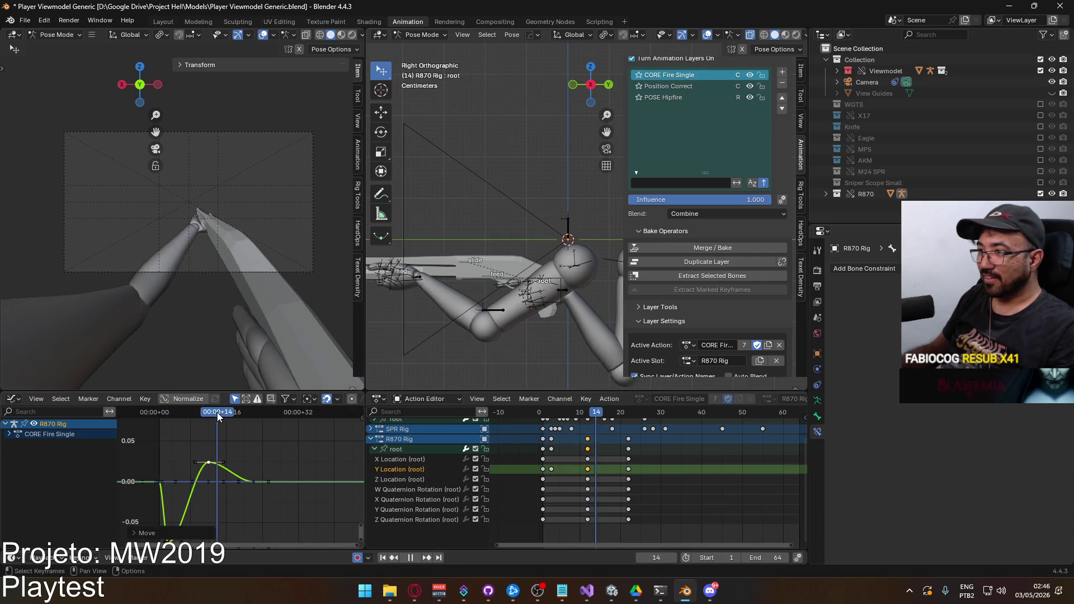
pyautogui.click(210, 425)
pyautogui.press('space')
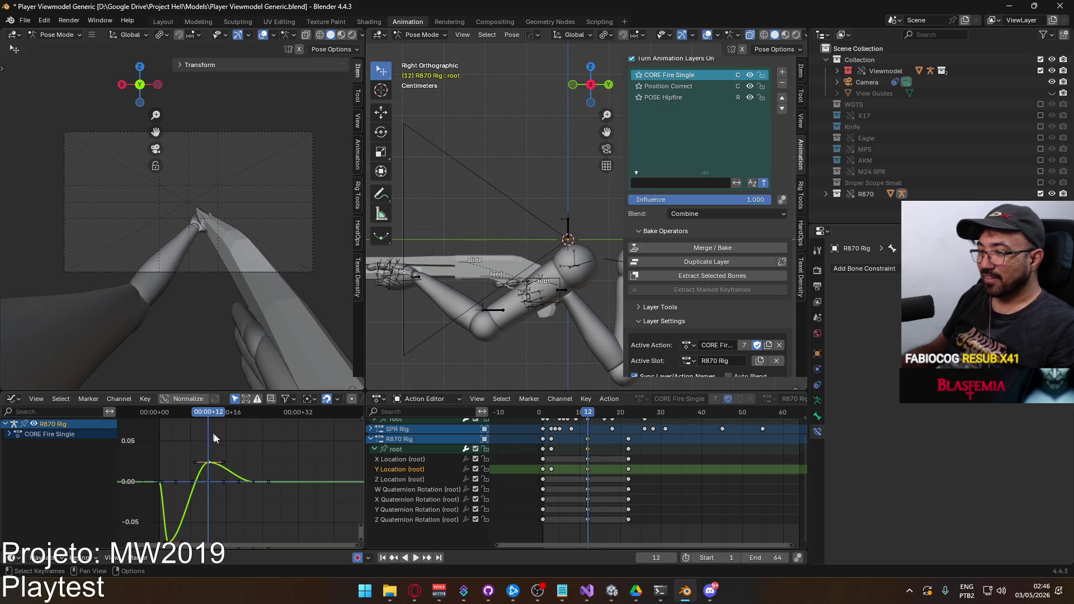
pyautogui.moveTo(217, 441); pyautogui.dragTo(226, 414, button='middle')
pyautogui.press('g')
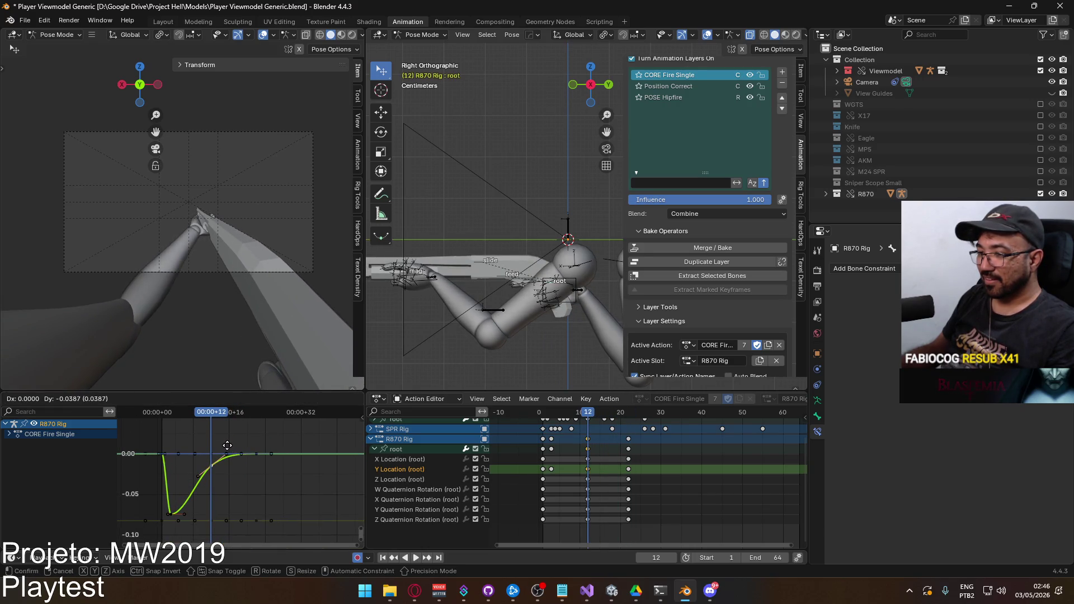
pyautogui.click(227, 445)
pyautogui.press('space')
pyautogui.moveTo(166, 421)
pyautogui.mouseDown()
pyautogui.moveTo(268, 415)
pyautogui.moveTo(257, 417)
pyautogui.mouseUp()
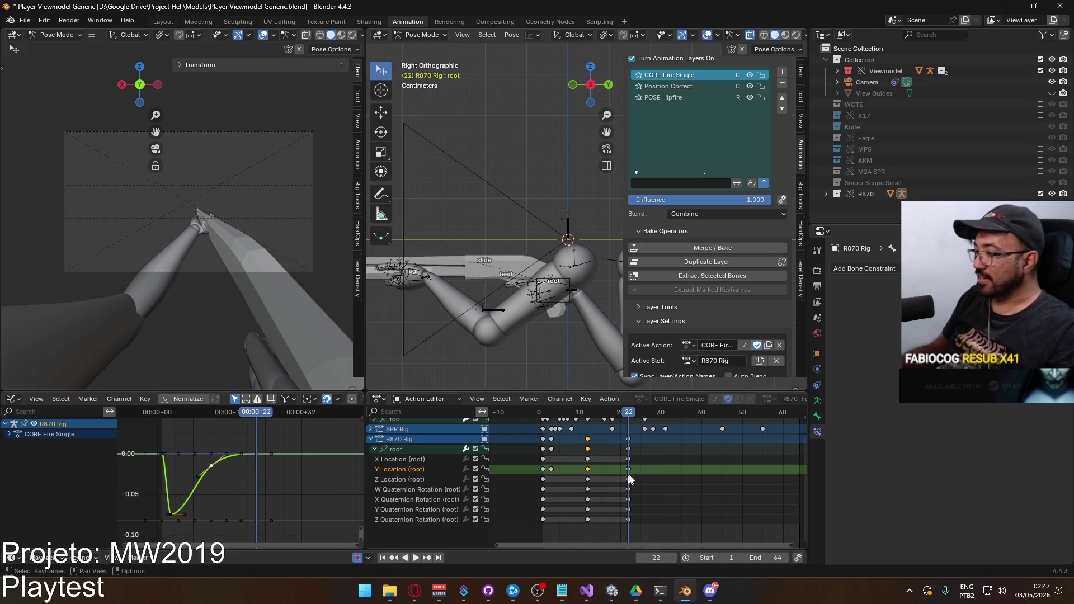
# Shift the root's final recoil keyframes 3 frames later.
pyautogui.moveTo(630, 479); pyautogui.dragTo(584, 486, button='middle')
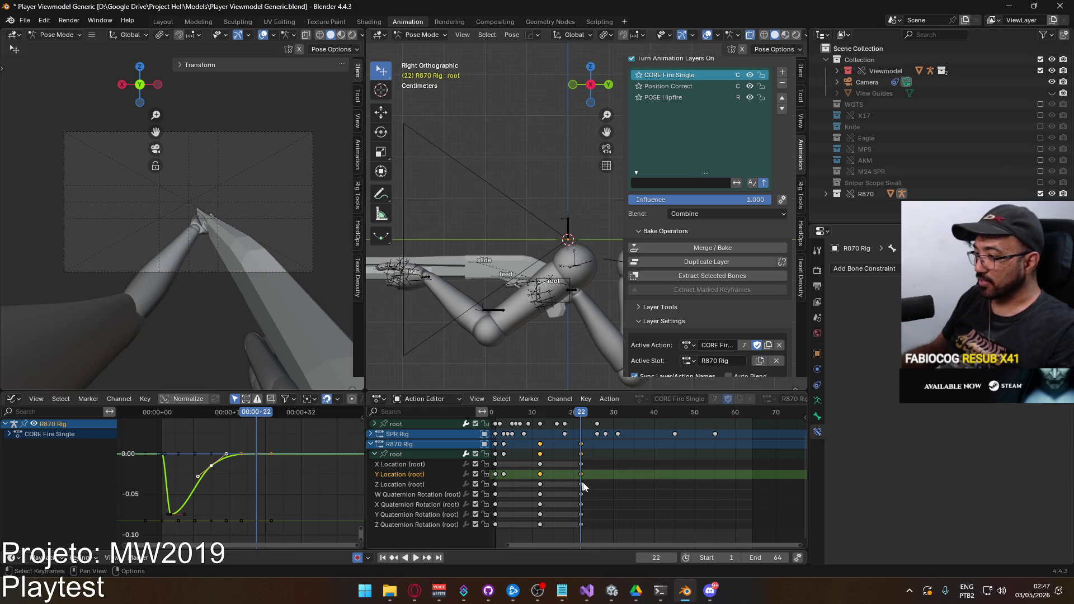
pyautogui.press('g')
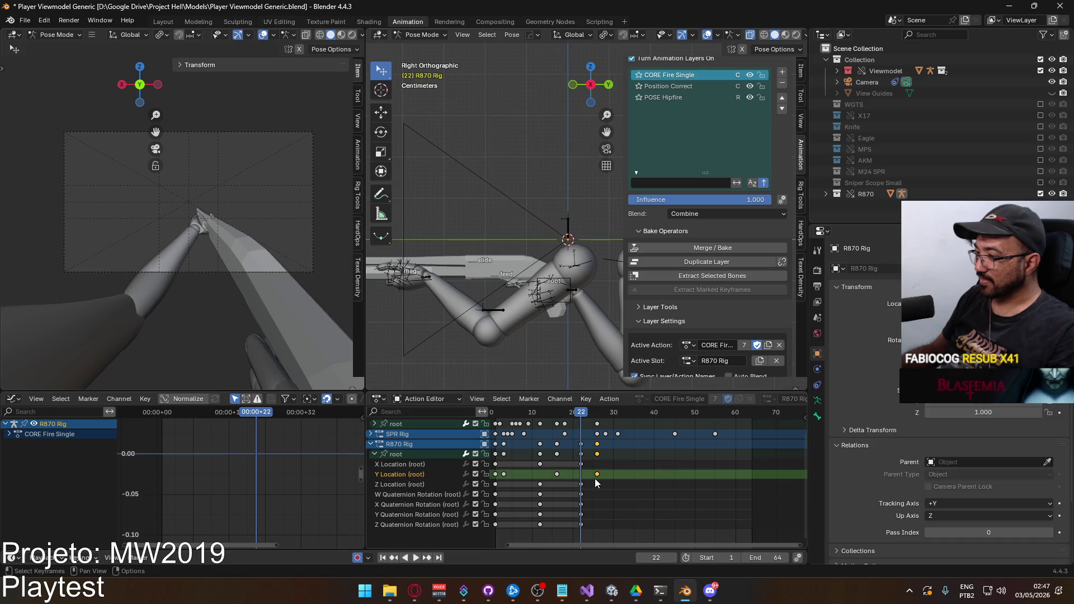
pyautogui.click(613, 479)
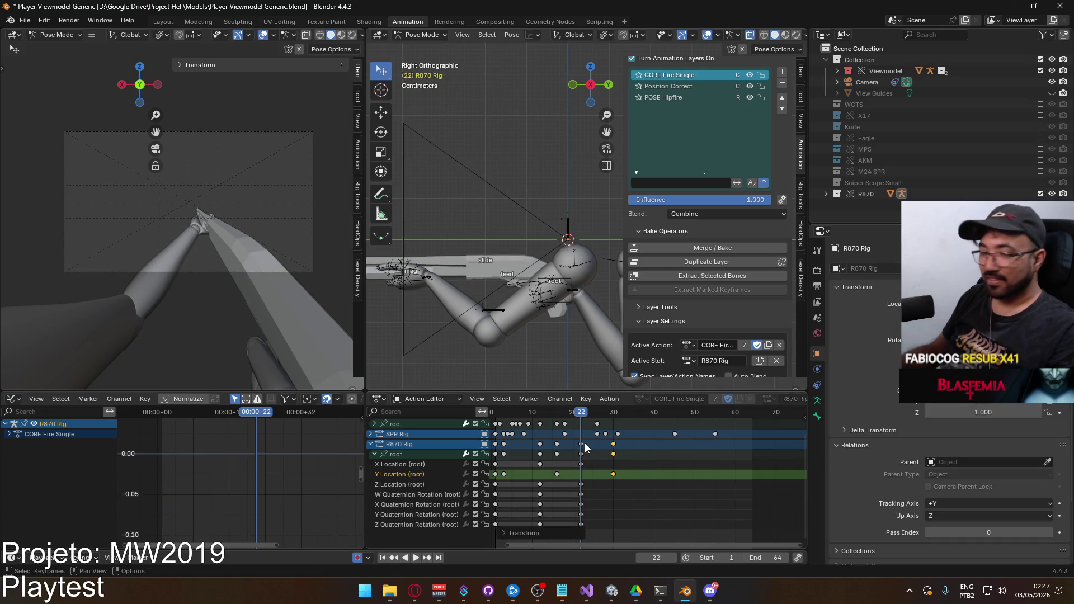
# Save Player Viewmodel Generic.blend and play back the recoil to review it.
pyautogui.hotkey('ctrl', 's')
pyautogui.press('space')
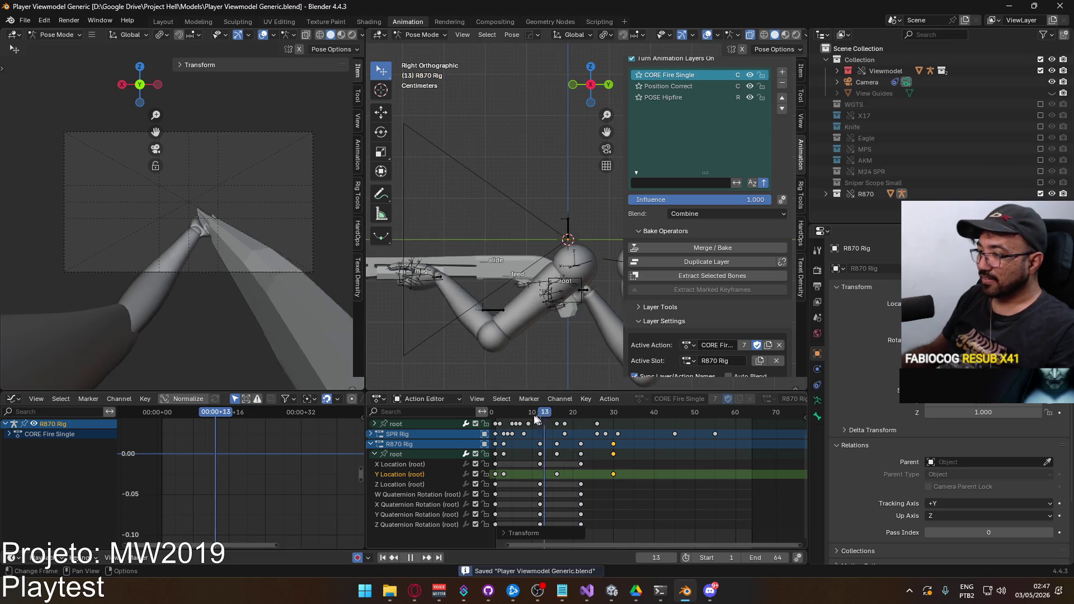
pyautogui.moveTo(508, 418)
pyautogui.mouseDown()
pyautogui.moveTo(610, 417)
pyautogui.moveTo(509, 422)
pyautogui.mouseUp()
pyautogui.press('space')
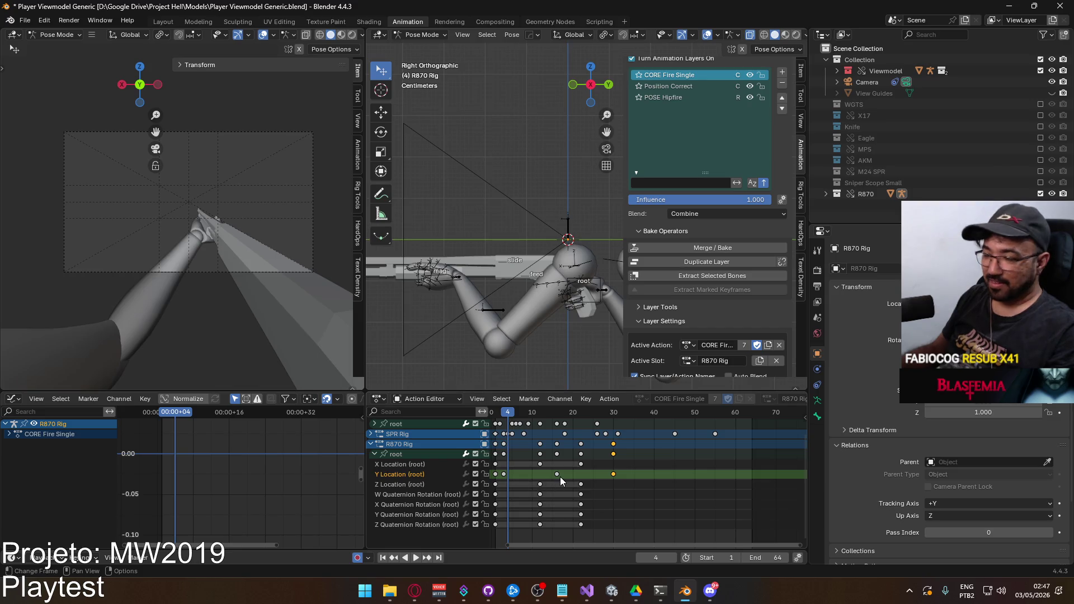
pyautogui.moveTo(561, 480); pyautogui.dragTo(576, 458, button='middle')
pyautogui.press('space')
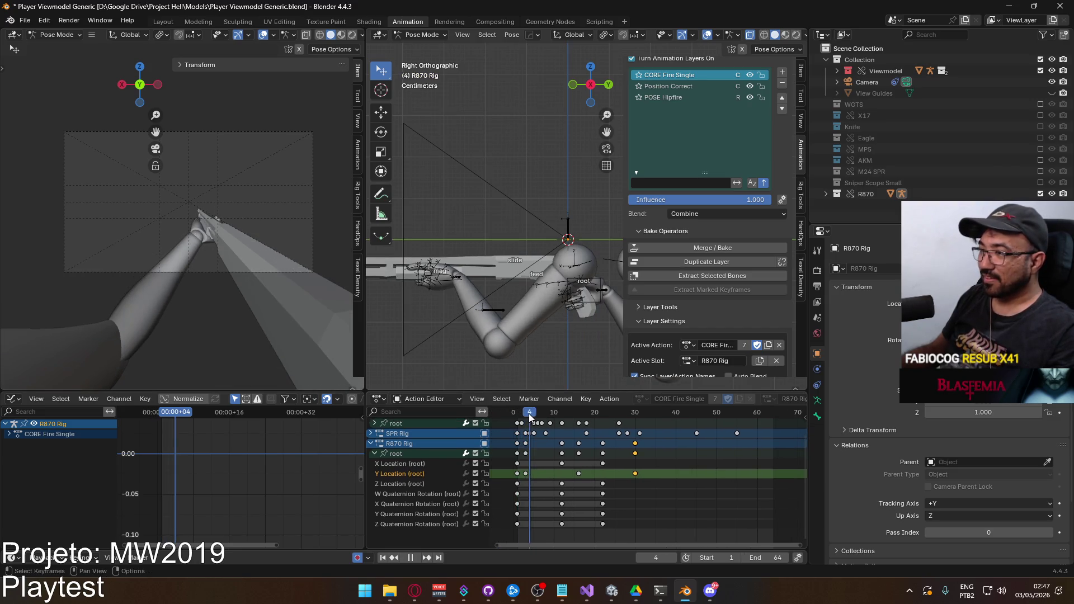
pyautogui.press('space')
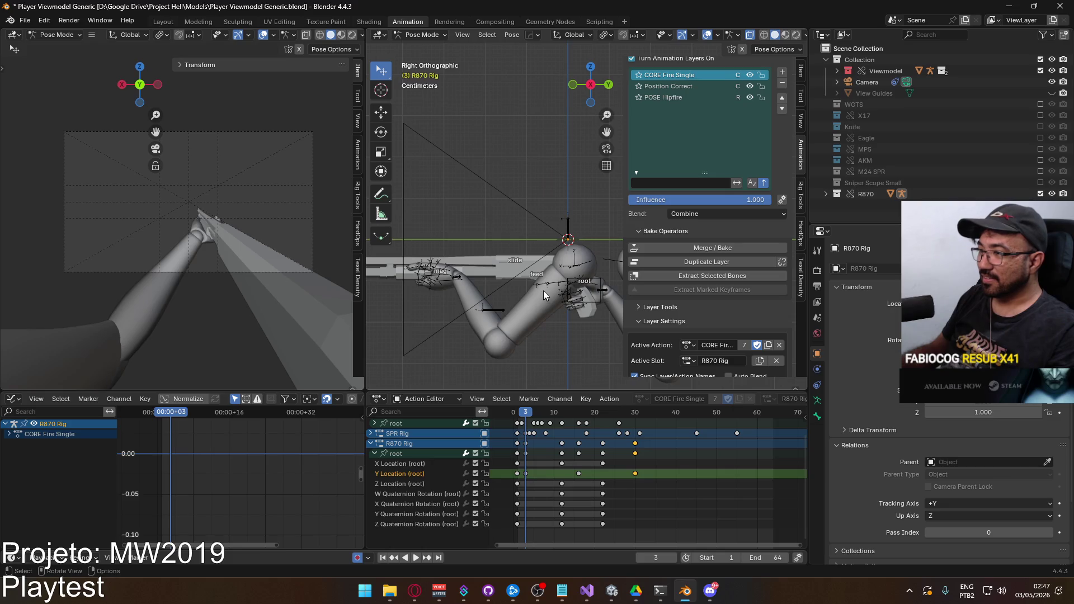
pyautogui.click(420, 453)
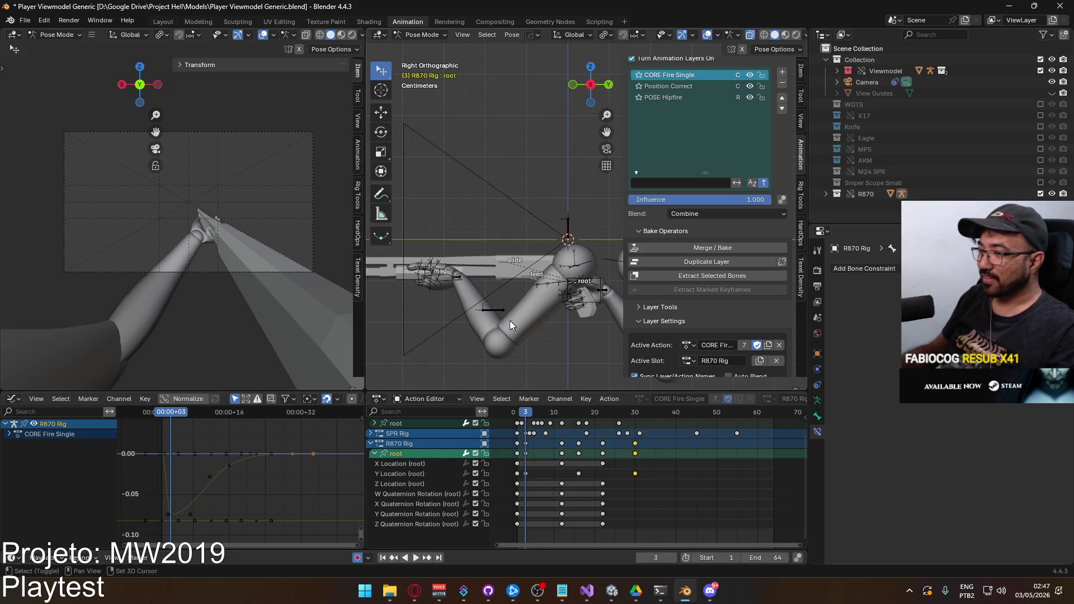
# Rotate the root about 6.4° on X at frame 3, then delete those frame-3 quaternion keys.
pyautogui.keyDown('shift'); pyautogui.moveTo(510, 326); pyautogui.dragTo(476, 337, button='middle'); pyautogui.keyUp('shift')
pyautogui.press('r')
pyautogui.press('x')
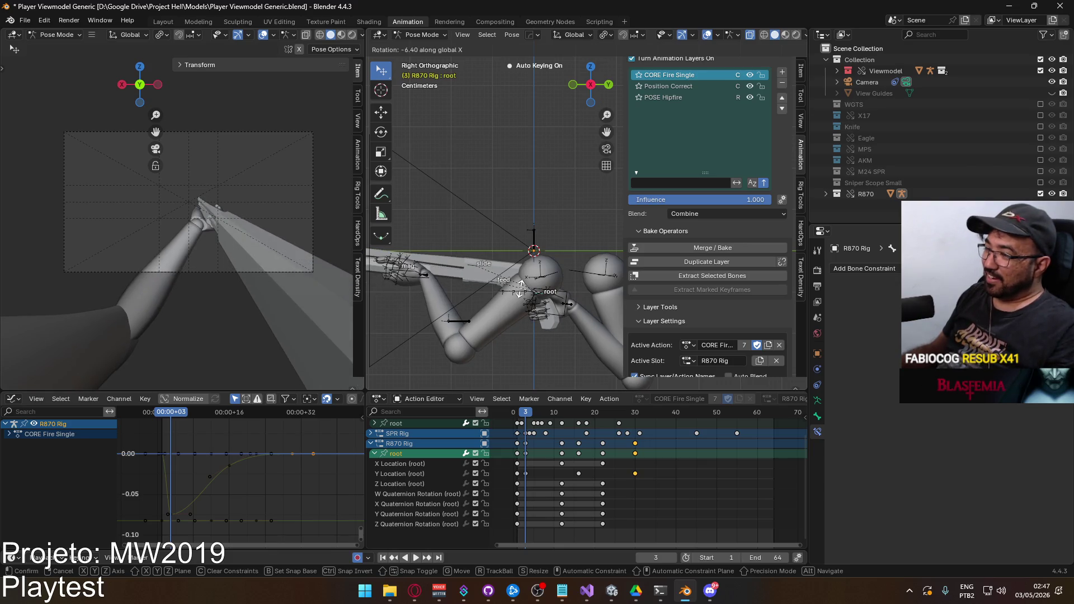
pyautogui.click(523, 291)
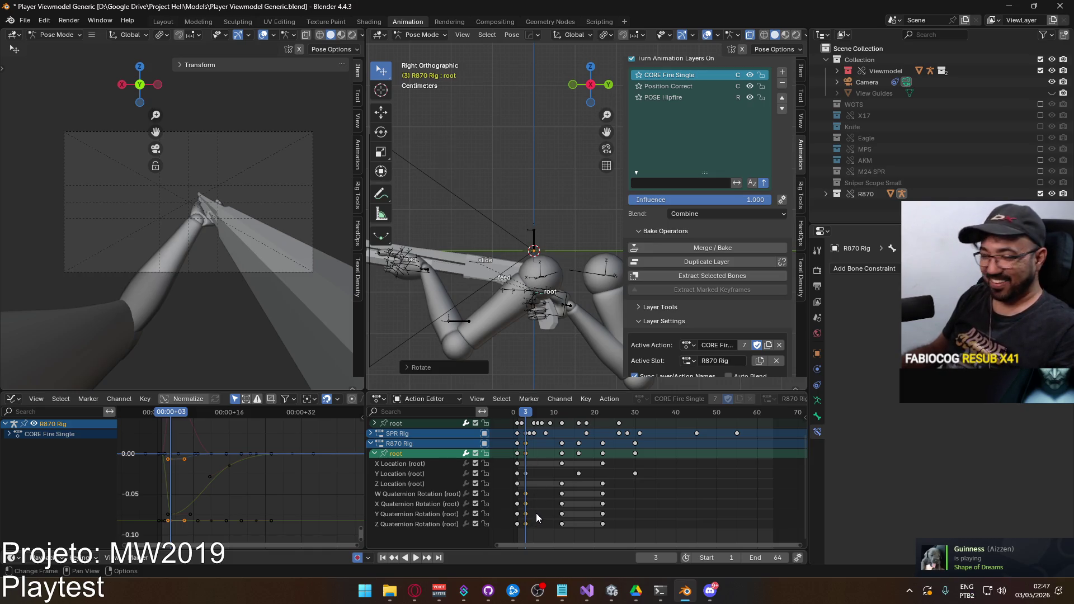
pyautogui.moveTo(539, 512); pyautogui.dragTo(524, 531)
pyautogui.press('Delete')
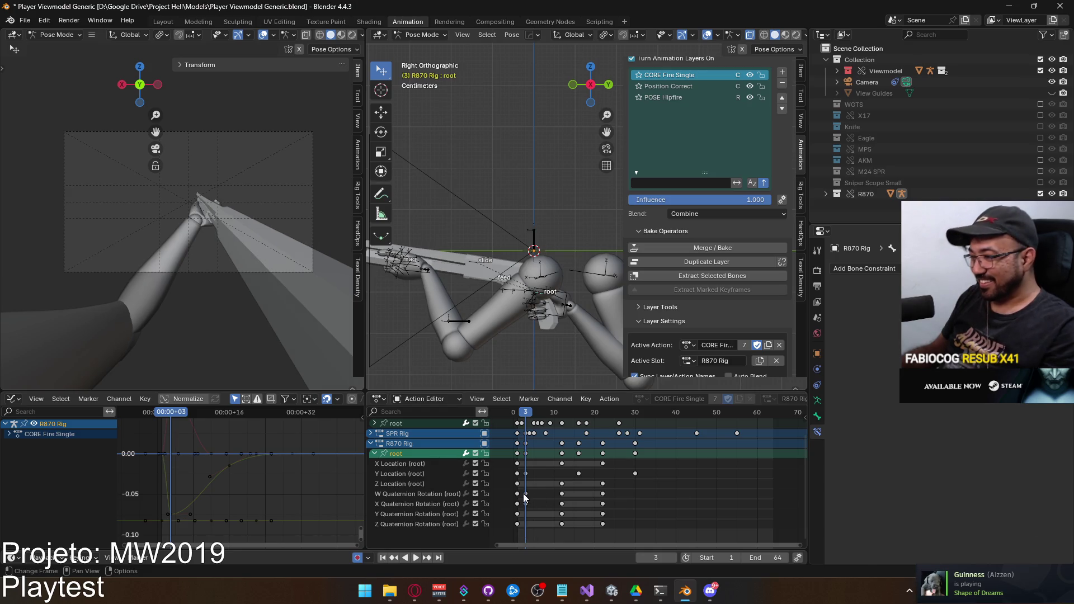
# Lower the frame-12 key on the root's X Quaternion Rotation curve slightly below rest.
pyautogui.click(532, 496)
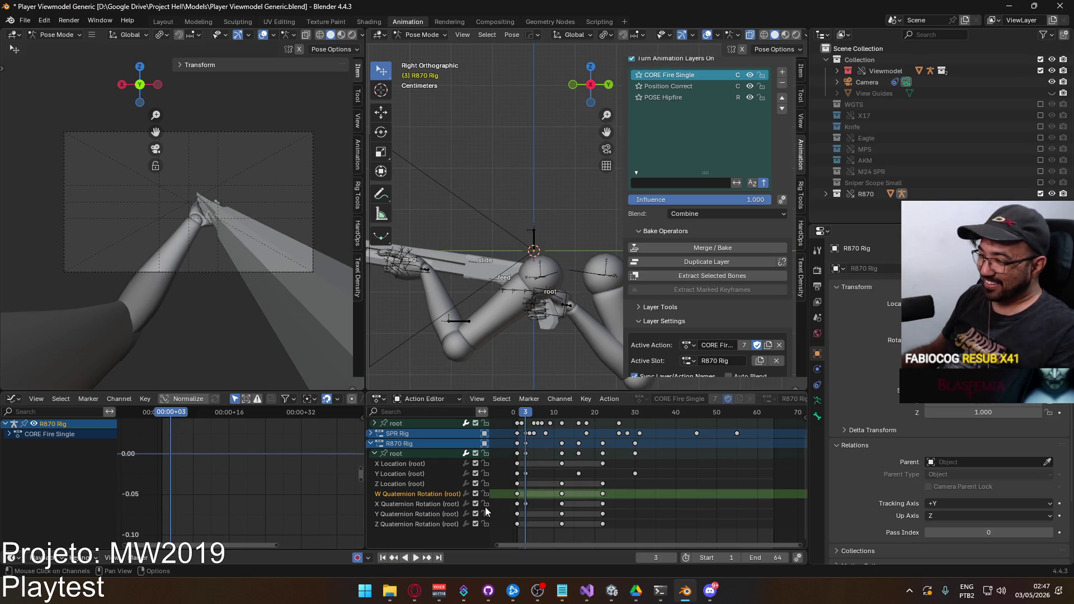
pyautogui.click(426, 506)
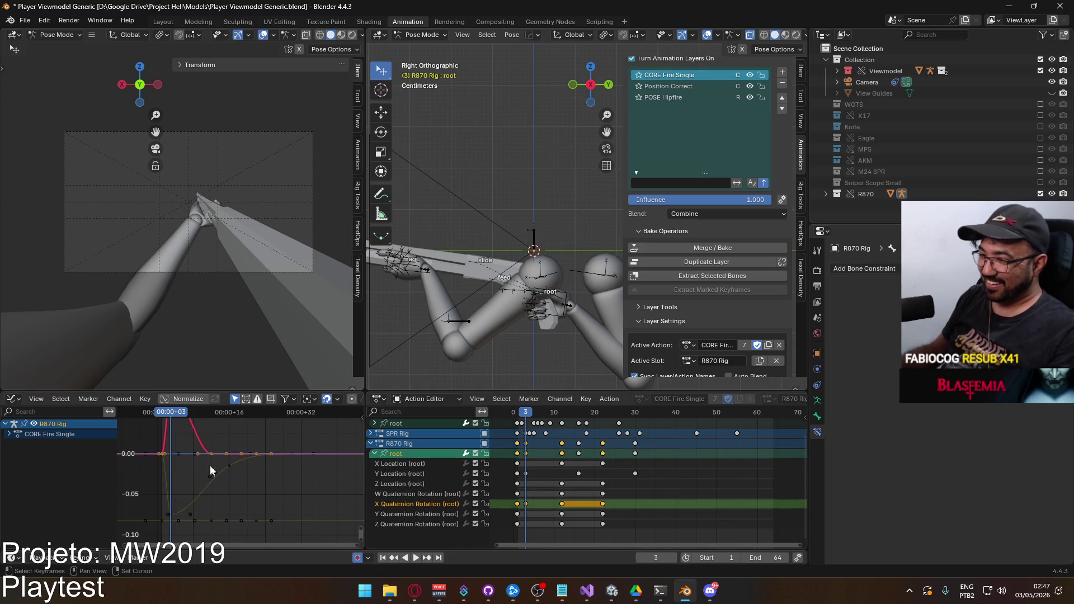
pyautogui.moveTo(219, 490); pyautogui.dragTo(212, 484, button='middle')
pyautogui.moveTo(166, 415); pyautogui.dragTo(204, 418)
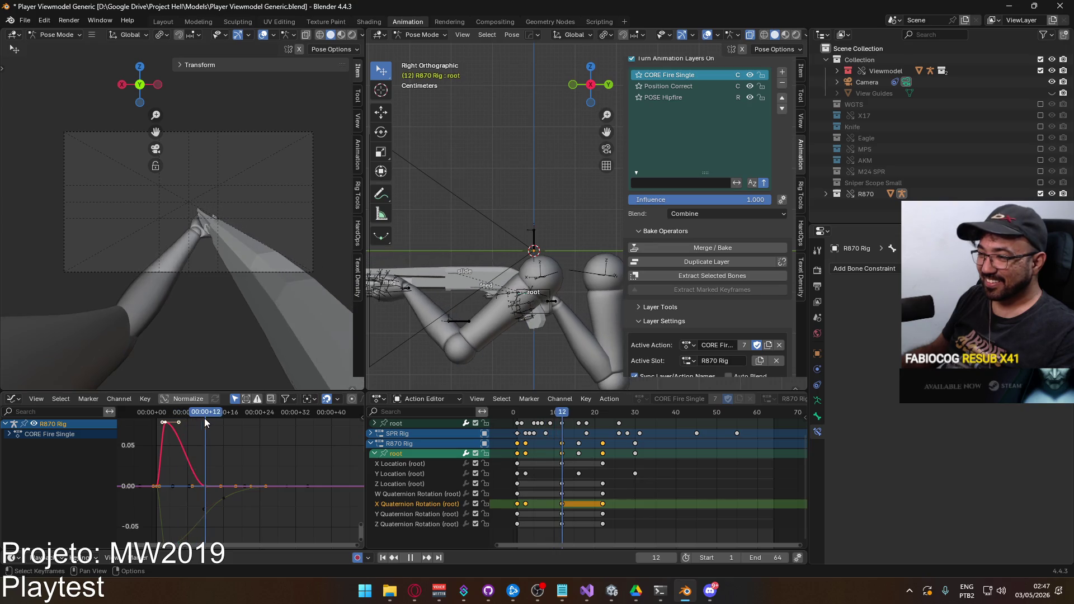
pyautogui.click(213, 486)
pyautogui.click(211, 492)
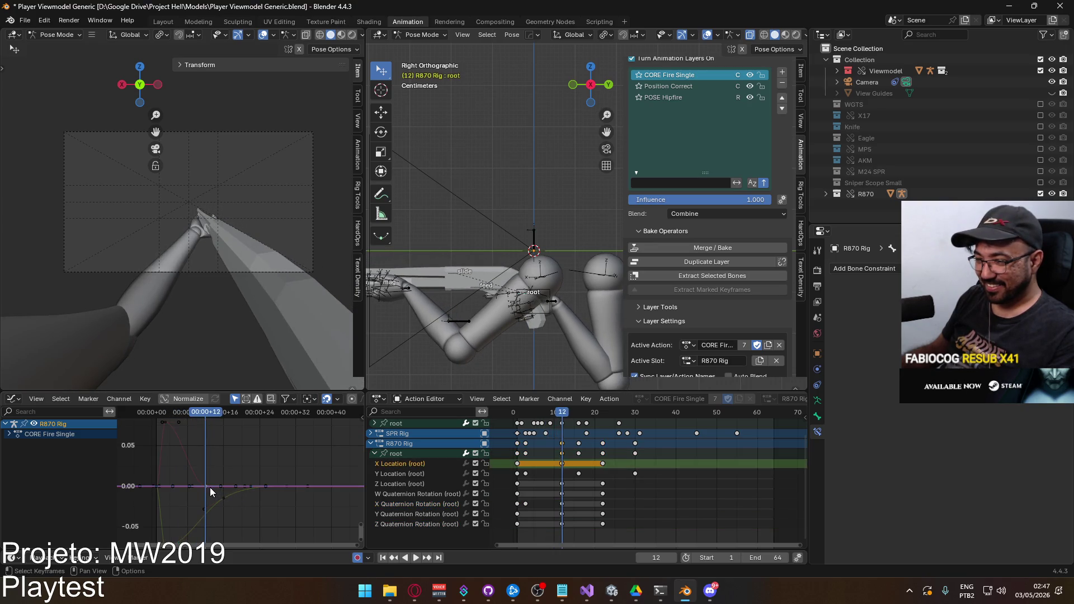
pyautogui.click(211, 492)
pyautogui.click(210, 491)
pyautogui.press('g')
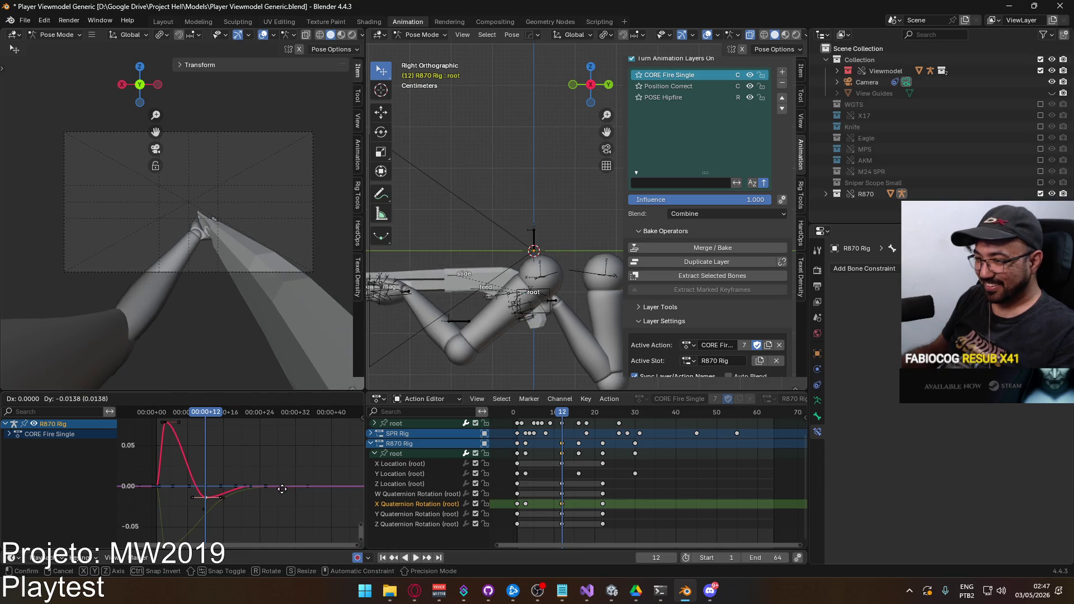
pyautogui.click(282, 493)
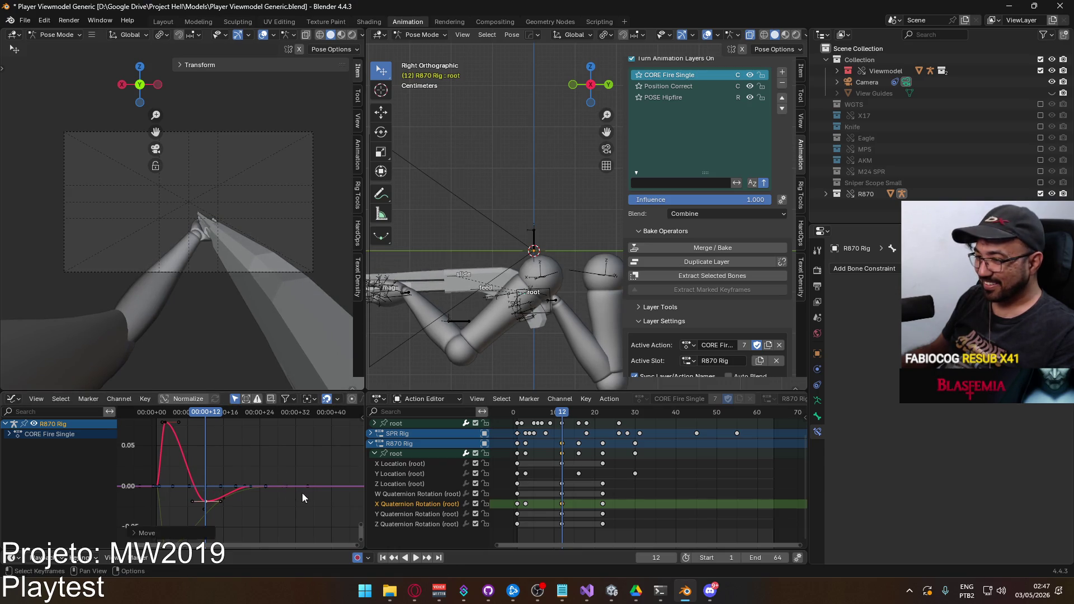
# Move the frame-22 X rotation key 3 frames later and return to frame 1.
pyautogui.click(250, 486)
pyautogui.press('g')
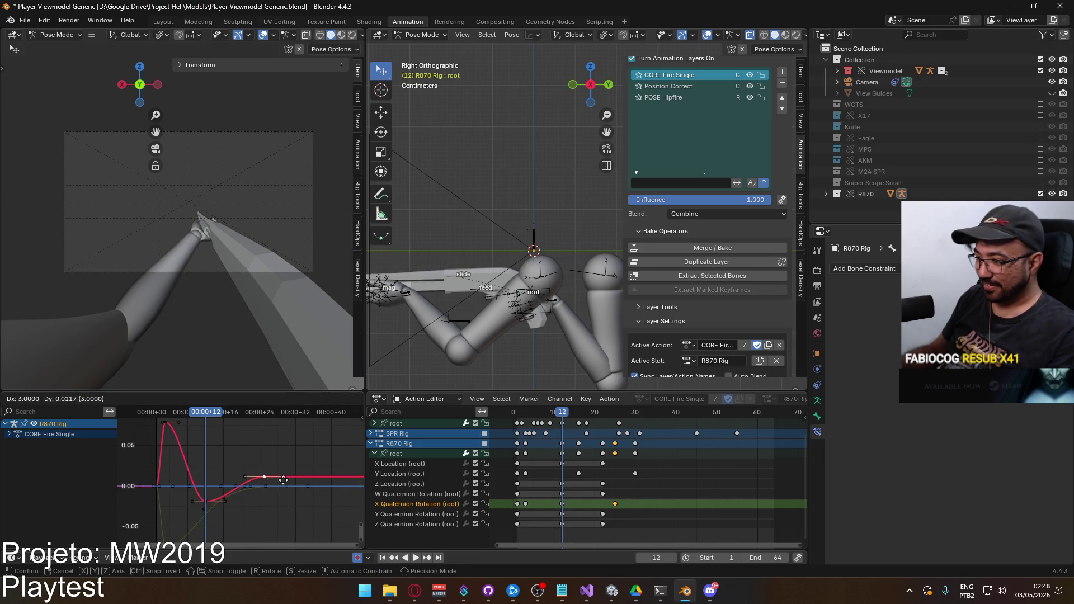
pyautogui.click(283, 480)
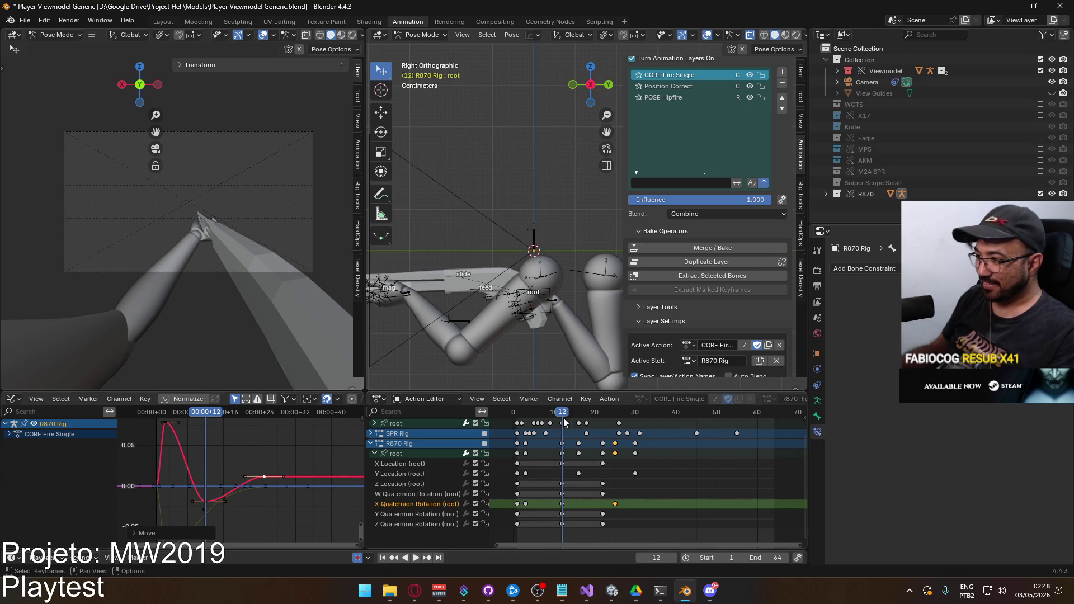
pyautogui.hotkey('shift', 'Left')
pyautogui.click(518, 505)
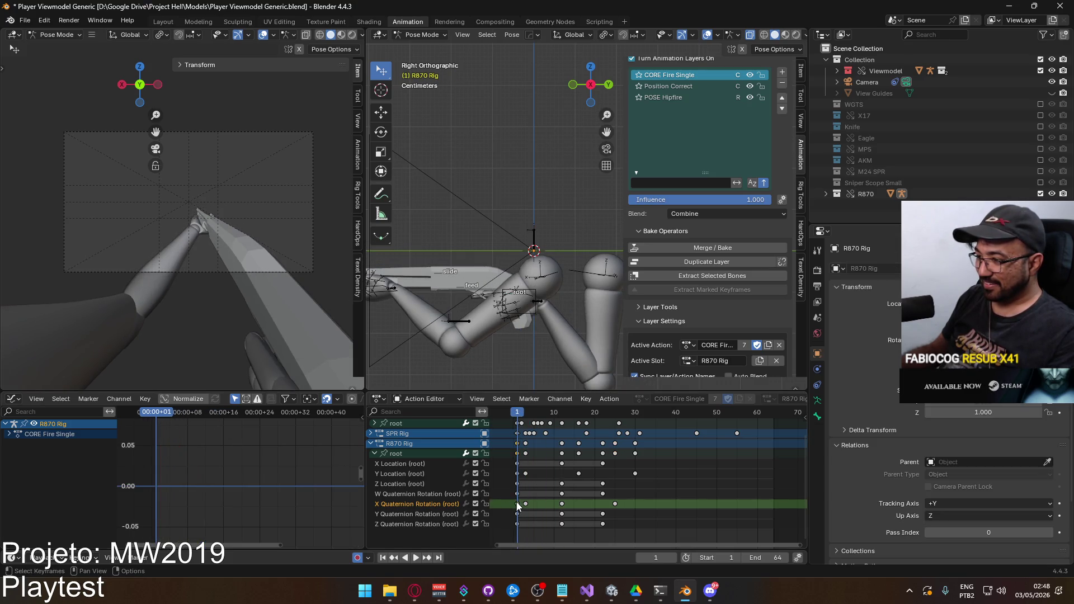
# Paste the copied root keys at frame 37.
pyautogui.press('space')
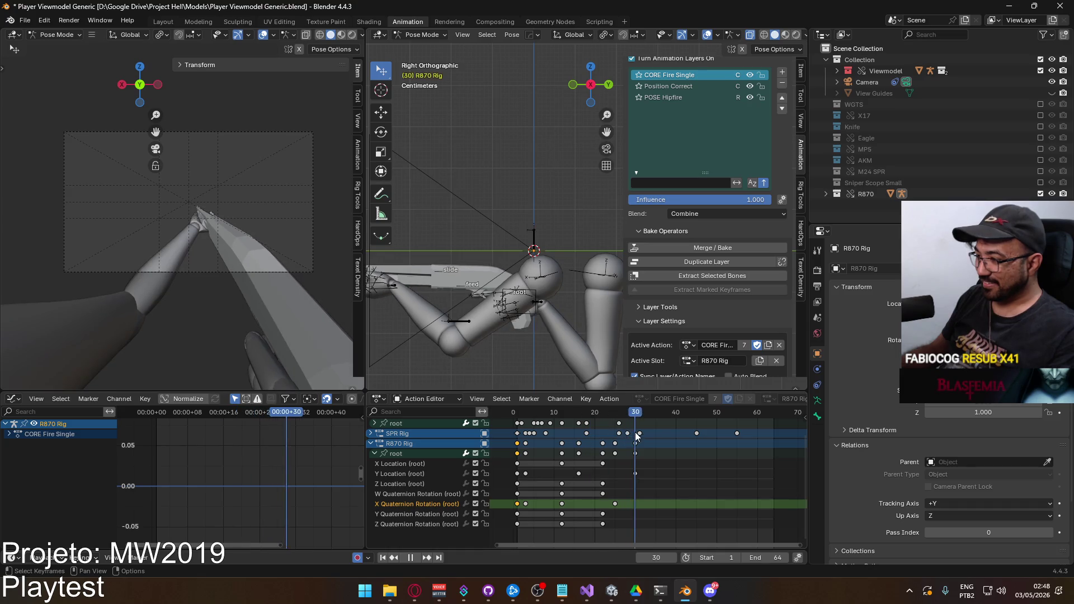
pyautogui.press('space')
pyautogui.hotkey('ctrl', 'v')
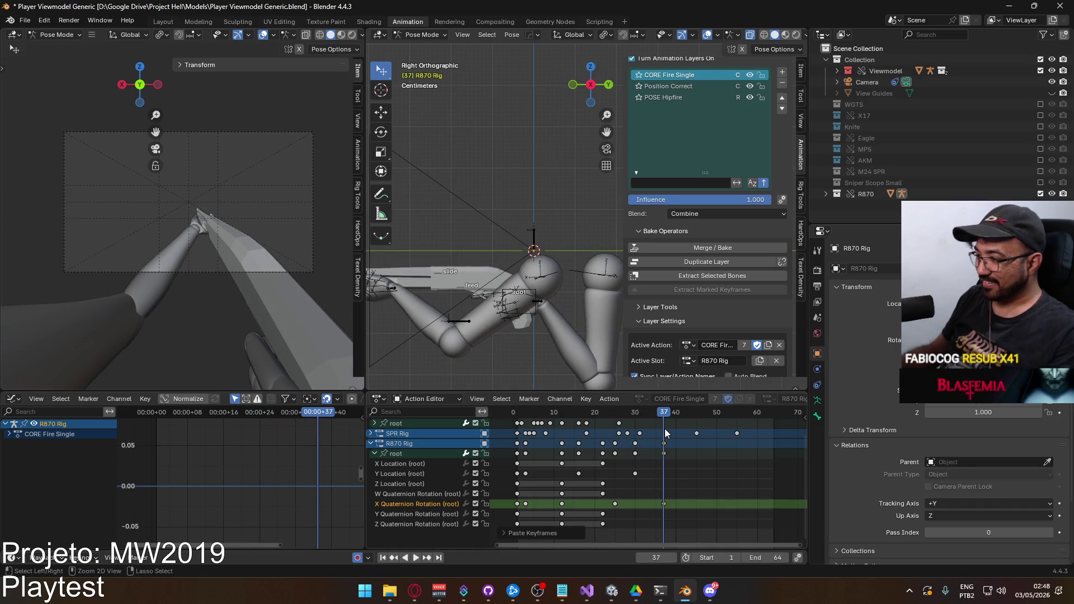
pyautogui.moveTo(662, 418)
pyautogui.mouseDown()
pyautogui.moveTo(510, 423)
pyautogui.moveTo(606, 404)
pyautogui.mouseUp()
# Lower the root's X rotation key near frame 25 to change the settle.
pyautogui.press('space')
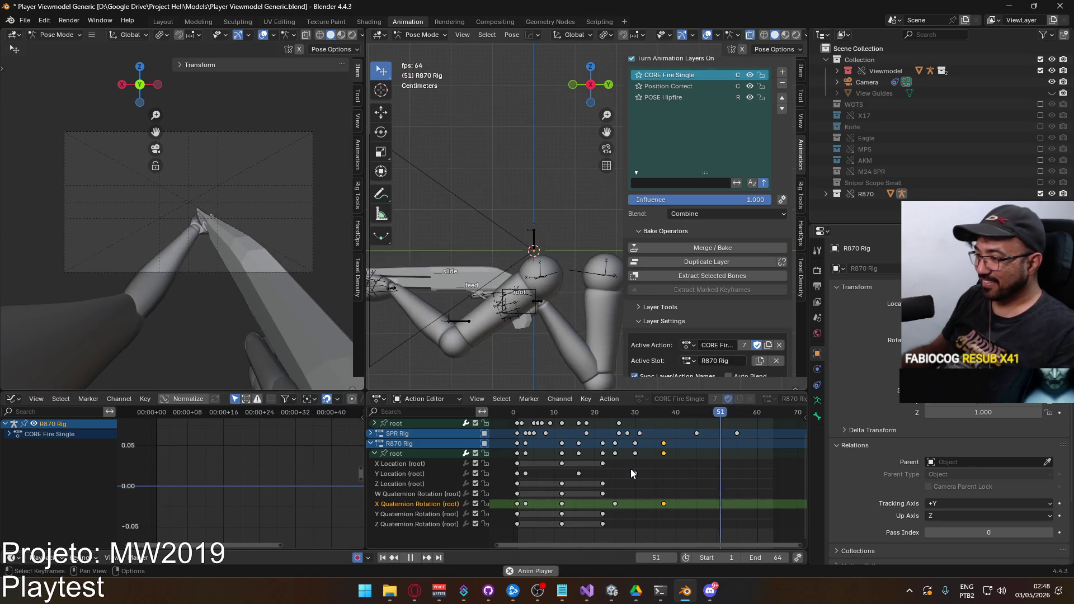
pyautogui.doubleClick(414, 502)
pyautogui.click(407, 457)
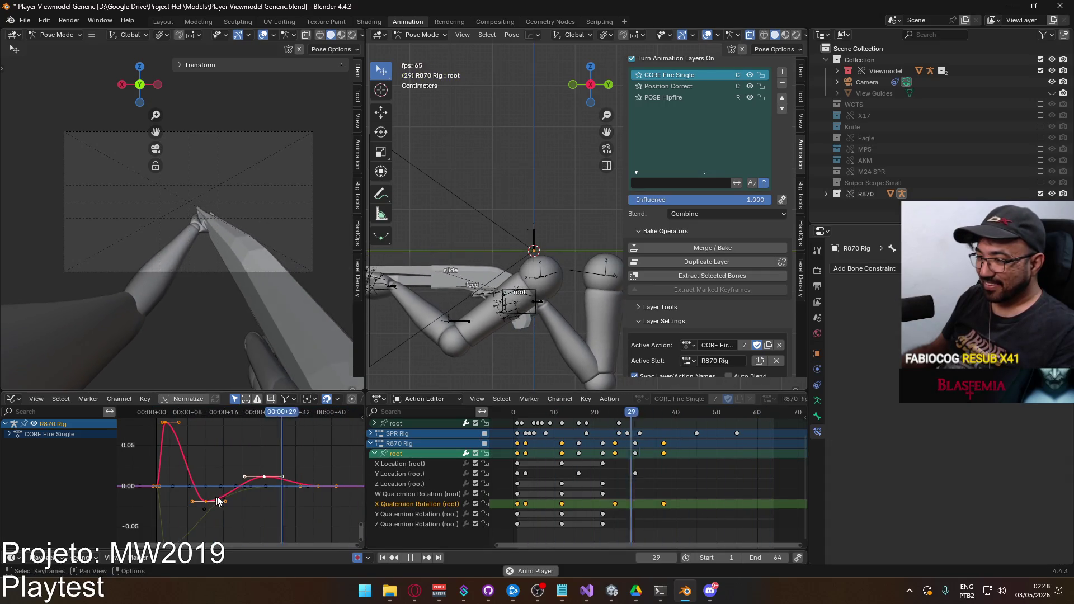
pyautogui.click(265, 477)
pyautogui.press('g')
pyautogui.click(291, 469)
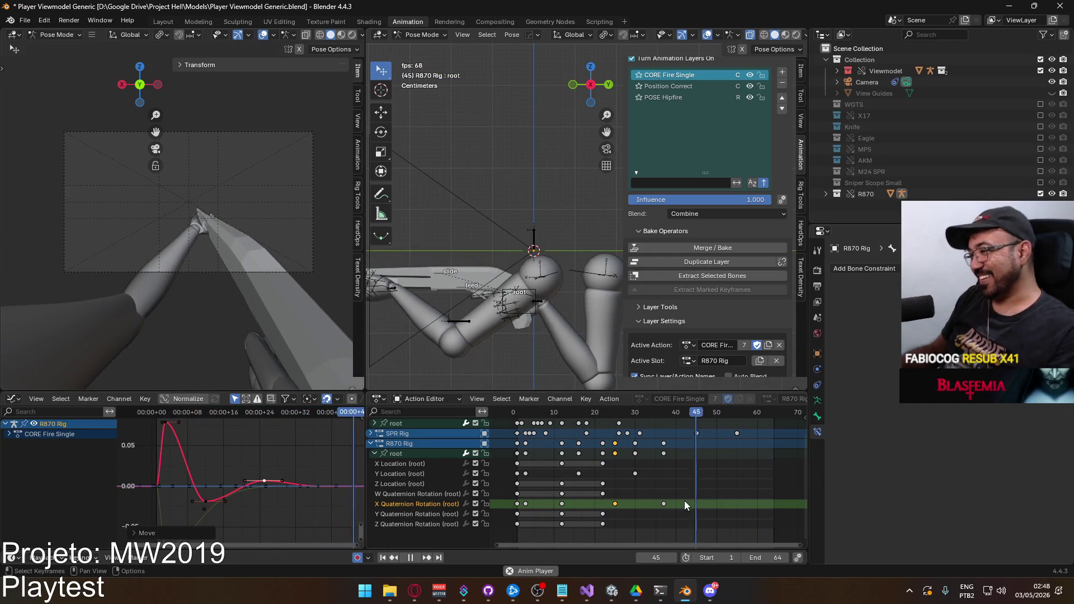
# Move the last X Quaternion key to frame 40, then slide the keys earlier toward frame 30.
pyautogui.click(665, 504)
pyautogui.press('g')
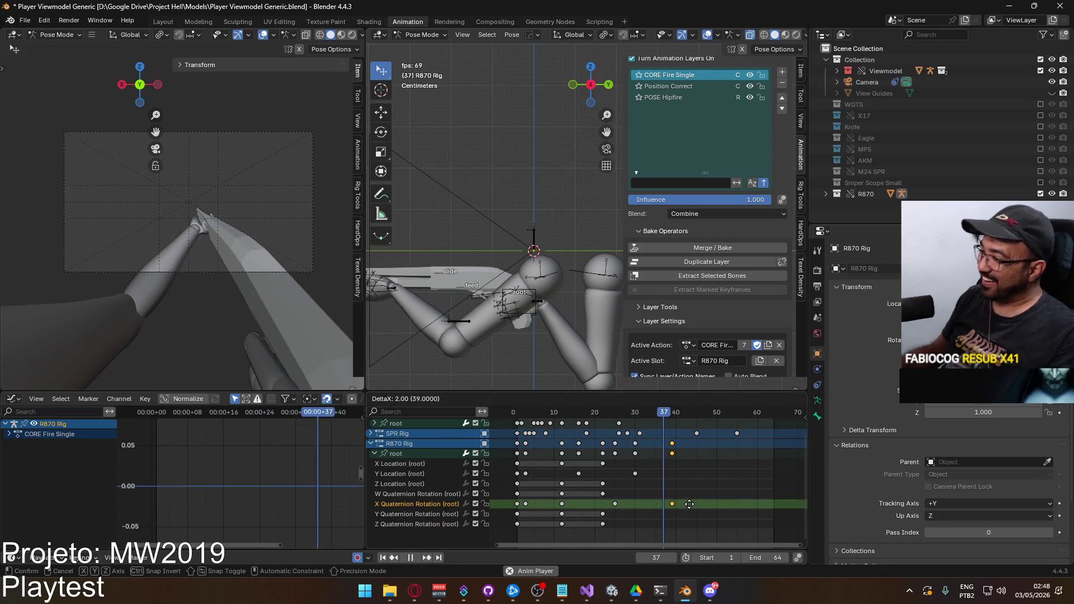
pyautogui.click(693, 504)
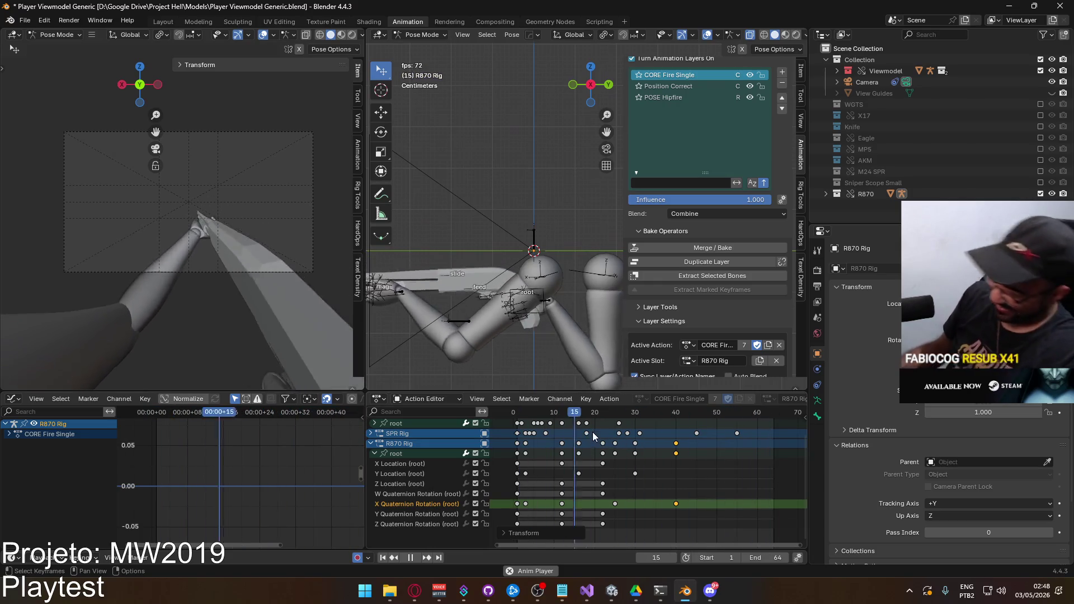
pyautogui.moveTo(676, 445)
pyautogui.mouseDown()
pyautogui.moveTo(618, 448)
pyautogui.moveTo(617, 487)
pyautogui.moveTo(635, 502)
pyautogui.mouseUp()
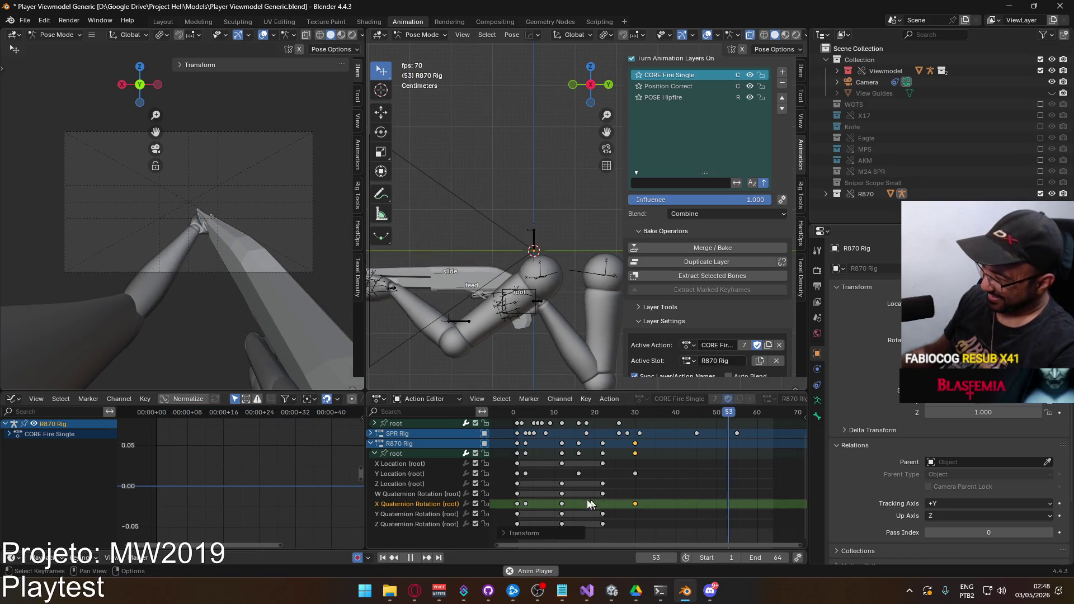
pyautogui.doubleClick(413, 502)
pyautogui.click(403, 454)
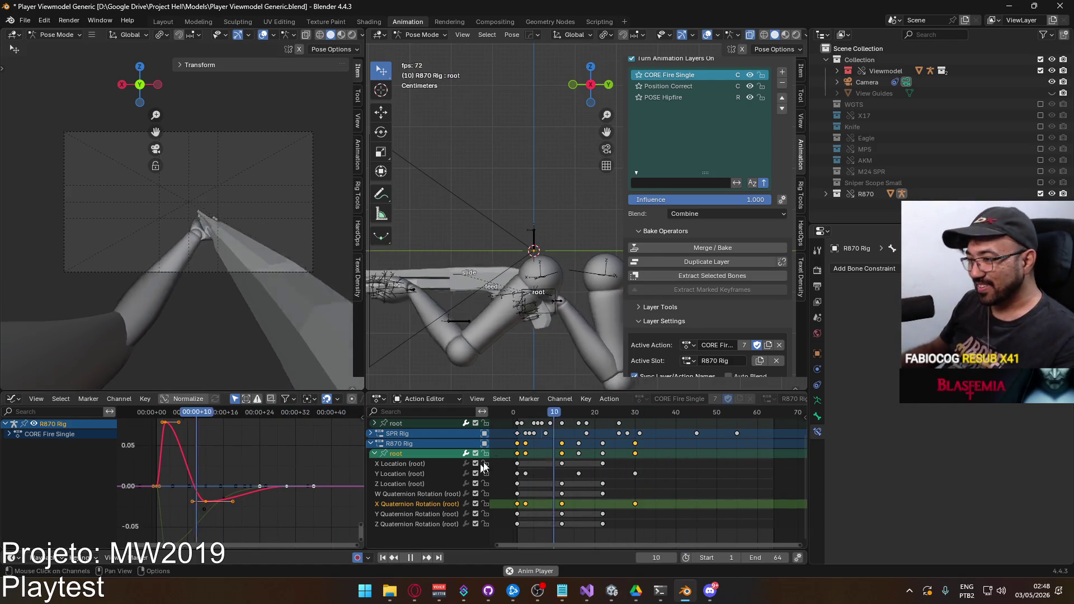
# Slide the frame-12 X Quaternion key to frame 9 and play back to check timing.
pyautogui.press('space')
pyautogui.press('space')
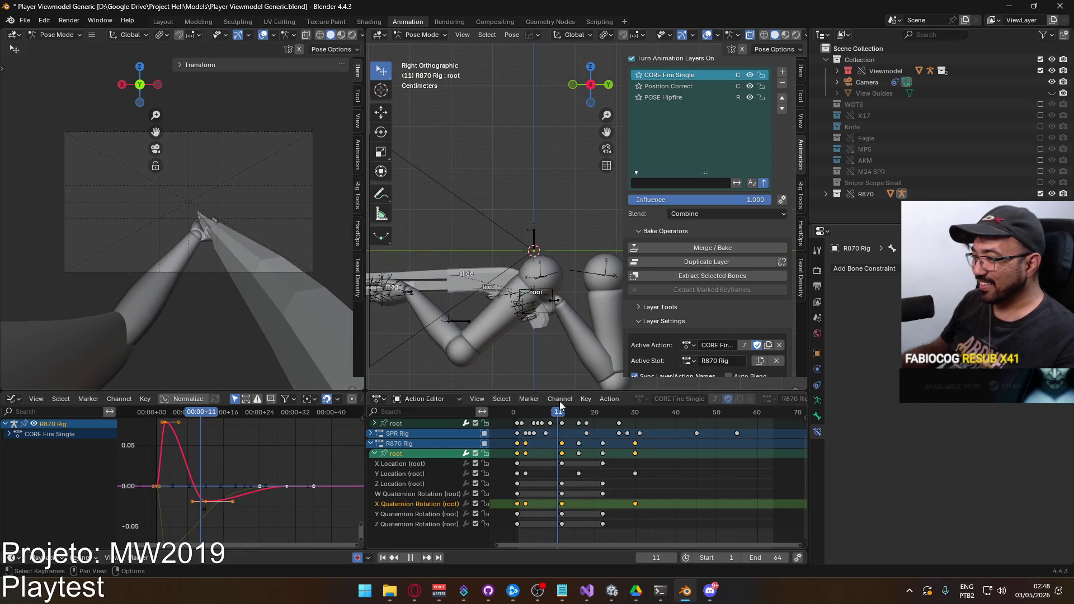
pyautogui.press('space')
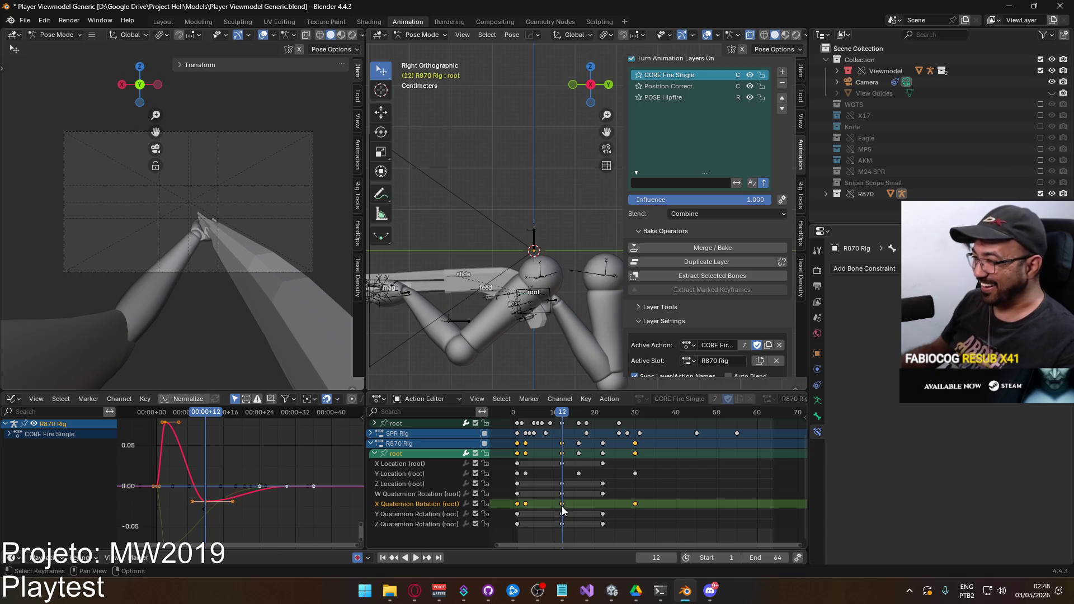
pyautogui.click(562, 505)
pyautogui.press('g')
pyautogui.click(580, 510)
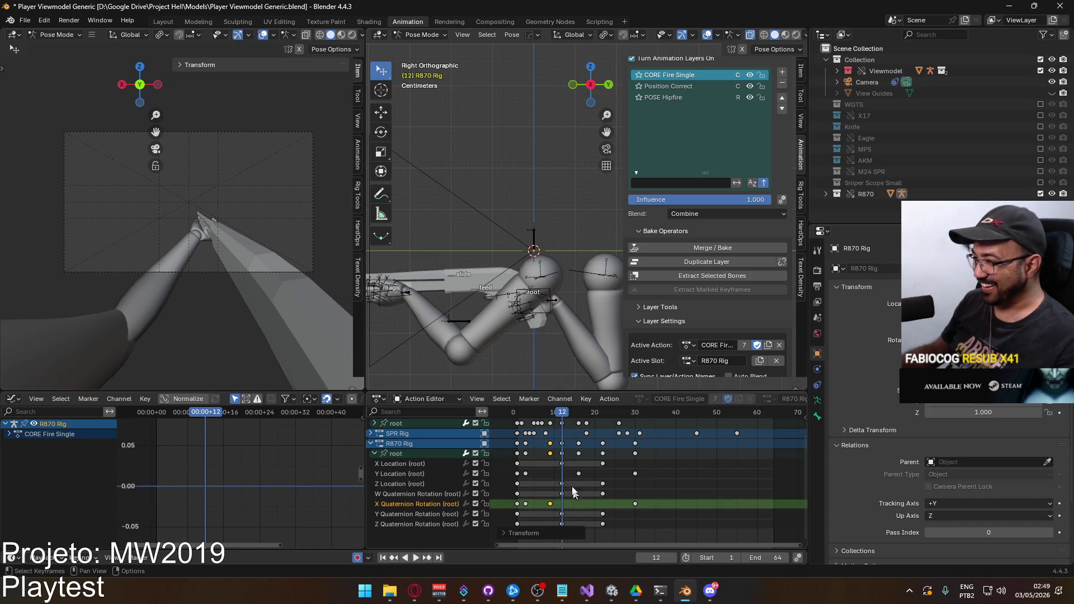
pyautogui.press('space')
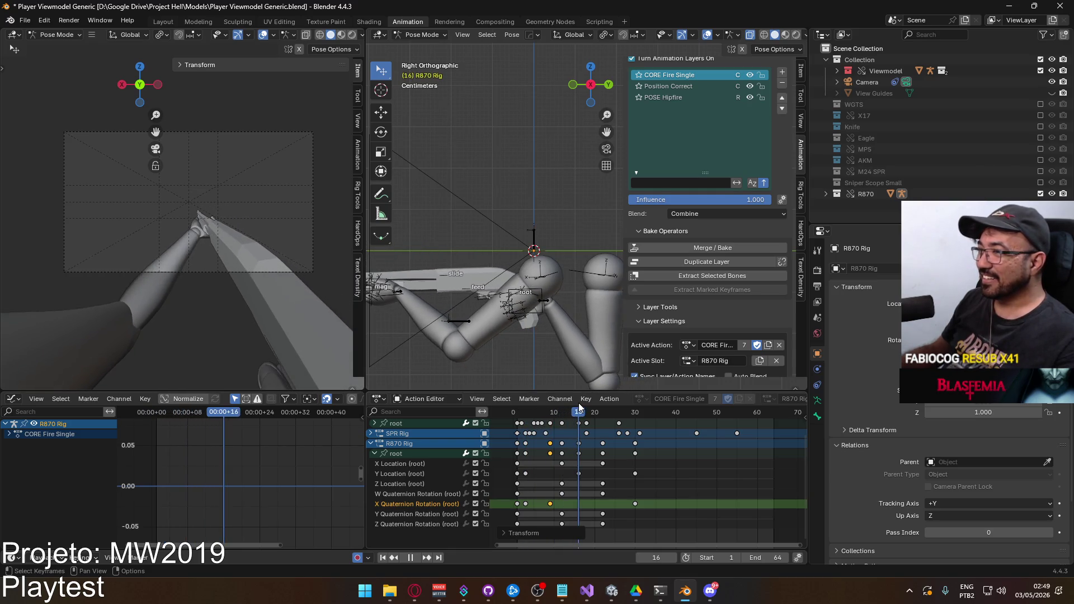
# Raise the root's rotation key near frame 9 so the recoil decays more gently.
pyautogui.moveTo(541, 419)
pyautogui.mouseDown()
pyautogui.moveTo(525, 424)
pyautogui.moveTo(550, 419)
pyautogui.mouseUp()
pyautogui.press('space')
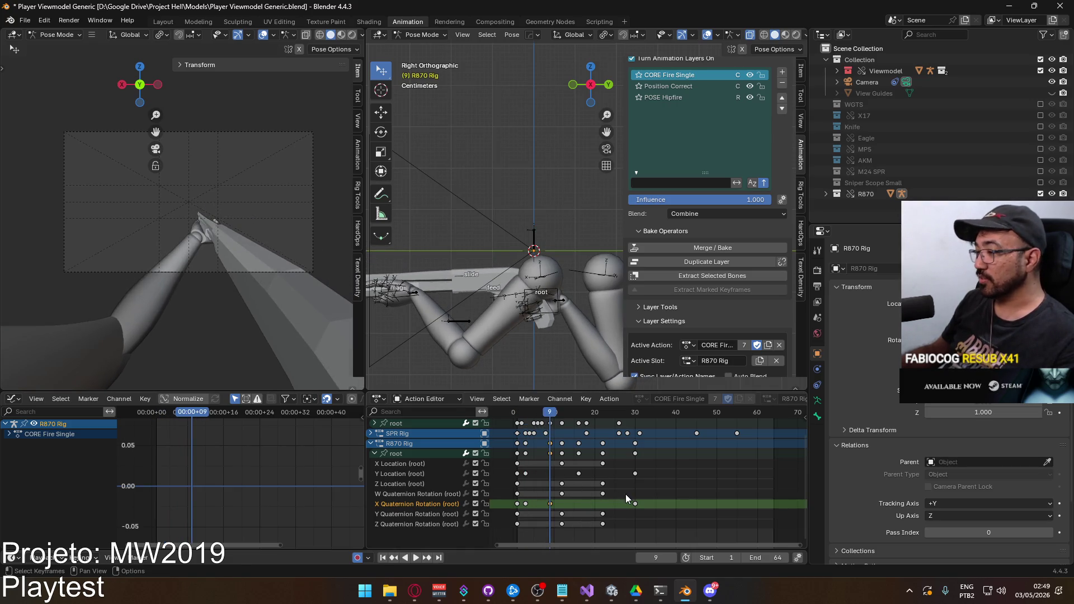
pyautogui.click(415, 454)
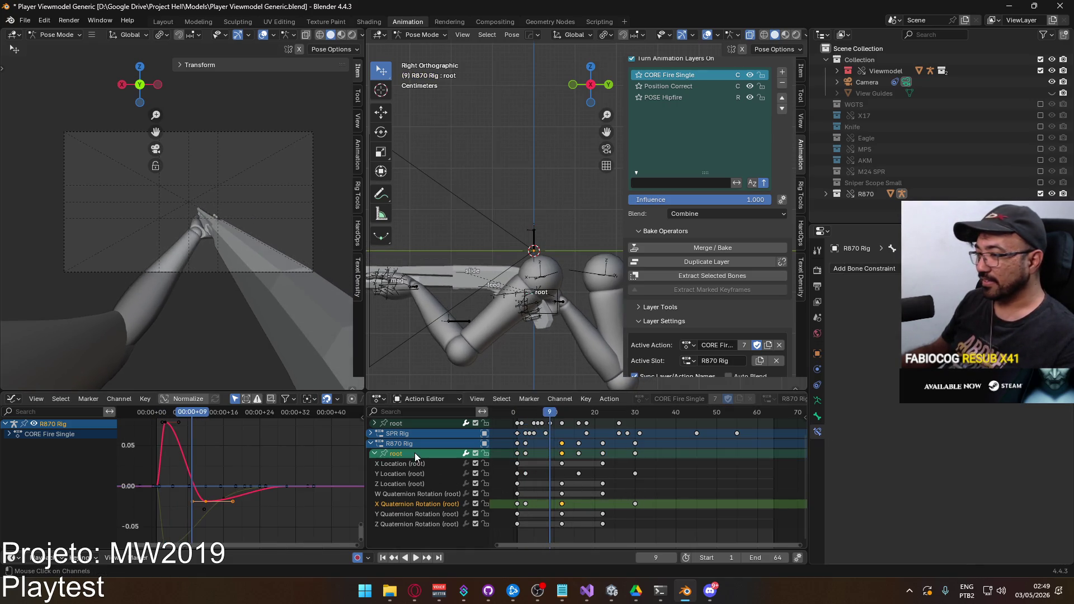
pyautogui.click(206, 502)
pyautogui.press('g')
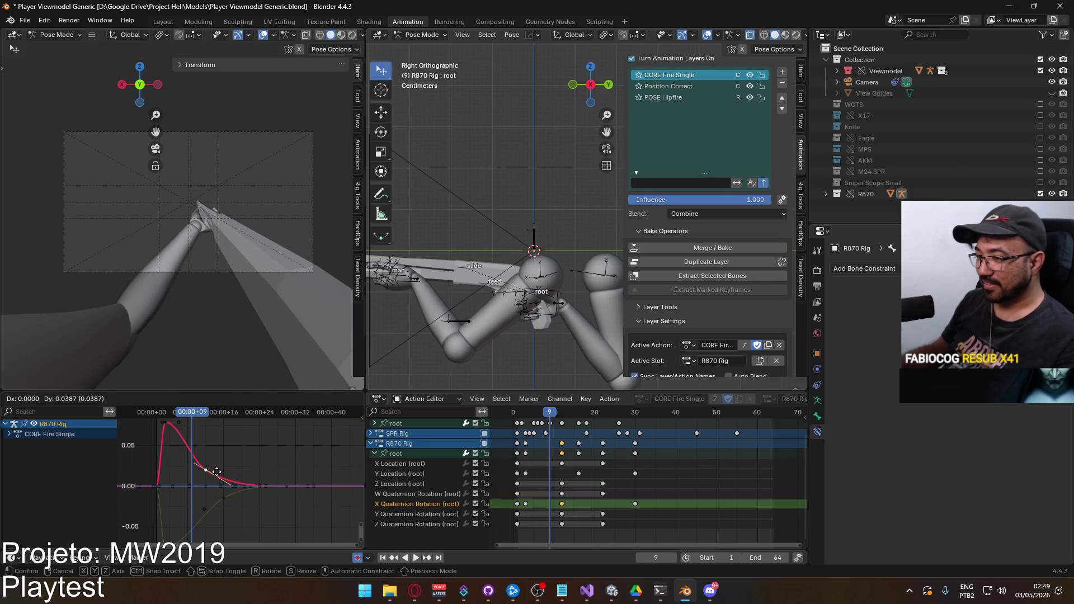
pyautogui.click(216, 480)
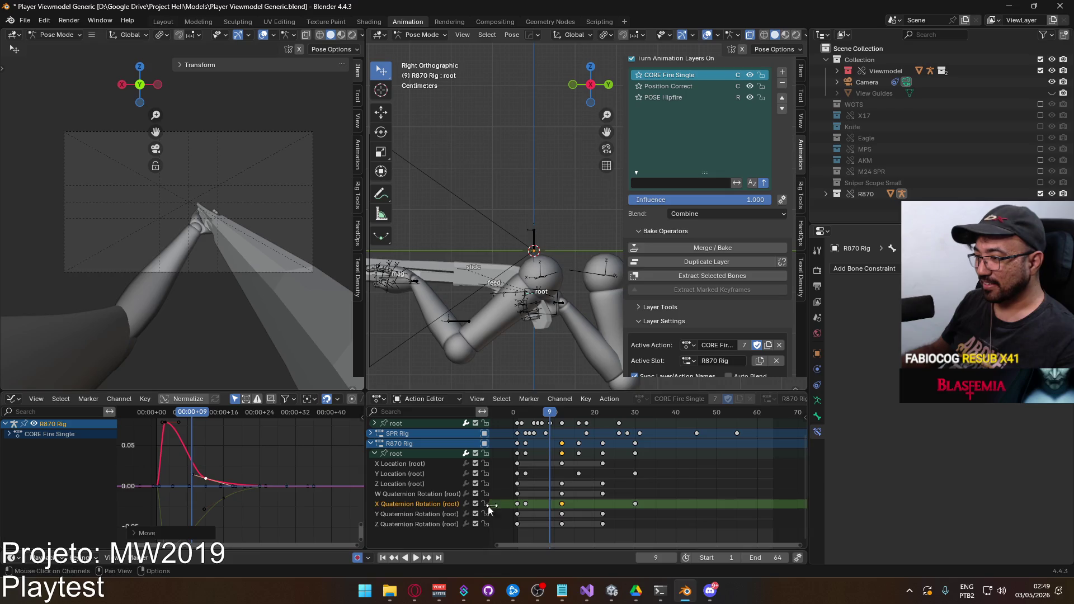
pyautogui.press('space')
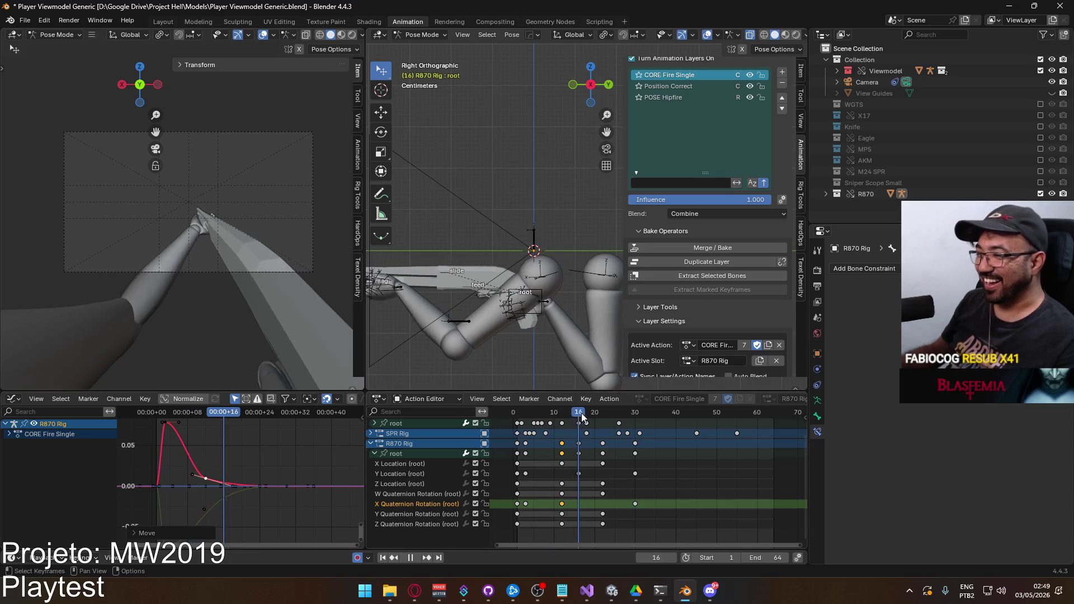
# Nudge the selected curve key slightly higher and replay the recoil to review.
pyautogui.moveTo(551, 412); pyautogui.dragTo(574, 411)
pyautogui.press('space')
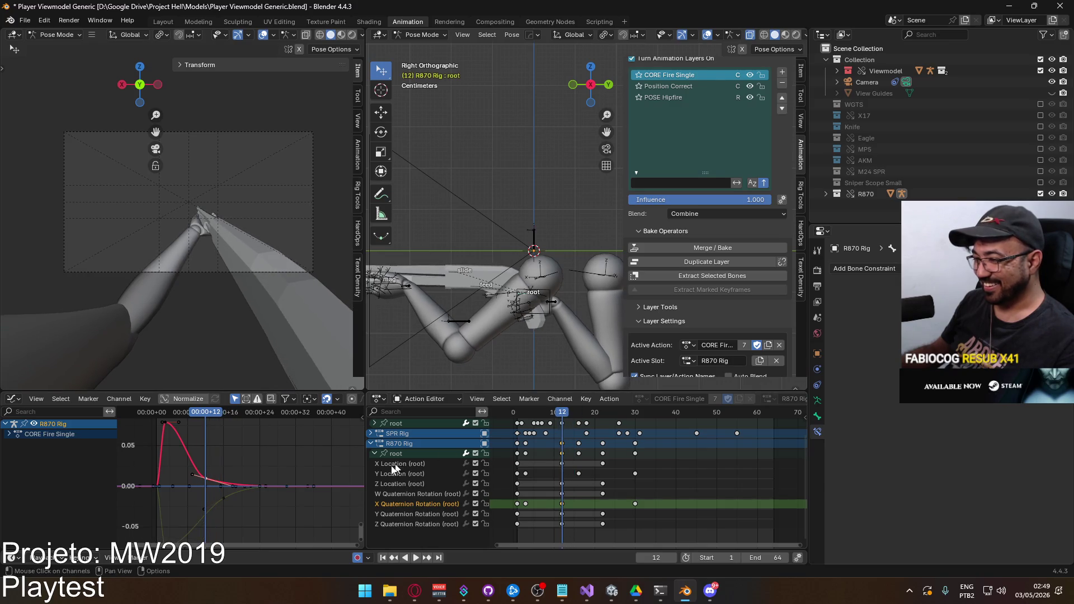
pyautogui.press('g')
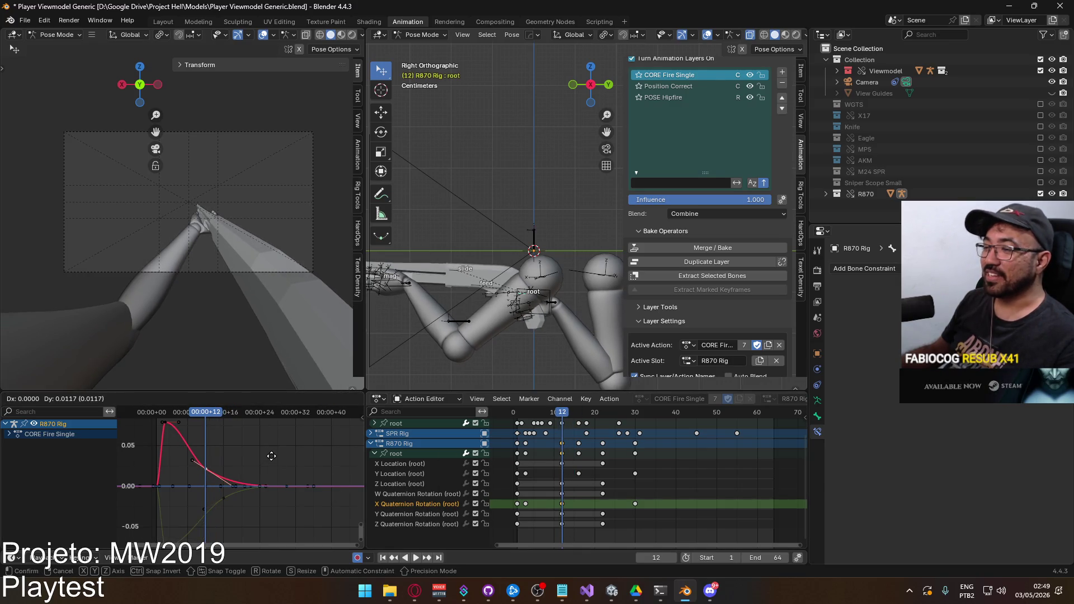
pyautogui.click(275, 458)
pyautogui.press('space')
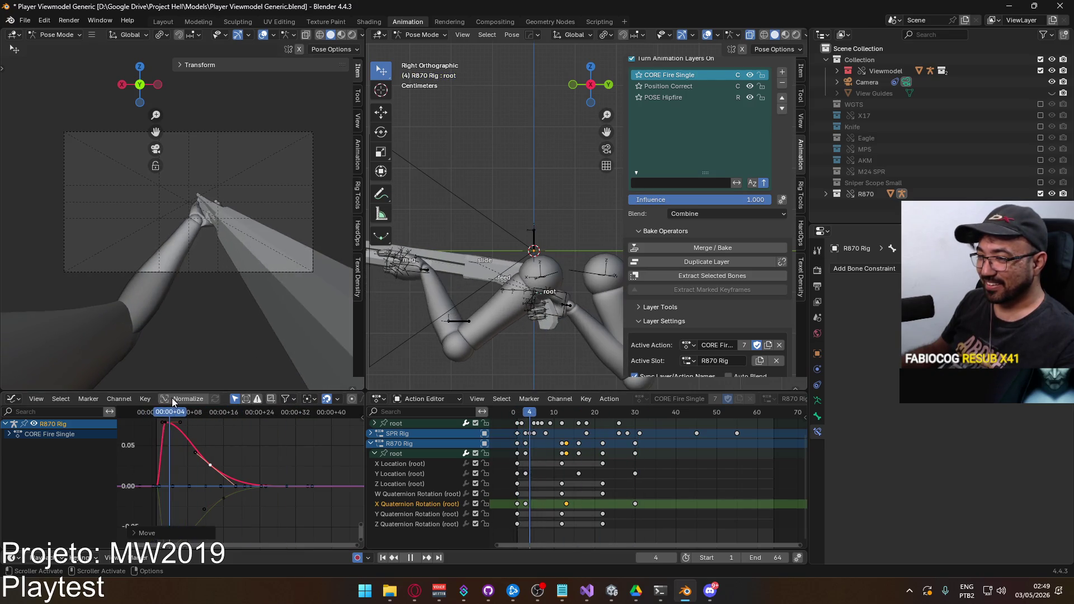
pyautogui.press('space')
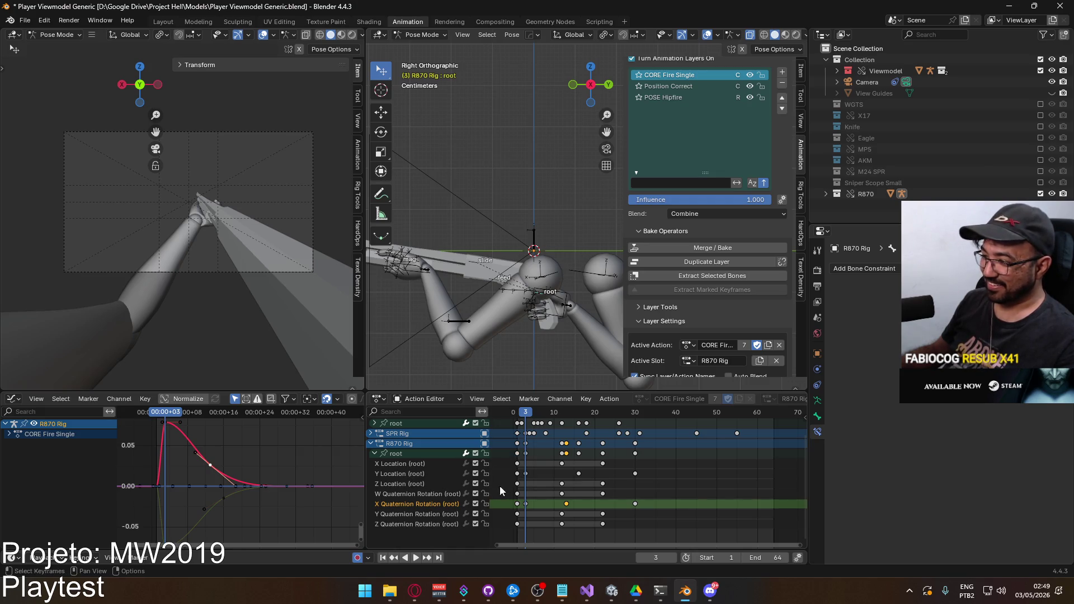
pyautogui.click(407, 485)
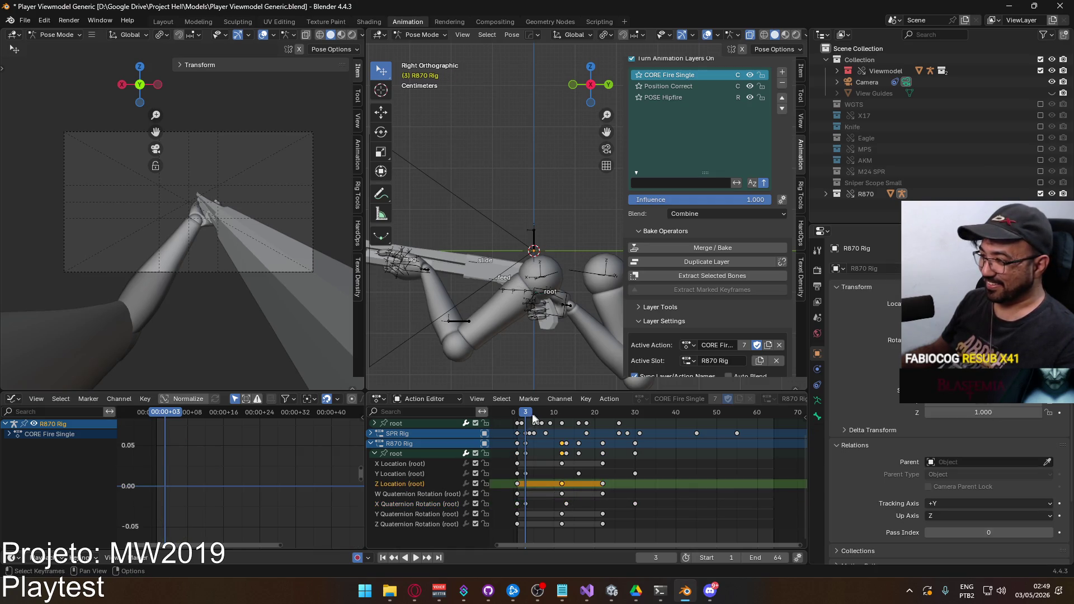
# Paste a Z Location key at frame 5 on the root and lower it slightly.
pyautogui.press('space')
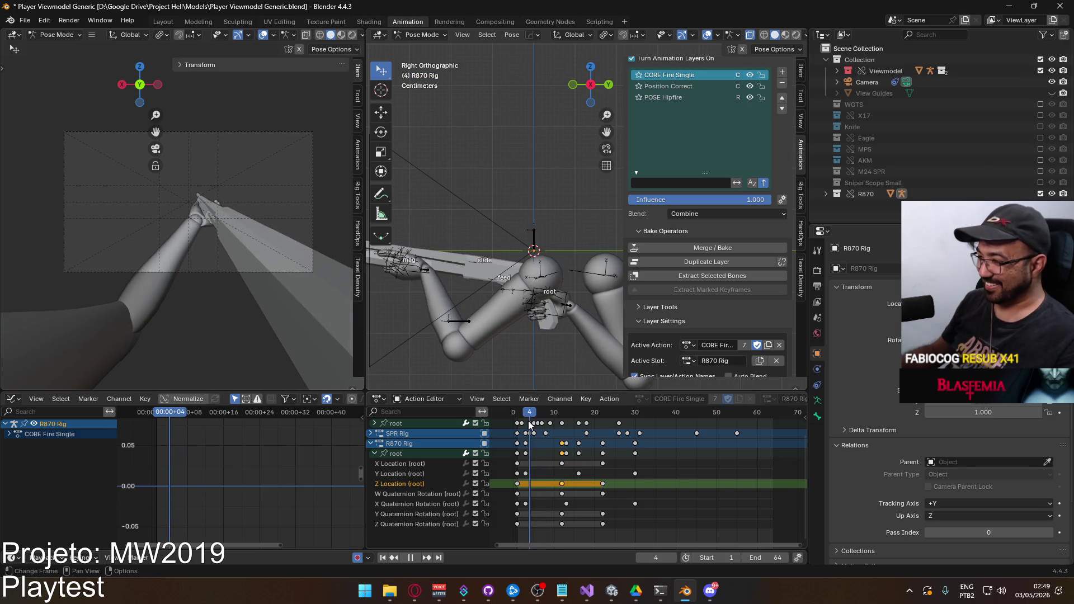
pyautogui.press('space')
pyautogui.hotkey('ctrl', 'v')
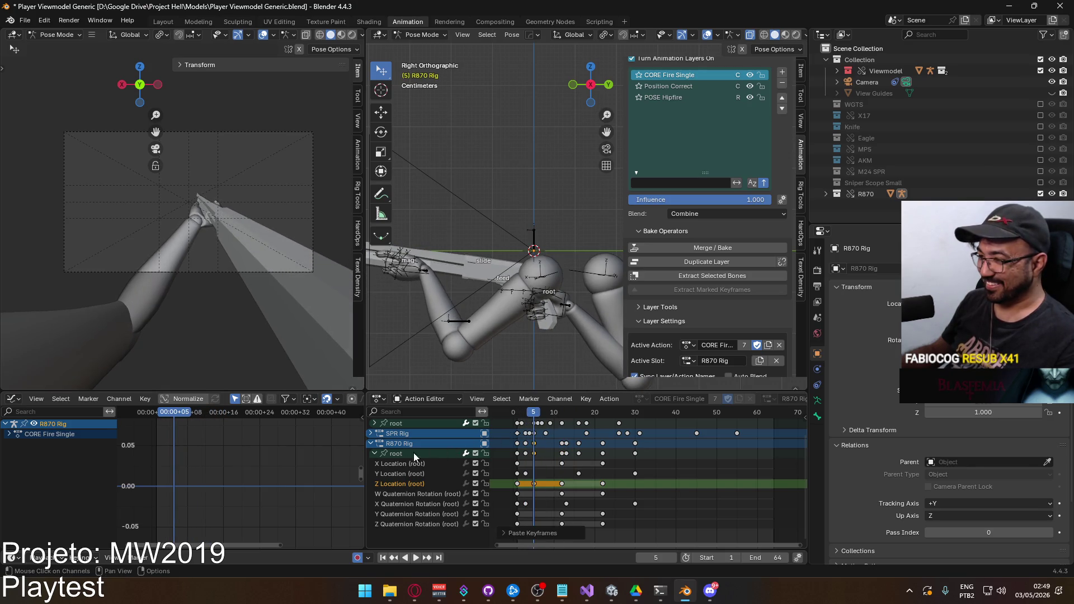
pyautogui.click(397, 454)
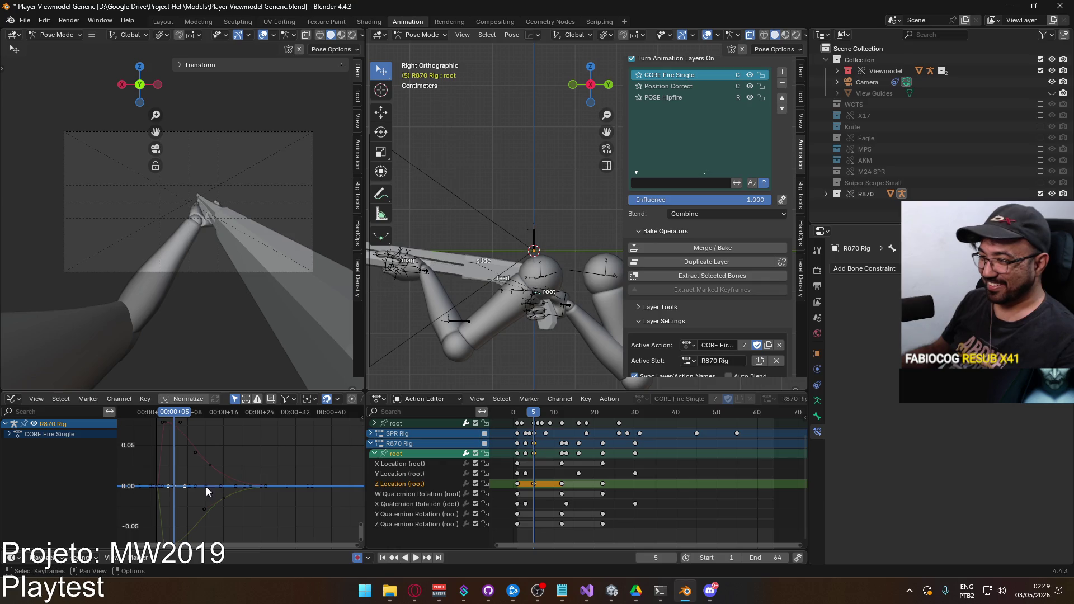
pyautogui.doubleClick(438, 484)
pyautogui.click(534, 484)
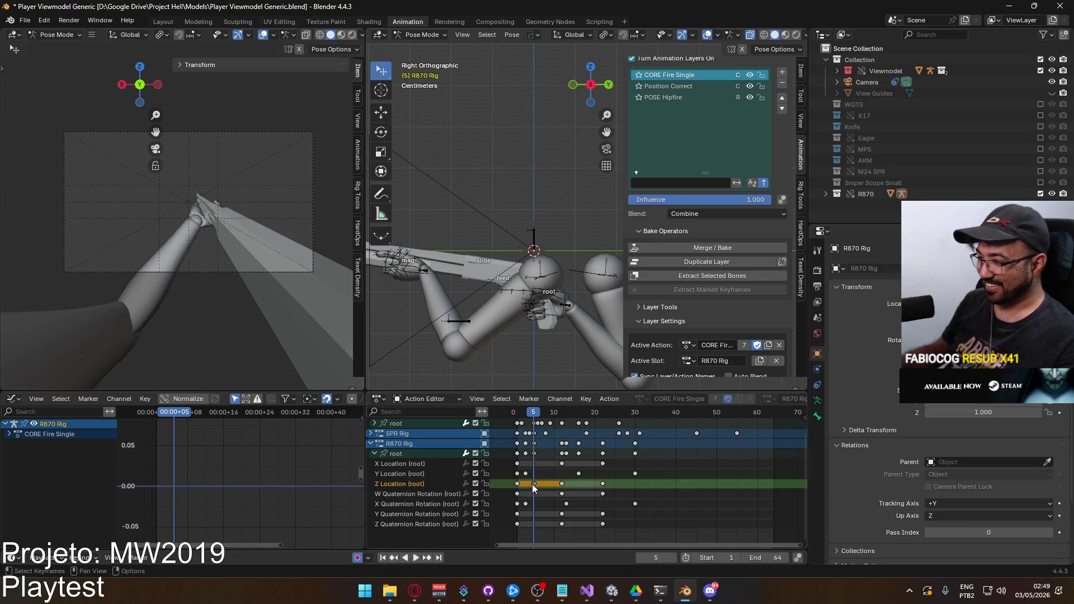
pyautogui.click(412, 455)
pyautogui.moveTo(272, 456); pyautogui.dragTo(291, 424, button='middle')
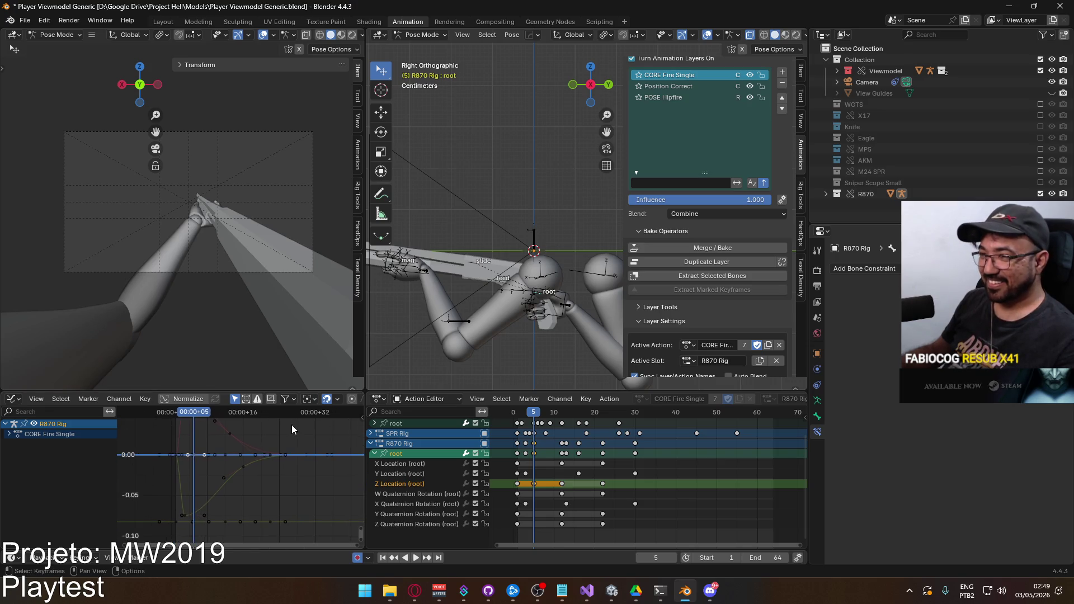
pyautogui.press('g')
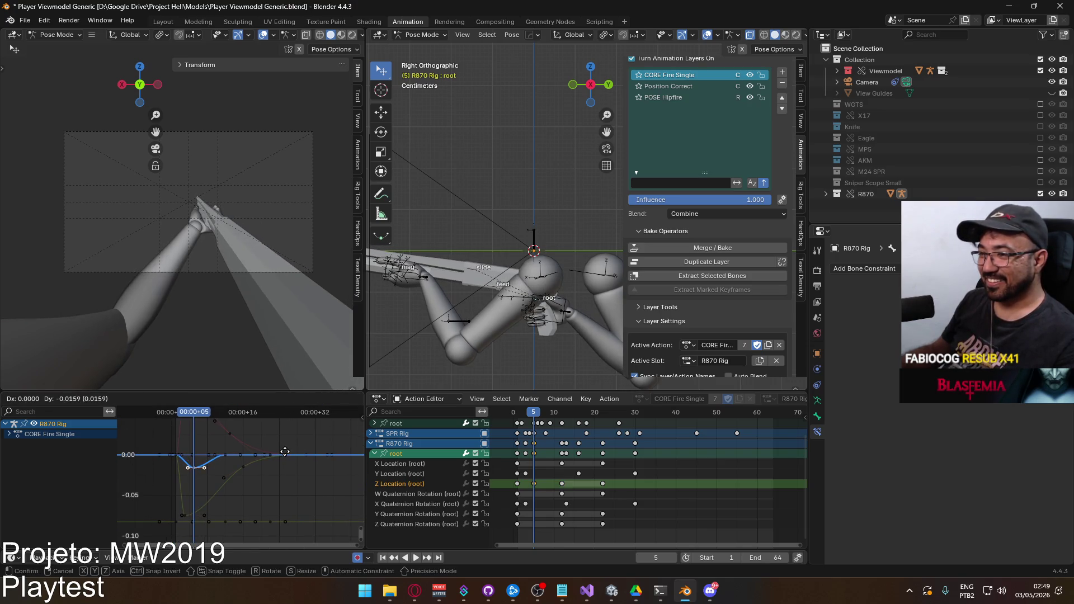
pyautogui.click(284, 450)
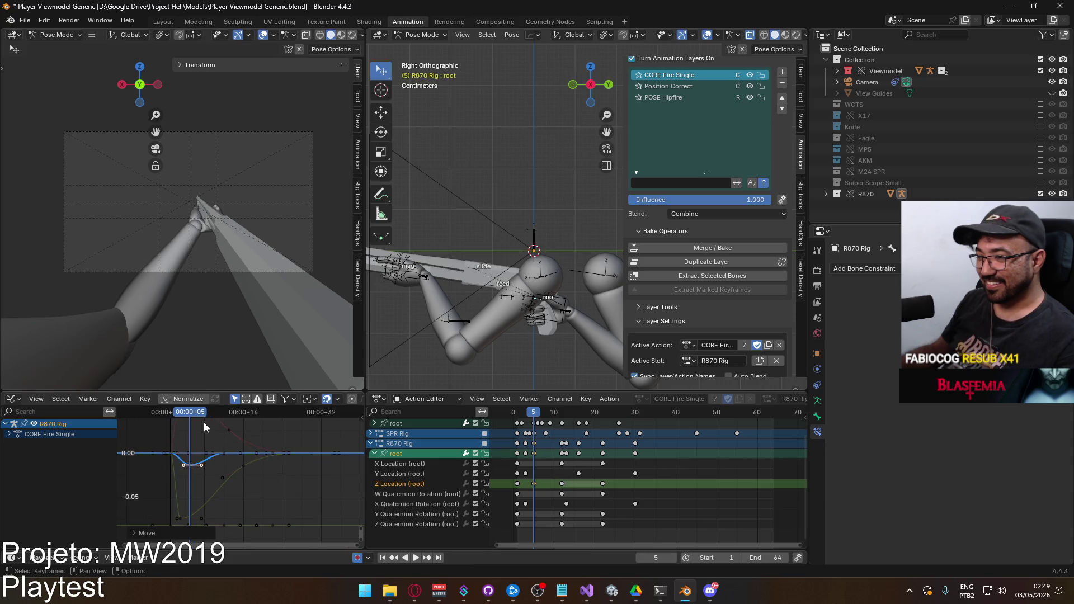
# Shift the Z Location keys one frame earlier and play through to check the timing.
pyautogui.moveTo(177, 414)
pyautogui.mouseDown()
pyautogui.moveTo(223, 410)
pyautogui.moveTo(175, 413)
pyautogui.moveTo(188, 412)
pyautogui.mouseUp()
pyautogui.click(190, 412)
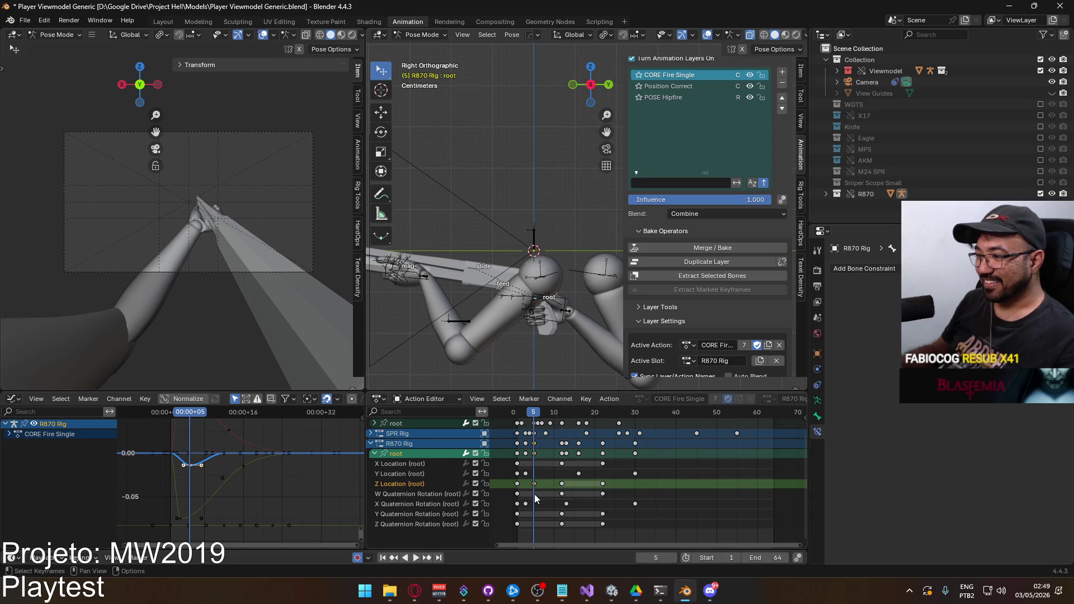
pyautogui.press('g')
pyautogui.click(528, 470)
pyautogui.click(517, 412)
pyautogui.press('space')
pyautogui.moveTo(520, 412); pyautogui.dragTo(558, 413)
pyautogui.click(563, 484)
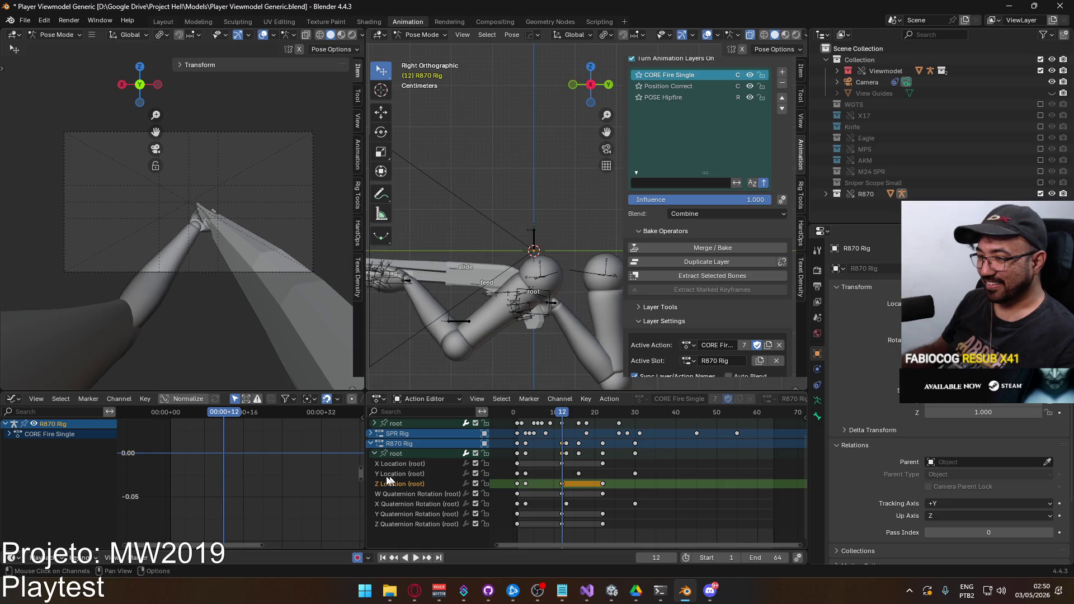
pyautogui.click(407, 454)
pyautogui.moveTo(264, 457); pyautogui.dragTo(326, 468)
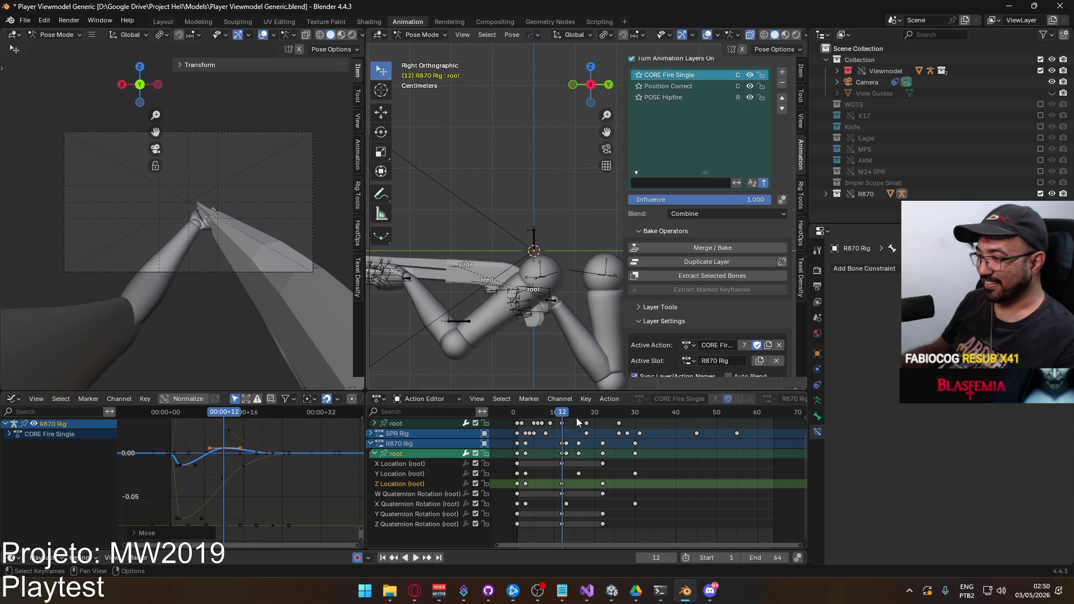
pyautogui.moveTo(565, 412); pyautogui.dragTo(634, 414)
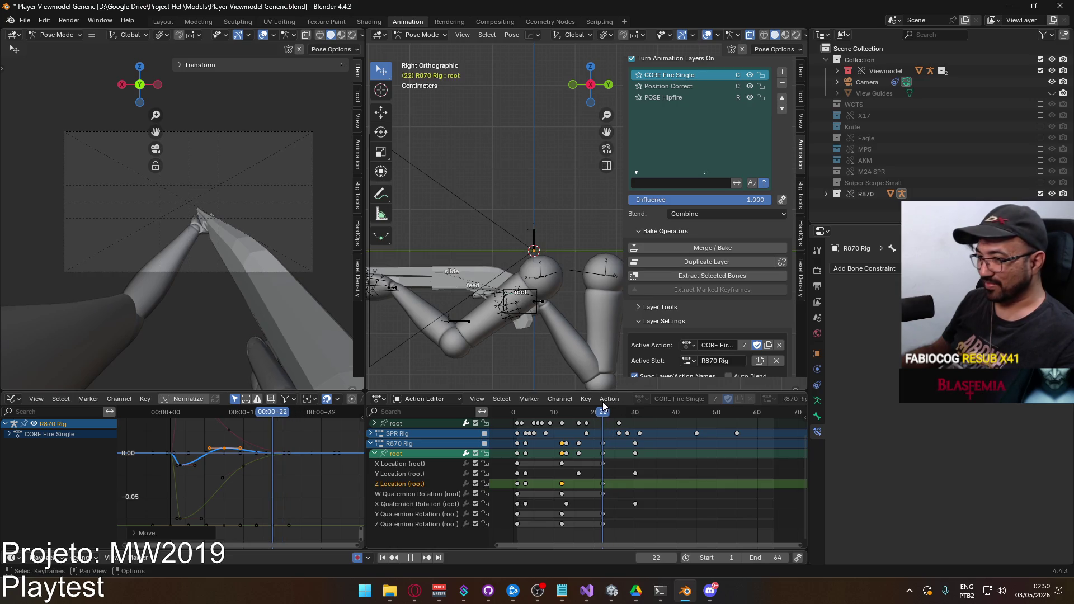
# Hold the root's Z Location by pasting the copied keys at frame 32.
pyautogui.press('space')
pyautogui.click(617, 482)
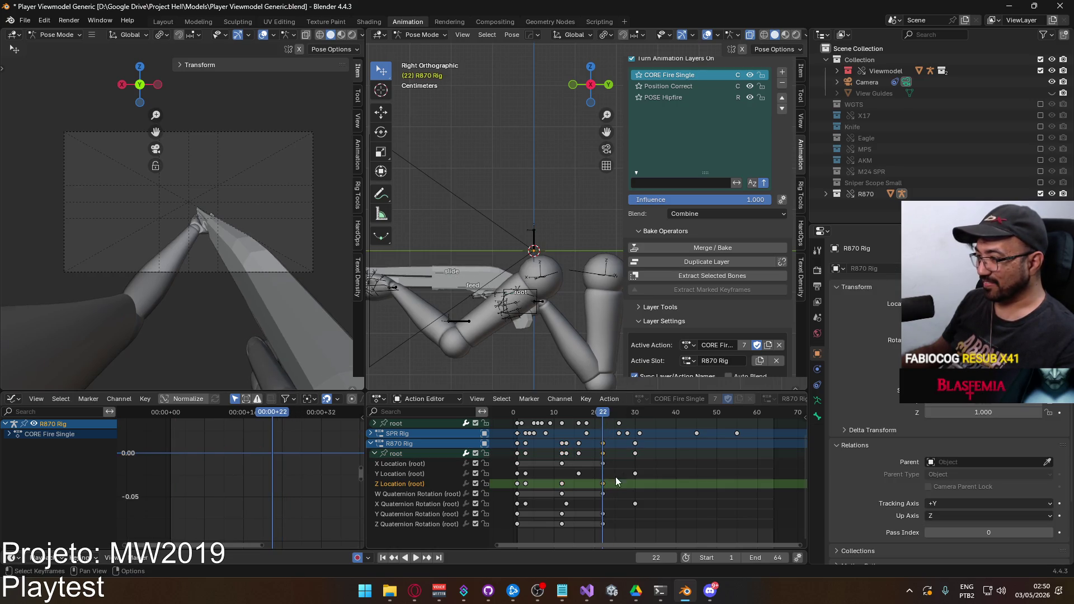
pyautogui.press('space')
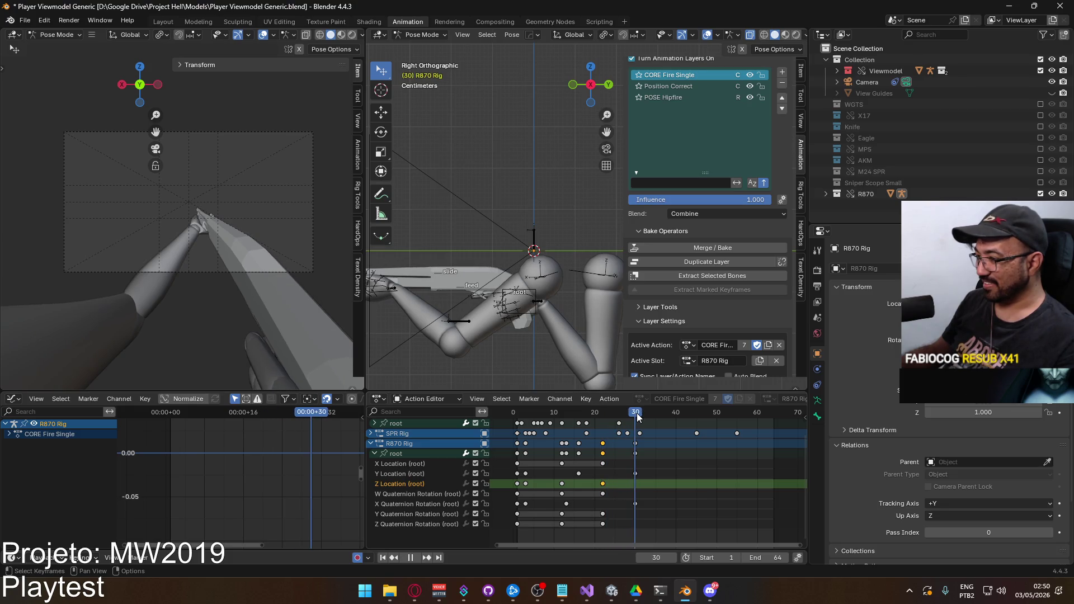
pyautogui.press('space')
pyautogui.hotkey('ctrl', 'v')
# Lower the root's Z Location key near frame 22 by about 0.002.
pyautogui.moveTo(644, 416); pyautogui.dragTo(604, 484)
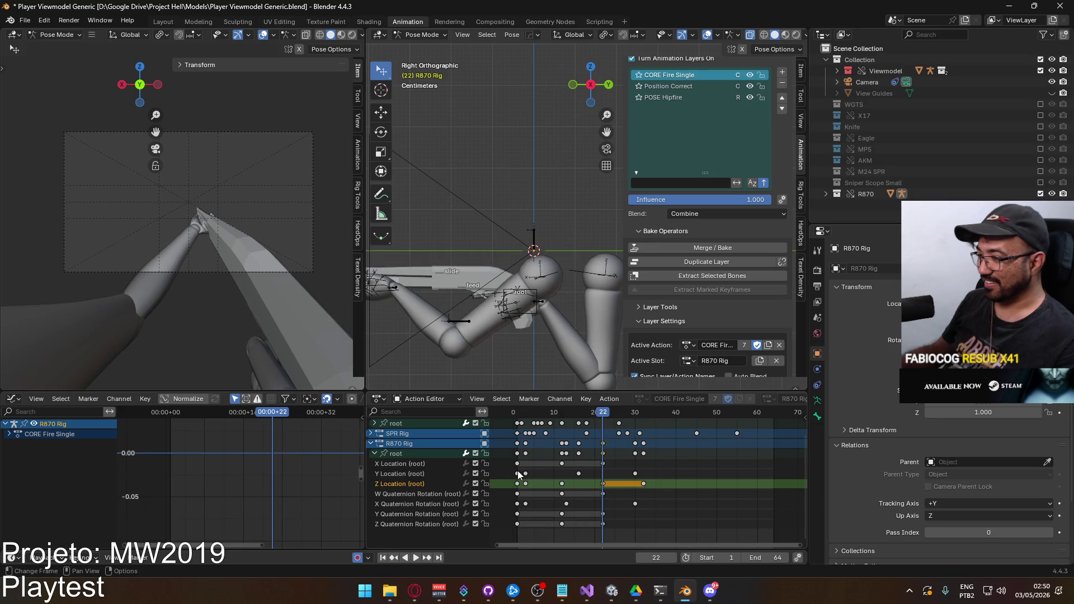
pyautogui.click(413, 454)
pyautogui.moveTo(289, 454); pyautogui.dragTo(288, 456)
pyautogui.moveTo(271, 414); pyautogui.dragTo(198, 414)
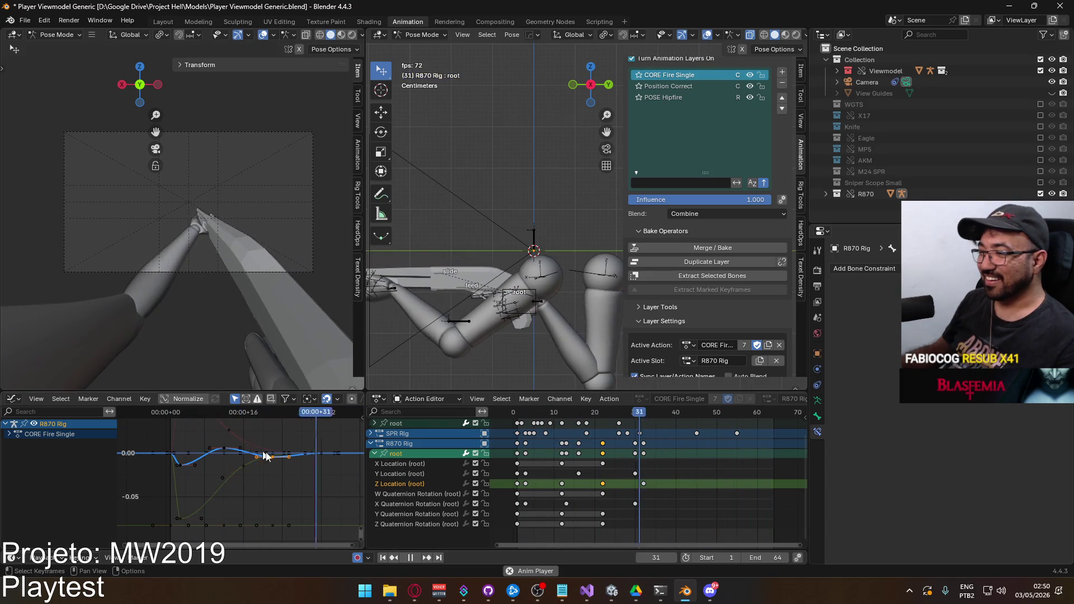
pyautogui.click(420, 505)
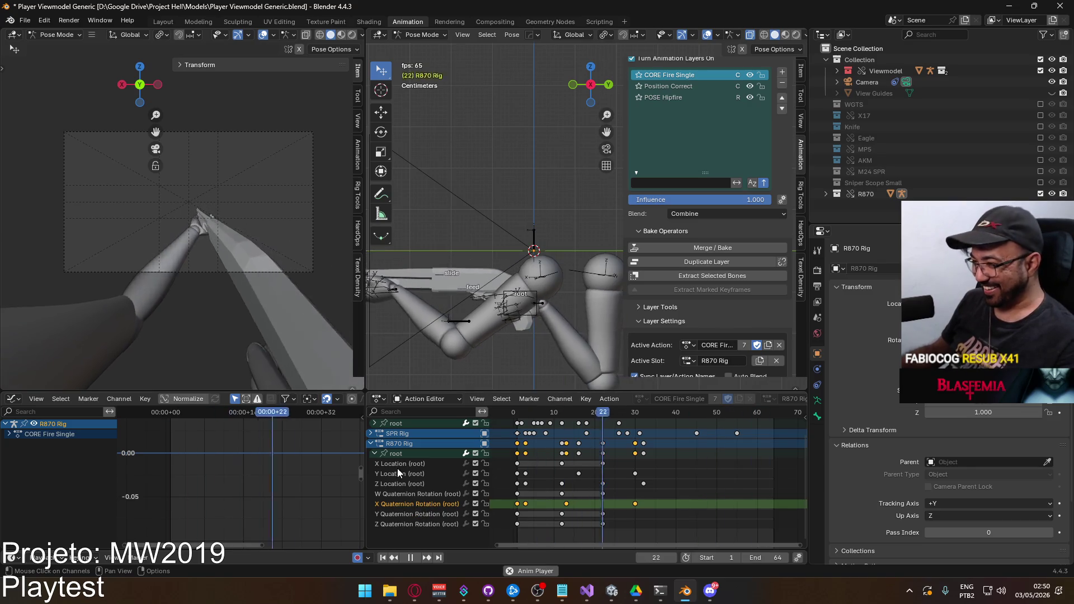
# Raise the X Quaternion Rotation curve's peak key at frame 4 to about 0.1.
pyautogui.click(402, 454)
pyautogui.moveTo(245, 452); pyautogui.dragTo(314, 492, button='middle')
pyautogui.moveTo(263, 411)
pyautogui.mouseDown()
pyautogui.moveTo(234, 417)
pyautogui.moveTo(247, 418)
pyautogui.mouseUp()
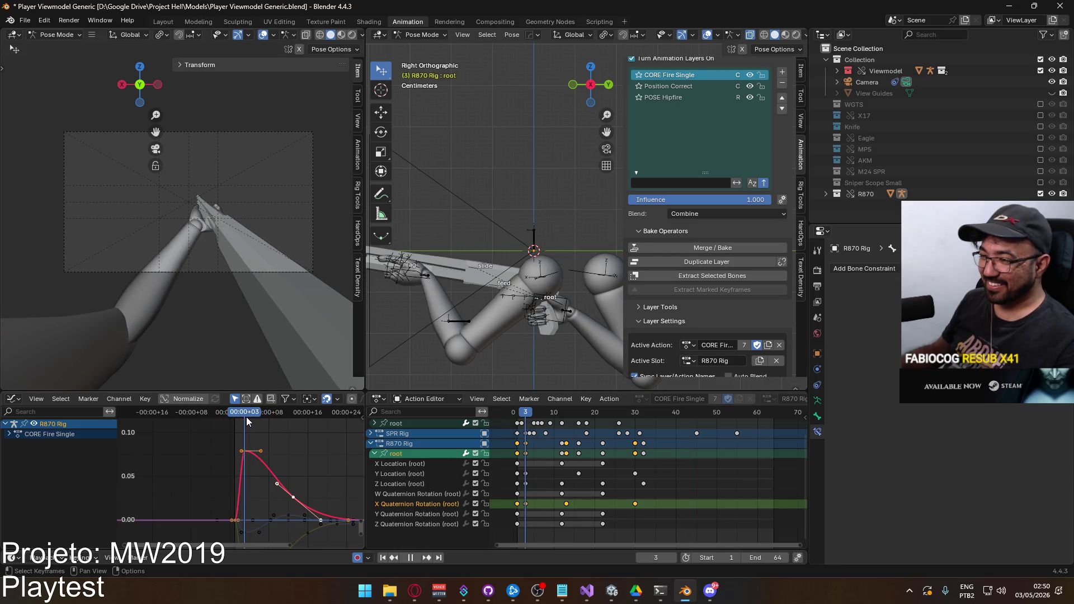
pyautogui.click(248, 457)
pyautogui.click(259, 451)
pyautogui.press('g')
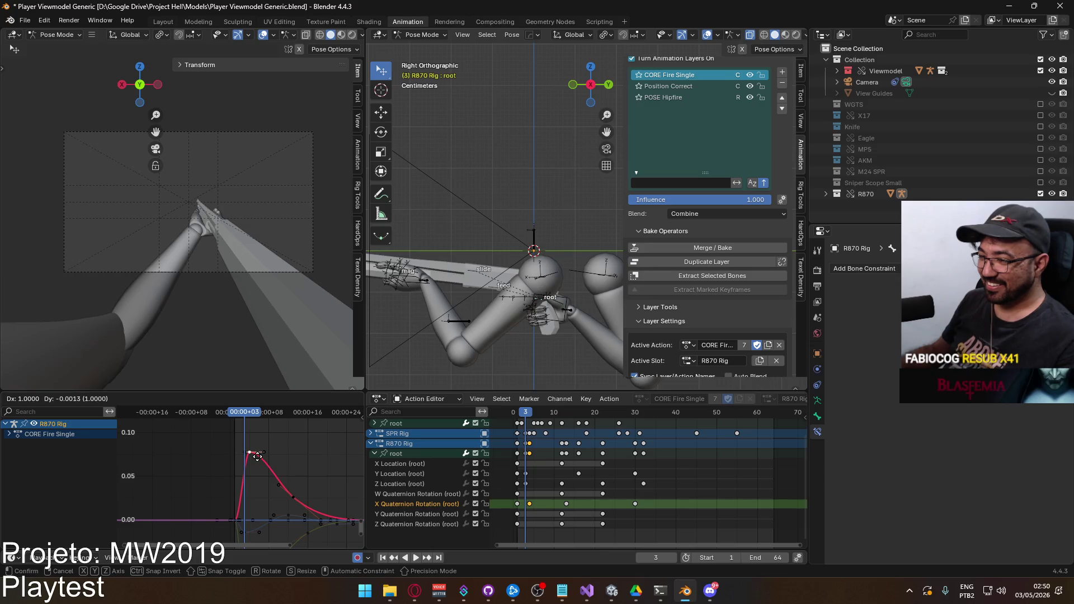
pyautogui.click(258, 457)
pyautogui.press('g')
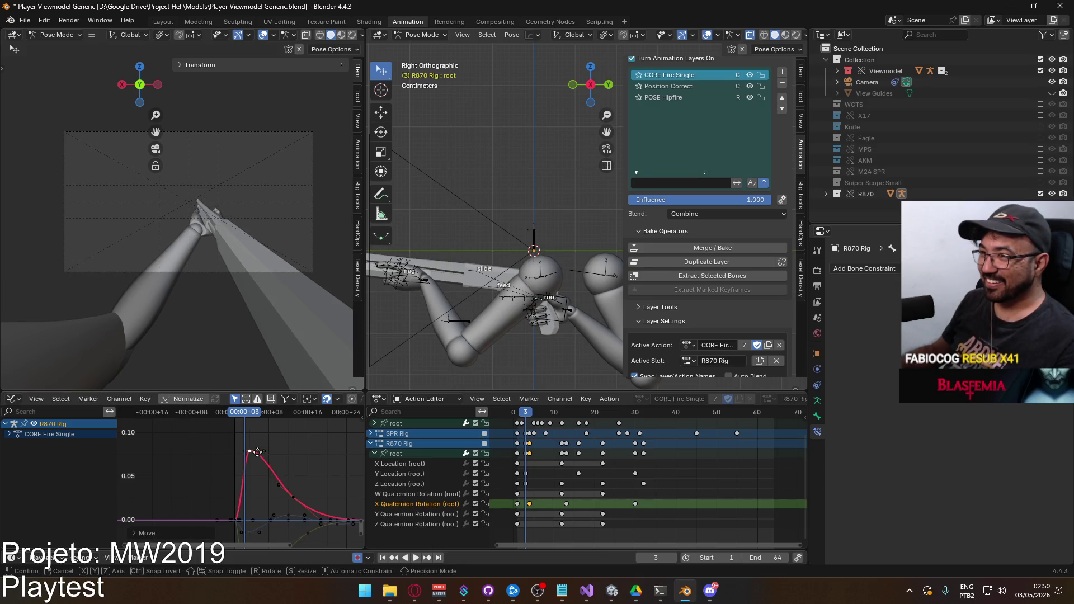
pyautogui.scroll(-3, 263, 451)
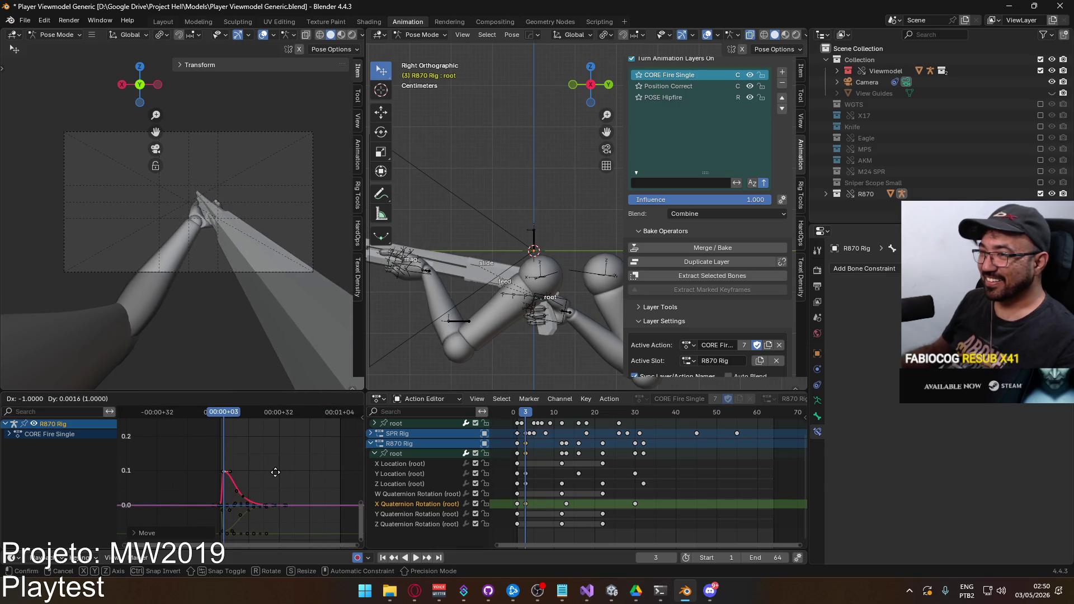
pyautogui.click(275, 472)
pyautogui.scroll(4, 274, 492)
# Lift the frame-12 X Quaternion Rotation key about 0.002 higher, then review frames 12-30.
pyautogui.press('space')
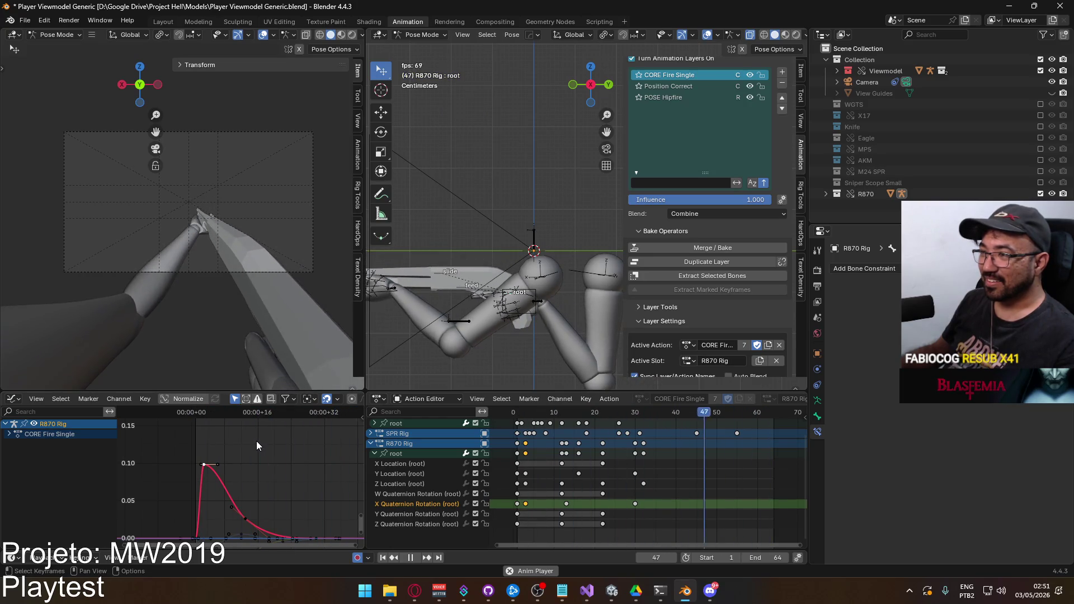
pyautogui.moveTo(241, 471); pyautogui.dragTo(236, 438, button='middle')
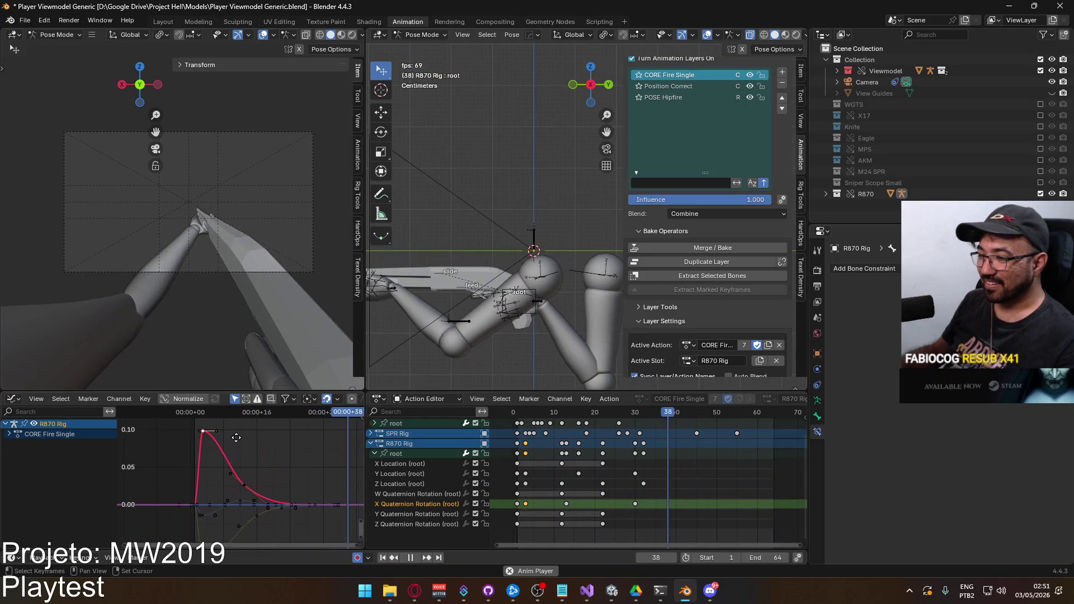
pyautogui.moveTo(206, 414)
pyautogui.mouseDown()
pyautogui.moveTo(196, 419)
pyautogui.moveTo(242, 428)
pyautogui.mouseUp()
pyautogui.click(245, 492)
pyautogui.press('g')
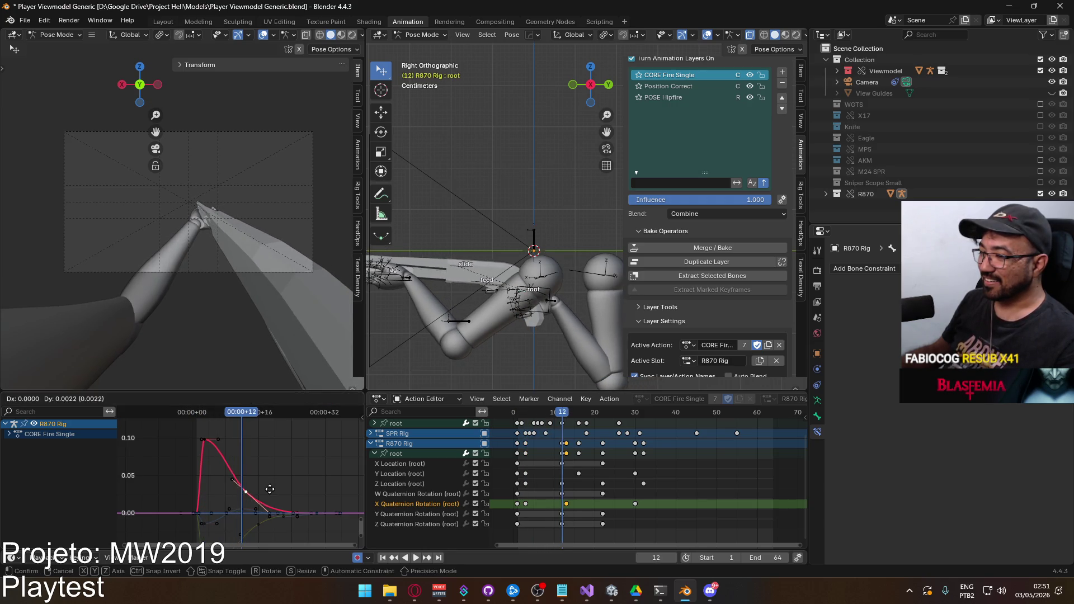
pyautogui.click(270, 478)
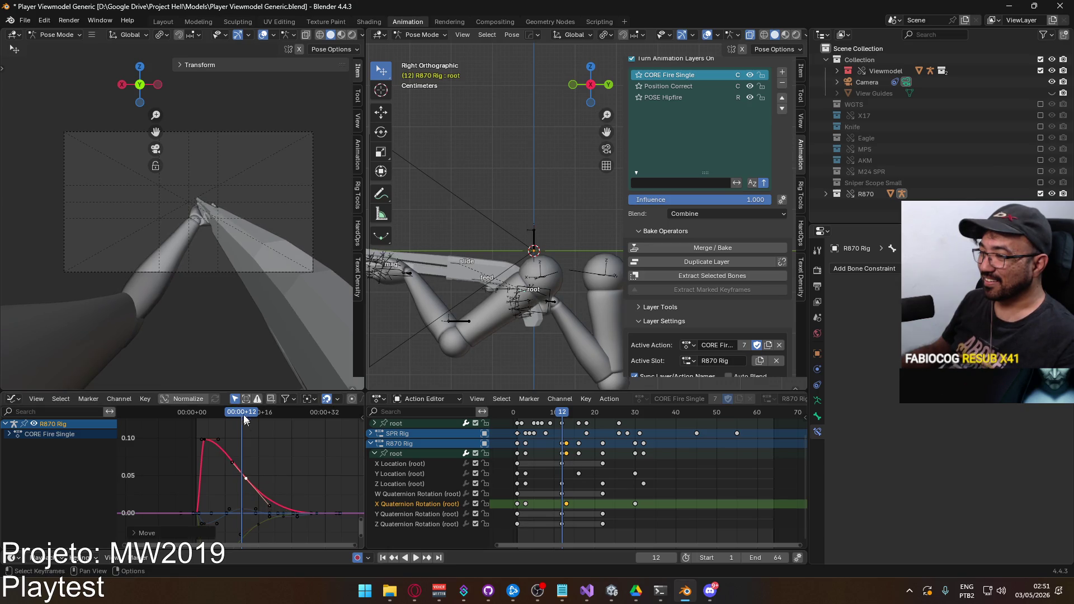
pyautogui.moveTo(240, 414); pyautogui.dragTo(314, 418)
# Copy the frame-30 X Quaternion Rotation key and paste it at frame 45.
pyautogui.moveTo(613, 463); pyautogui.dragTo(571, 459, button='middle')
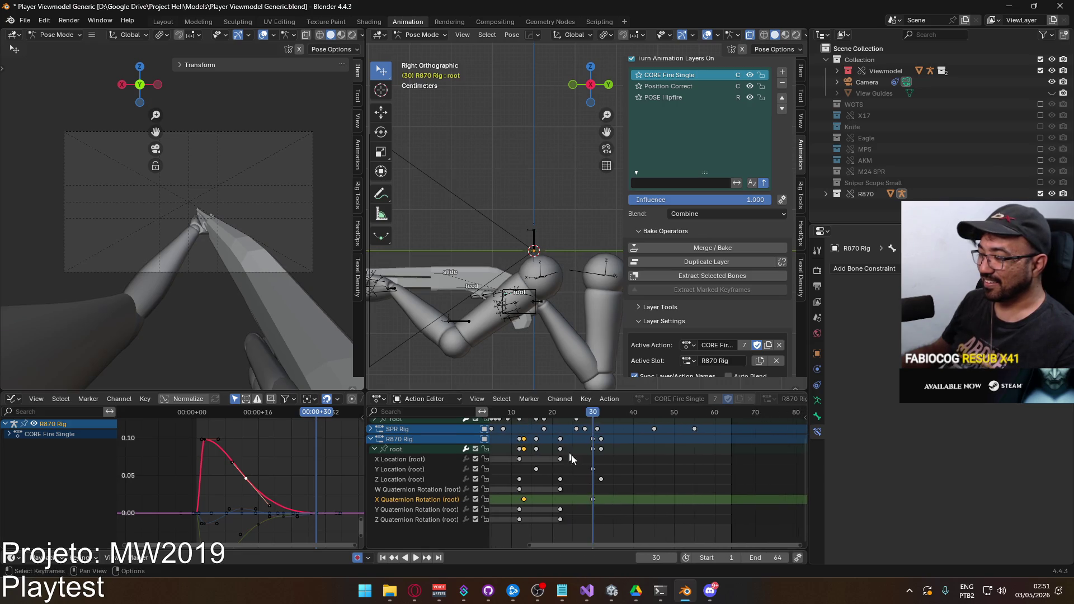
pyautogui.click(595, 499)
pyautogui.moveTo(596, 418)
pyautogui.mouseDown()
pyautogui.moveTo(643, 419)
pyautogui.moveTo(593, 421)
pyautogui.mouseUp()
pyautogui.hotkey('ctrl', 'v')
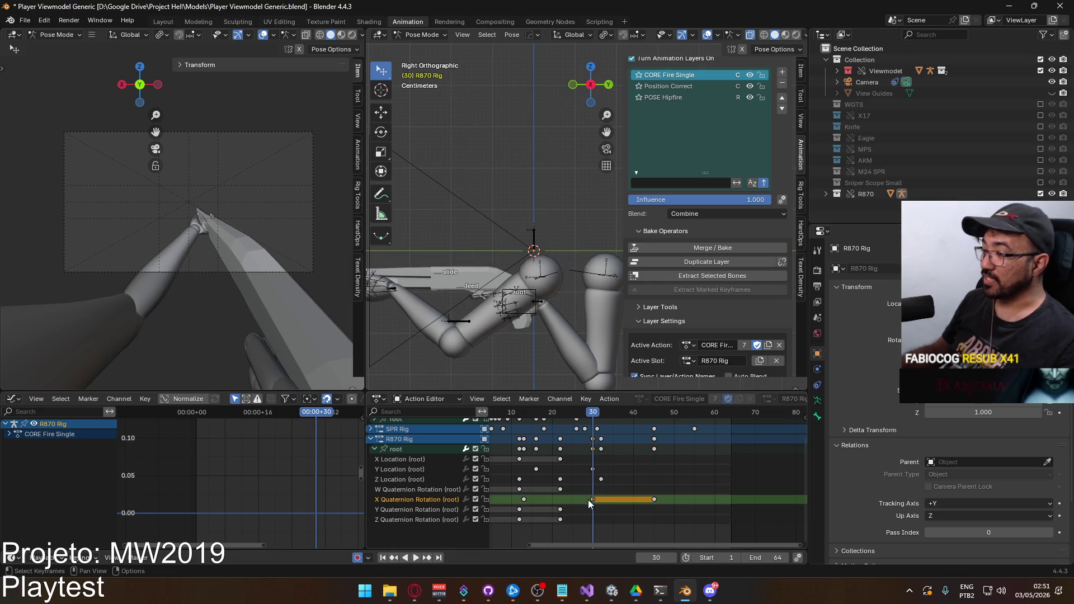
# Lower the settle keys slightly below zero for an undershoot, then review the first frames.
pyautogui.click(396, 450)
pyautogui.moveTo(307, 495); pyautogui.dragTo(253, 438, button='middle')
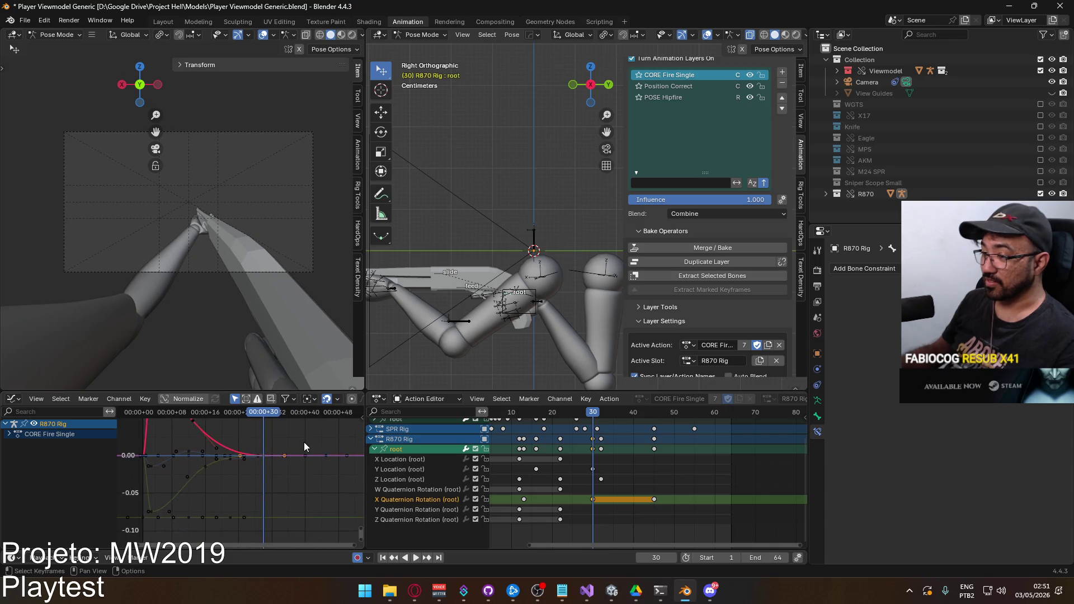
pyautogui.press('g')
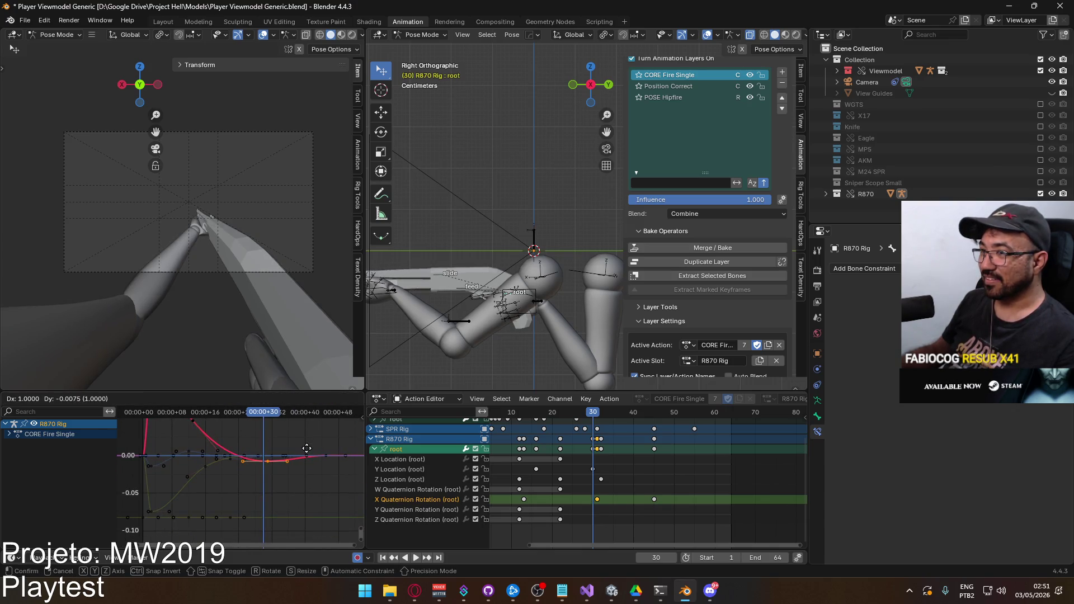
pyautogui.click(307, 449)
pyautogui.press('Home')
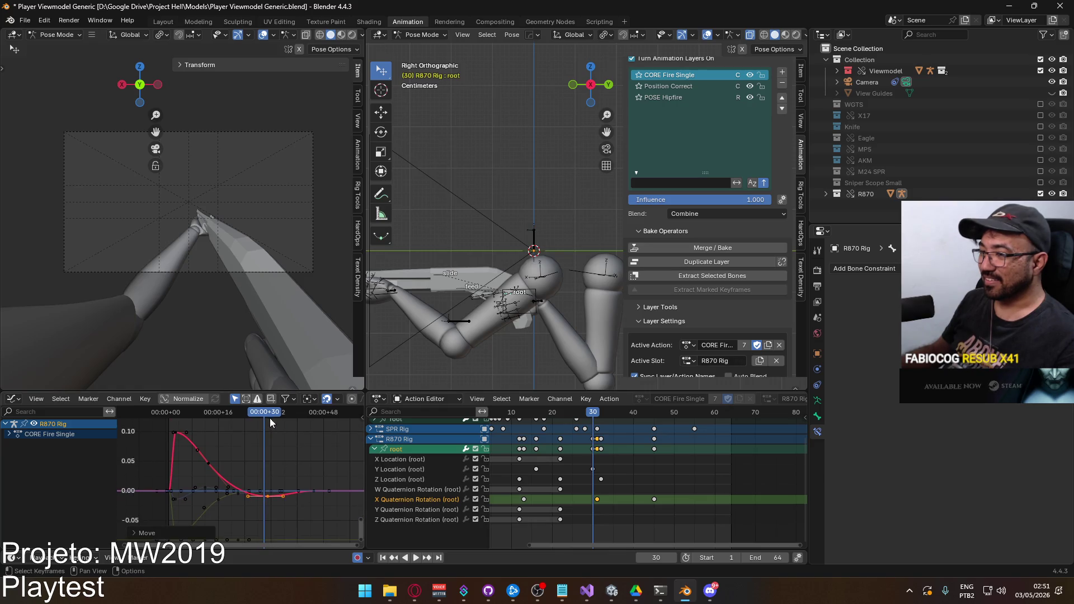
pyautogui.press('space')
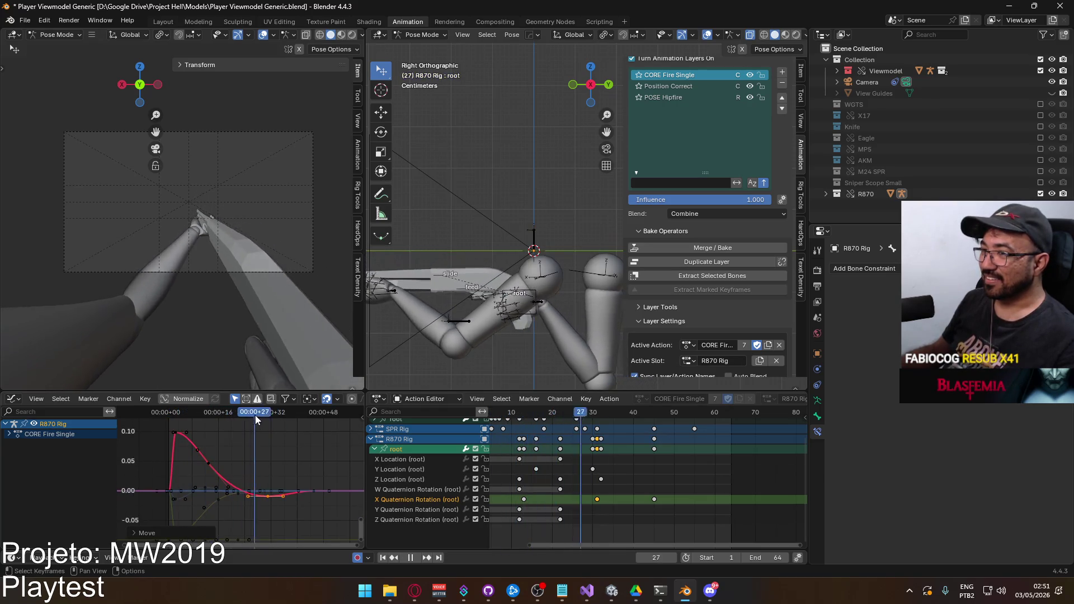
pyautogui.click(178, 417)
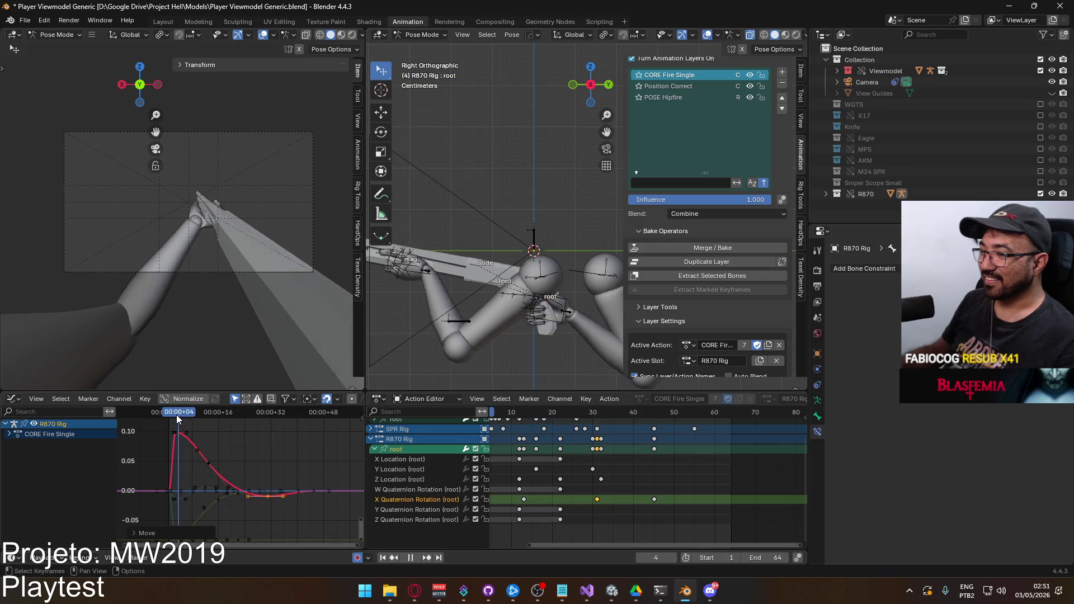
pyautogui.click(169, 416)
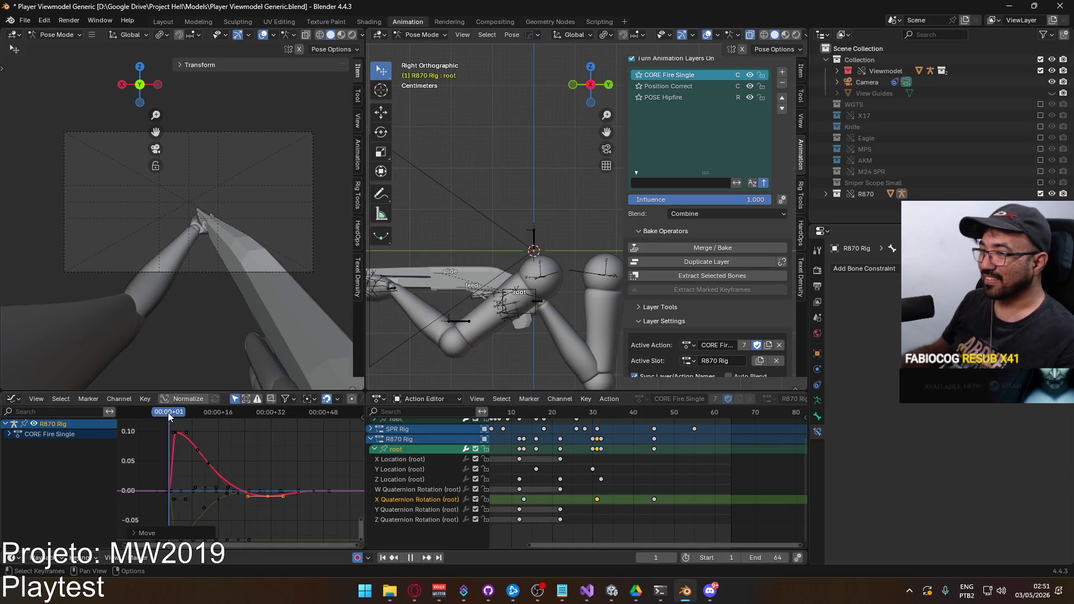
pyautogui.moveTo(167, 417)
pyautogui.mouseDown()
pyautogui.moveTo(330, 411)
pyautogui.moveTo(171, 413)
pyautogui.mouseUp()
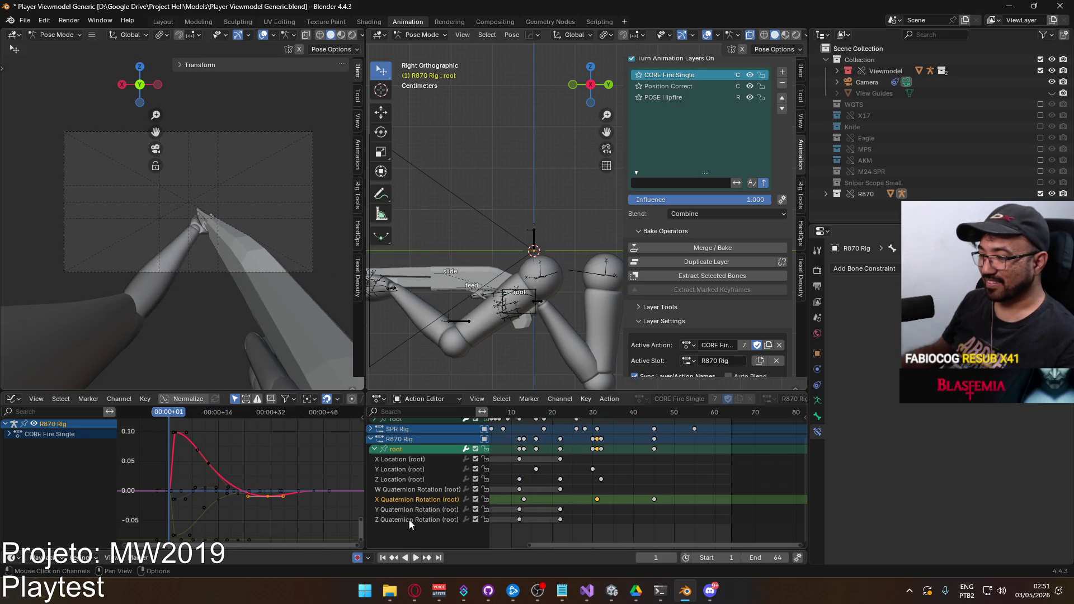
# Lower the peak key near frame 3 and the key after it to about 0.07.
pyautogui.press('space')
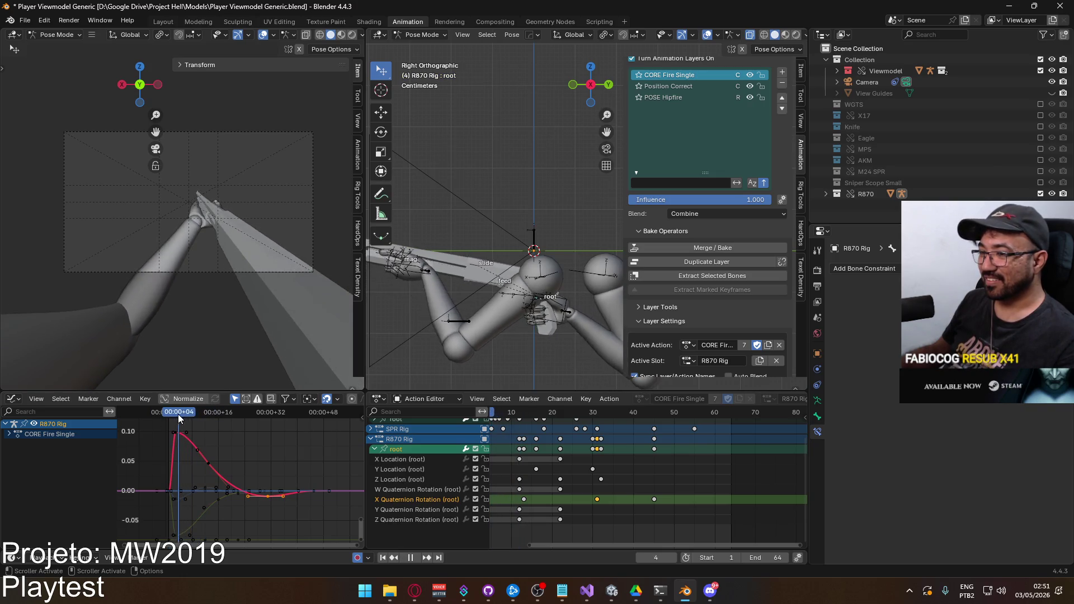
pyautogui.moveTo(181, 419)
pyautogui.mouseDown()
pyautogui.moveTo(168, 424)
pyautogui.moveTo(177, 428)
pyautogui.mouseUp()
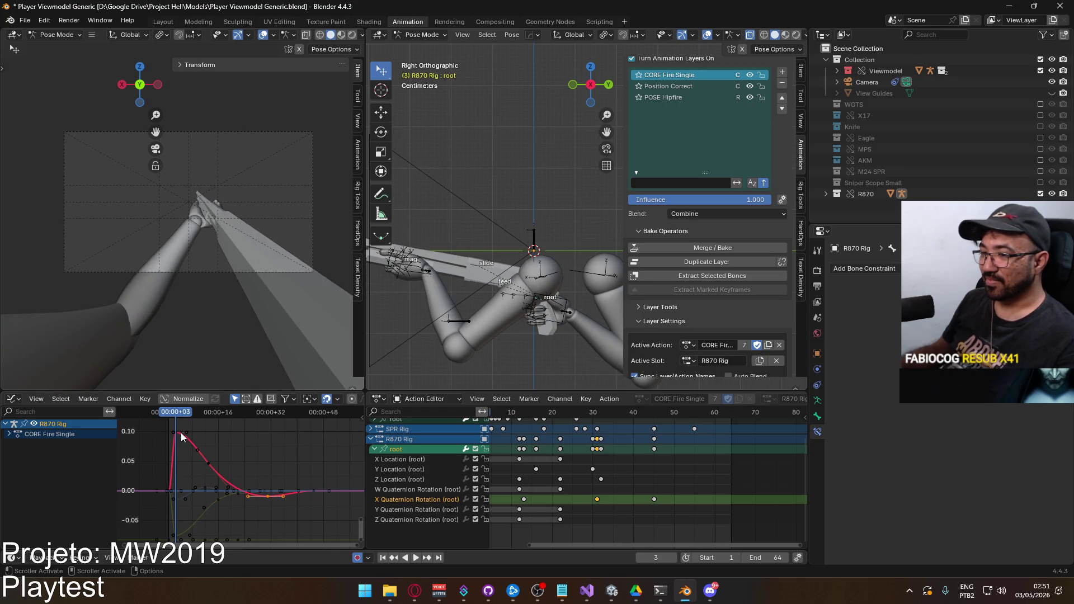
pyautogui.click(182, 437)
pyautogui.press('g')
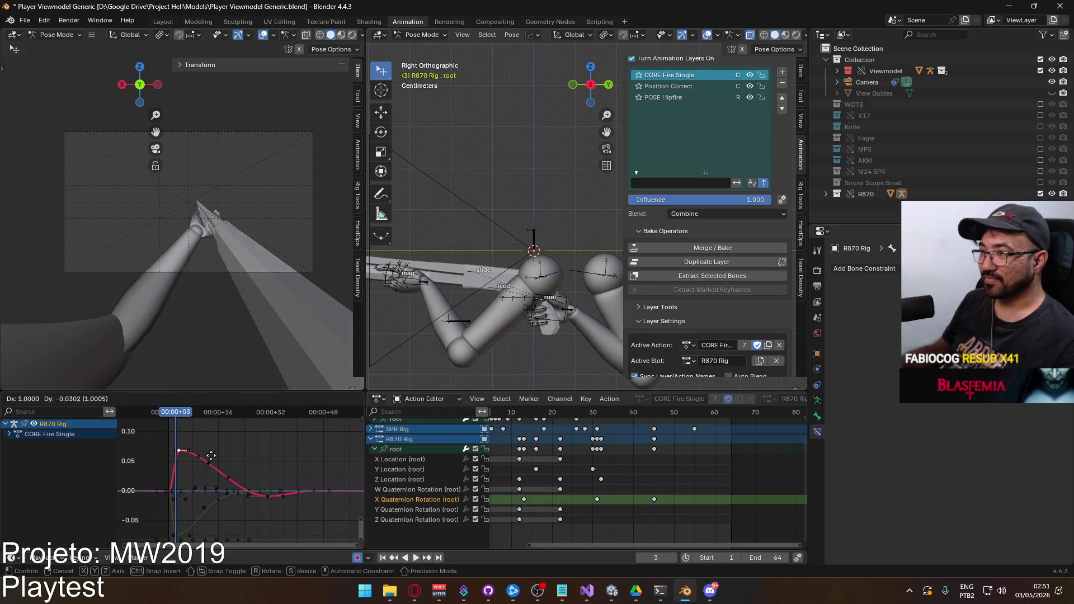
pyautogui.click(214, 451)
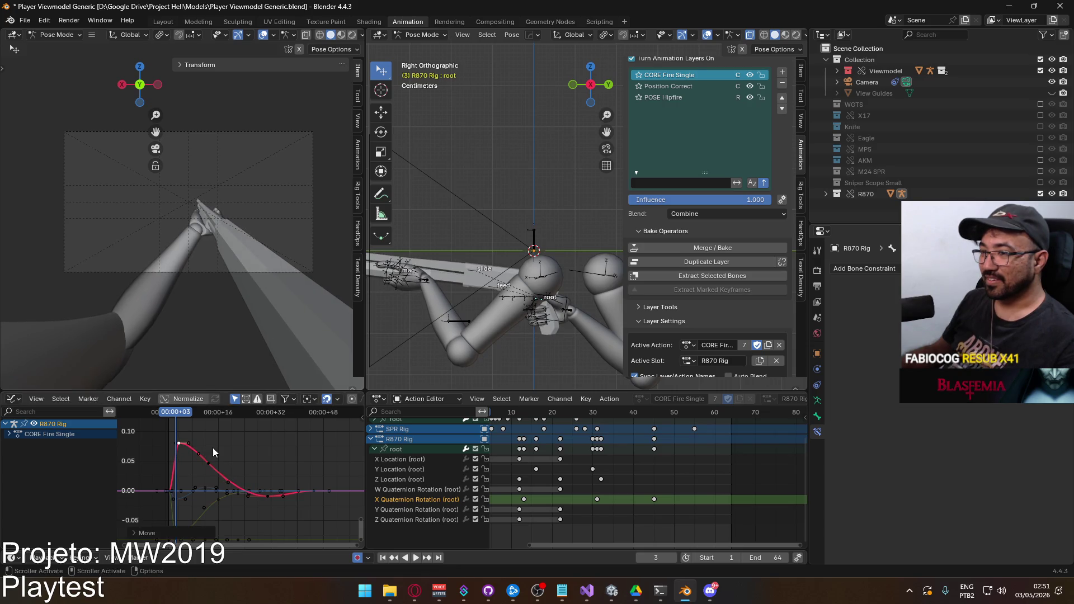
pyautogui.click(179, 415)
pyautogui.press('g')
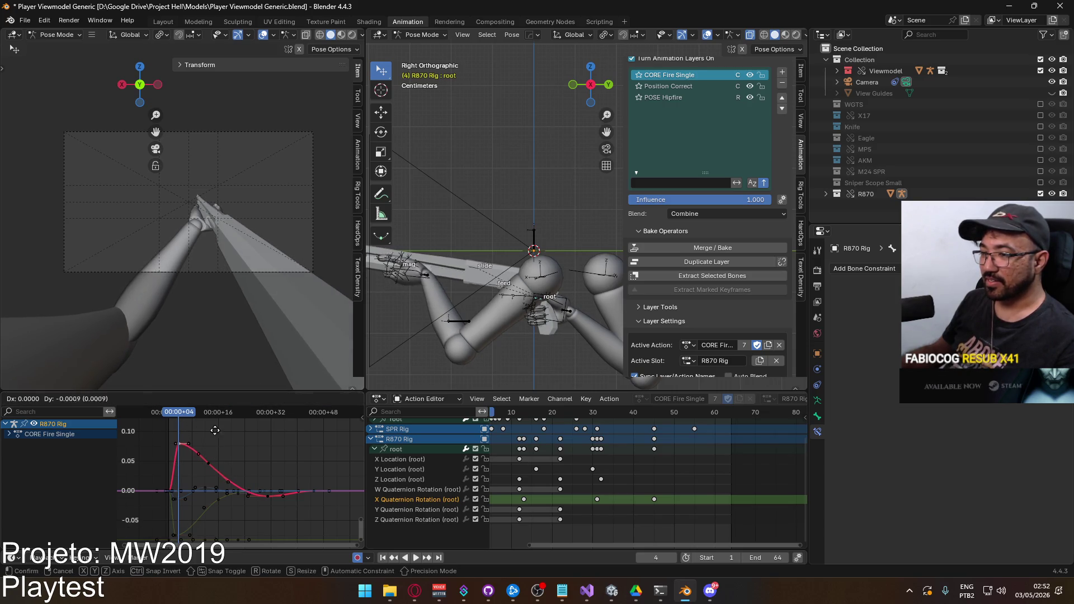
pyautogui.click(216, 437)
pyautogui.press('space')
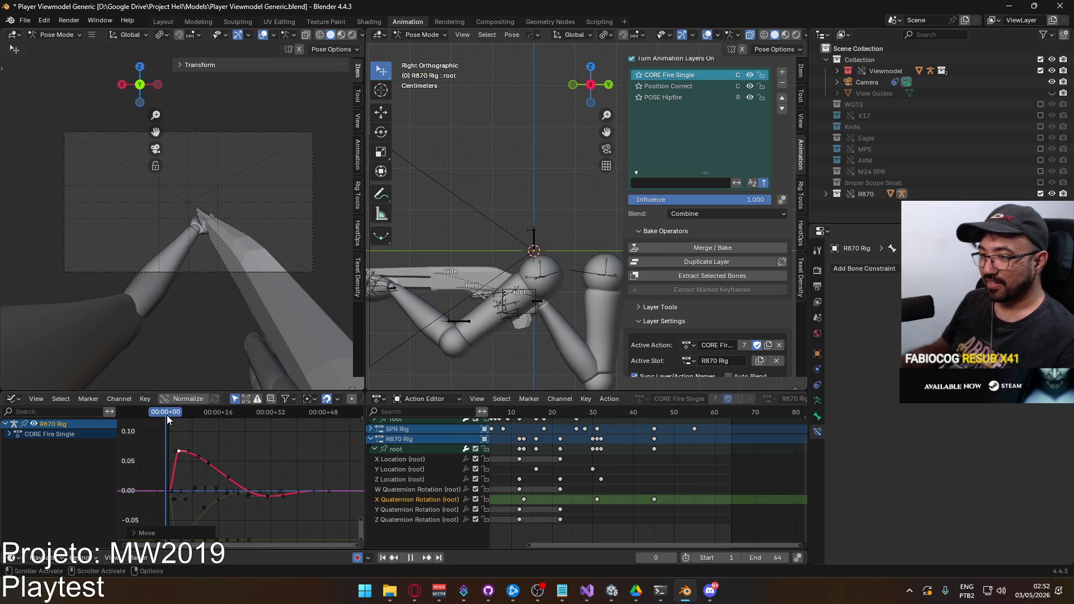
pyautogui.moveTo(205, 417)
pyautogui.mouseDown()
pyautogui.moveTo(240, 415)
pyautogui.moveTo(166, 418)
pyautogui.moveTo(230, 422)
pyautogui.mouseUp()
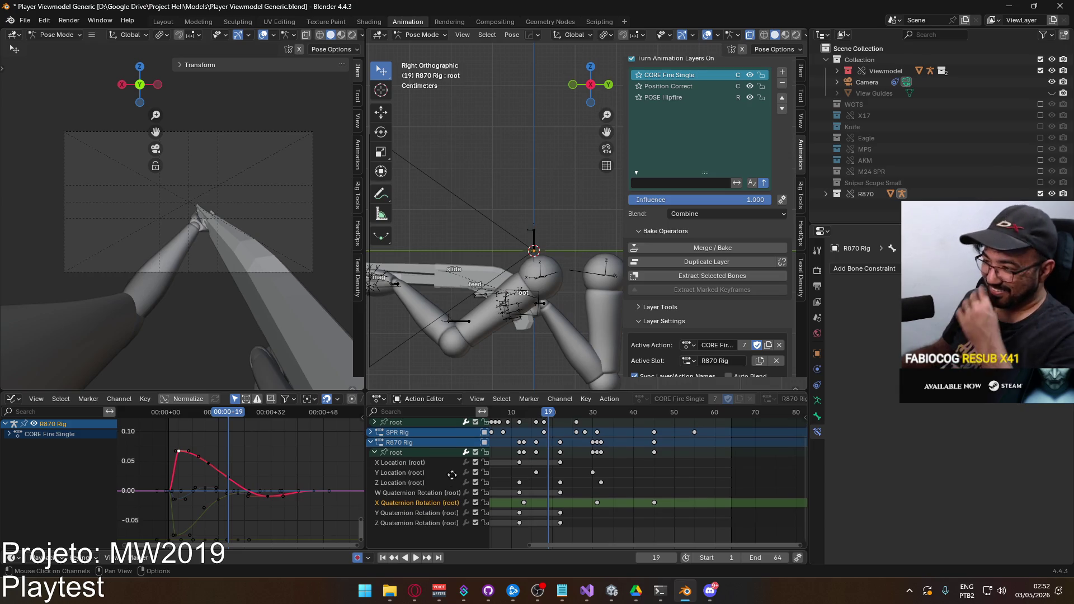
# Switch the R870 Rig from Pose Mode to Object Mode and zoom the right view onto the shotgun.
pyautogui.scroll(2, 499, 482)
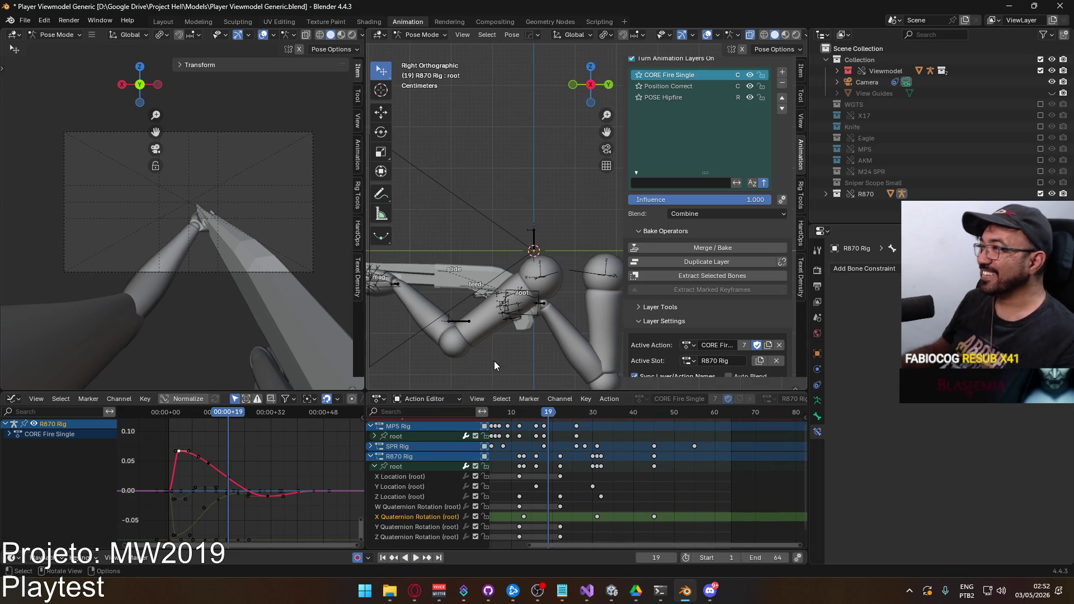
pyautogui.scroll(-3, 421, 296)
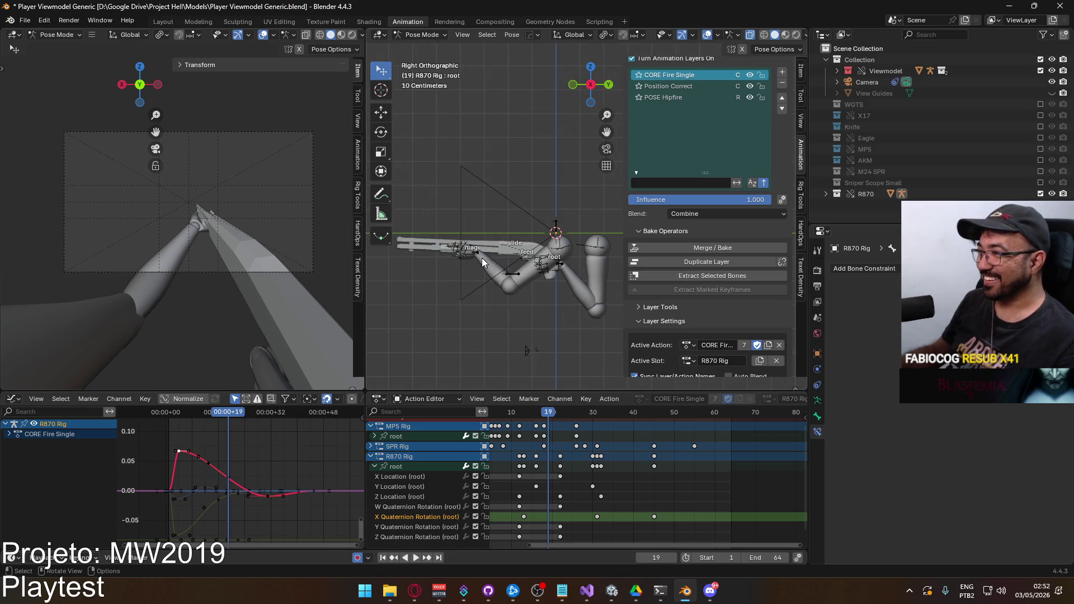
pyautogui.scroll(3, 525, 258)
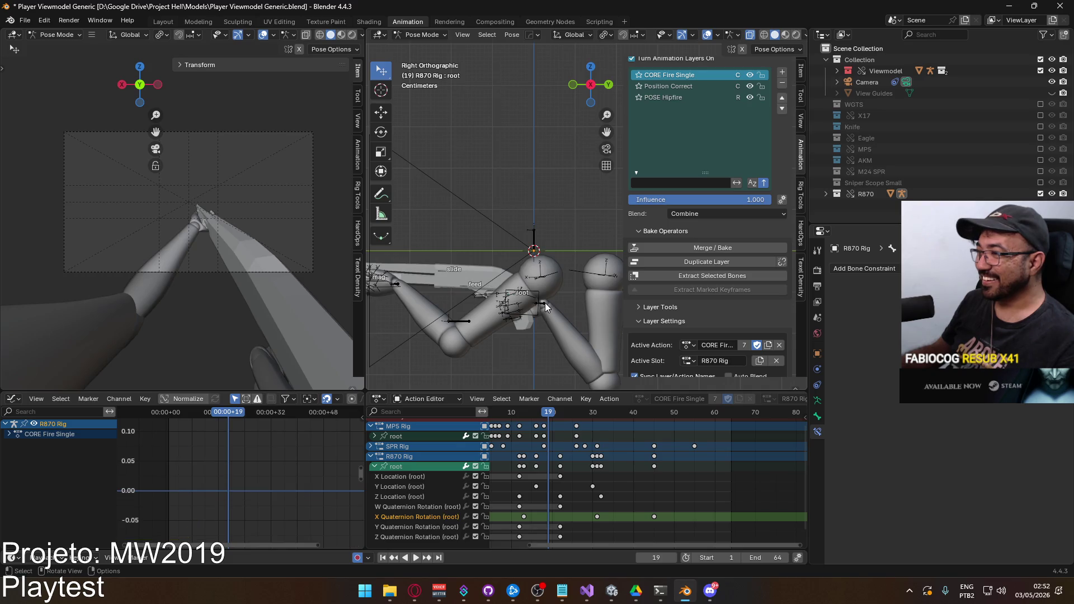
pyautogui.click(413, 466)
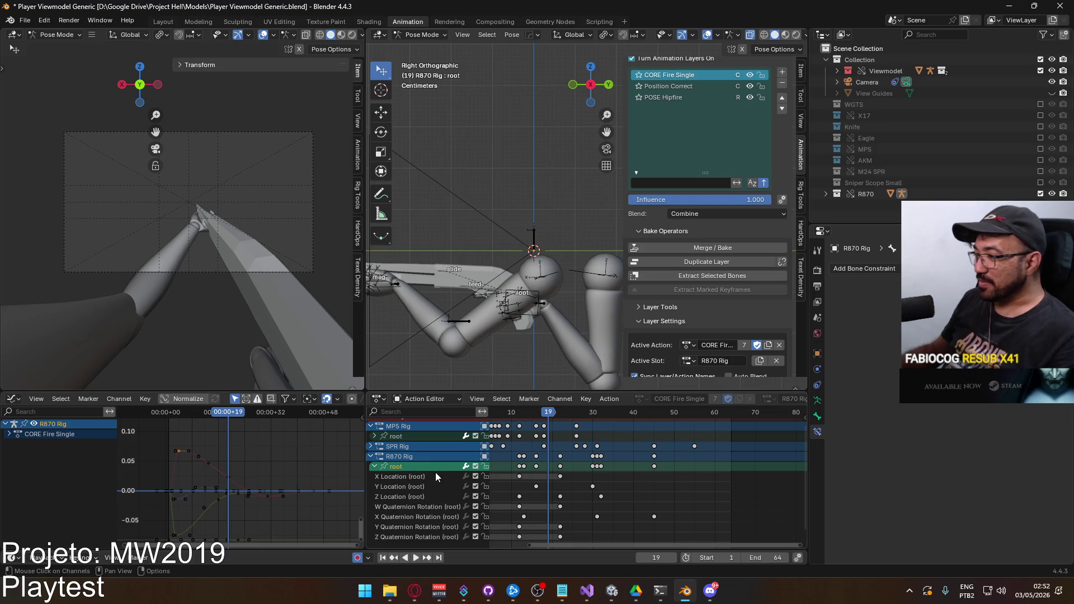
pyautogui.click(420, 36)
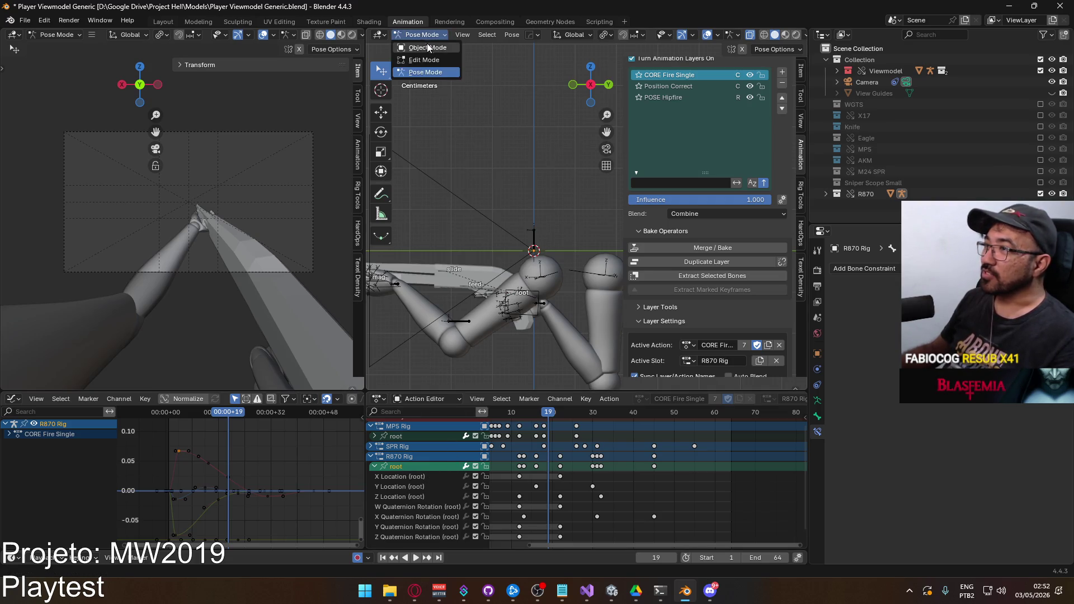
pyautogui.click(428, 47)
pyautogui.moveTo(441, 271)
pyautogui.keyDown('ctrl'); pyautogui.mouseDown(button='middle')
pyautogui.moveTo(590, 213)
pyautogui.moveTo(442, 223)
pyautogui.moveTo(387, 241)
pyautogui.mouseUp(button='middle'); pyautogui.keyUp('ctrl')
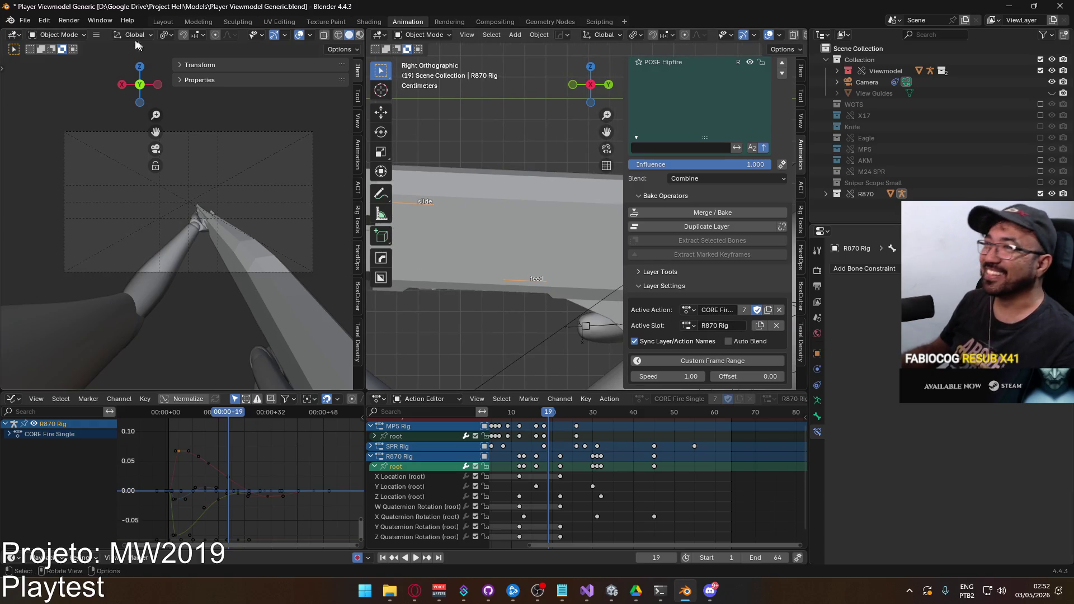
# Save the viewmodel file and open Weapon Library.blend from recent files.
pyautogui.hotkey('ctrl', 's')
pyautogui.click(25, 20)
pyautogui.moveTo(39, 55)
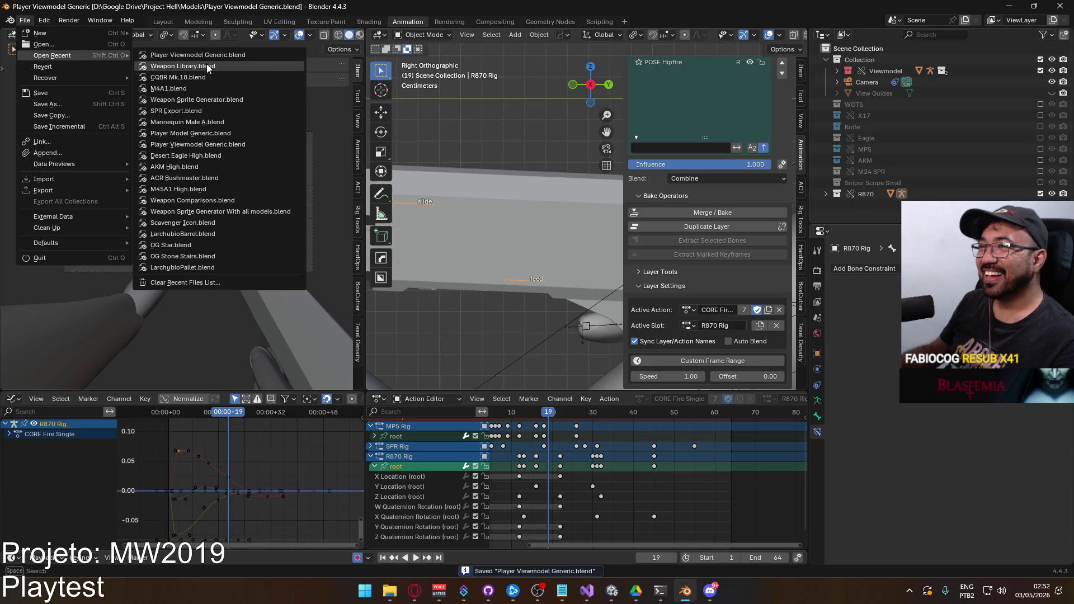
pyautogui.click(206, 64)
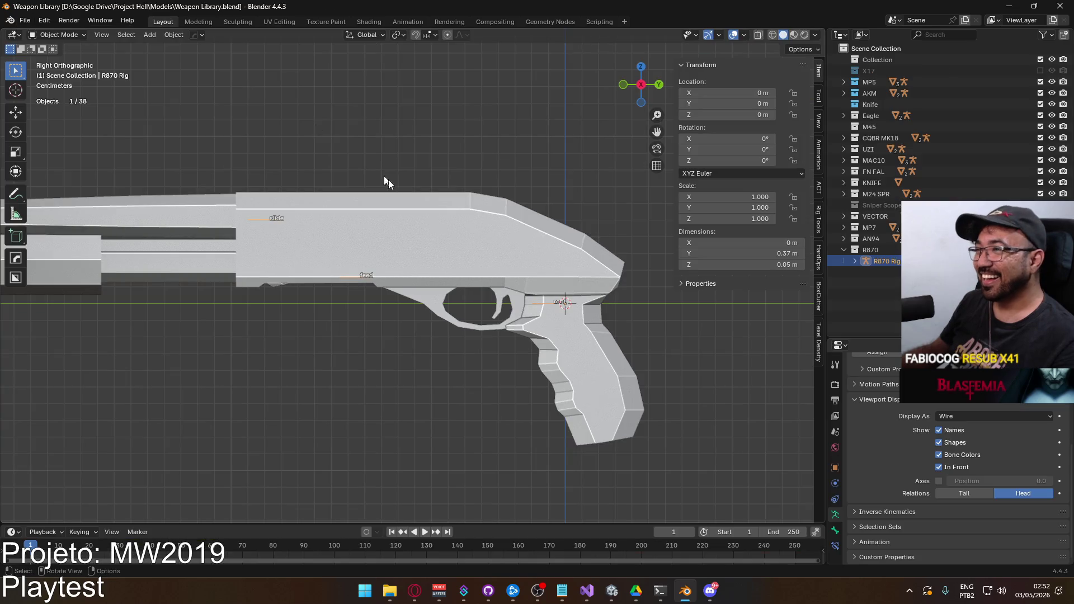
# Set the R870 Rig's bone display to Stick and save Weapon Library.blend.
pyautogui.click(984, 417)
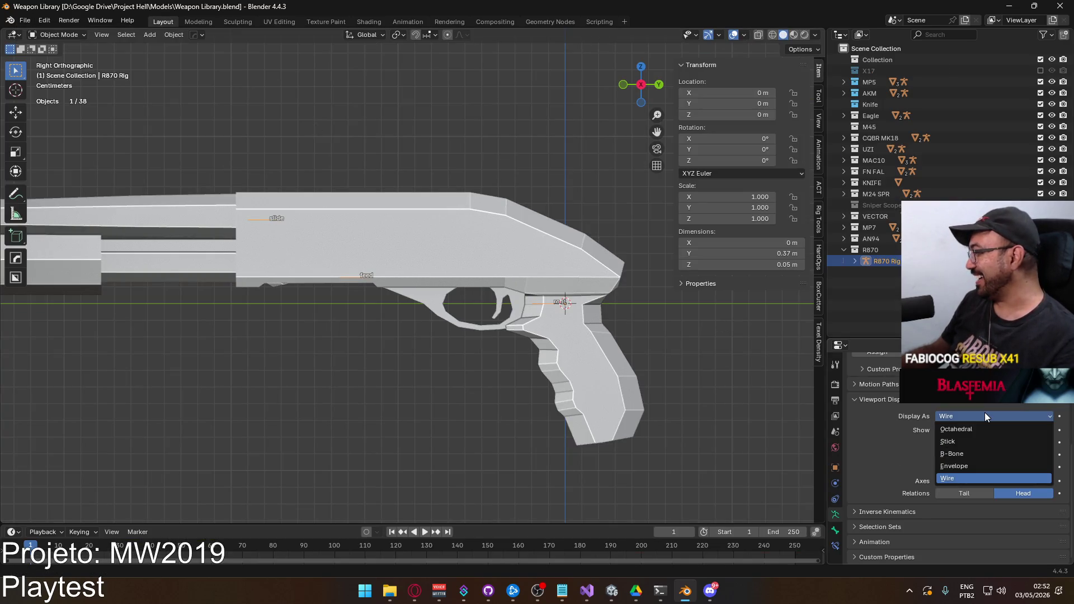
pyautogui.click(968, 442)
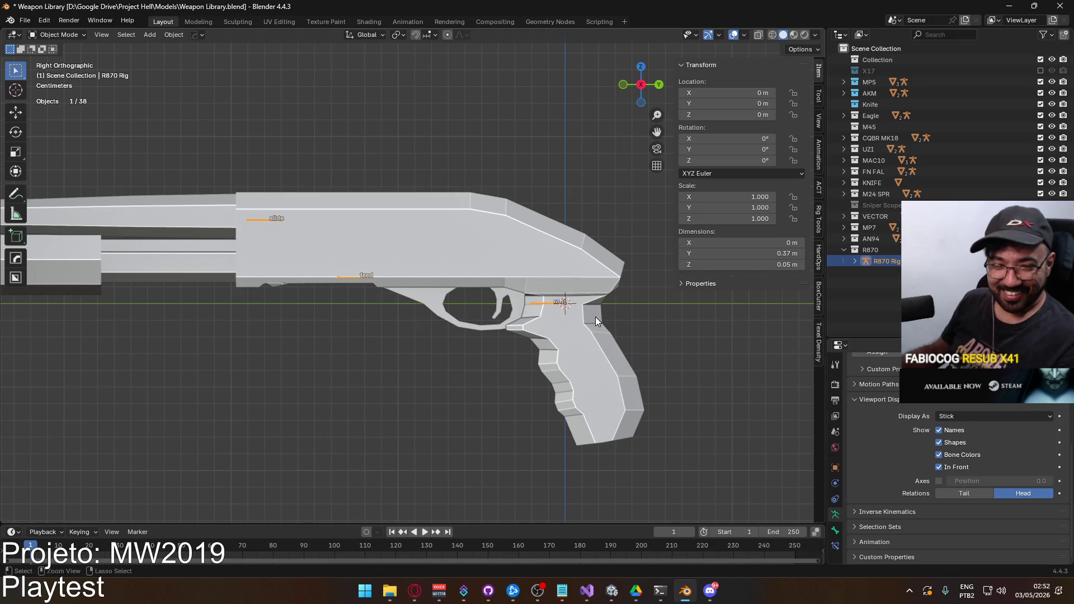
pyautogui.hotkey('ctrl', 's')
# Reopen Player Viewmodel Generic.blend from the recent files list.
pyautogui.click(24, 19)
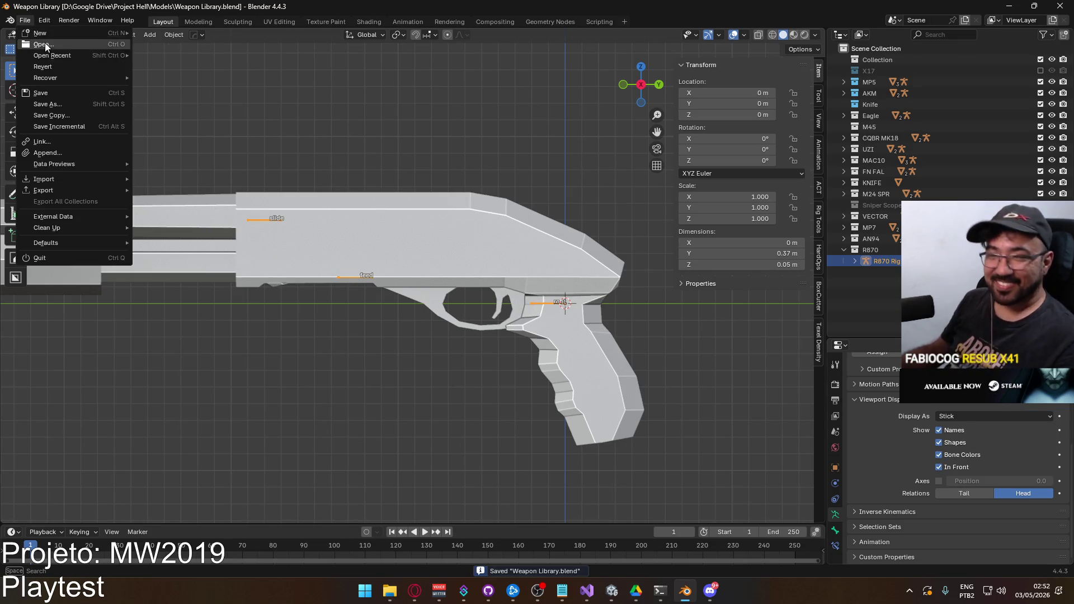
pyautogui.moveTo(96, 56)
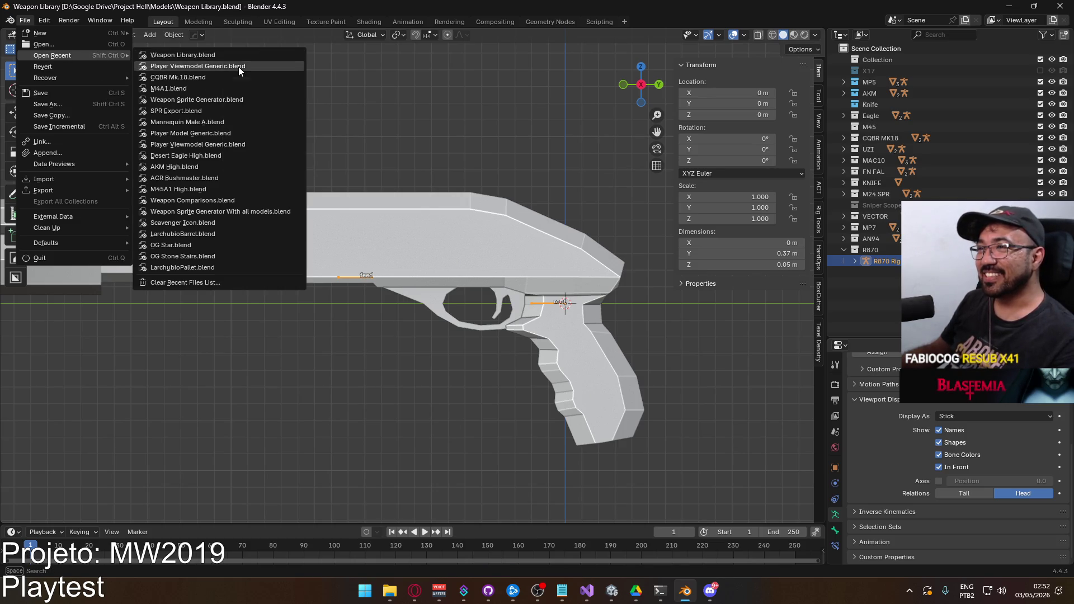
pyautogui.click(238, 66)
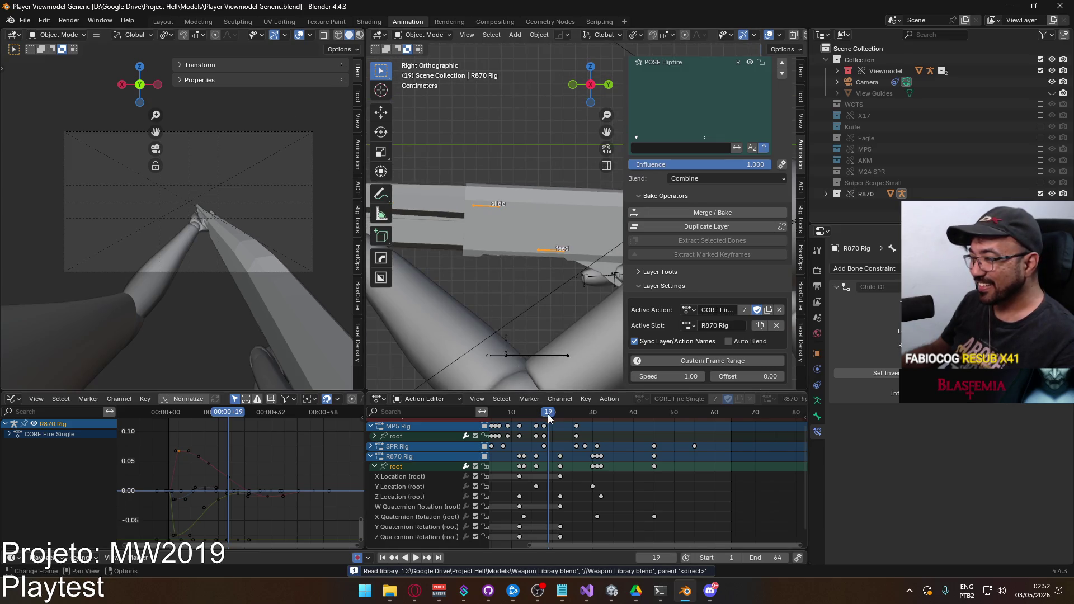
# Play the fire animation, stop near frame 26, and switch to the Opera browser.
pyautogui.scroll(-1, 549, 414)
pyautogui.press('space')
pyautogui.click(504, 413)
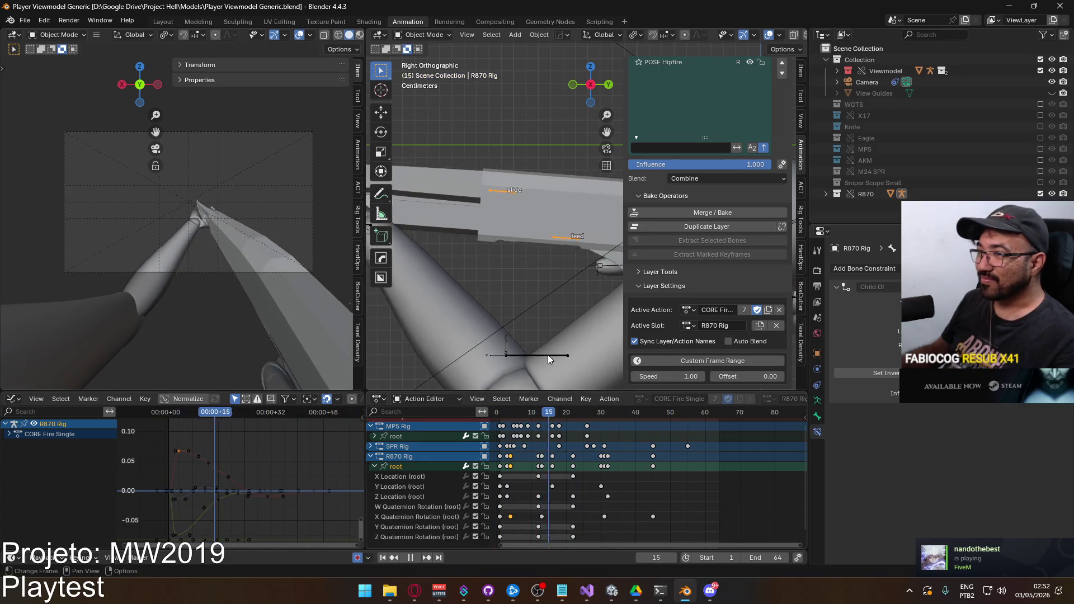
pyautogui.press('space')
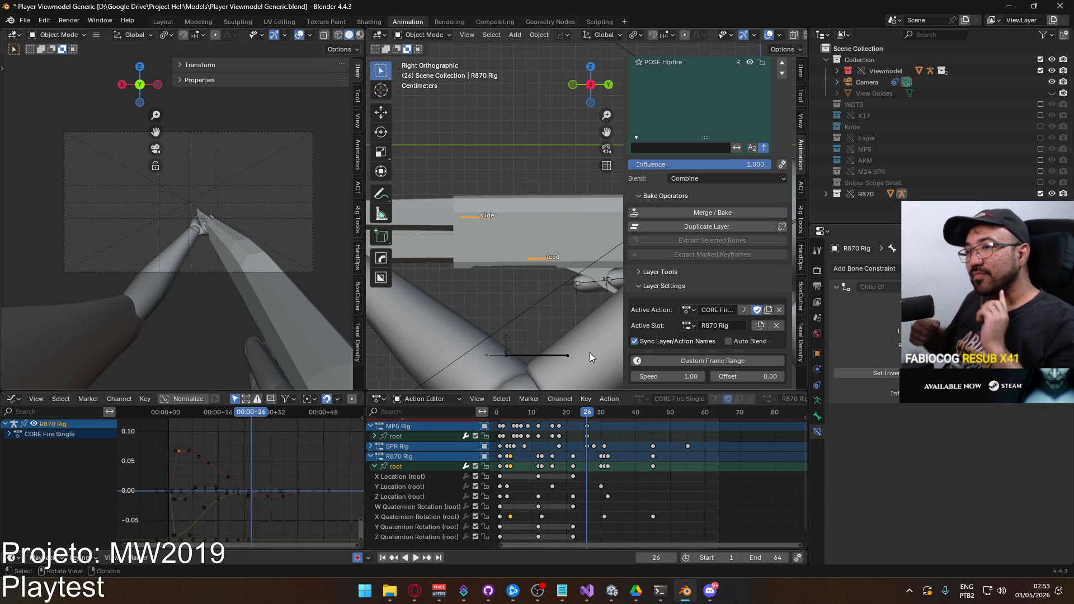
pyautogui.click(419, 599)
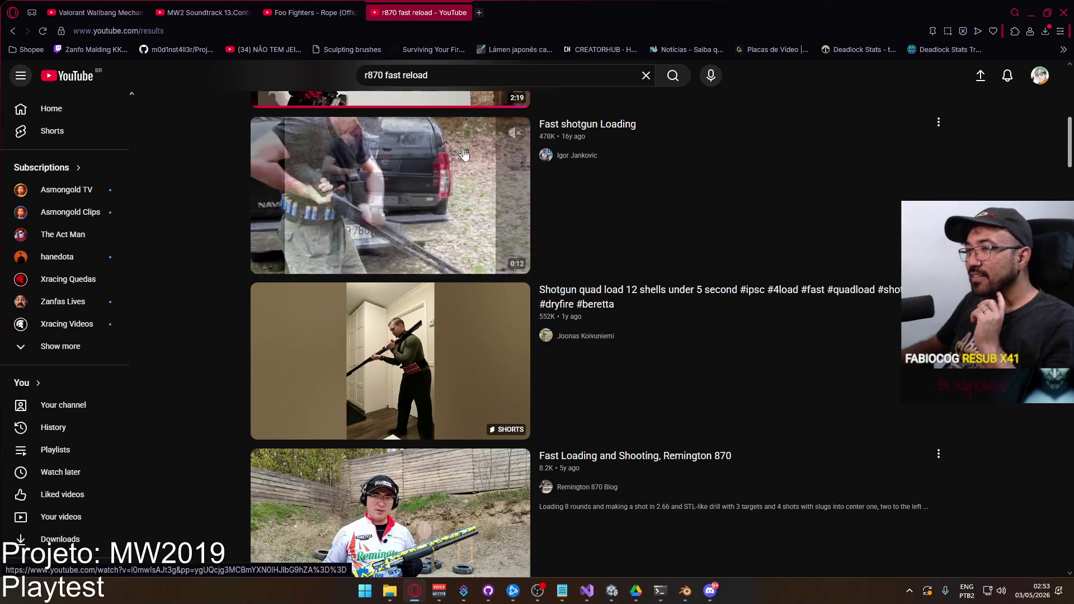
# Change the YouTube search to 'r870 shoot slow motion' and run it.
pyautogui.scroll(5, 615, 240)
pyautogui.moveTo(439, 79); pyautogui.dragTo(385, 76)
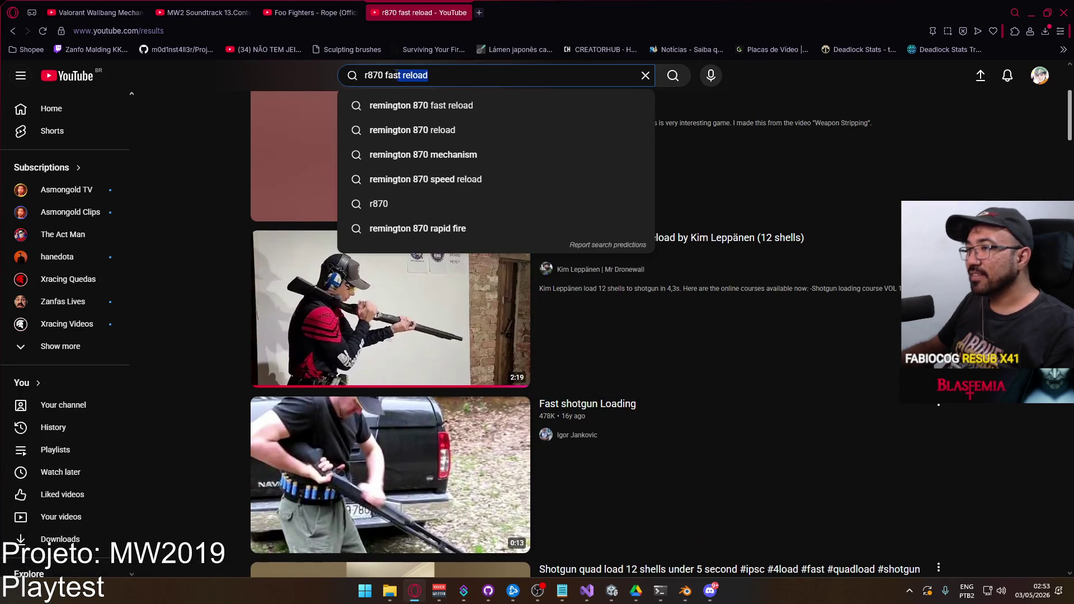
pyautogui.press('BackSpace')
pyautogui.write('shoot slow motion')
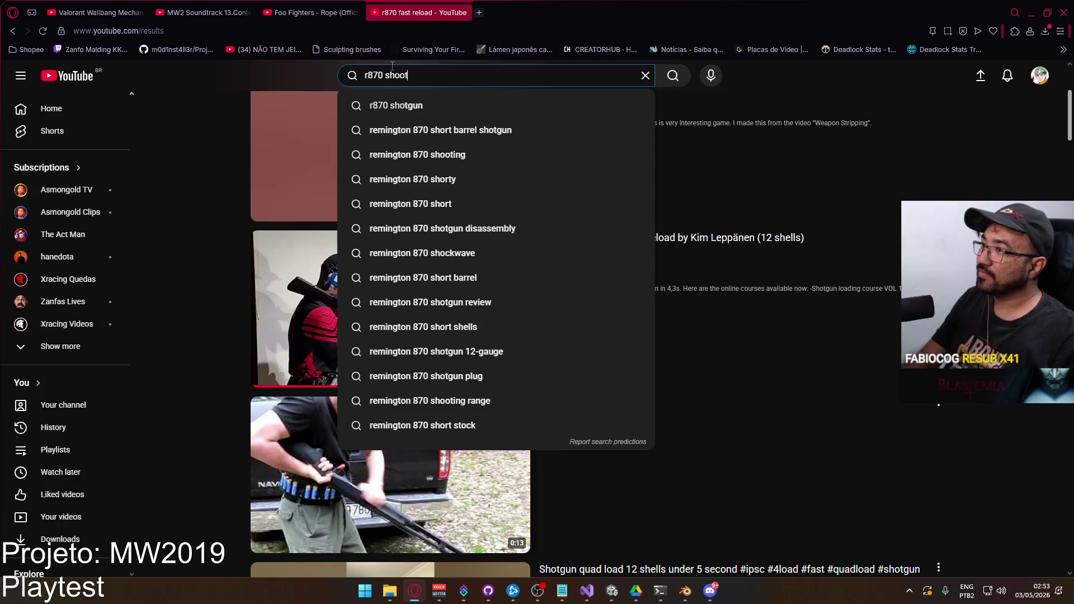
pyautogui.press('Return')
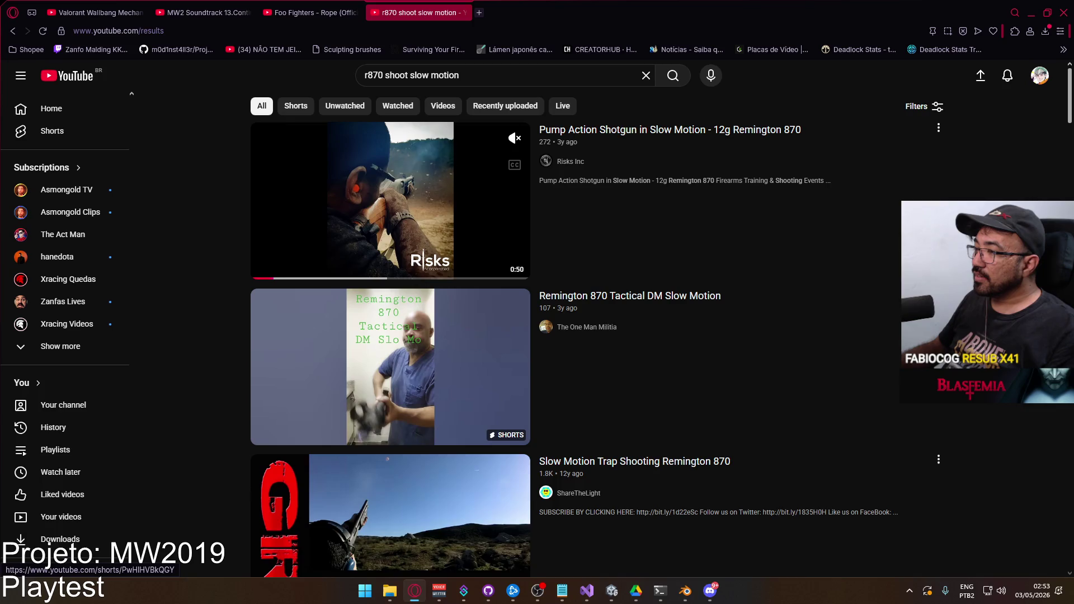
# Watch the slow-motion pump shotgun short, close its tab, and return to Blender.
pyautogui.click(505, 216)
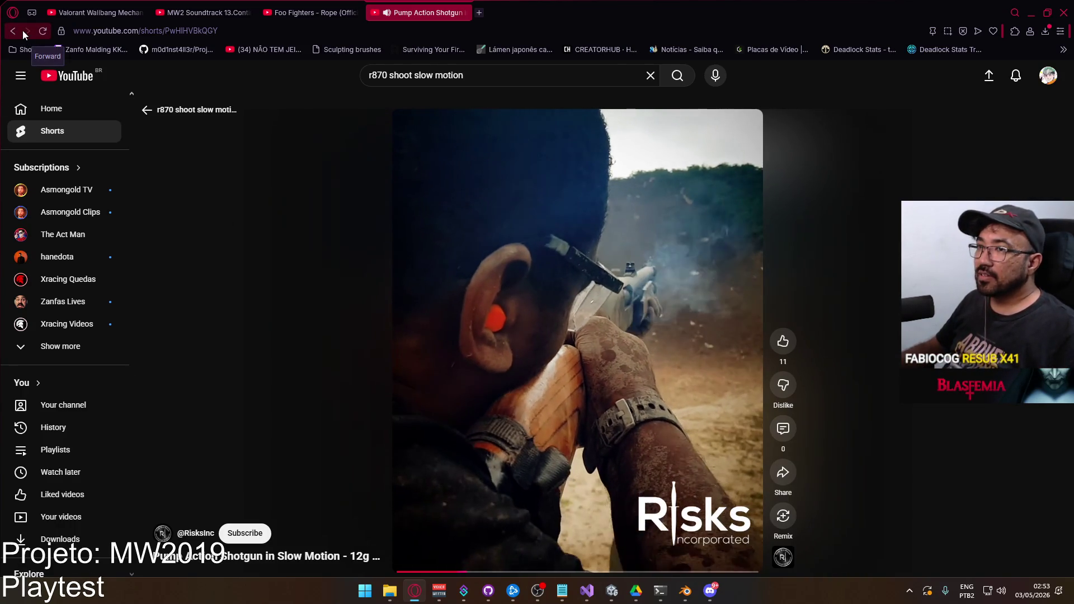
pyautogui.click(463, 12)
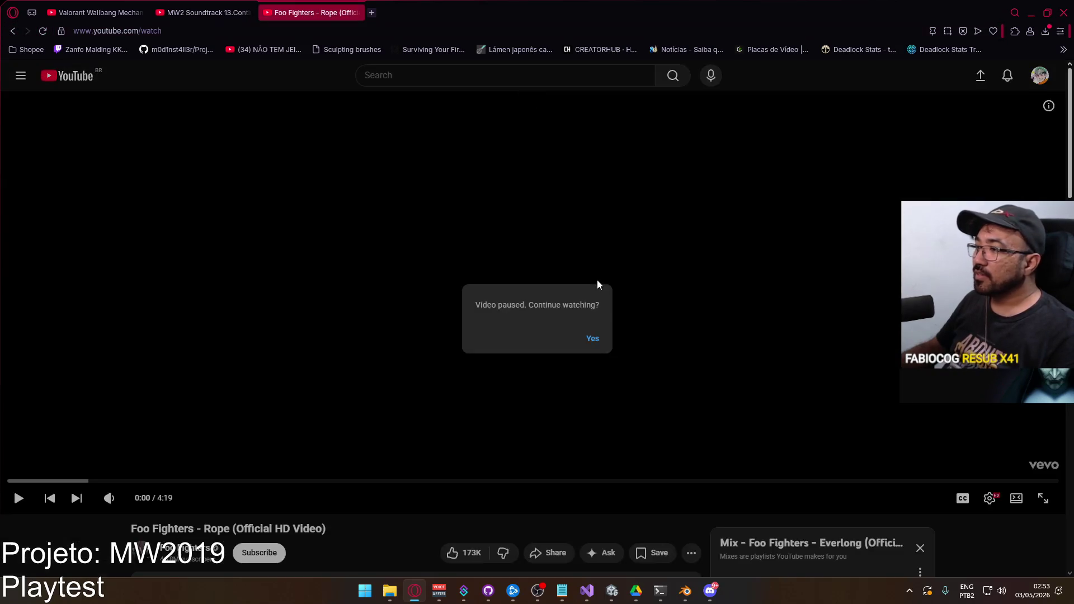
pyautogui.hotkey('alt', 'Tab')
pyautogui.moveTo(593, 412)
pyautogui.mouseDown()
pyautogui.moveTo(500, 413)
pyautogui.moveTo(541, 409)
pyautogui.mouseUp()
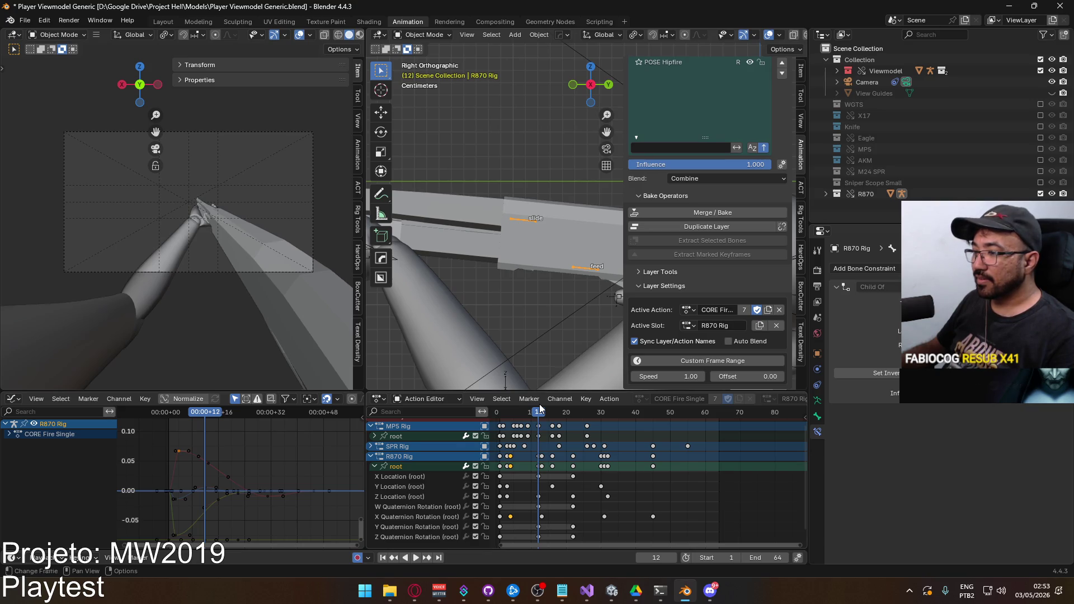
# Scrub to frame 25, pan to the hand on the gun, and switch the rig to Pose Mode.
pyautogui.press('space')
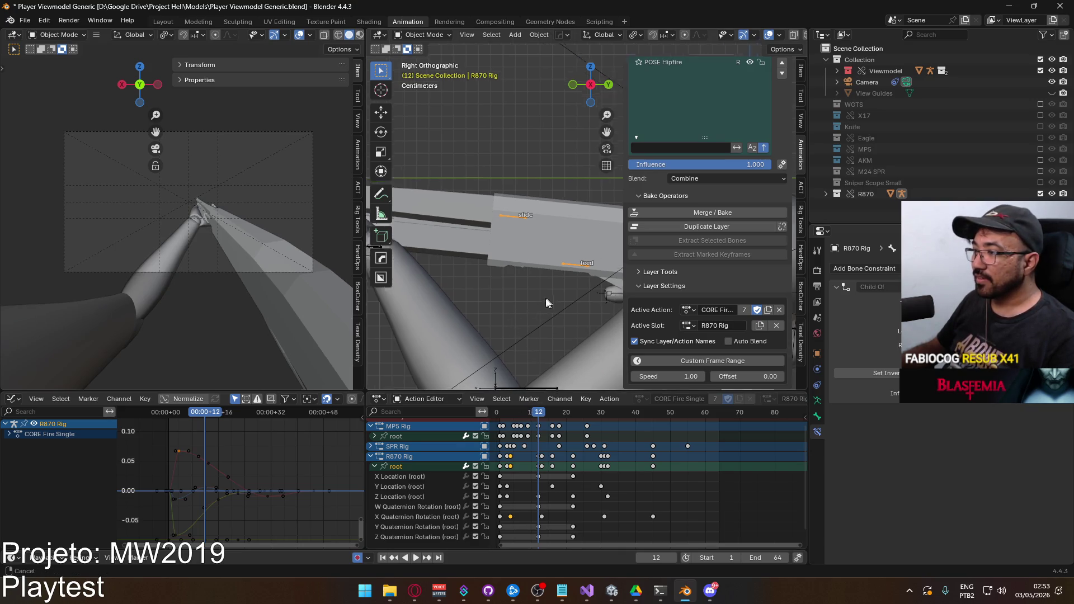
pyautogui.moveTo(552, 414)
pyautogui.mouseDown()
pyautogui.moveTo(497, 413)
pyautogui.moveTo(583, 415)
pyautogui.mouseUp()
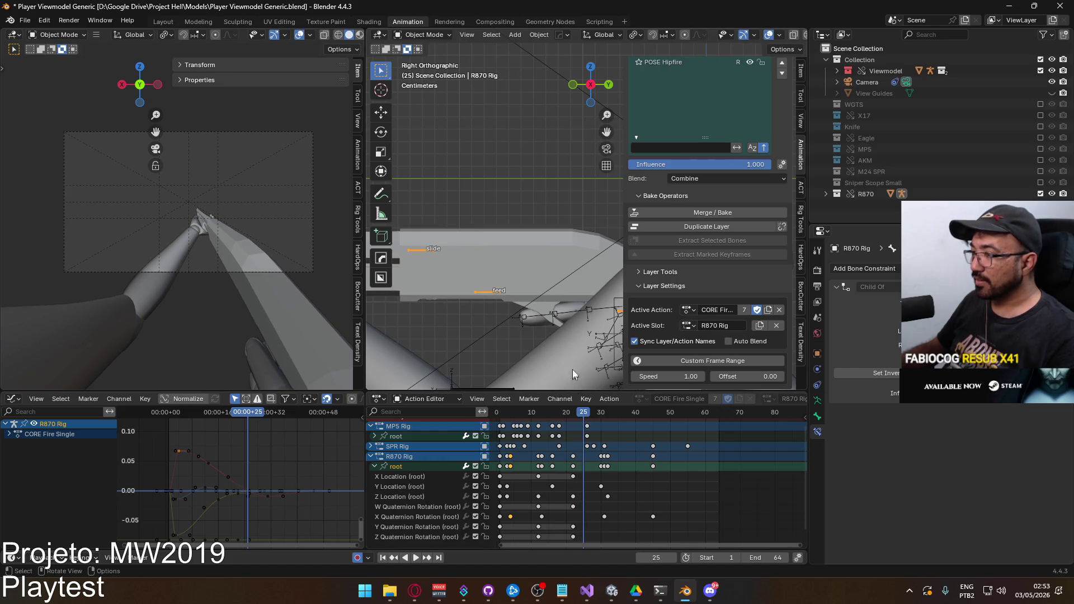
pyautogui.keyDown('shift'); pyautogui.moveTo(460, 142); pyautogui.dragTo(545, 196, button='middle'); pyautogui.keyUp('shift')
pyautogui.click(425, 36)
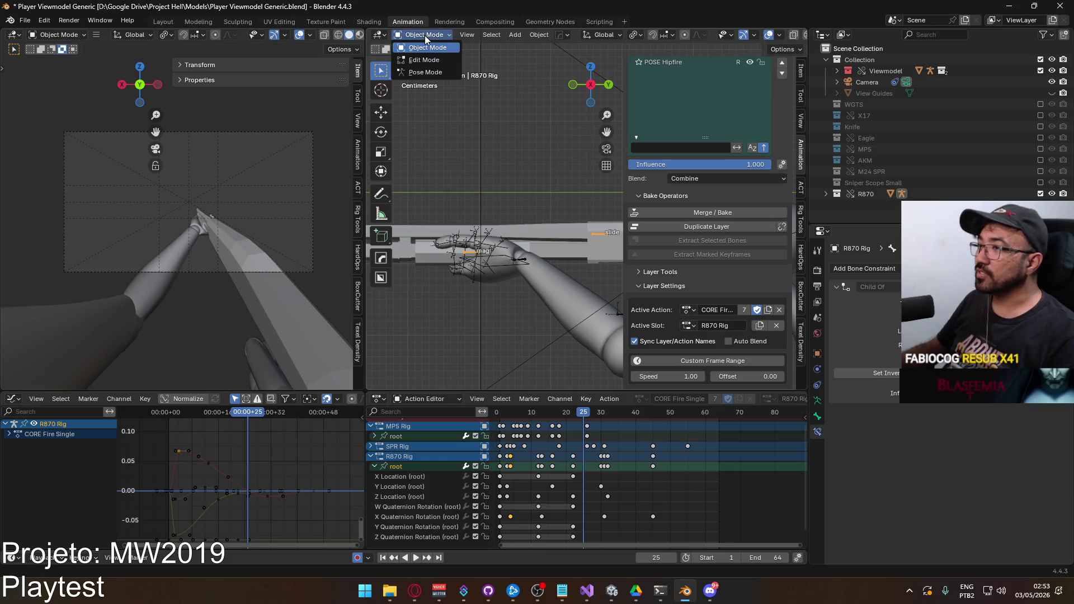
pyautogui.click(425, 72)
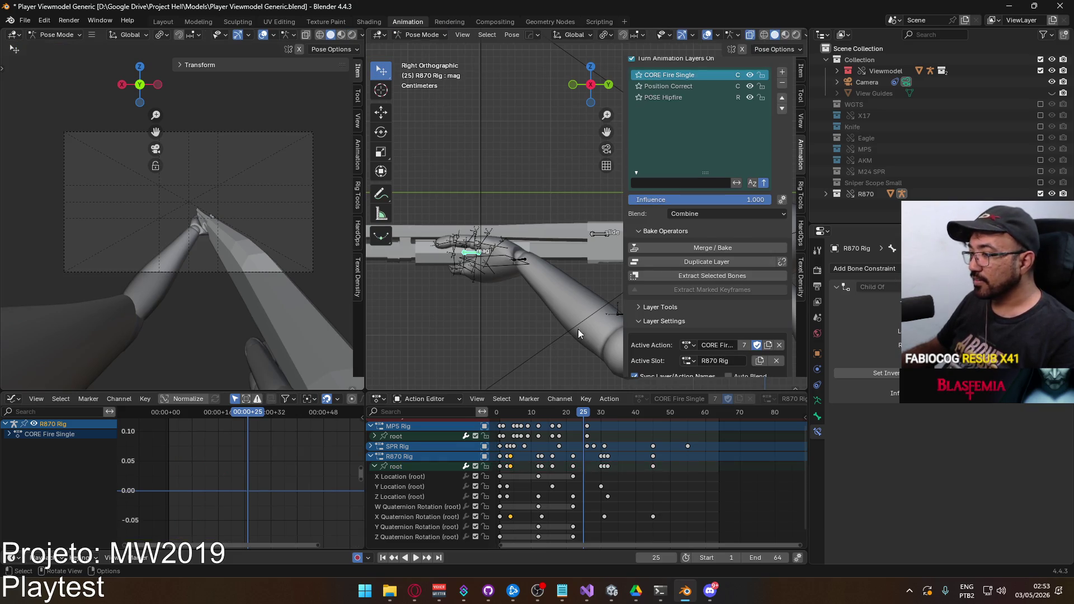
# Key the pose at frame 25 and the mag bone at frame 1, then play back to check.
pyautogui.press('i')
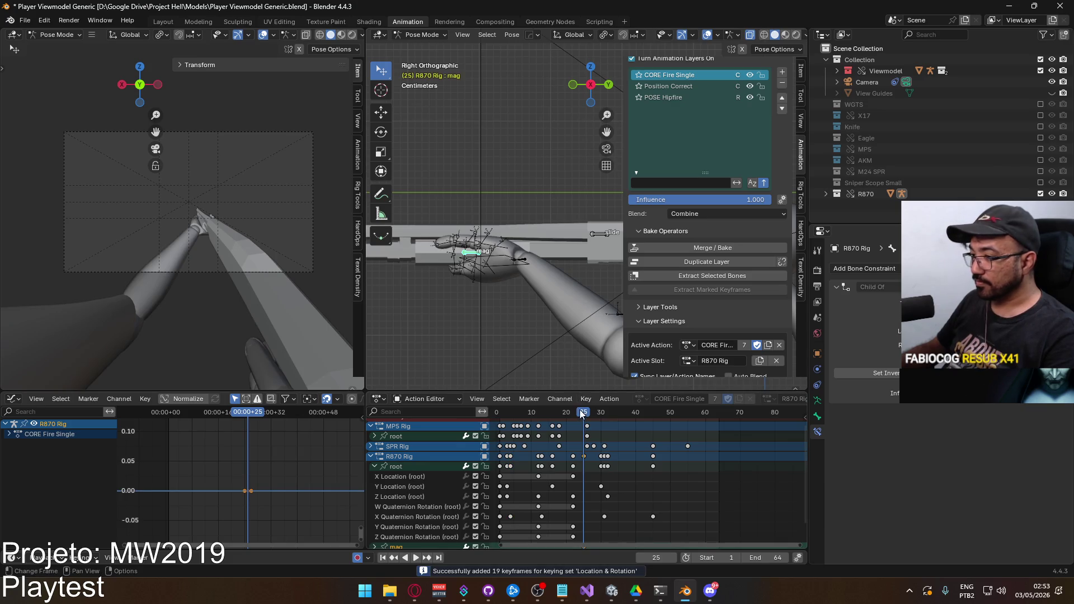
pyautogui.scroll(-2, 562, 448)
pyautogui.click(524, 417)
pyautogui.press('space')
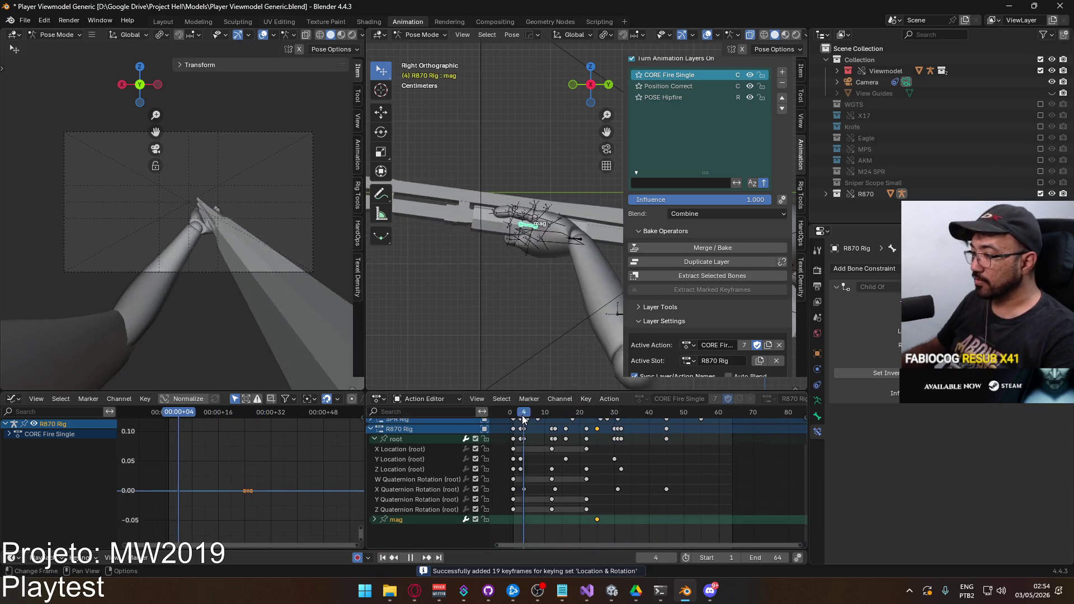
pyautogui.press('space')
pyautogui.press('i')
pyautogui.press('space')
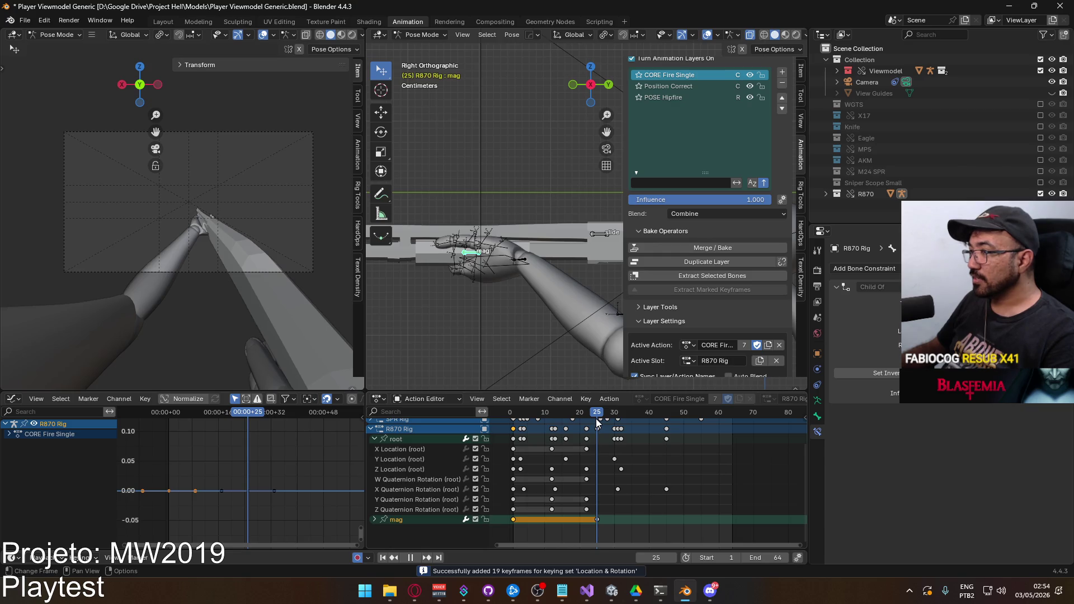
pyautogui.press('space')
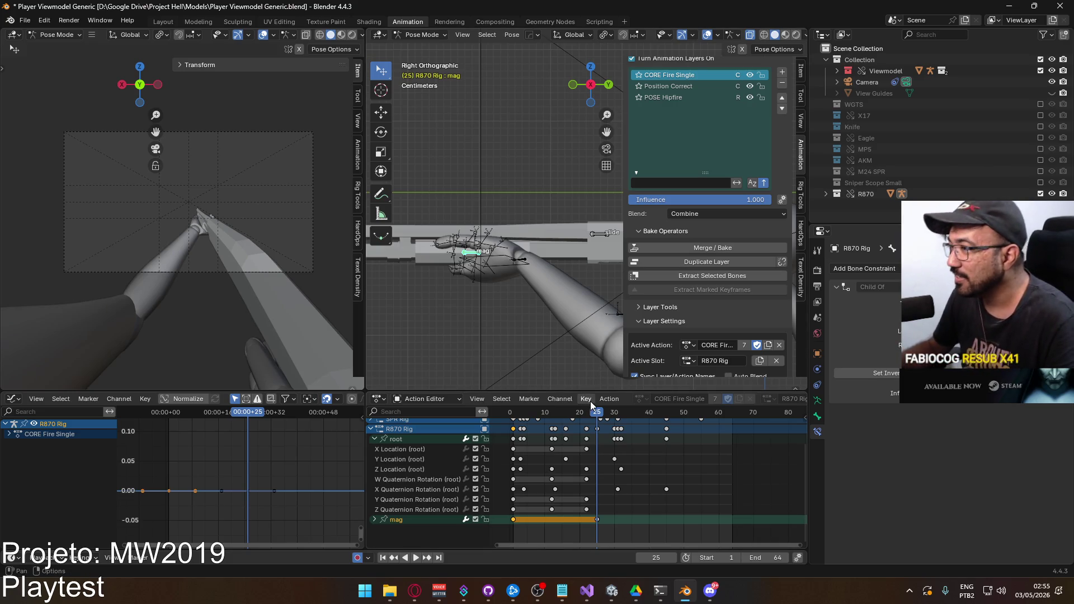
# Slide the mag bone back along its local Y axis at frame 29.
pyautogui.press('space')
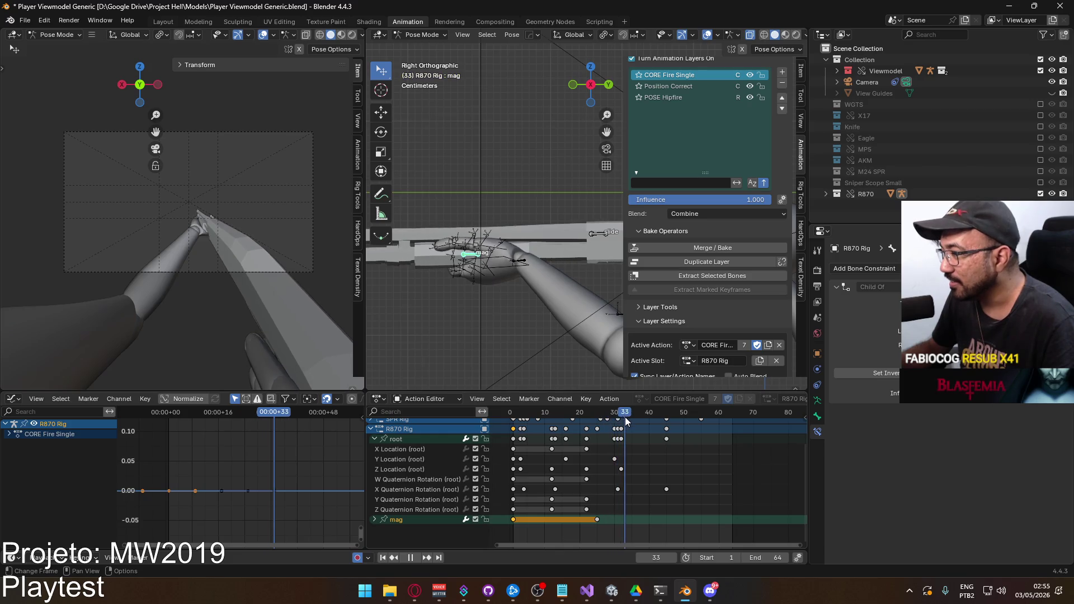
pyautogui.moveTo(629, 421)
pyautogui.mouseDown()
pyautogui.moveTo(601, 425)
pyautogui.moveTo(612, 428)
pyautogui.mouseUp()
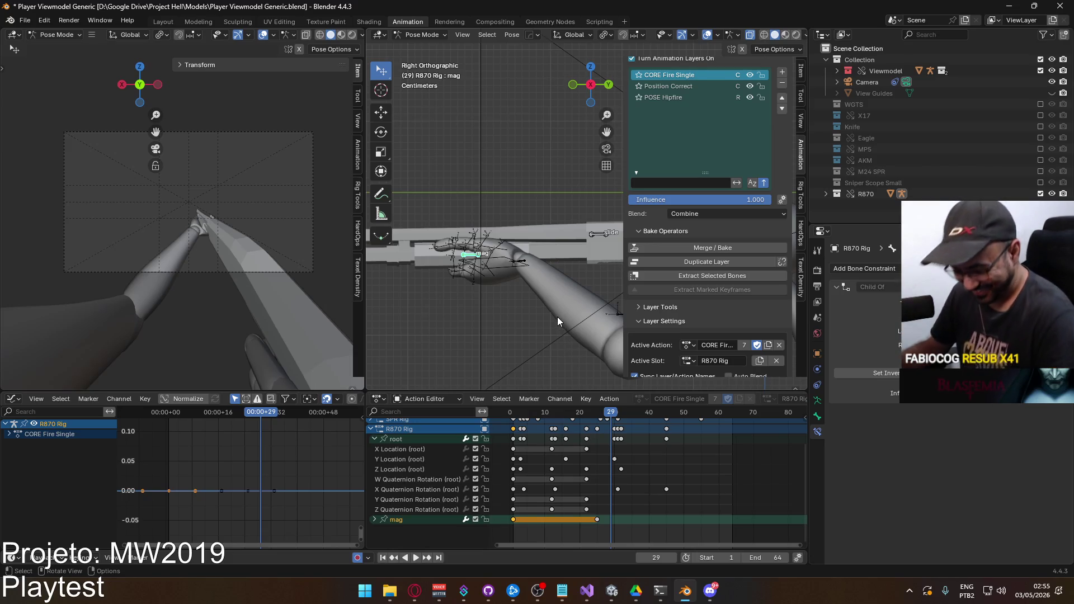
pyautogui.press('g')
pyautogui.press('y')
pyautogui.press('y')
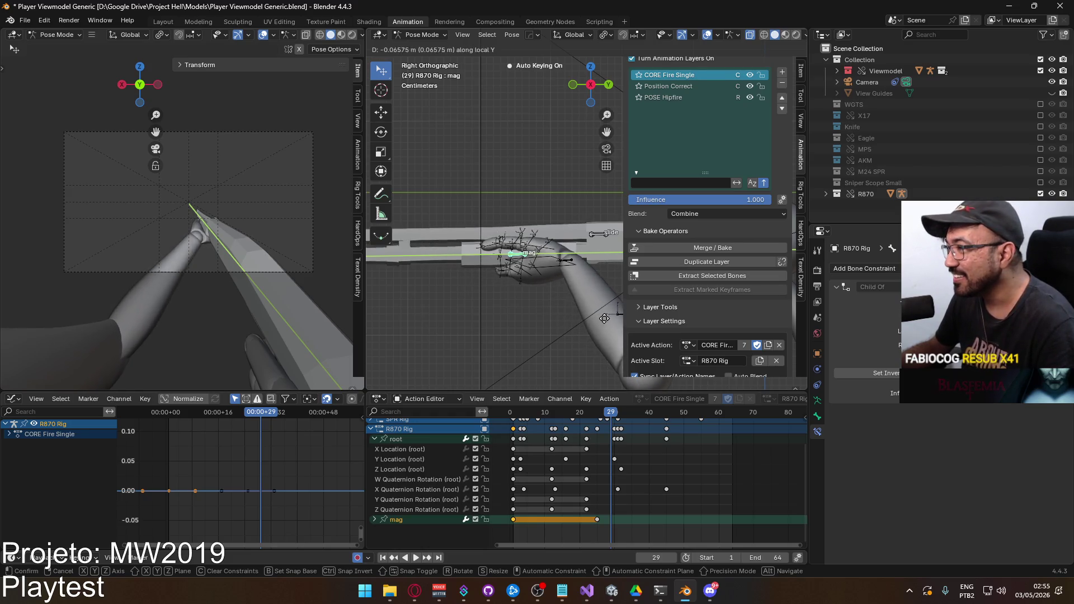
pyautogui.moveTo(614, 320)
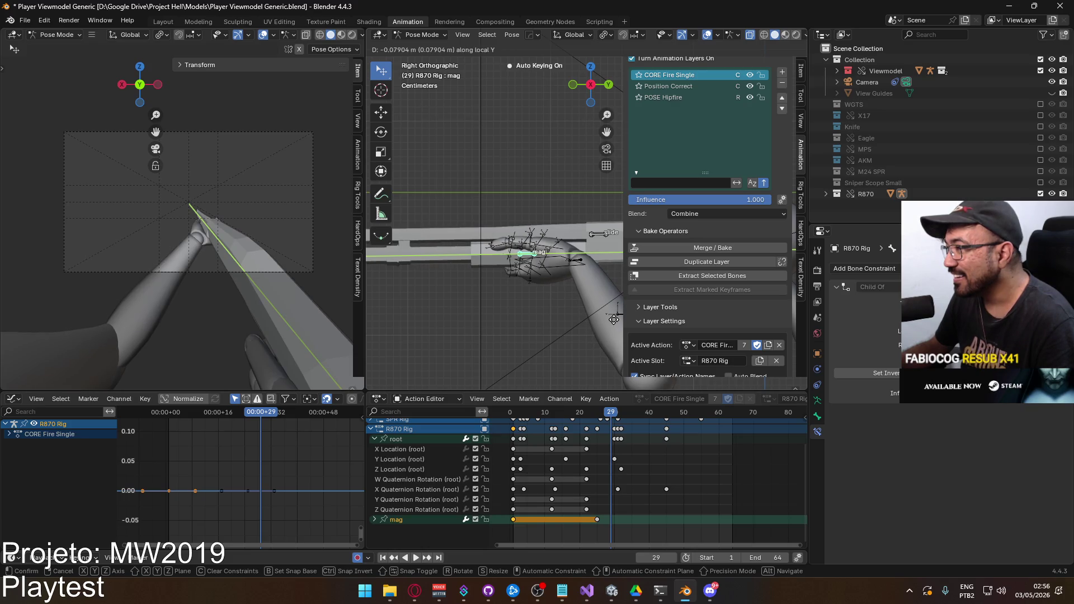
pyautogui.click(614, 320)
# Review the slide and try pasting the mag key at frame 31, then undo the paste.
pyautogui.moveTo(611, 414)
pyautogui.mouseDown()
pyautogui.moveTo(588, 414)
pyautogui.moveTo(612, 414)
pyautogui.mouseUp()
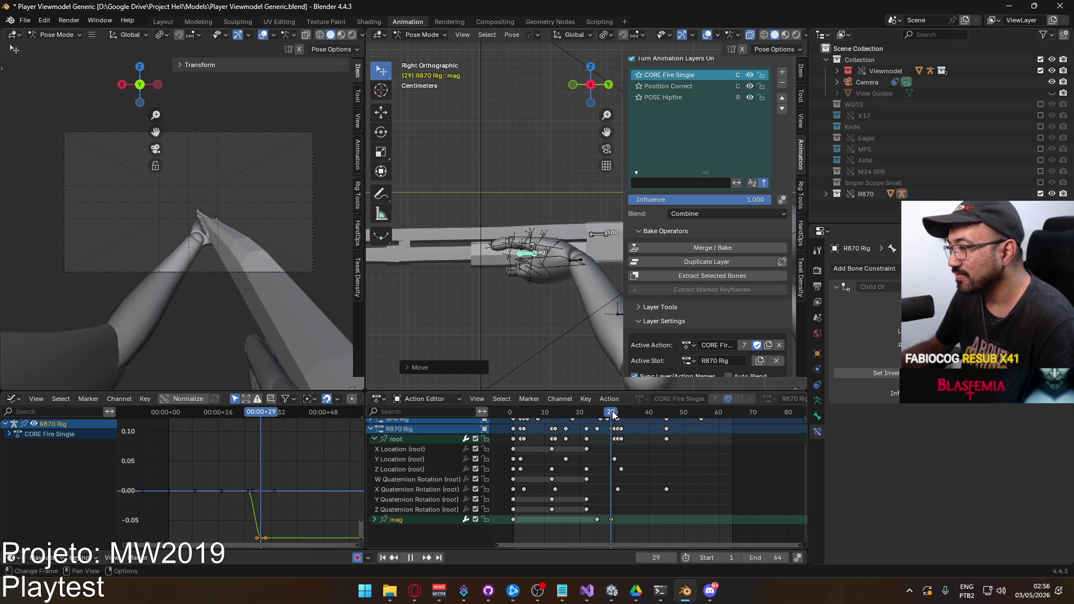
pyautogui.scroll(2, 625, 495)
pyautogui.keyDown('ctrl'); pyautogui.scroll(-1, 593, 484); pyautogui.keyUp('ctrl')
pyautogui.scroll(1, 592, 485)
pyautogui.press('space')
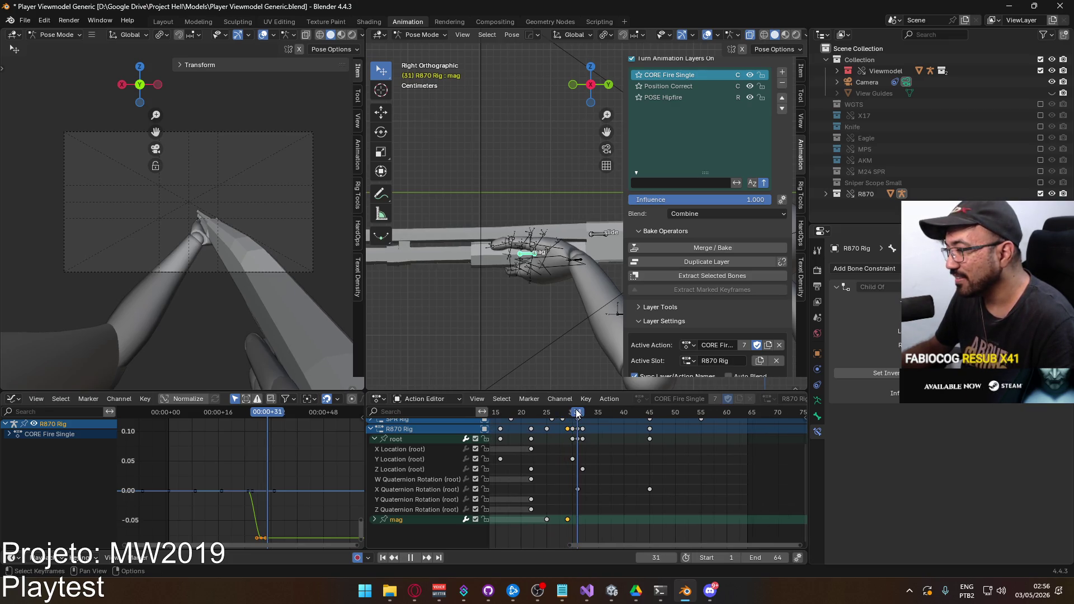
pyautogui.press('space')
pyautogui.hotkey('ctrl', 'v')
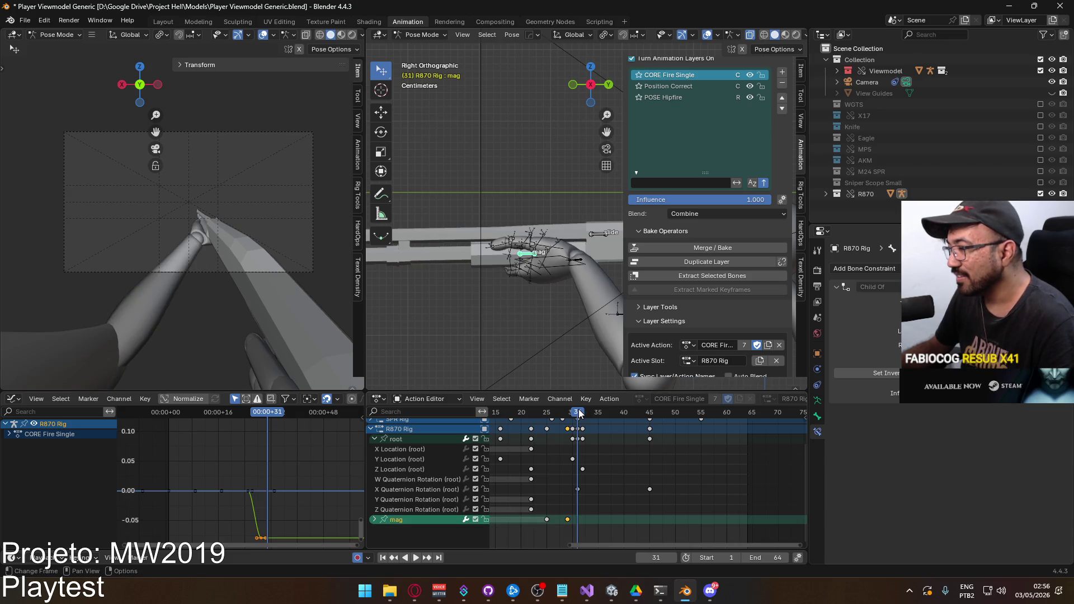
pyautogui.moveTo(579, 414); pyautogui.dragTo(567, 414)
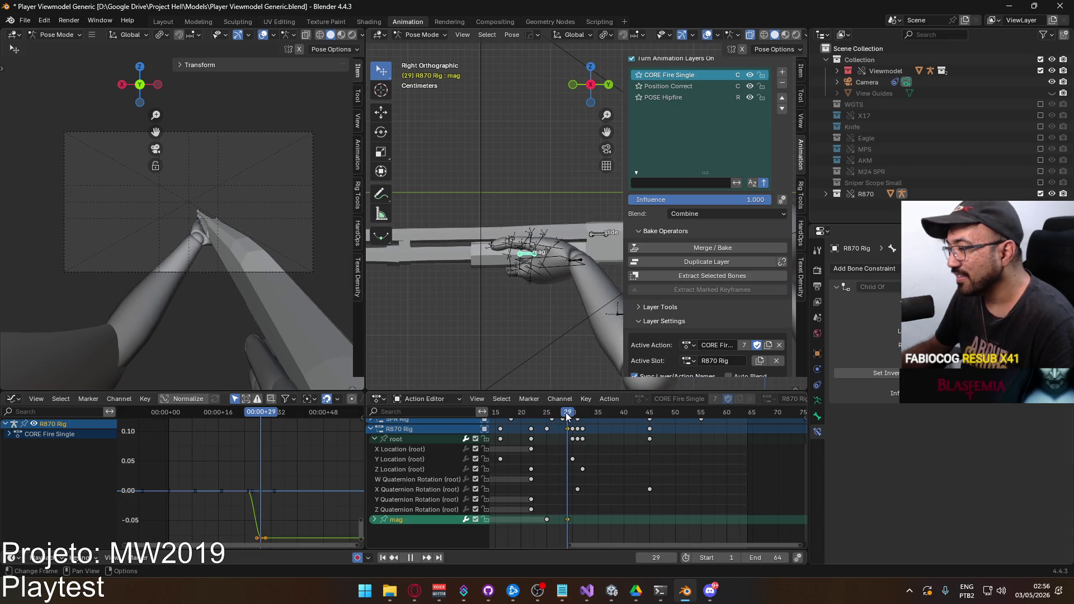
pyautogui.click(566, 522)
pyautogui.click(496, 518)
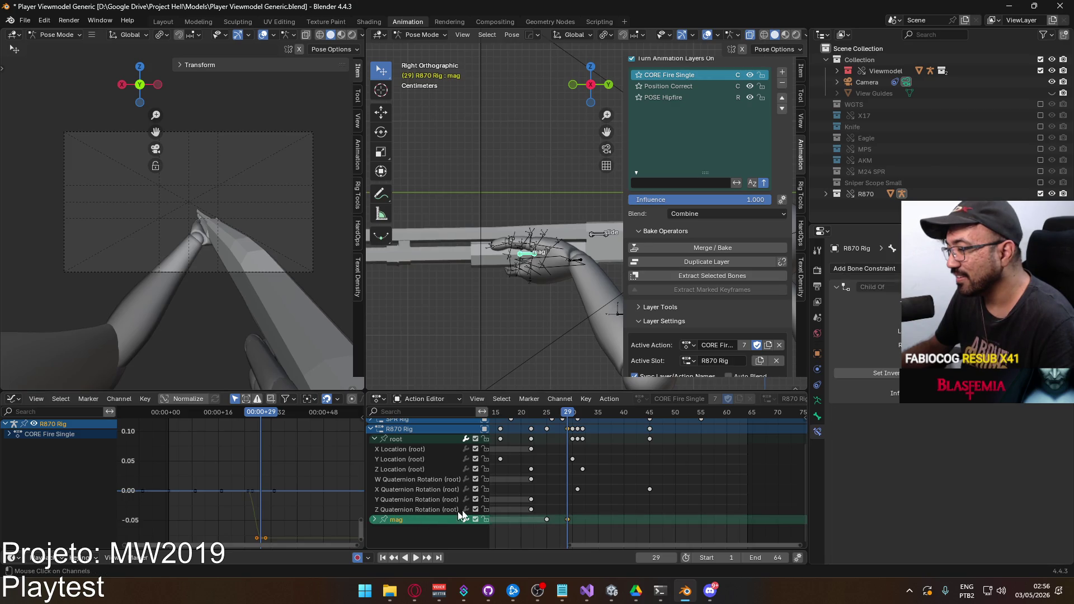
pyautogui.moveTo(570, 415); pyautogui.dragTo(577, 415)
pyautogui.hotkey('ctrl', 'v')
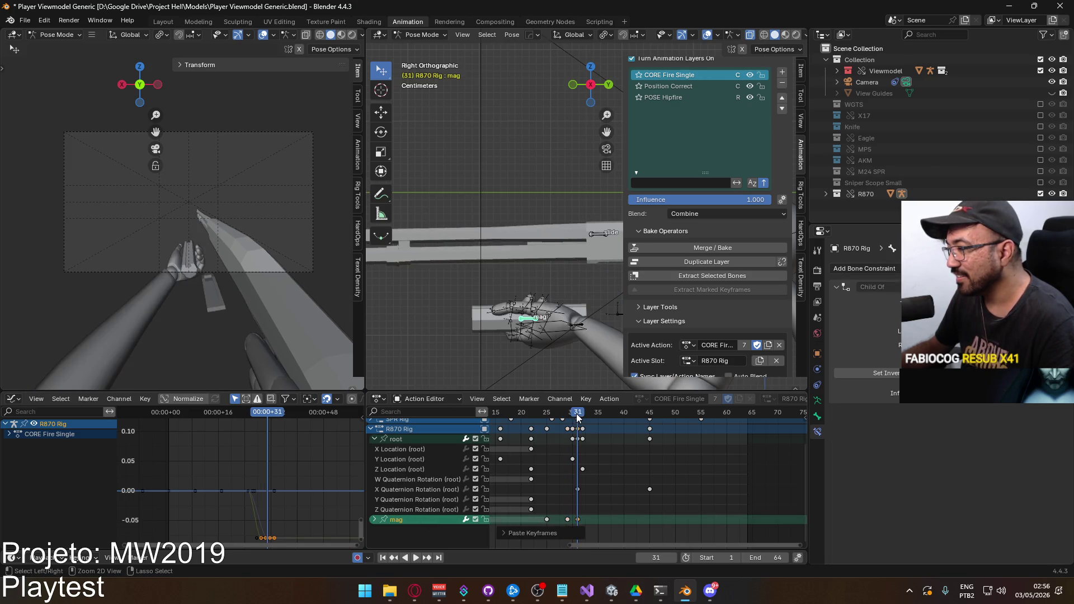
pyautogui.hotkey('ctrl', 'z')
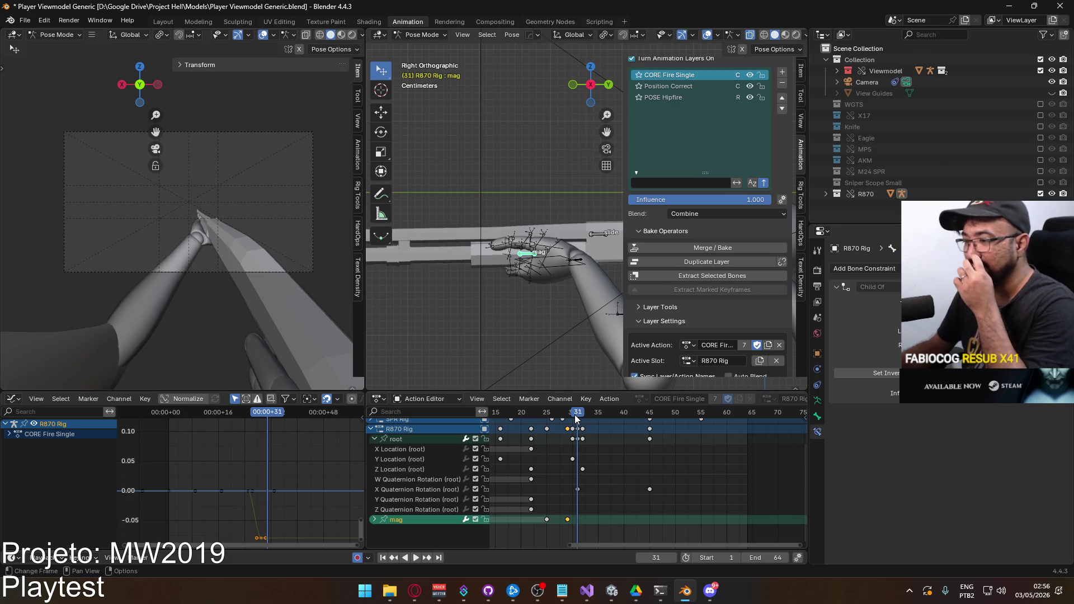
# Insert keyframes for all channels at frame 31 to hold the mag pose.
pyautogui.moveTo(578, 416); pyautogui.dragTo(570, 414)
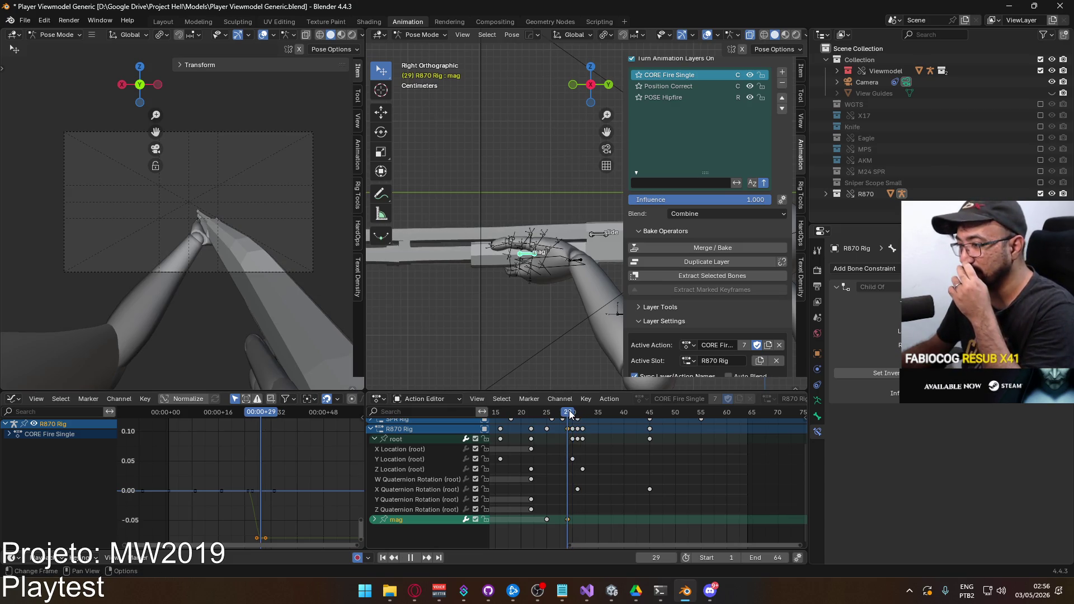
pyautogui.press('space')
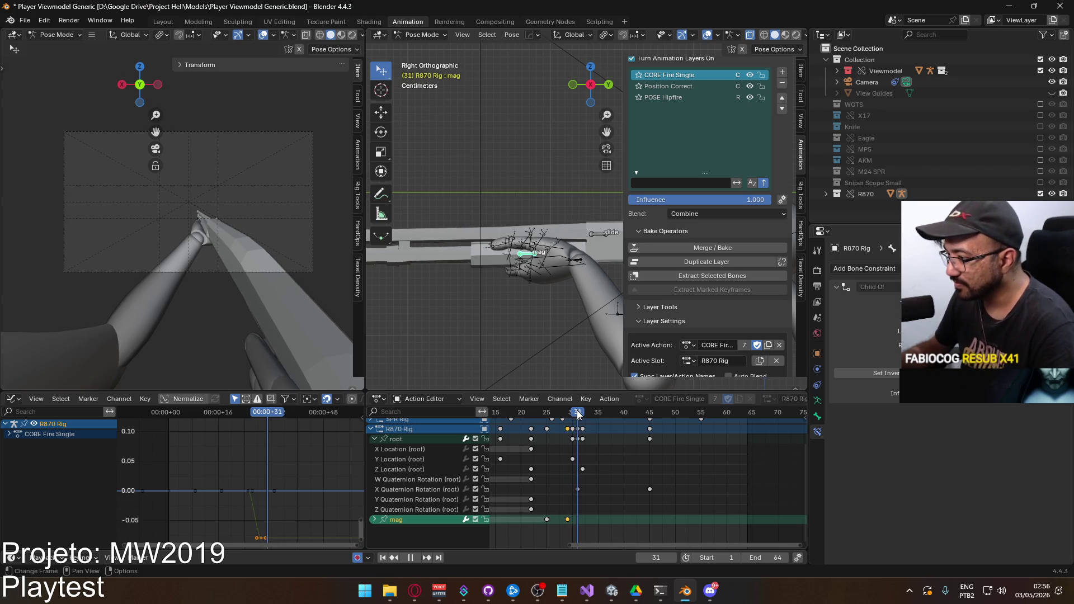
pyautogui.press('space')
pyautogui.rightClick(576, 411)
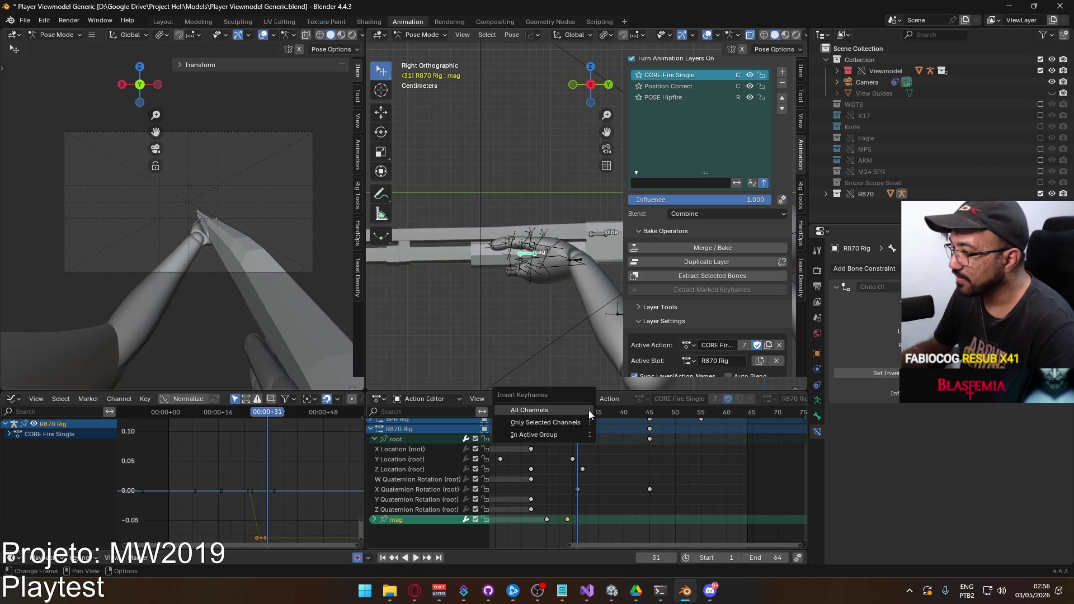
pyautogui.press('i')
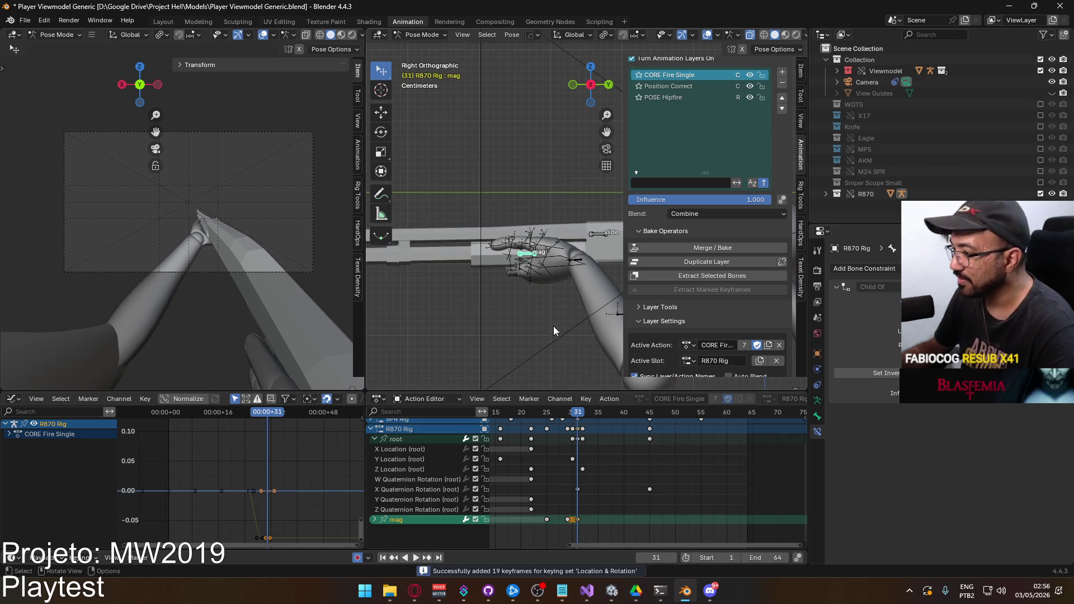
# Paste the mag key at frame 35 and scrub frames 25 to 35 to review.
pyautogui.moveTo(579, 419); pyautogui.dragTo(546, 419)
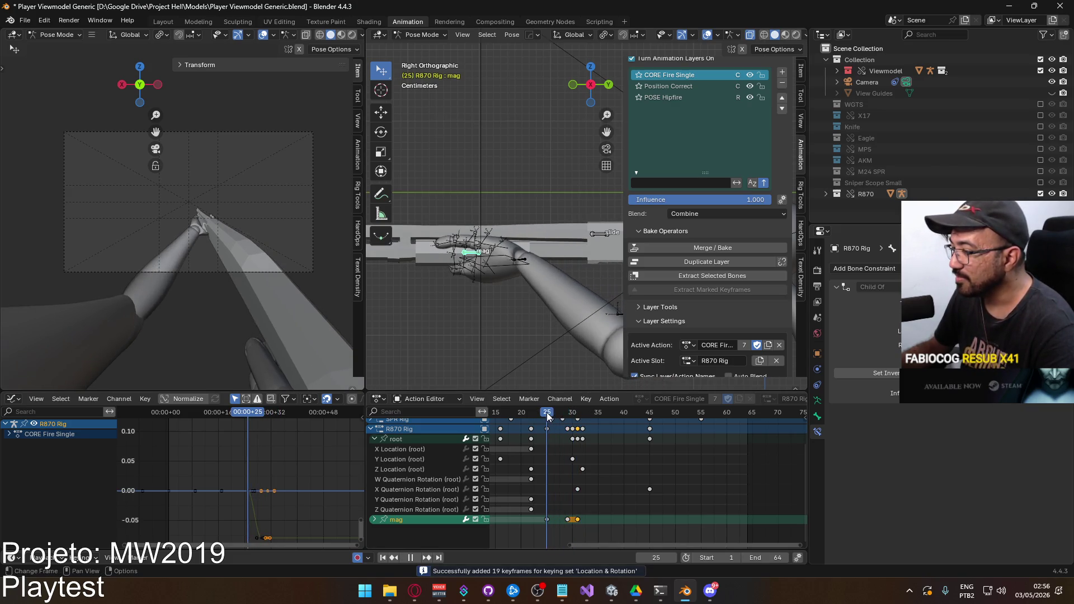
pyautogui.click(548, 520)
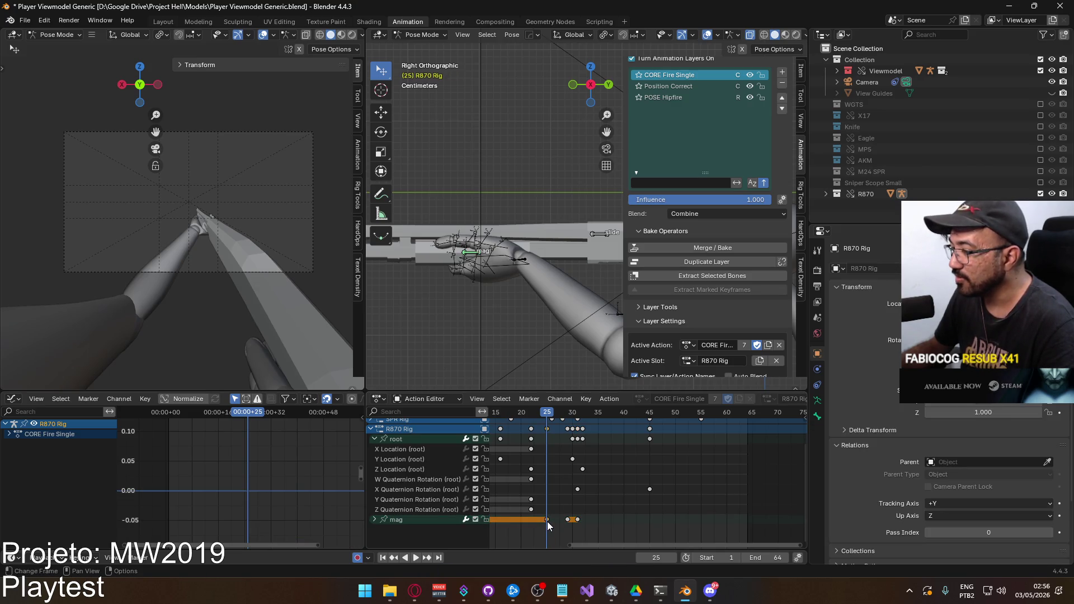
pyautogui.click(475, 264)
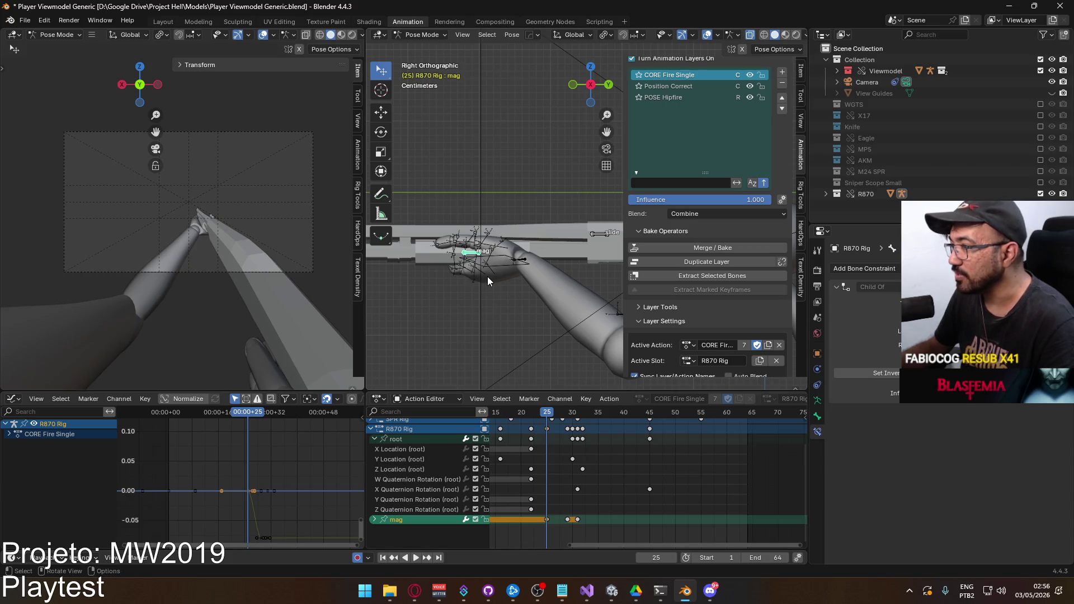
pyautogui.moveTo(548, 417); pyautogui.dragTo(597, 423)
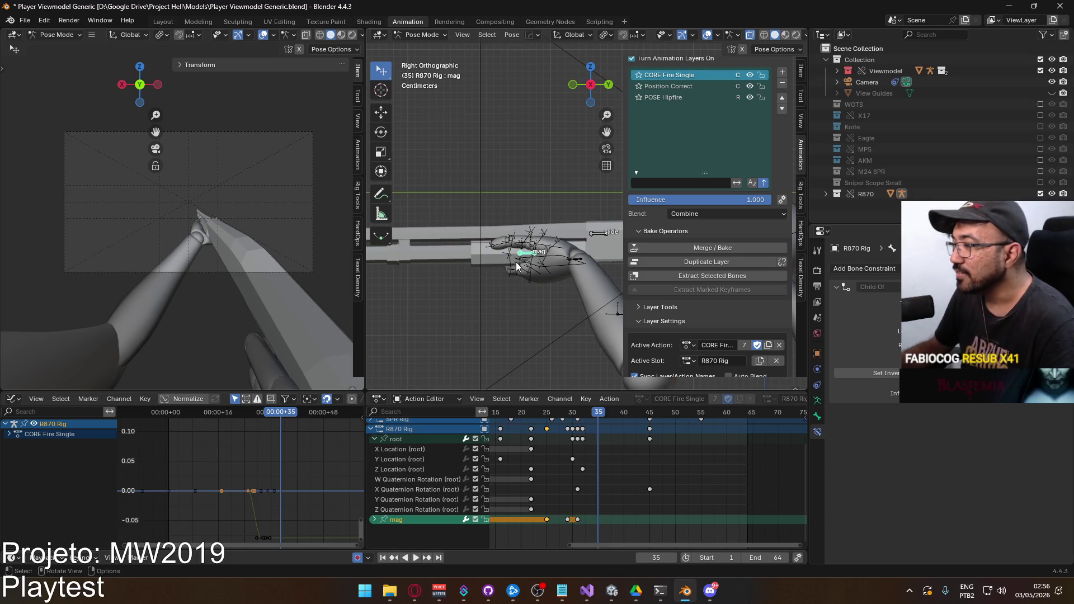
pyautogui.hotkey('ctrl', 'v')
pyautogui.click(595, 417)
pyautogui.moveTo(595, 417)
pyautogui.mouseDown()
pyautogui.moveTo(545, 413)
pyautogui.moveTo(610, 413)
pyautogui.moveTo(576, 419)
pyautogui.mouseUp()
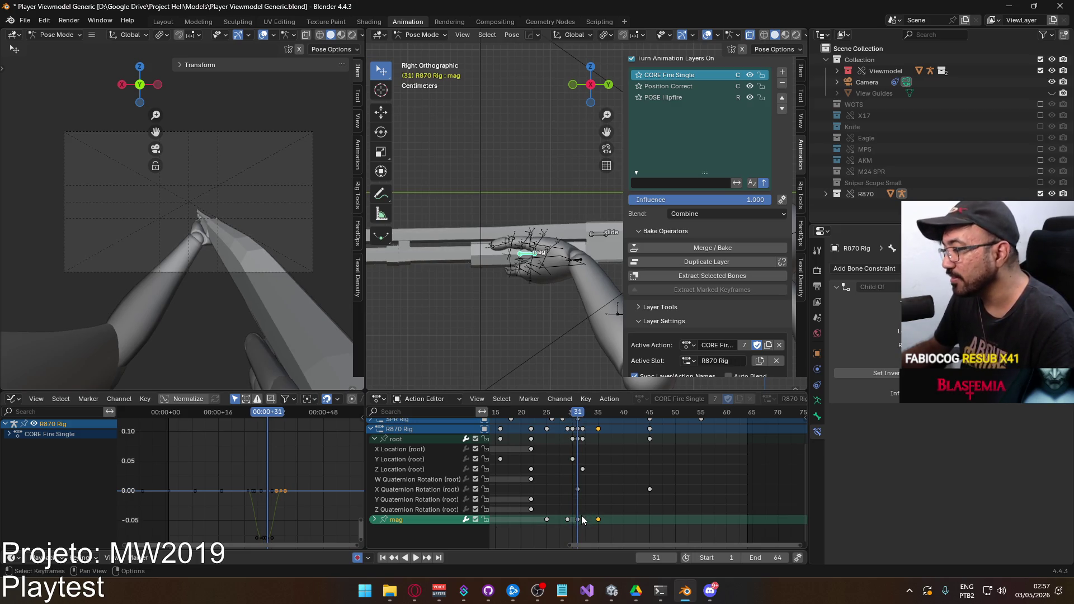
pyautogui.moveTo(578, 421)
pyautogui.mouseDown()
pyautogui.moveTo(608, 417)
pyautogui.moveTo(563, 417)
pyautogui.moveTo(644, 418)
pyautogui.moveTo(543, 428)
pyautogui.moveTo(605, 422)
pyautogui.moveTo(568, 427)
pyautogui.mouseUp()
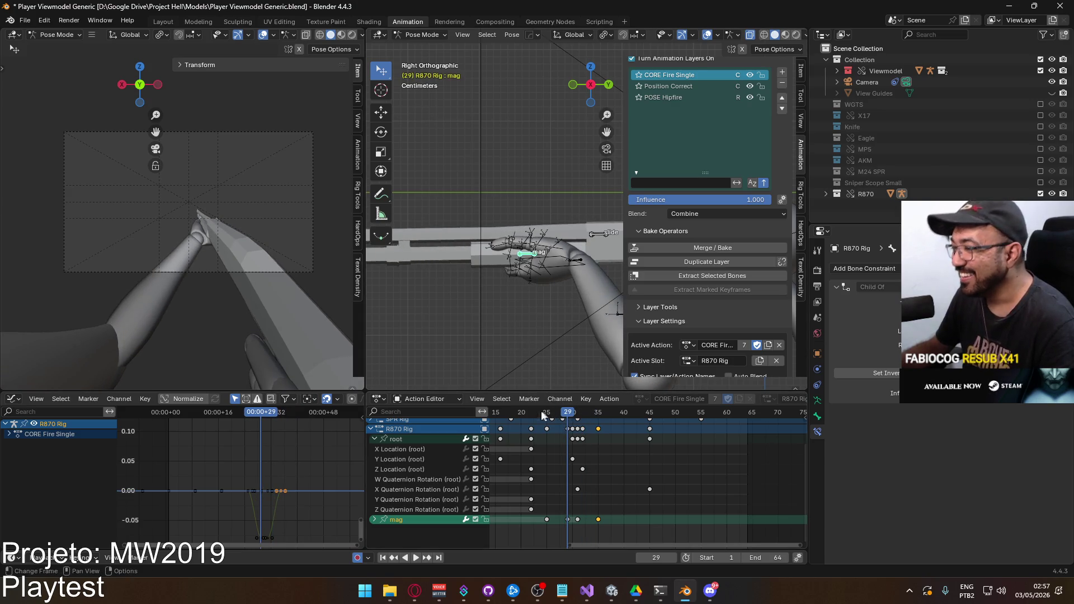
pyautogui.click(408, 441)
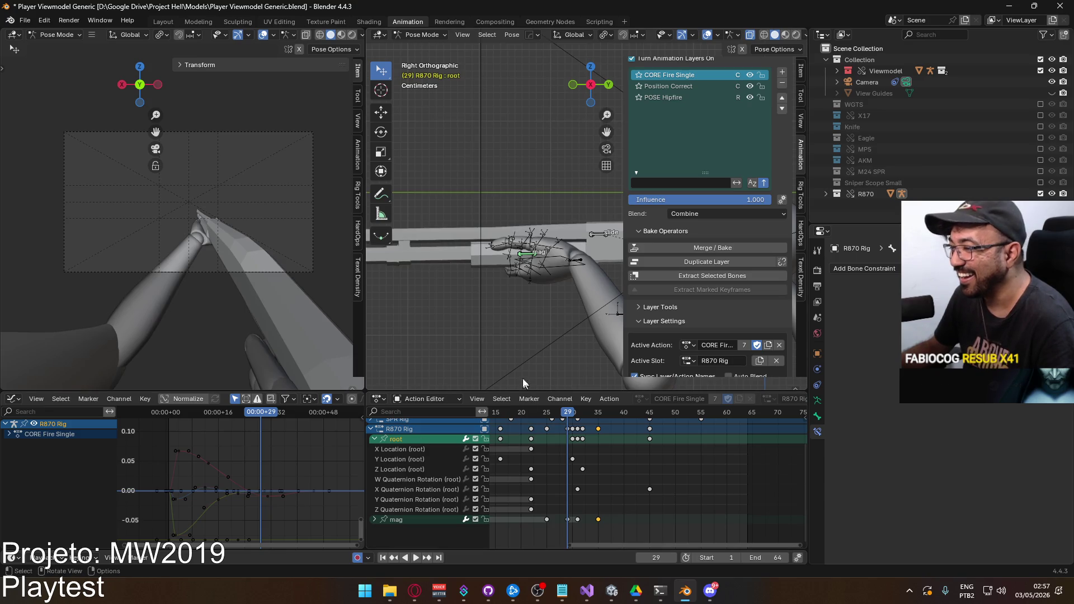
# Frame the rig in side view and preview the recoil between frames 25 and 33.
pyautogui.scroll(2, 523, 378)
pyautogui.moveTo(523, 378)
pyautogui.keyDown('shift'); pyautogui.mouseDown(button='middle')
pyautogui.moveTo(438, 274)
pyautogui.moveTo(411, 287)
pyautogui.mouseUp(button='middle'); pyautogui.keyUp('shift')
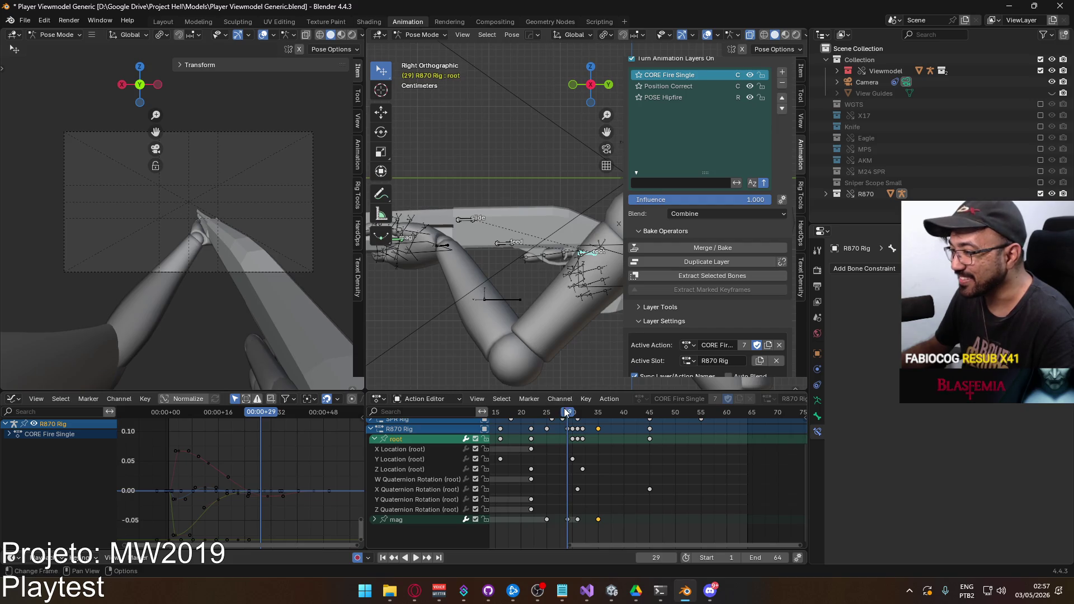
pyautogui.press('space')
pyautogui.moveTo(554, 416)
pyautogui.mouseDown()
pyautogui.moveTo(579, 419)
pyautogui.moveTo(551, 419)
pyautogui.moveTo(566, 418)
pyautogui.mouseUp()
pyautogui.moveTo(559, 367)
pyautogui.keyDown('shift'); pyautogui.mouseDown(button='middle')
pyautogui.moveTo(547, 344)
pyautogui.moveTo(515, 358)
pyautogui.mouseUp(button='middle'); pyautogui.keyUp('shift')
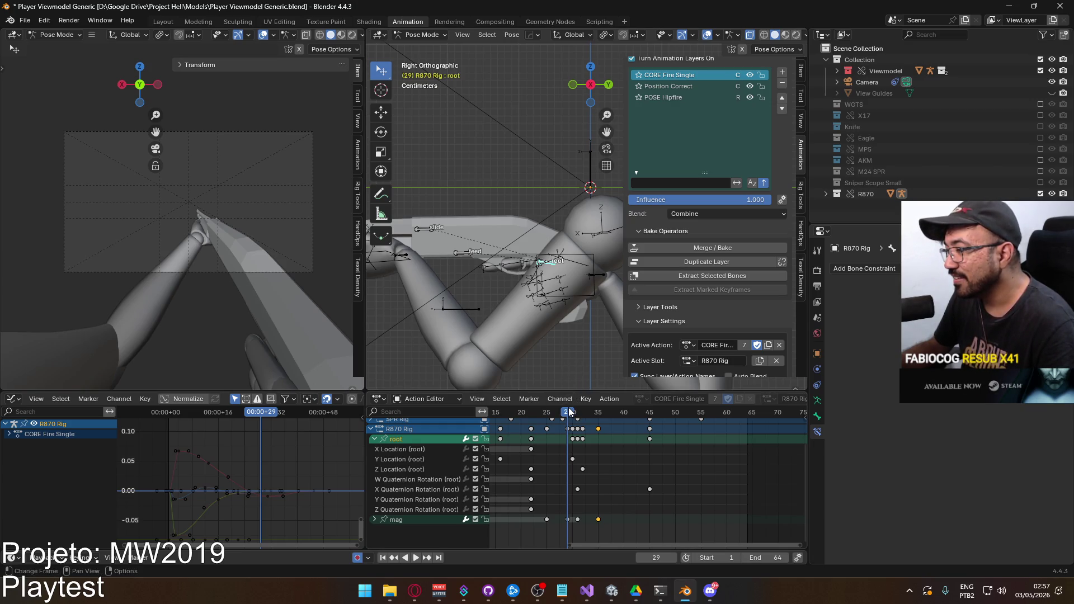
pyautogui.moveTo(571, 411); pyautogui.dragTo(588, 412)
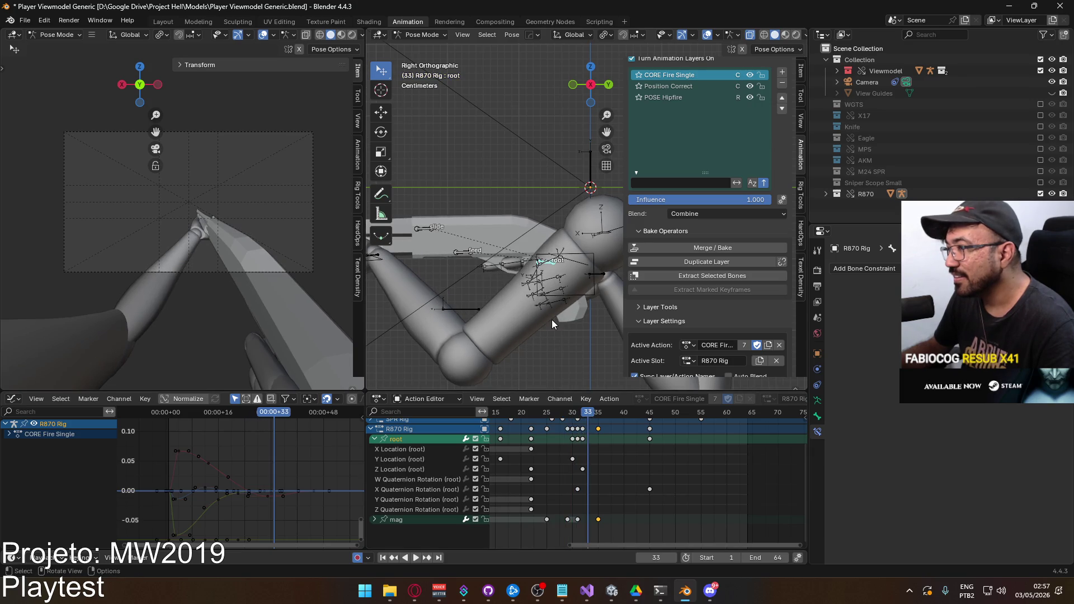
pyautogui.moveTo(585, 410)
pyautogui.mouseDown()
pyautogui.moveTo(542, 414)
pyautogui.moveTo(578, 413)
pyautogui.mouseUp()
# Move the root's Y Location key from frame 30 to frame 29.
pyautogui.keyDown('alt'); pyautogui.scroll(2, 561, 314); pyautogui.keyUp('alt')
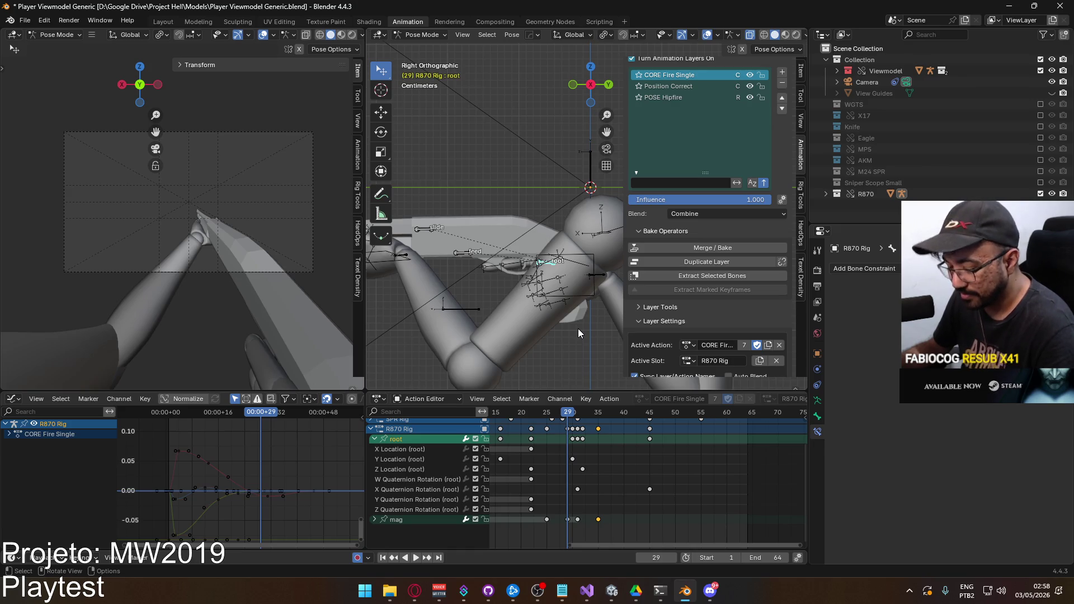
pyautogui.press('i')
pyautogui.hotkey('ctrl', 'z')
pyautogui.moveTo(574, 460); pyautogui.dragTo(569, 460)
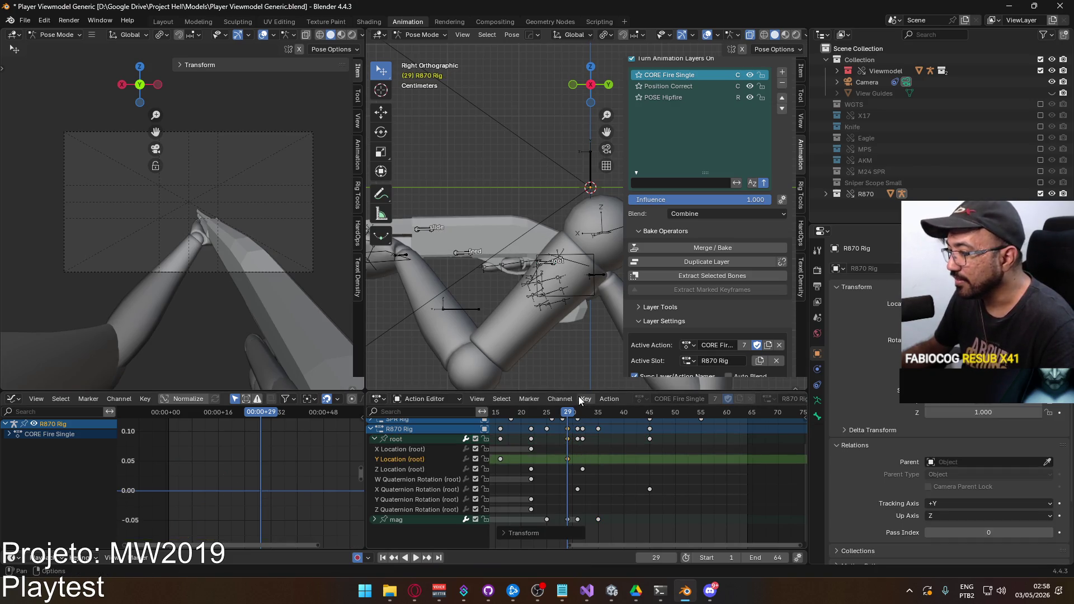
# Paste a Y Location key near frame 33 and lower its value.
pyautogui.moveTo(573, 412); pyautogui.dragTo(588, 412)
pyautogui.hotkey('ctrl', 'v')
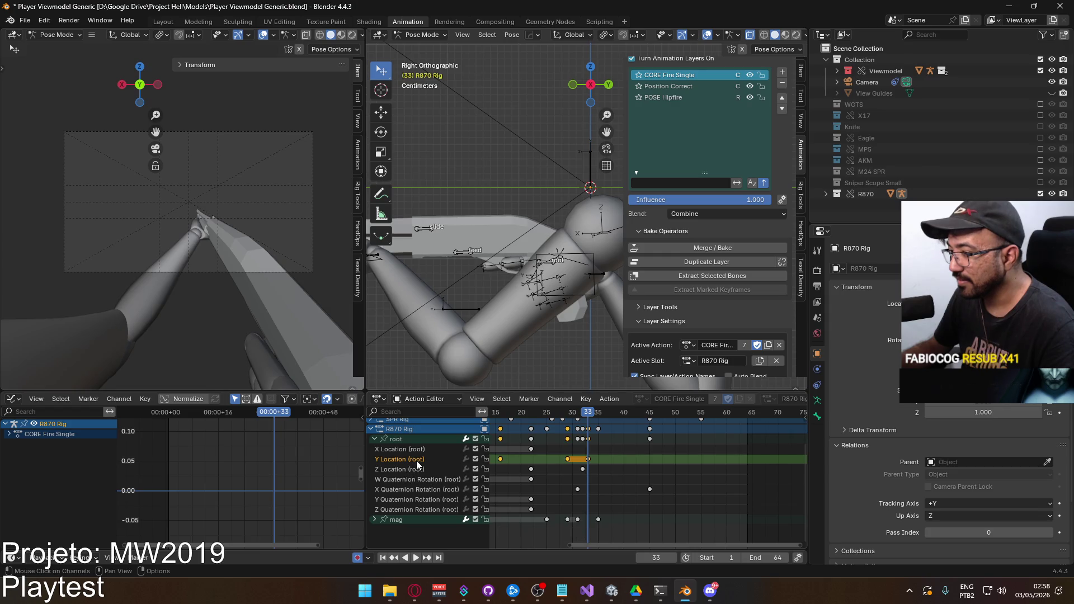
pyautogui.click(397, 439)
pyautogui.scroll(5, 283, 491)
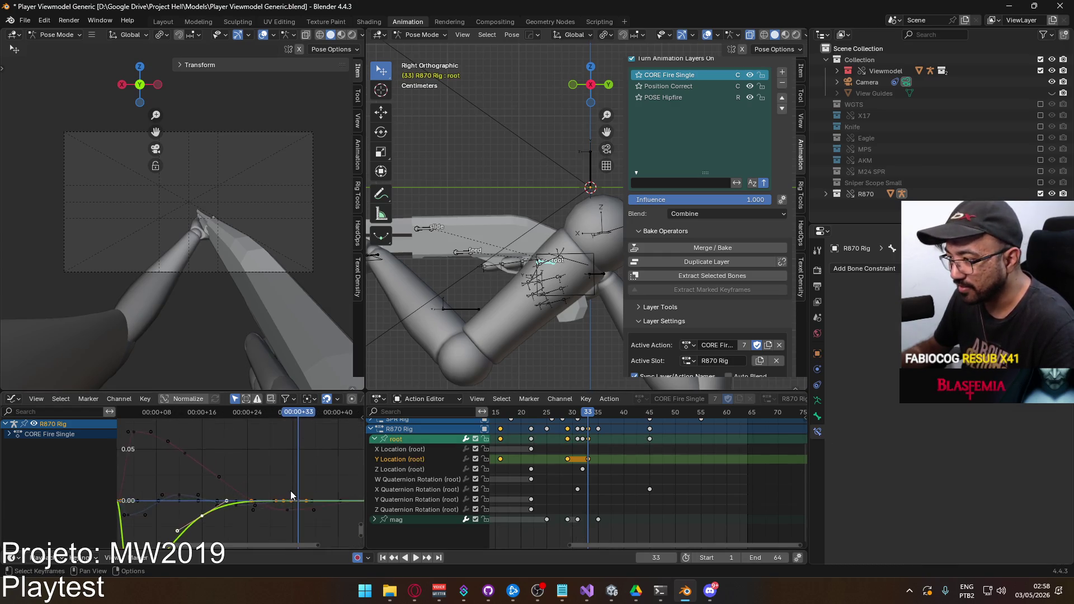
pyautogui.scroll(1, 261, 485)
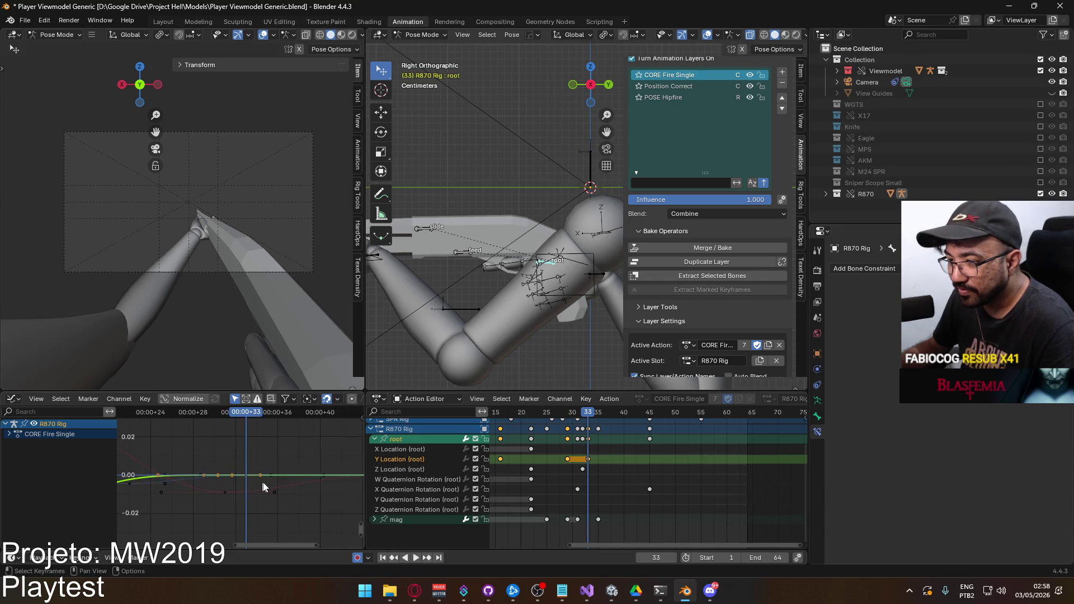
pyautogui.click(249, 483)
pyautogui.moveTo(255, 474); pyautogui.dragTo(274, 498)
pyautogui.press('y')
# Paste the root keys at frame 40 and raise the Y Location key into a settle bump.
pyautogui.press('space')
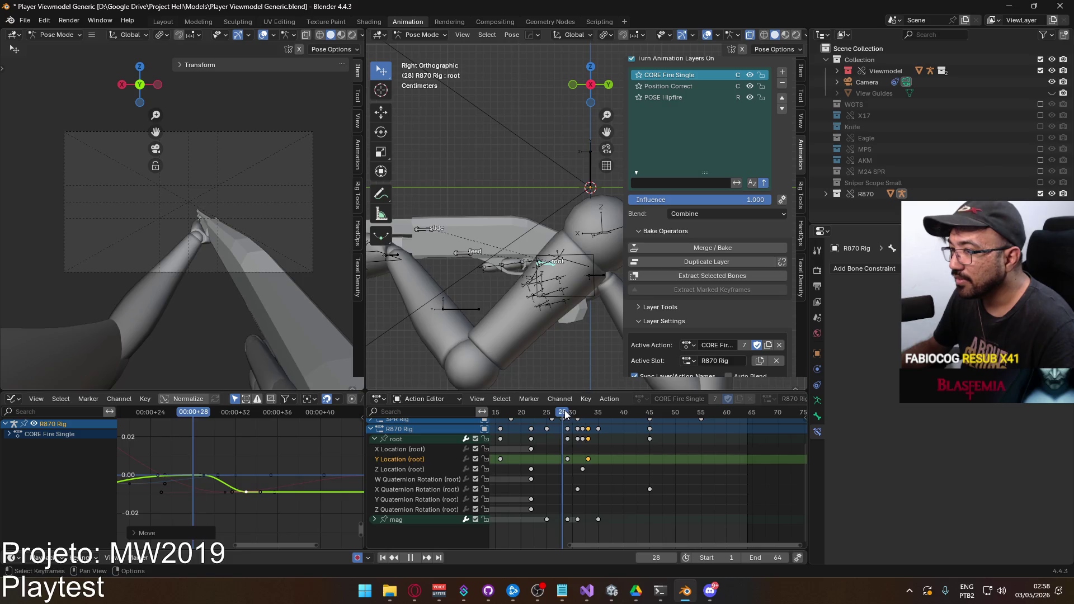
pyautogui.click(581, 413)
pyautogui.moveTo(581, 413); pyautogui.dragTo(568, 422)
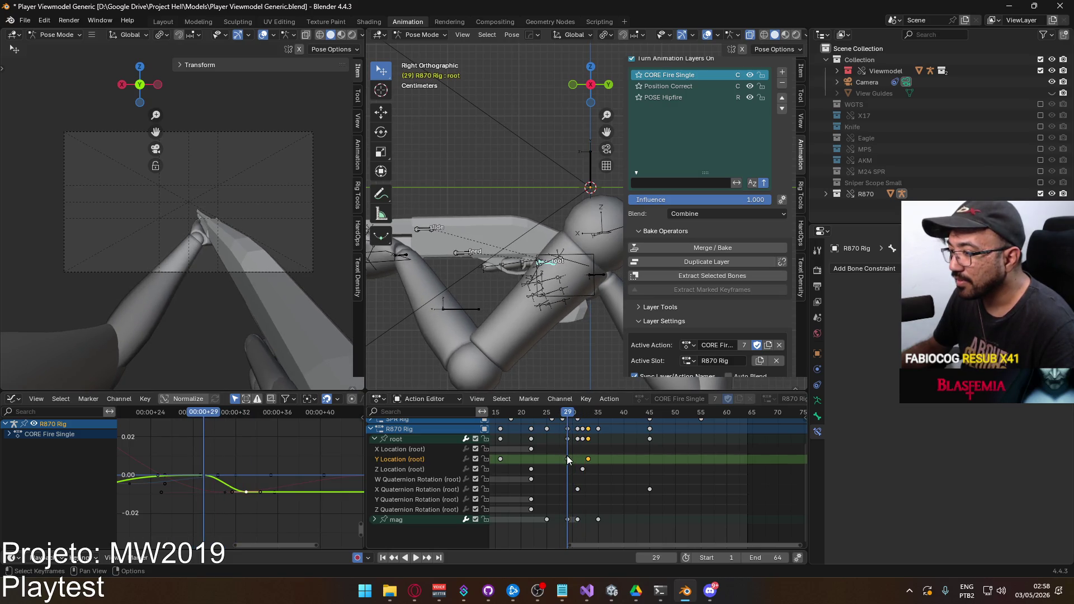
pyautogui.press('space')
pyautogui.moveTo(574, 416)
pyautogui.mouseDown()
pyautogui.moveTo(664, 423)
pyautogui.moveTo(624, 419)
pyautogui.mouseUp()
pyautogui.hotkey('ctrl', 'v')
pyautogui.hotkey('ctrl', 'v')
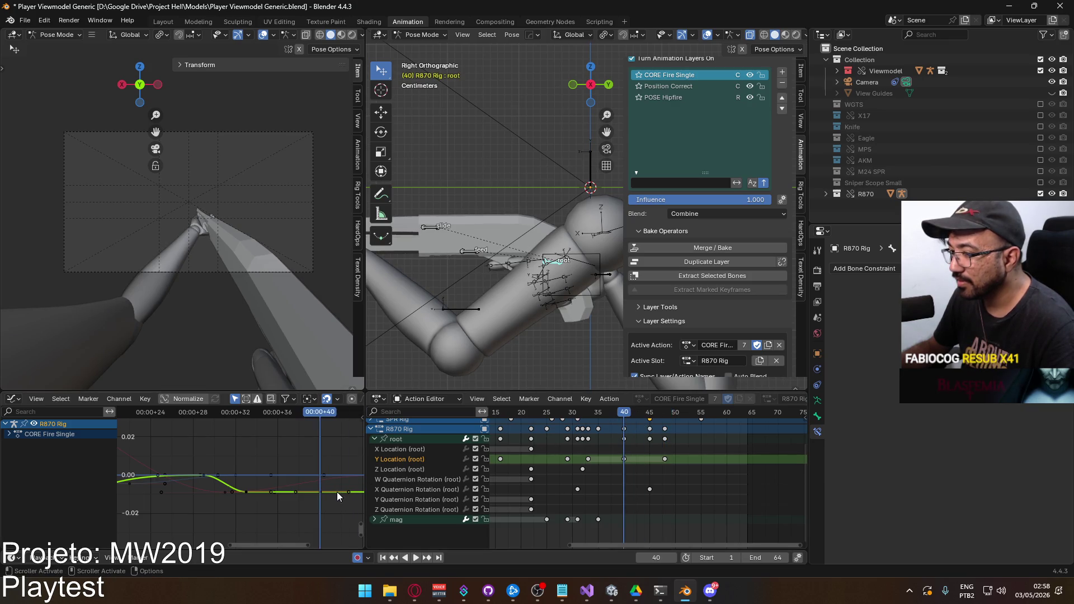
pyautogui.click(323, 495)
pyautogui.keyDown('ctrl'); pyautogui.scroll(-3, 320, 498); pyautogui.keyUp('ctrl')
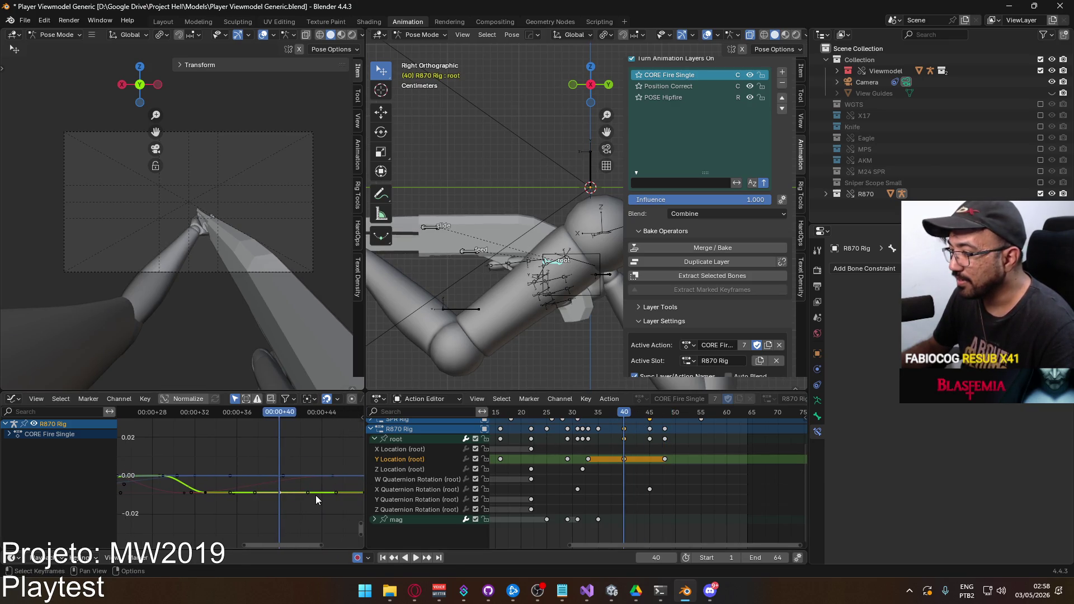
pyautogui.press('g')
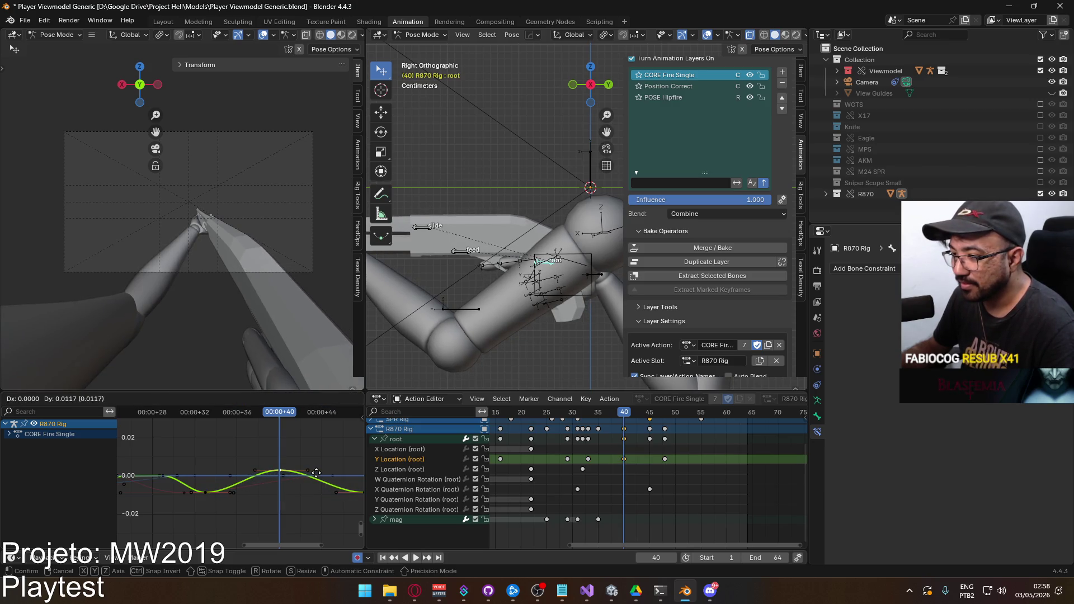
pyautogui.click(316, 472)
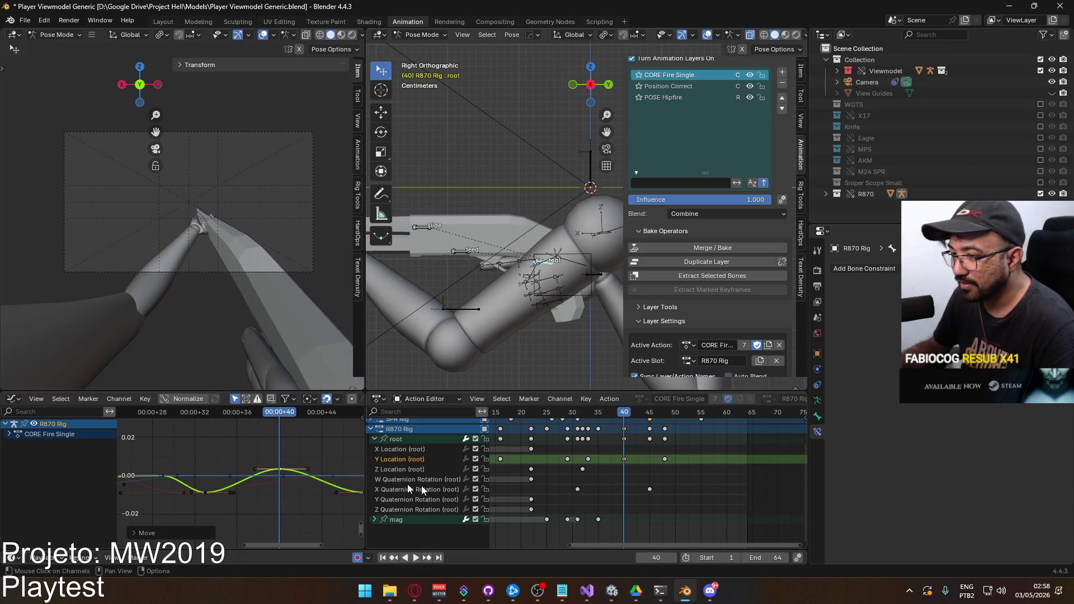
# Paste the copied root keys again at frame 48.
pyautogui.moveTo(621, 417); pyautogui.dragTo(587, 431)
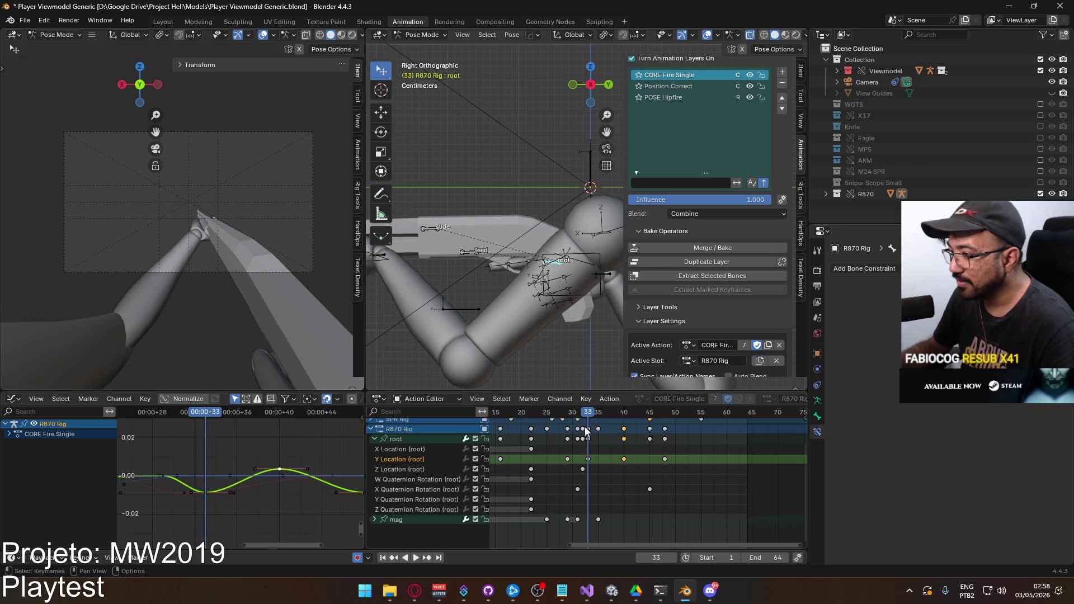
pyautogui.click(588, 460)
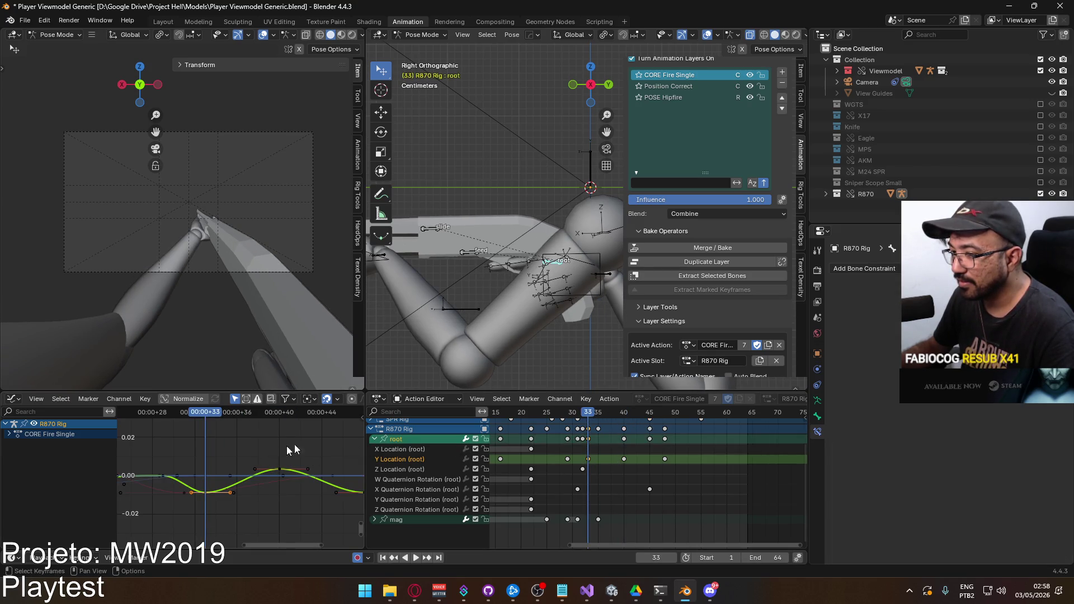
pyautogui.moveTo(597, 424); pyautogui.dragTo(568, 424)
pyautogui.click(413, 439)
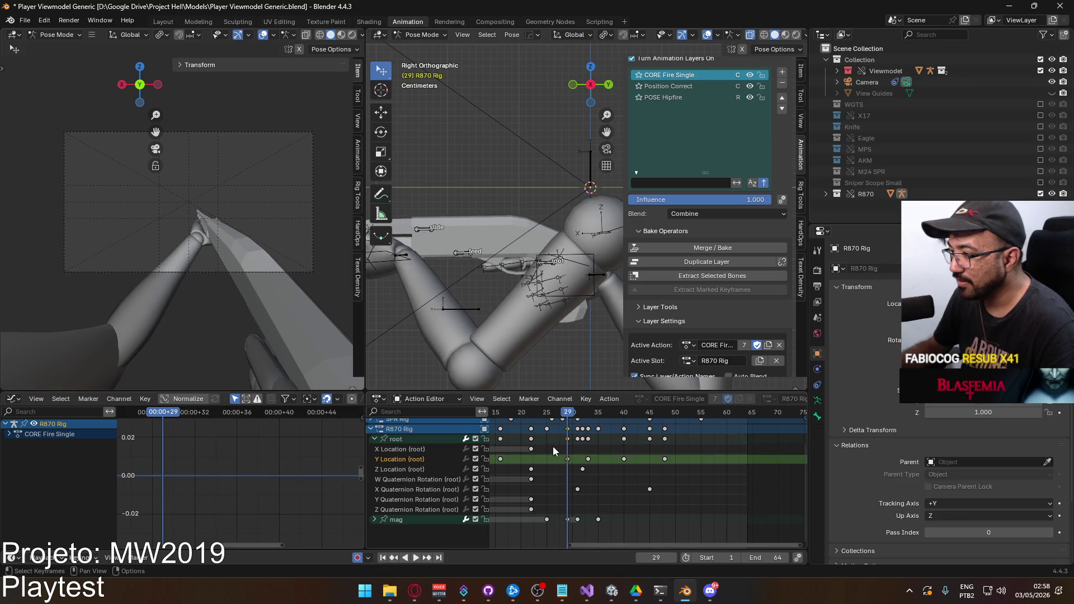
pyautogui.click(413, 439)
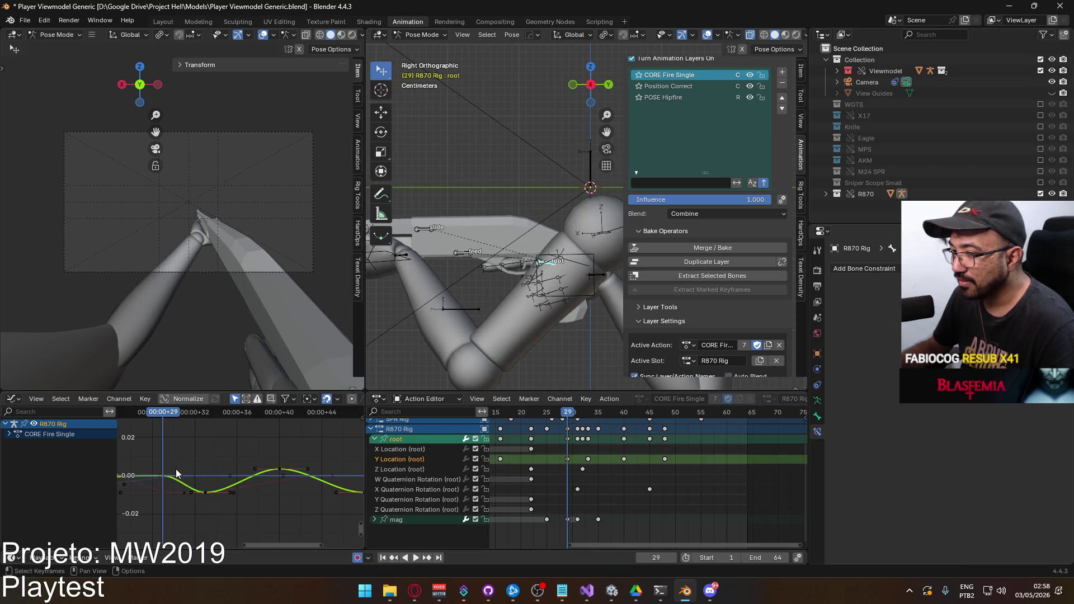
pyautogui.keyDown('ctrl'); pyautogui.hscroll(5, 247, 459); pyautogui.keyUp('ctrl')
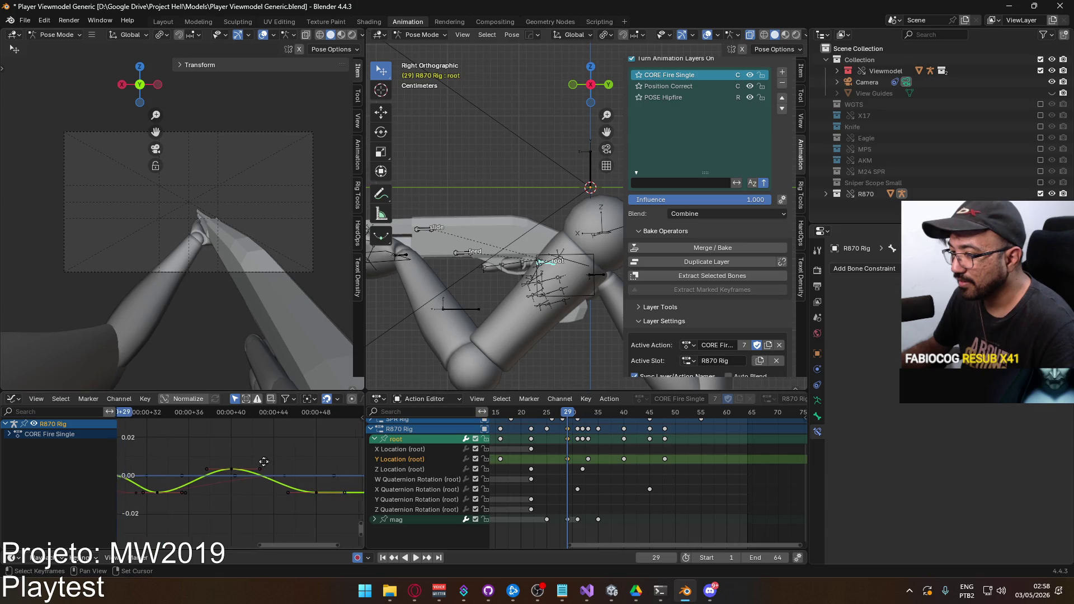
pyautogui.click(307, 414)
pyautogui.hotkey('ctrl', 'v')
# Play the extended recoil backward and scrub through it to review.
pyautogui.scroll(-2, 308, 442)
pyautogui.moveTo(306, 440); pyautogui.dragTo(338, 446, button='middle')
pyautogui.hotkey('shift', 'ctrl', 'space')
pyautogui.moveTo(236, 421)
pyautogui.mouseDown()
pyautogui.moveTo(337, 421)
pyautogui.moveTo(155, 431)
pyautogui.moveTo(213, 433)
pyautogui.moveTo(186, 433)
pyautogui.mouseUp()
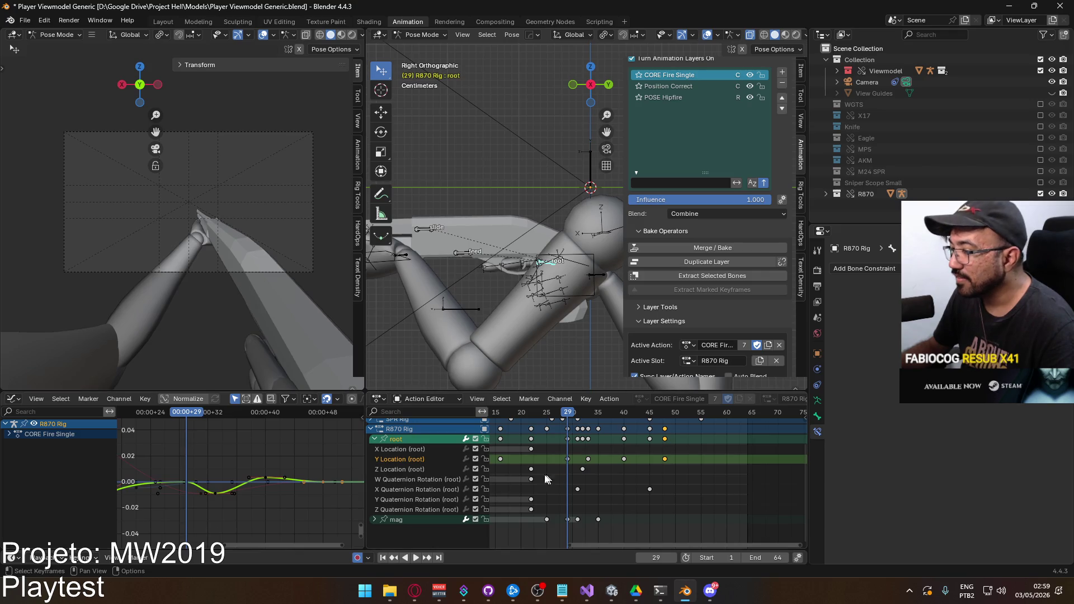
# Paste the frame-22 value onto the root's Z Quaternion Rotation channel at frame 29.
pyautogui.click(414, 507)
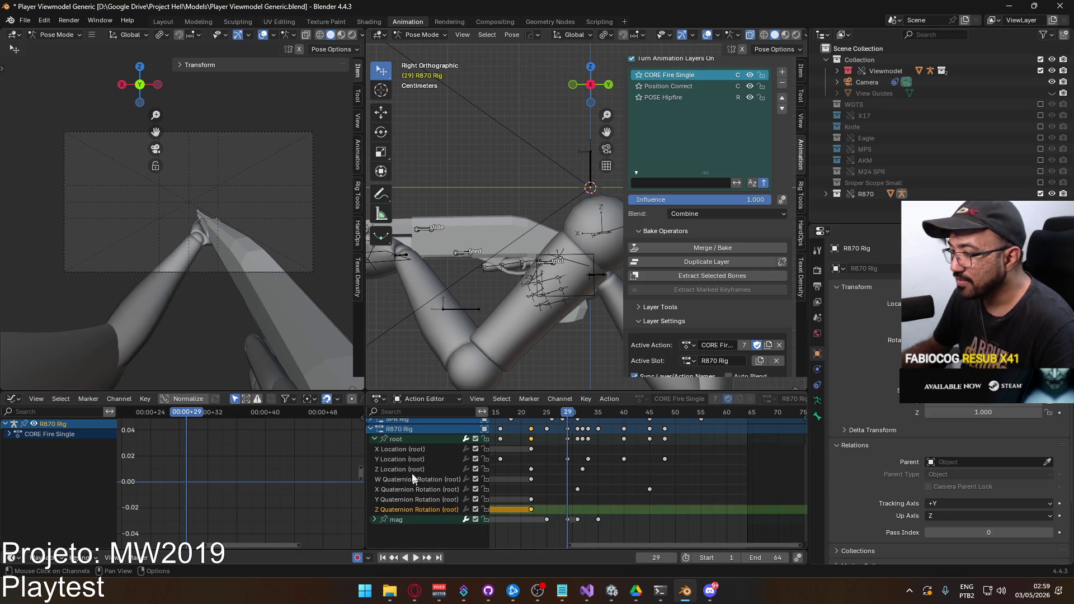
pyautogui.rightClick(260, 456)
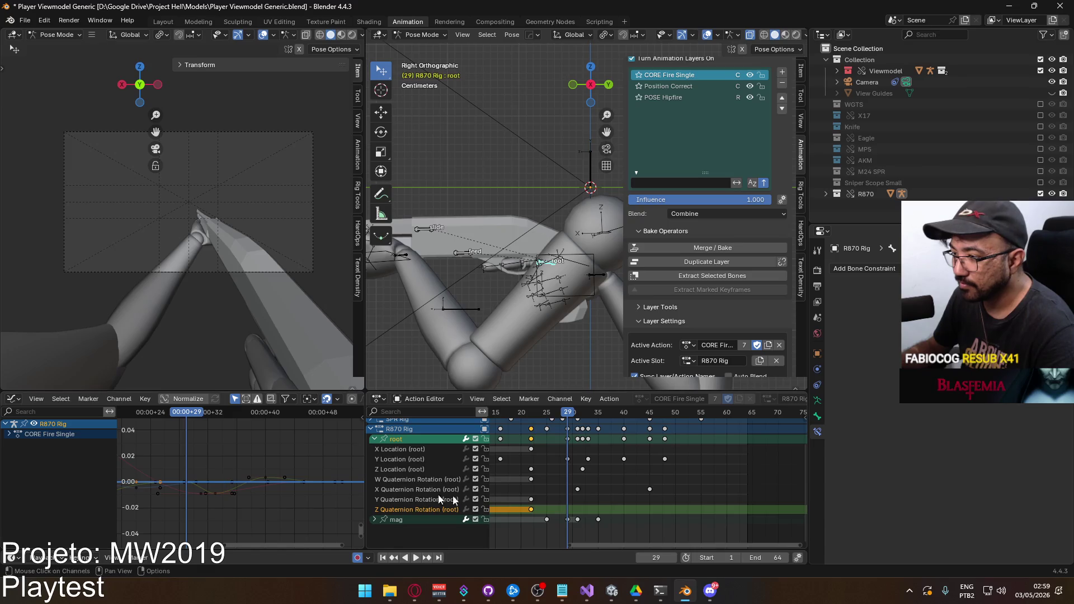
pyautogui.press('i')
pyautogui.press('i')
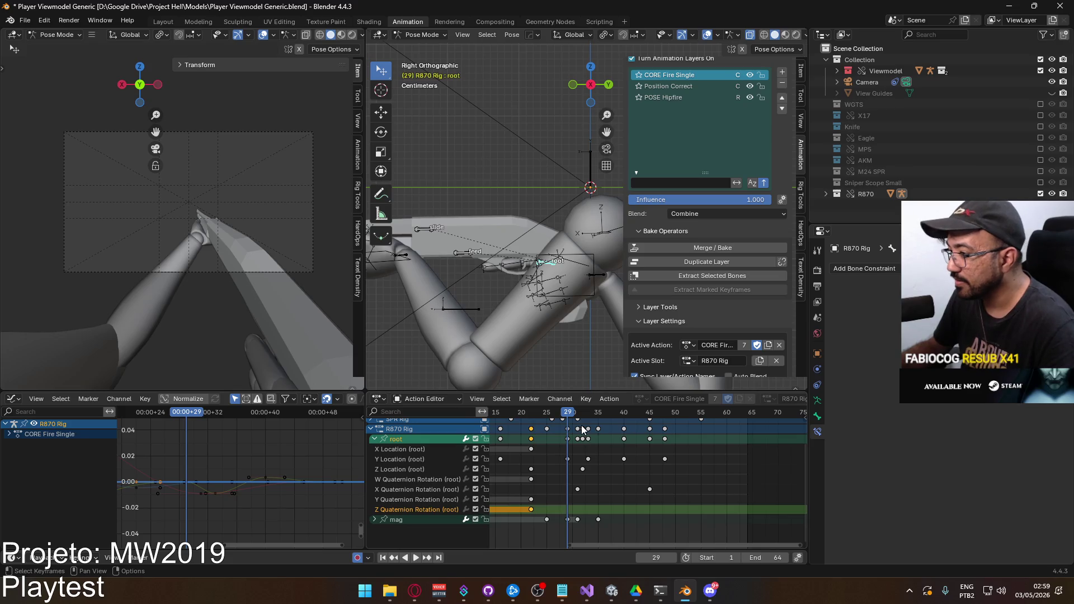
pyautogui.moveTo(551, 423); pyautogui.dragTo(531, 425)
pyautogui.press('space')
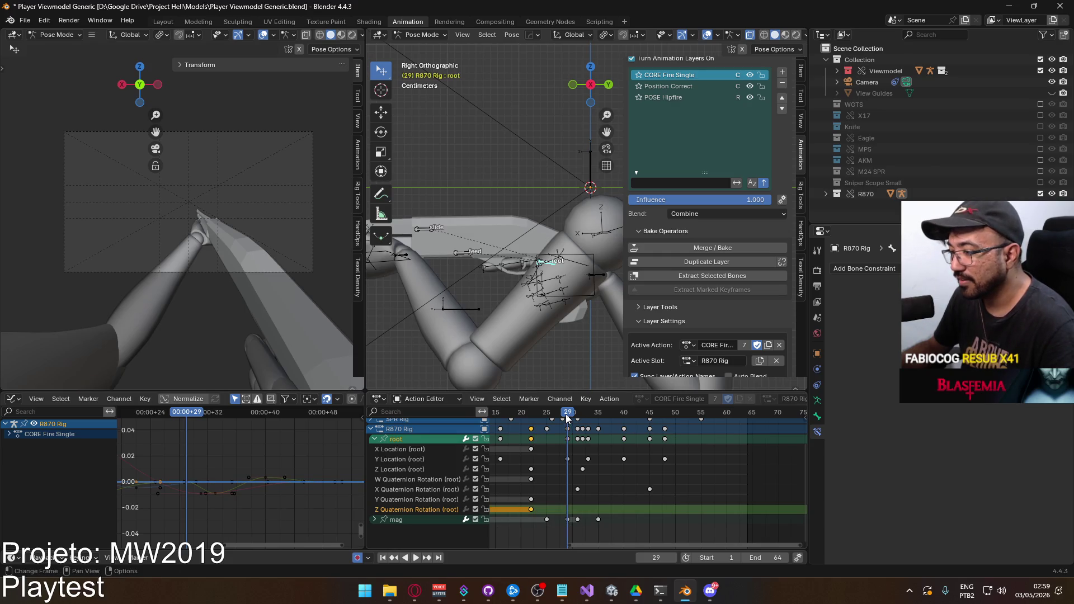
pyautogui.click(531, 413)
pyautogui.click(531, 510)
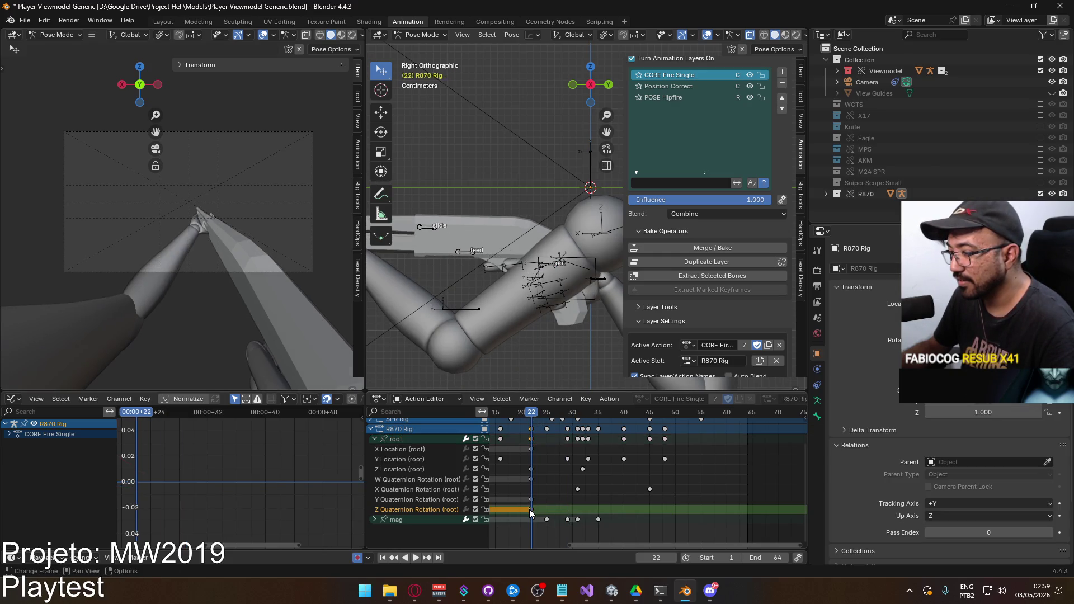
pyautogui.click(531, 509)
pyautogui.hotkey('shift', 'ctrl', 'space')
pyautogui.moveTo(529, 417); pyautogui.dragTo(567, 415)
pyautogui.hotkey('ctrl', 'v')
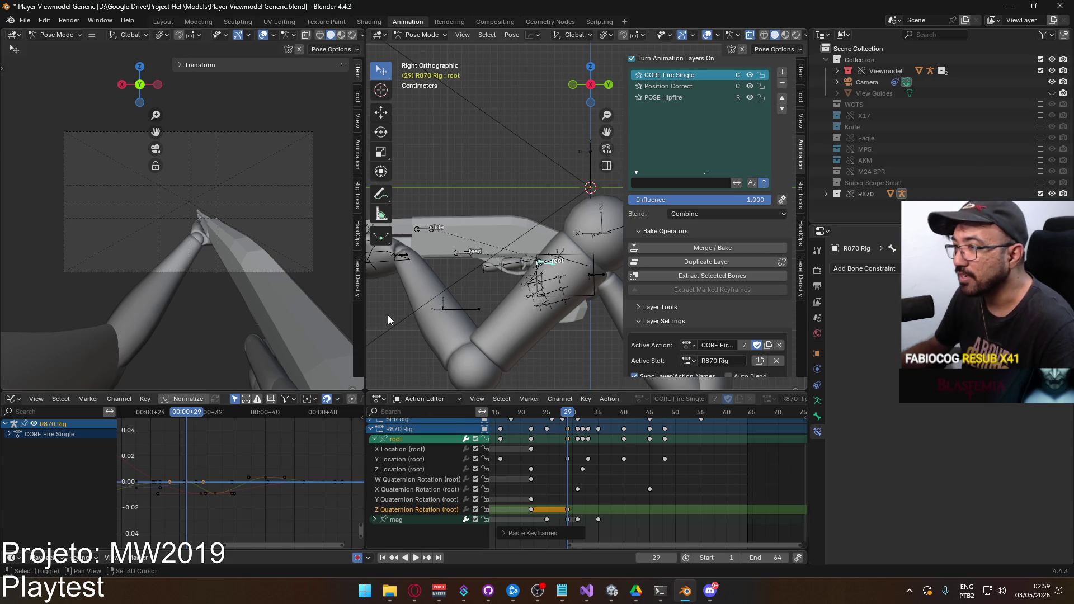
pyautogui.scroll(1, 231, 466)
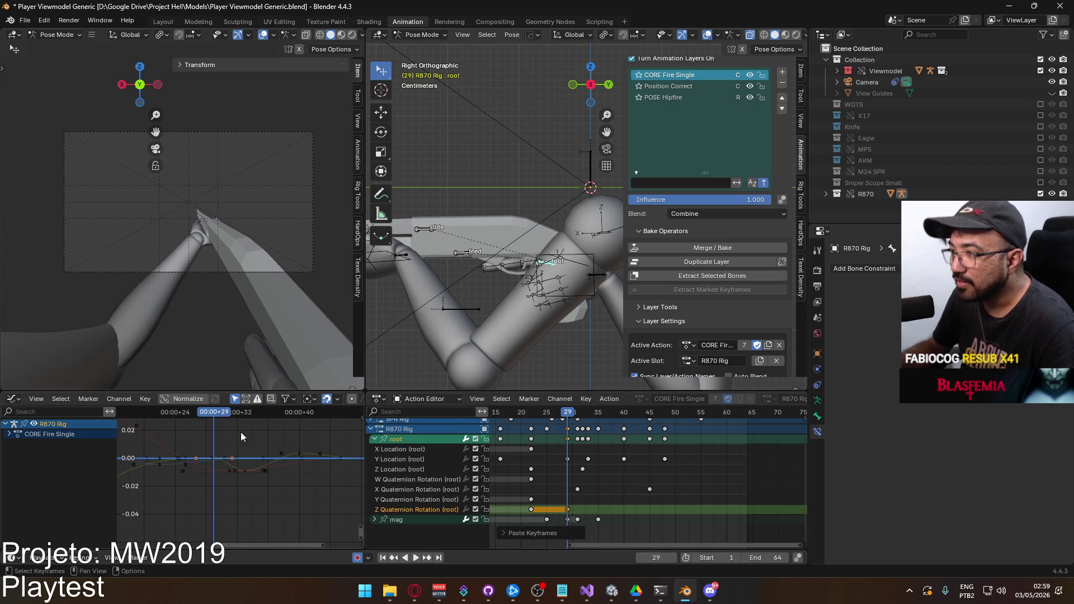
# Lower the pasted Z rotation keys to start the dip.
pyautogui.press('g')
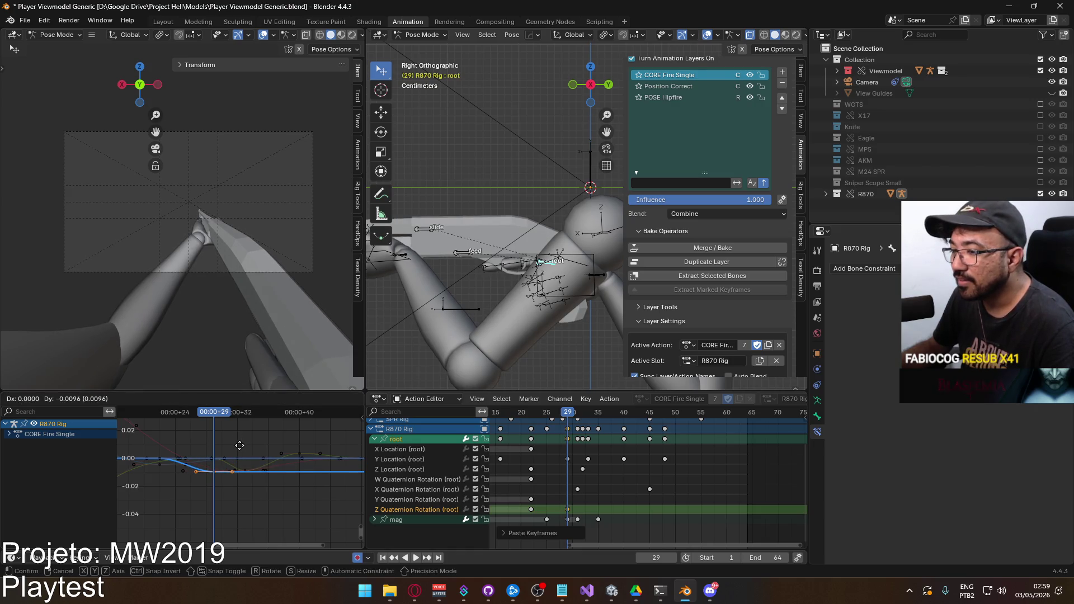
pyautogui.press('Escape')
pyautogui.press('g')
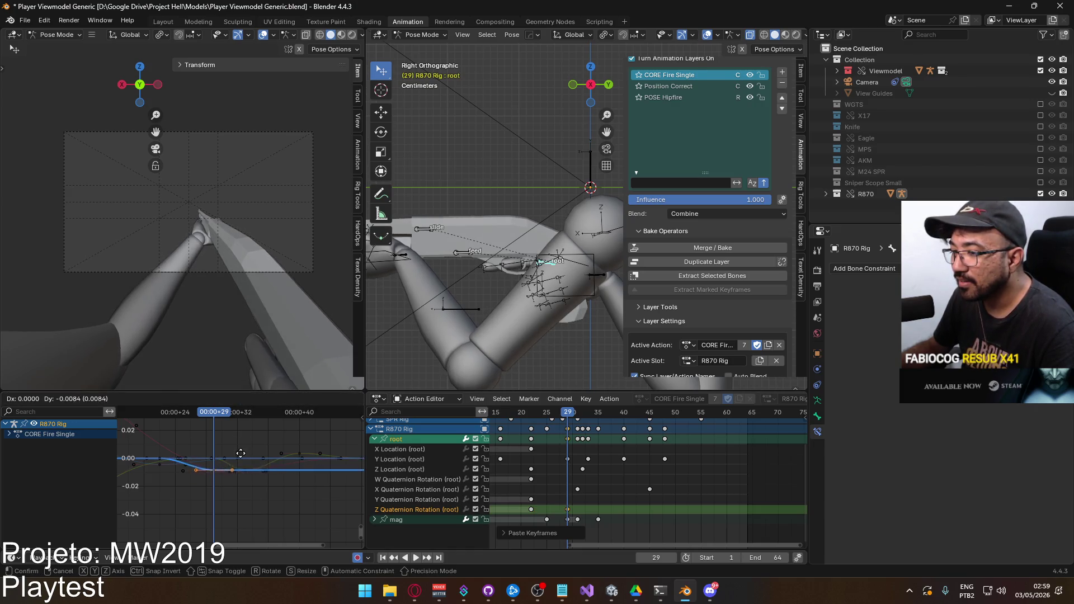
pyautogui.click(238, 456)
pyautogui.press('space')
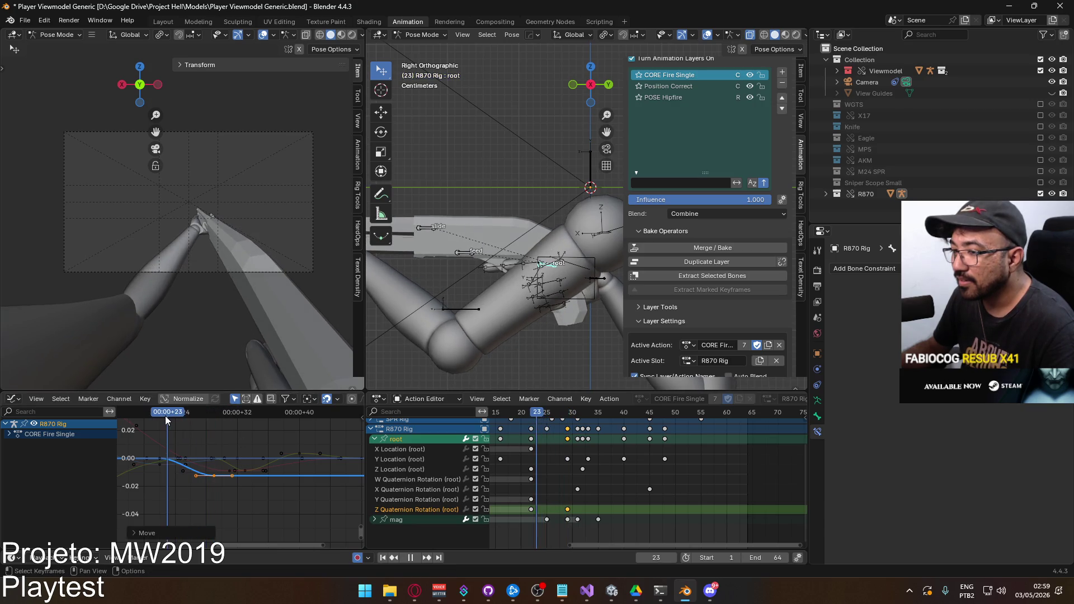
pyautogui.moveTo(177, 418); pyautogui.dragTo(329, 425)
# Paste a Z rotation key at frame 35 and raise it into an overshoot.
pyautogui.hotkey('ctrl', 'v')
pyautogui.click(261, 456)
pyautogui.press('g')
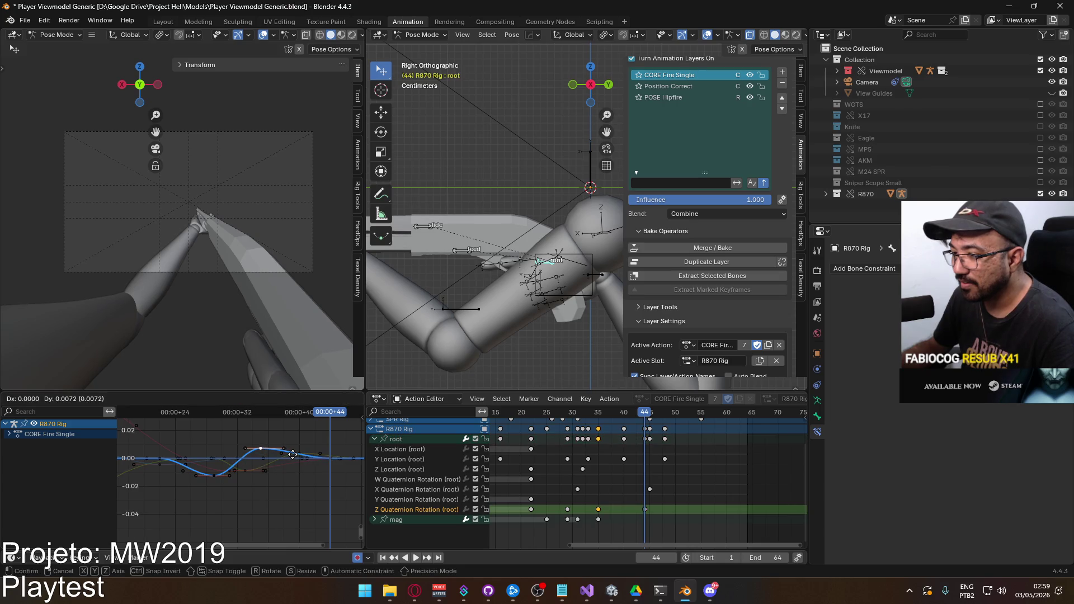
pyautogui.click(293, 454)
pyautogui.press('space')
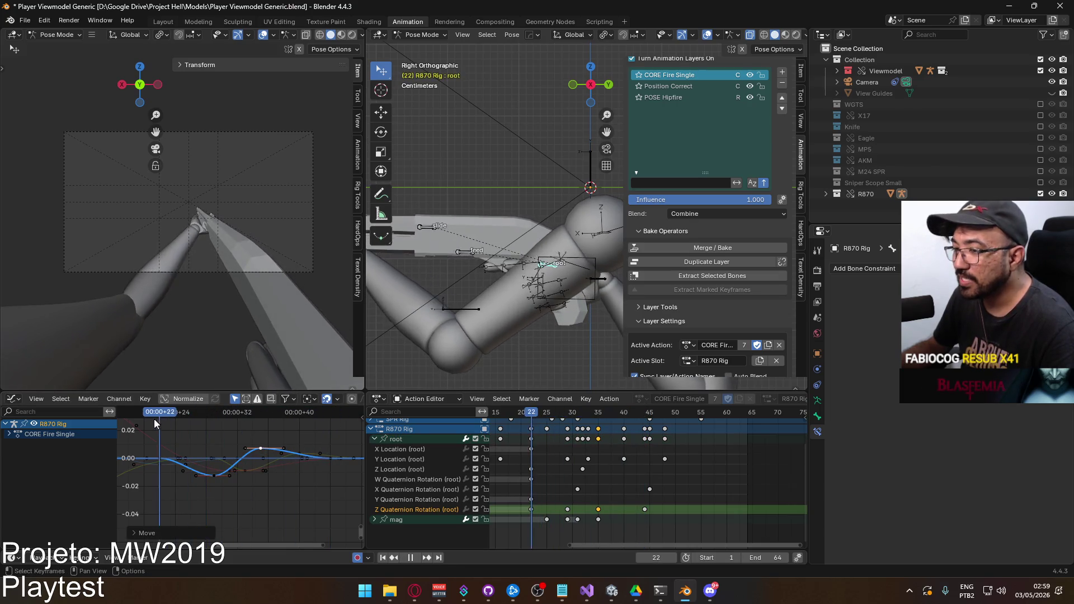
pyautogui.moveTo(235, 421)
pyautogui.mouseDown()
pyautogui.moveTo(314, 423)
pyautogui.moveTo(161, 424)
pyautogui.mouseUp()
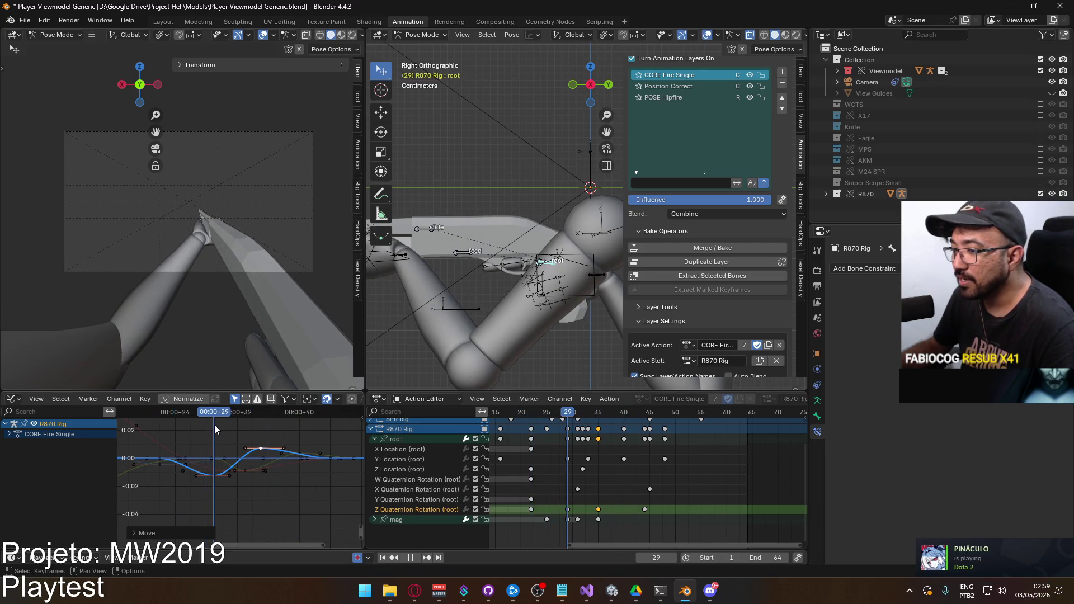
pyautogui.press('space')
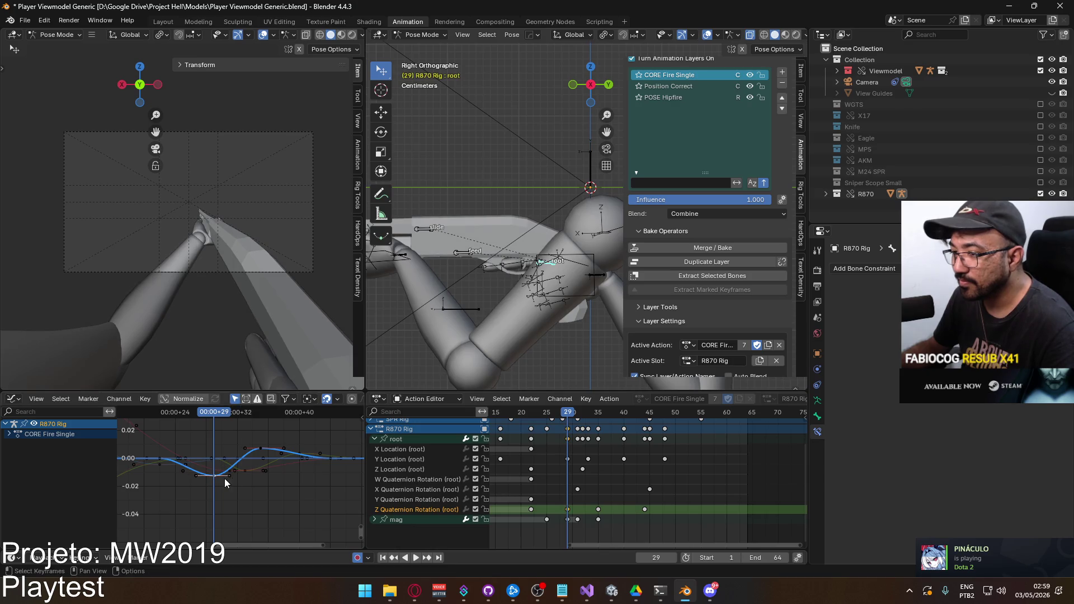
# Retime the dip key to about frame 26 and slightly flatten the frame-35 peak.
pyautogui.press('g')
pyautogui.click(250, 462)
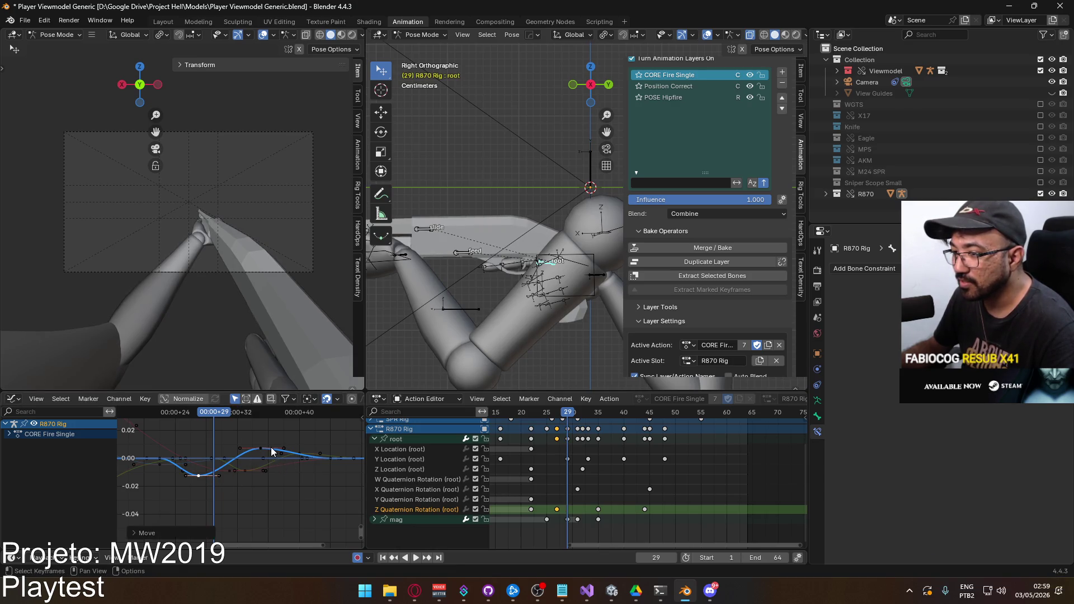
pyautogui.click(272, 451)
pyautogui.press('g')
pyautogui.click(287, 451)
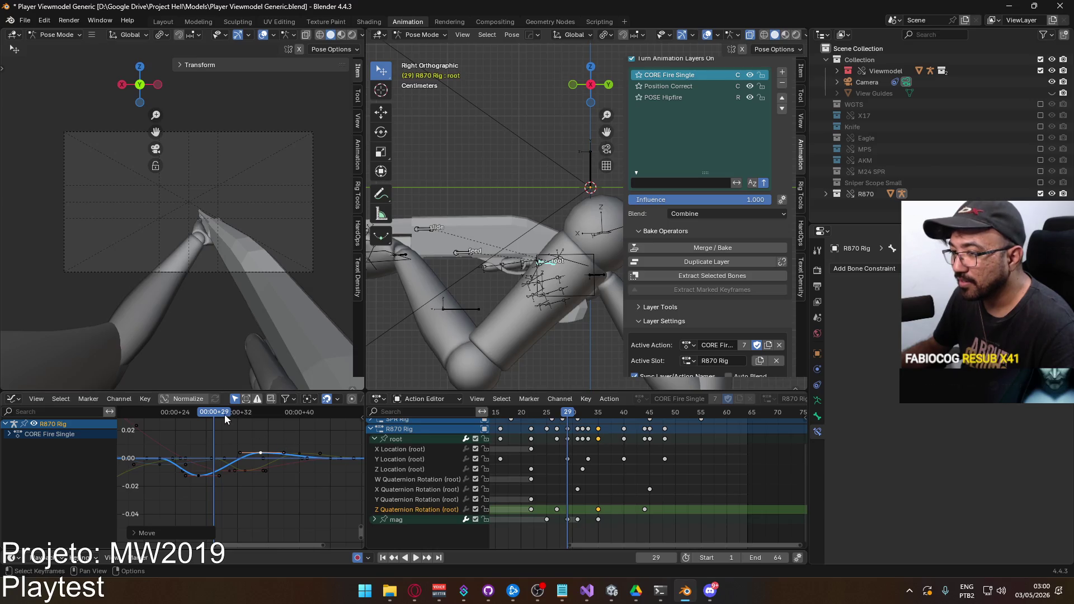
pyautogui.press('space')
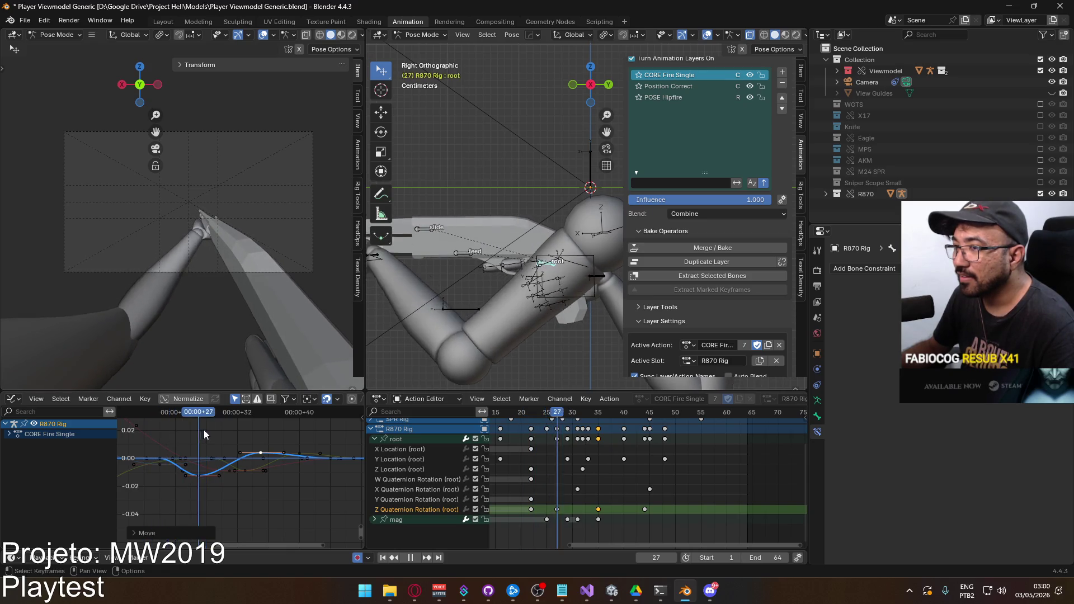
pyautogui.press('space')
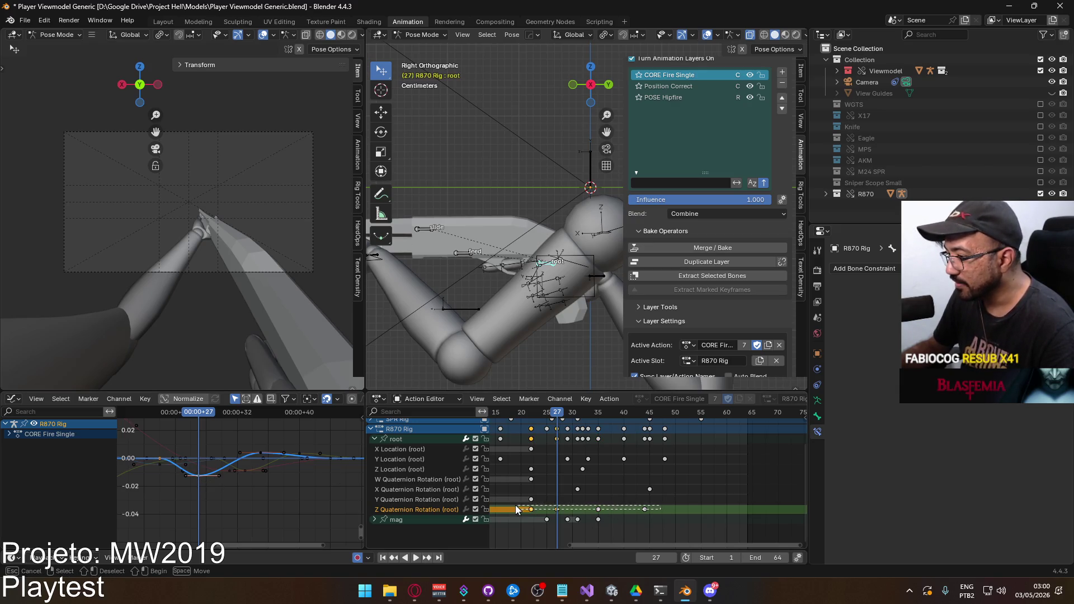
pyautogui.moveTo(516, 512); pyautogui.dragTo(516, 511)
# Shift the selected Z Quaternion Rotation keys two frames later and preview the recoil.
pyautogui.press('g')
pyautogui.click(637, 506)
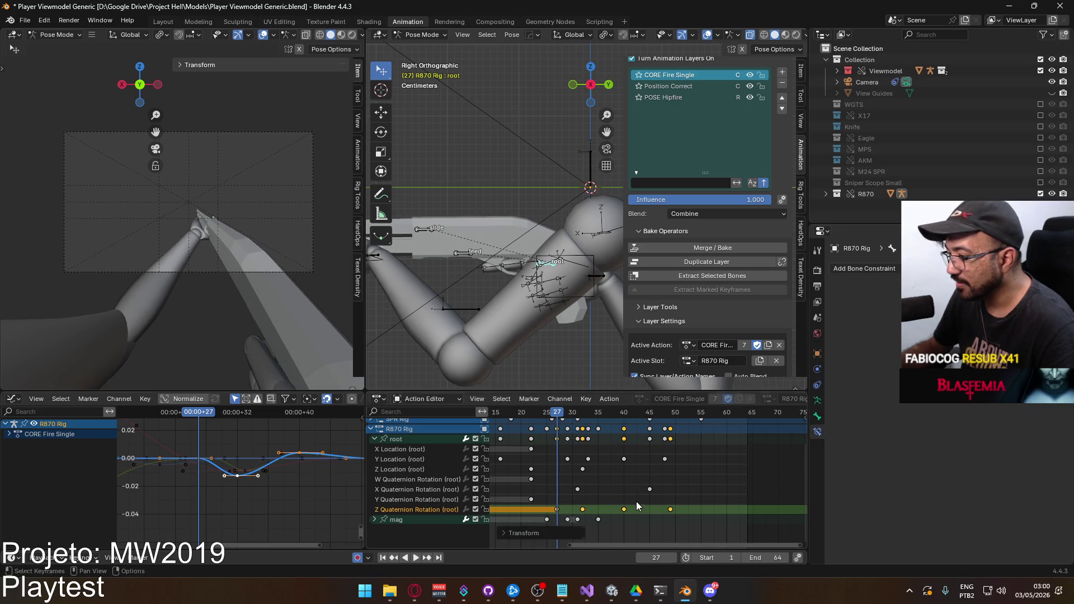
pyautogui.moveTo(200, 412)
pyautogui.mouseDown()
pyautogui.moveTo(357, 425)
pyautogui.moveTo(345, 427)
pyautogui.mouseUp()
pyautogui.scroll(-2, 321, 442)
pyautogui.keyDown('ctrl'); pyautogui.moveTo(260, 446); pyautogui.dragTo(268, 446, button='middle'); pyautogui.keyUp('ctrl')
pyautogui.press('space')
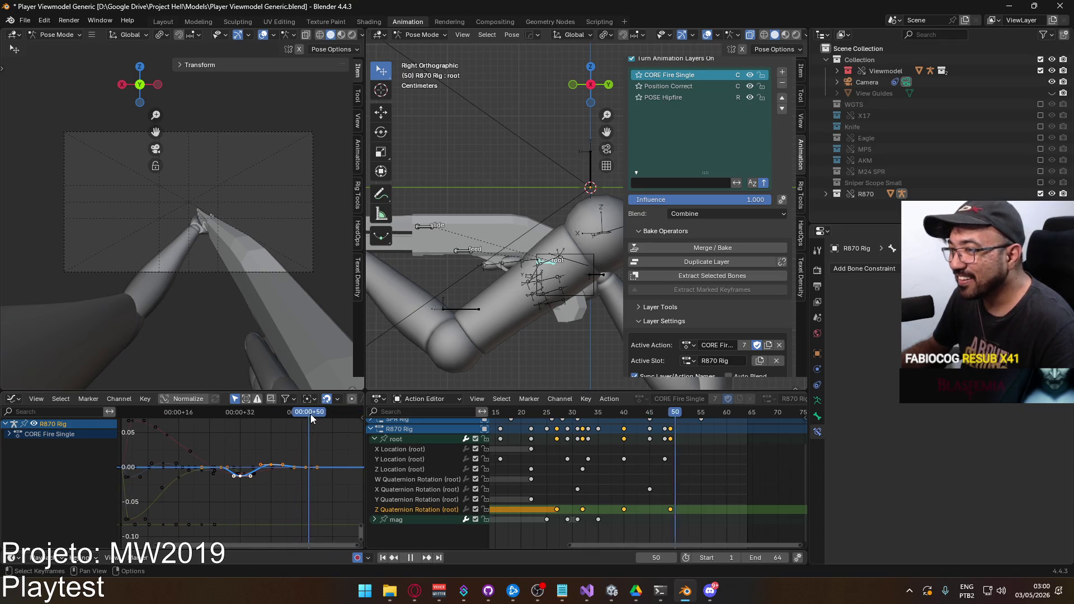
pyautogui.moveTo(309, 415); pyautogui.dragTo(126, 417)
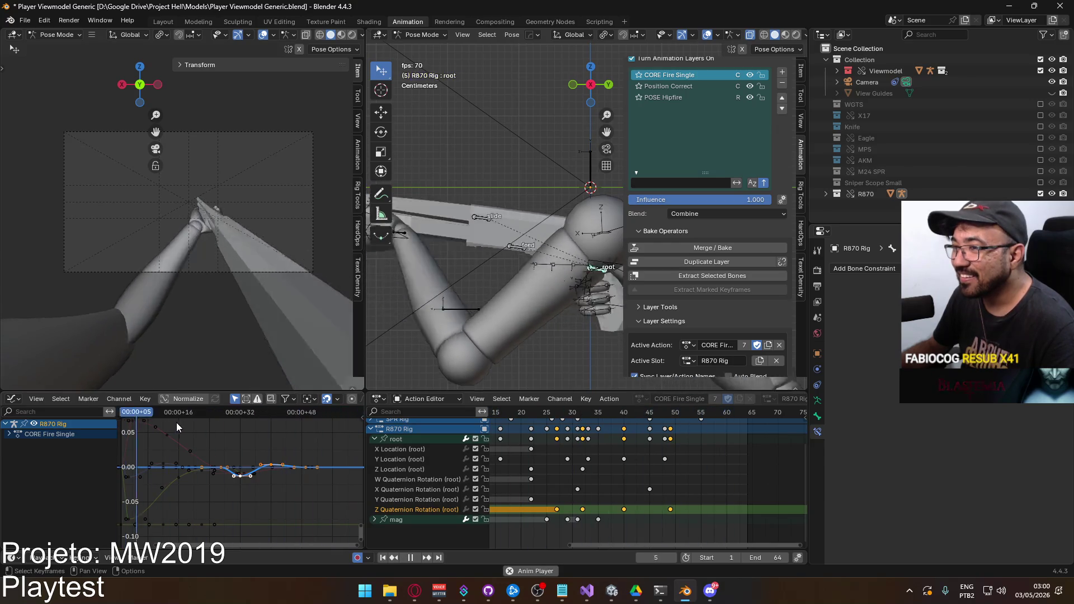
pyautogui.scroll(4, 246, 464)
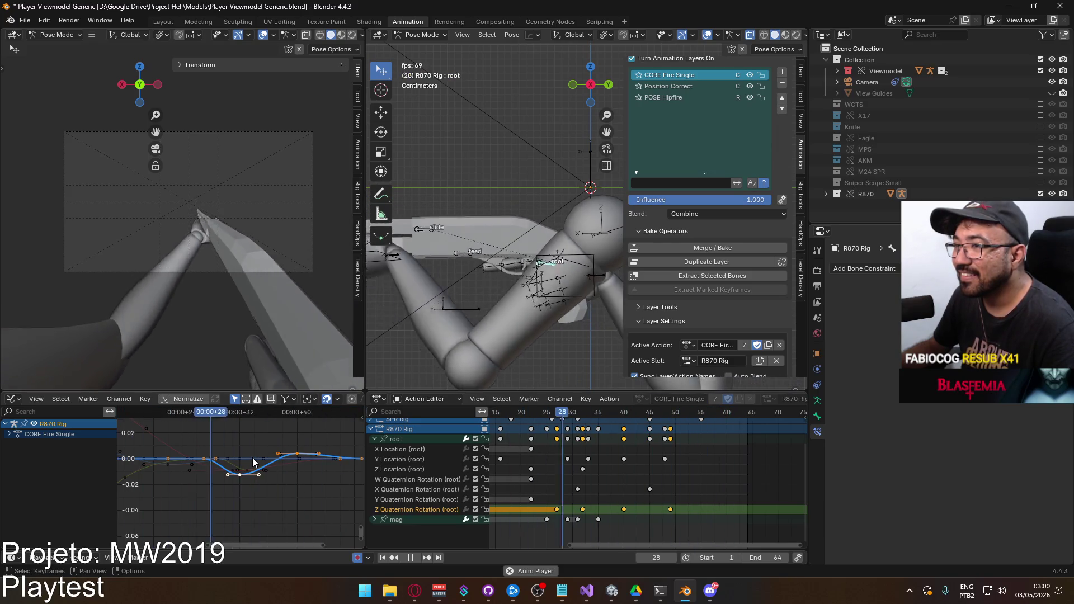
pyautogui.moveTo(262, 470); pyautogui.dragTo(245, 461, button='middle')
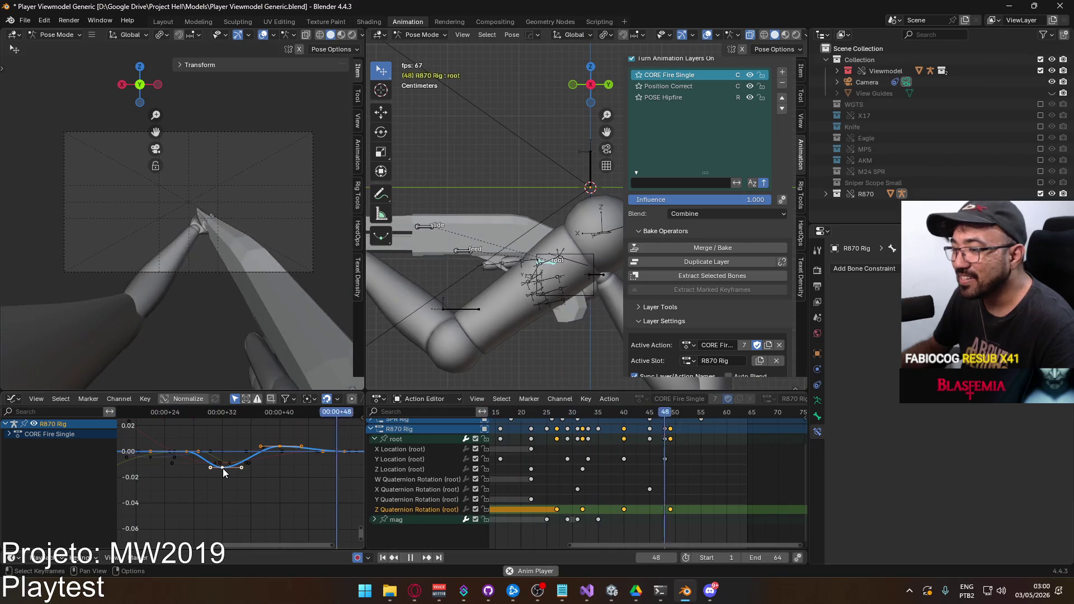
# Drop the frame-40 Z rotation settle key below zero and move it to frame 41.
pyautogui.click(221, 463)
pyautogui.click(222, 462)
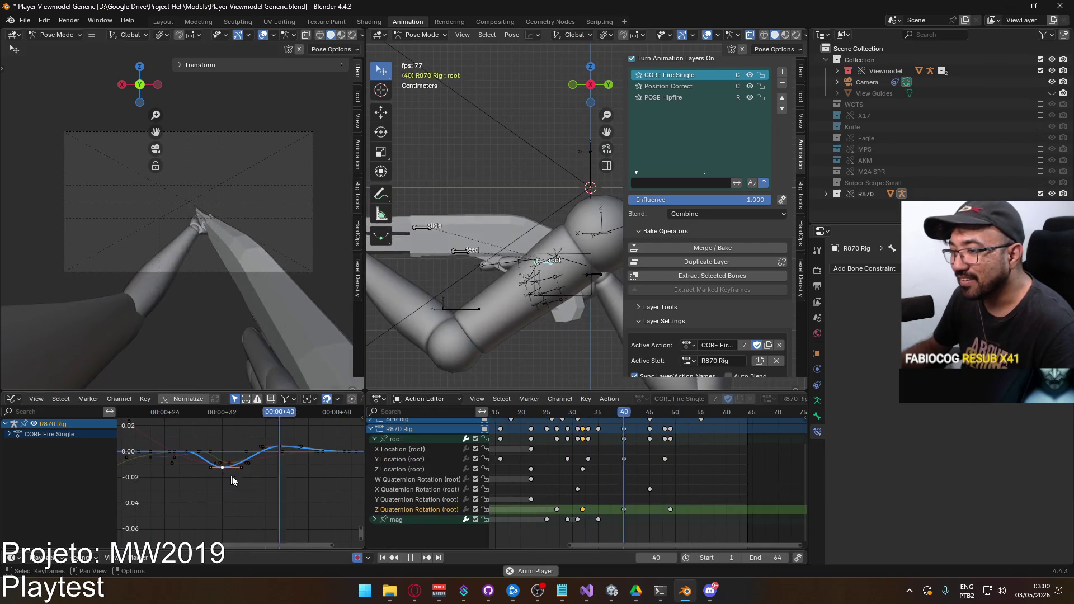
pyautogui.press('g')
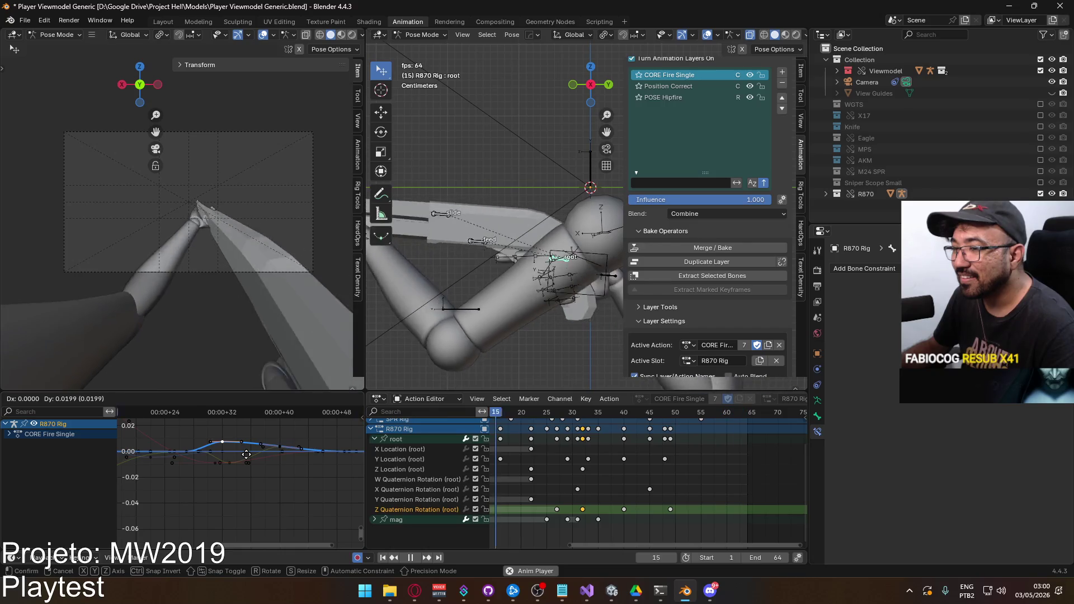
pyautogui.click(269, 452)
pyautogui.click(281, 448)
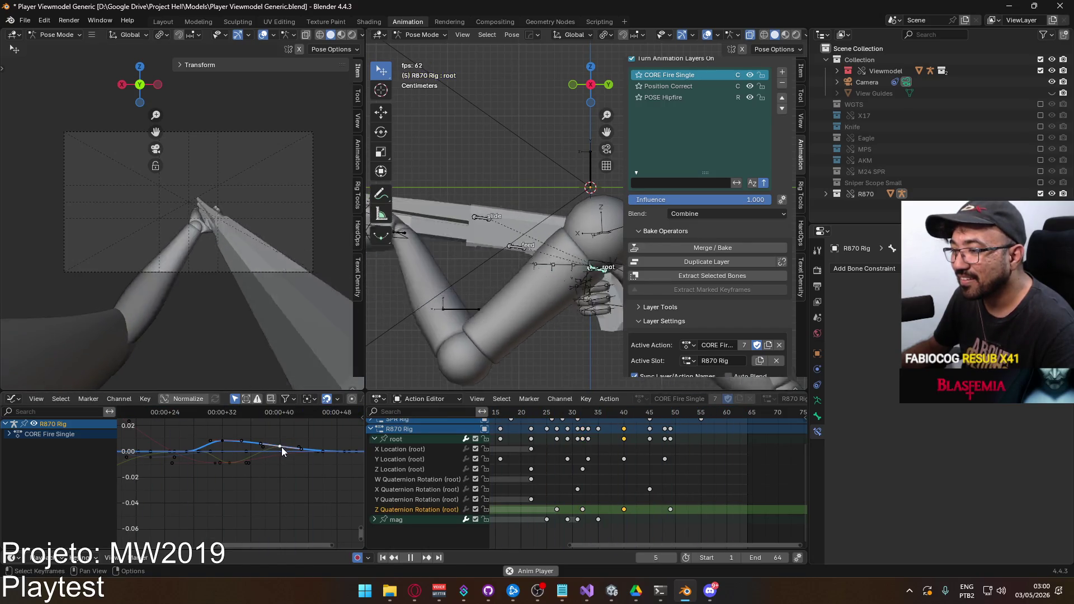
pyautogui.press('g')
pyautogui.click(293, 464)
pyautogui.press('g')
pyautogui.click(300, 462)
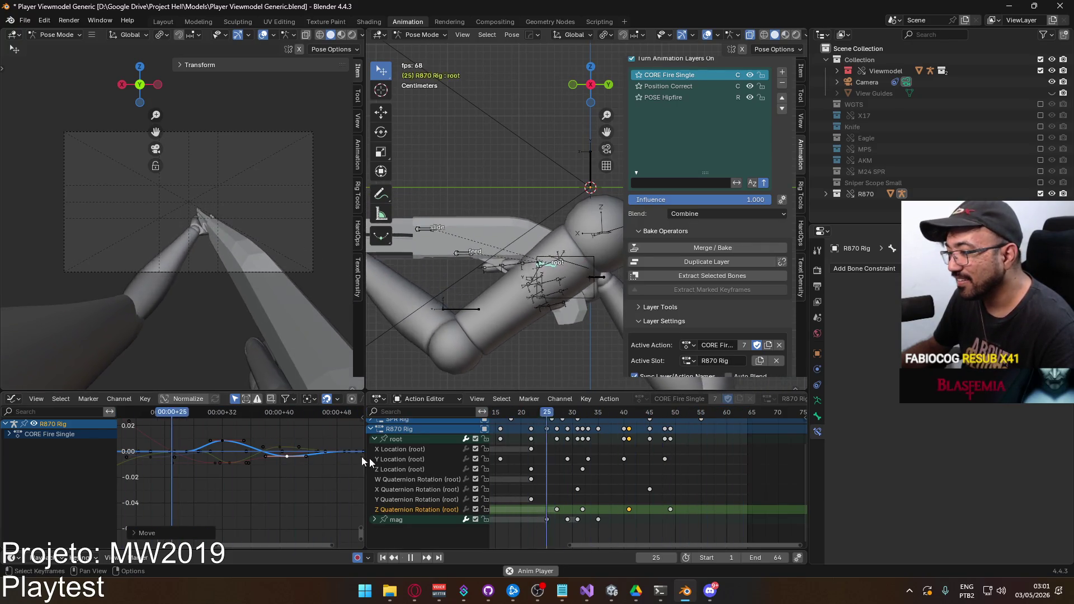
pyautogui.press('Escape')
pyautogui.moveTo(556, 417)
pyautogui.mouseDown()
pyautogui.moveTo(584, 417)
pyautogui.moveTo(556, 417)
pyautogui.mouseUp()
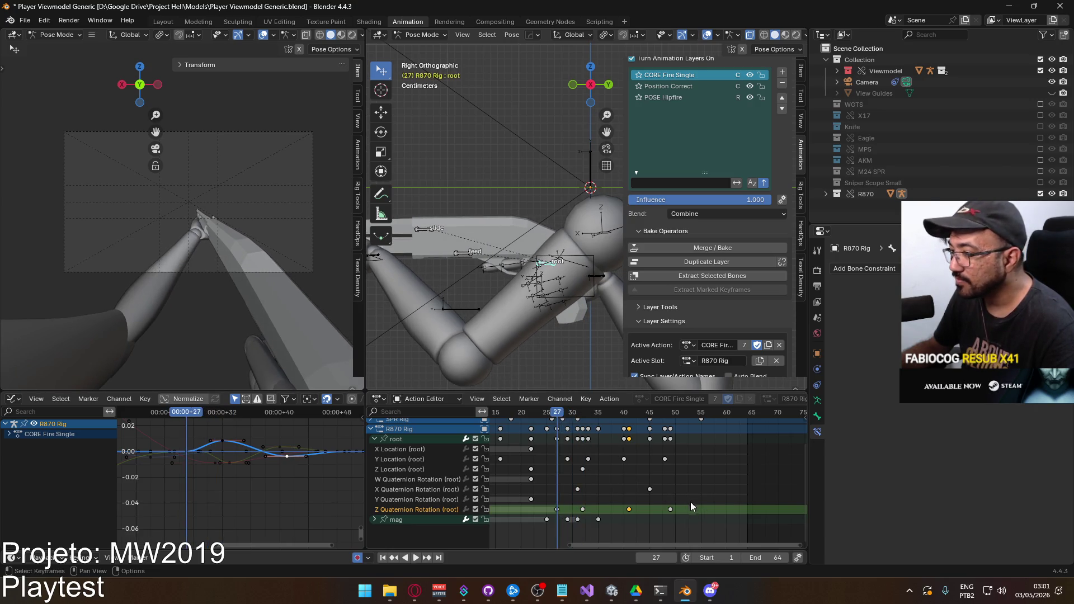
# Shift the later Z Quaternion Rotation keys two more frames out.
pyautogui.moveTo(548, 510); pyautogui.dragTo(549, 510)
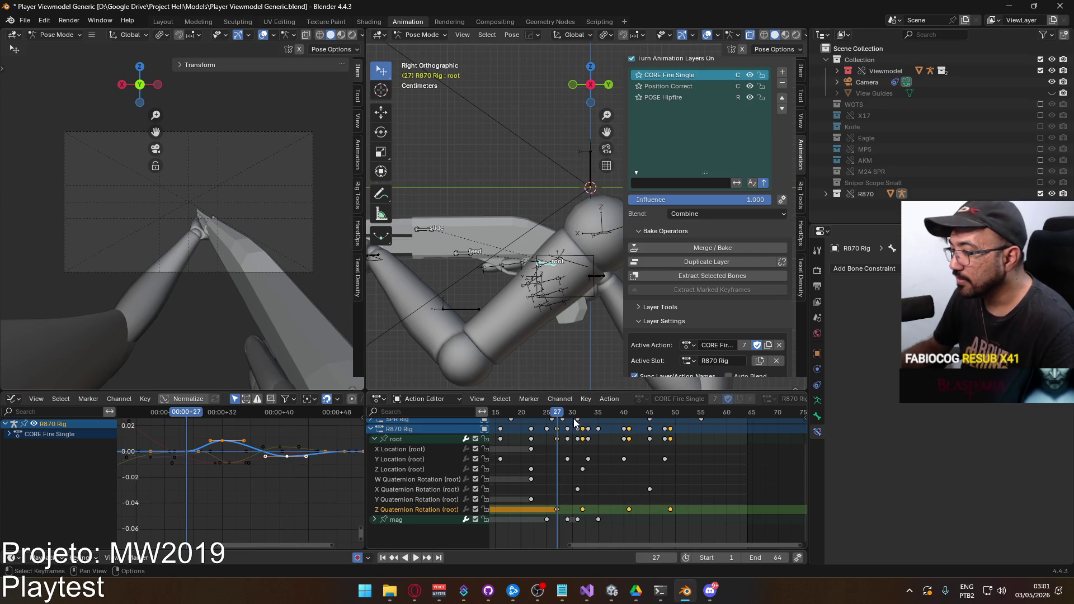
pyautogui.moveTo(560, 417)
pyautogui.mouseDown()
pyautogui.moveTo(603, 418)
pyautogui.moveTo(568, 417)
pyautogui.mouseUp()
pyautogui.press('g')
pyautogui.click(585, 441)
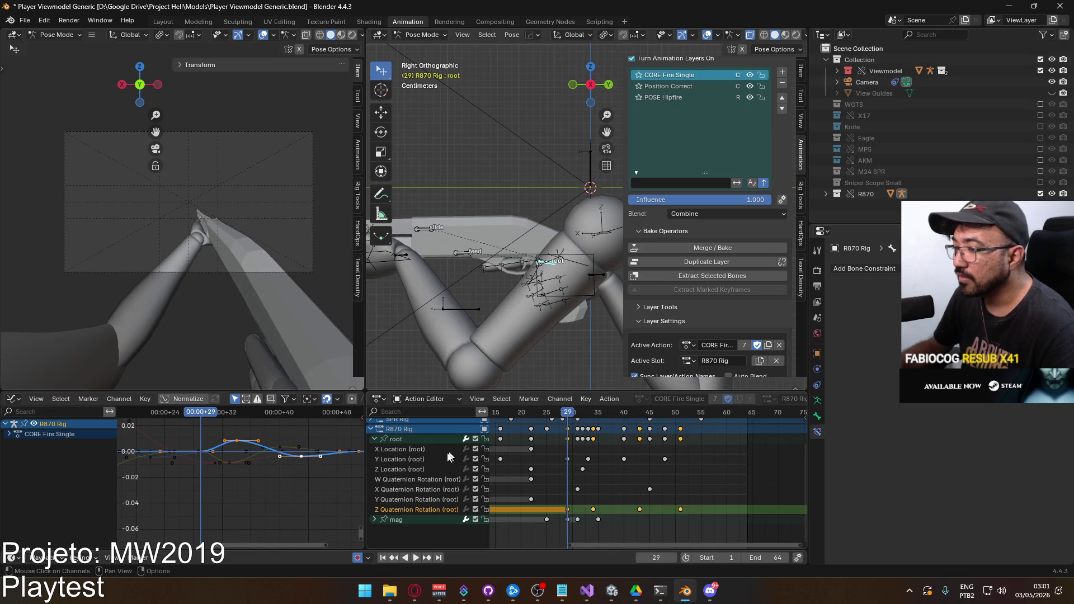
# Ease the later Z rotation key values toward zero for a gentler settle.
pyautogui.press('g')
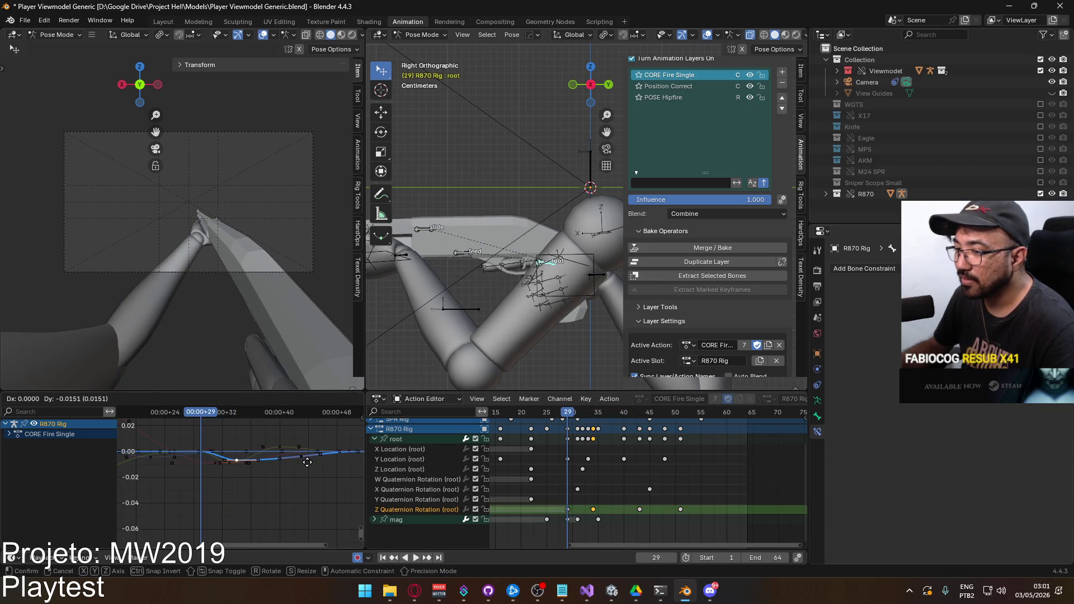
pyautogui.click(307, 463)
pyautogui.press('g')
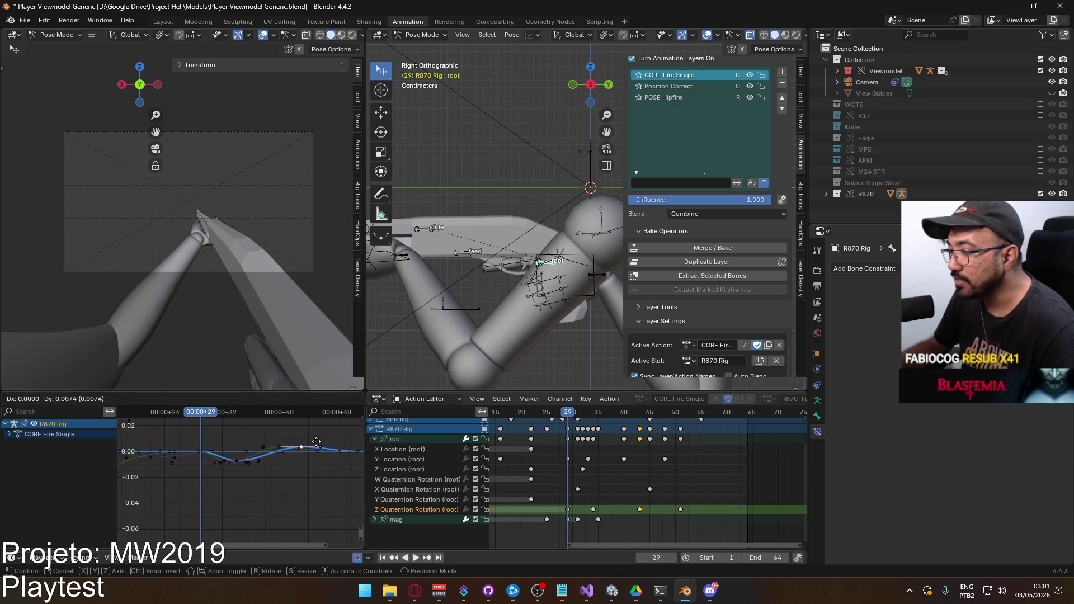
pyautogui.click(317, 442)
pyautogui.moveTo(200, 415)
pyautogui.mouseDown()
pyautogui.moveTo(334, 420)
pyautogui.moveTo(302, 433)
pyautogui.mouseUp()
pyautogui.scroll(3, 314, 438)
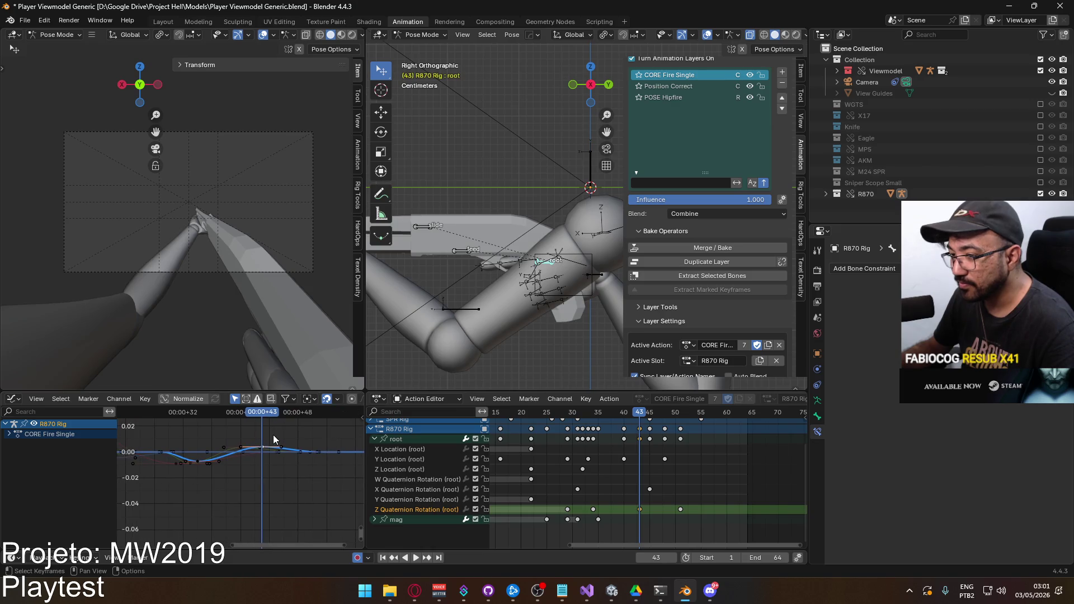
pyautogui.press('g')
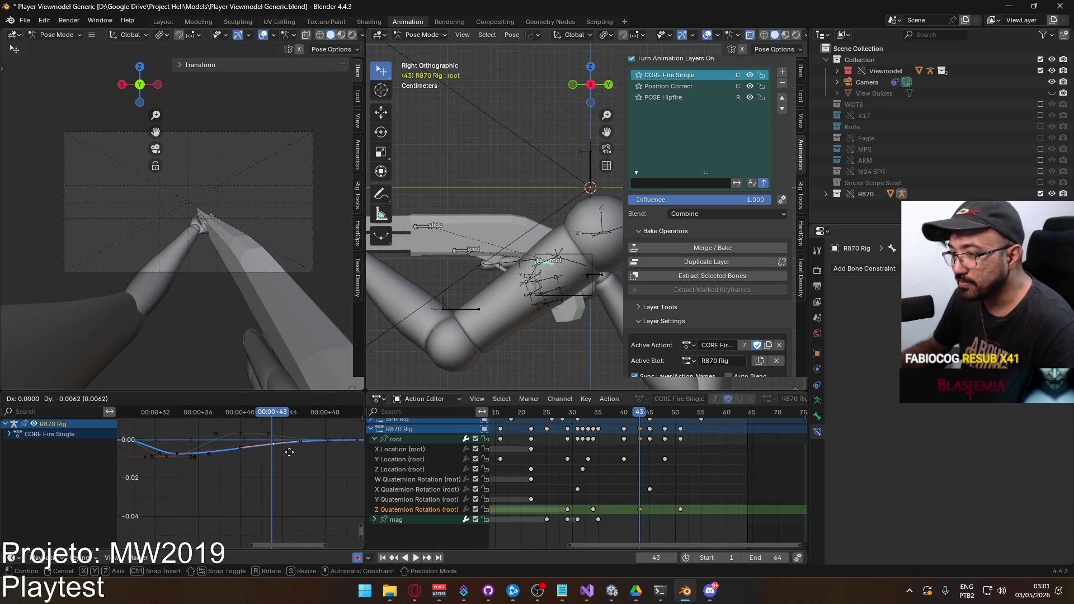
pyautogui.click(289, 451)
pyautogui.scroll(-3, 262, 475)
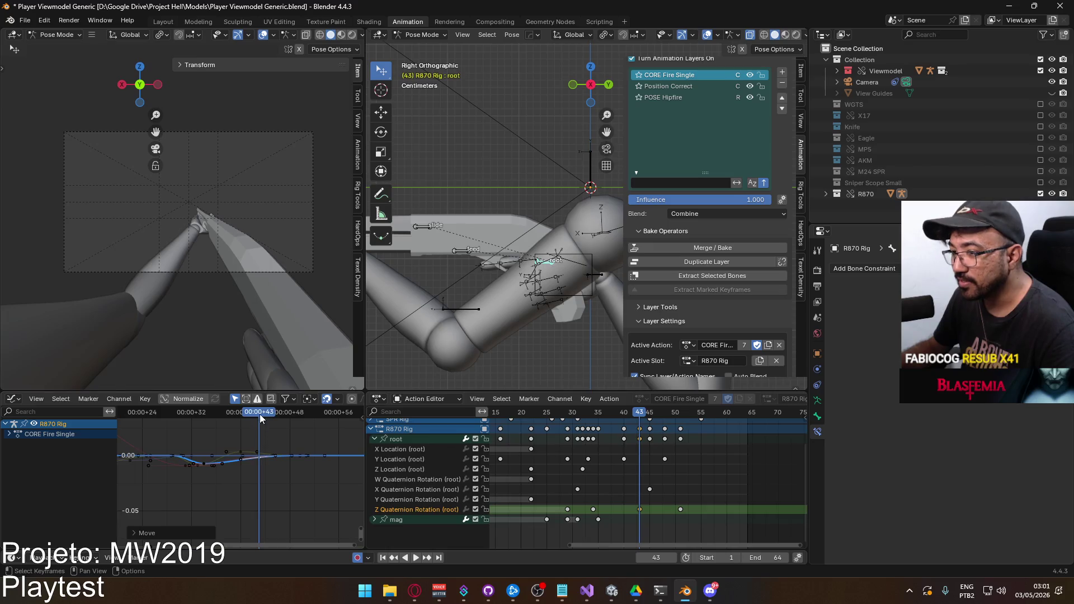
pyautogui.moveTo(262, 414); pyautogui.dragTo(176, 422)
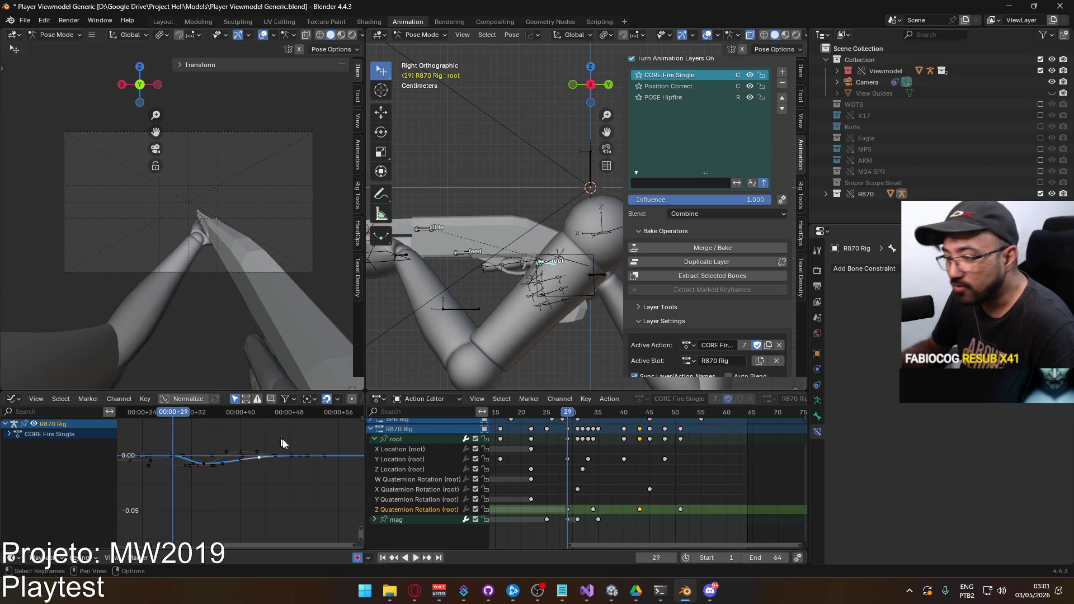
pyautogui.click(415, 591)
# Search Google for 'goiania carro forte tentativa de assalto com bazuca' in a new tab.
pyautogui.click(373, 13)
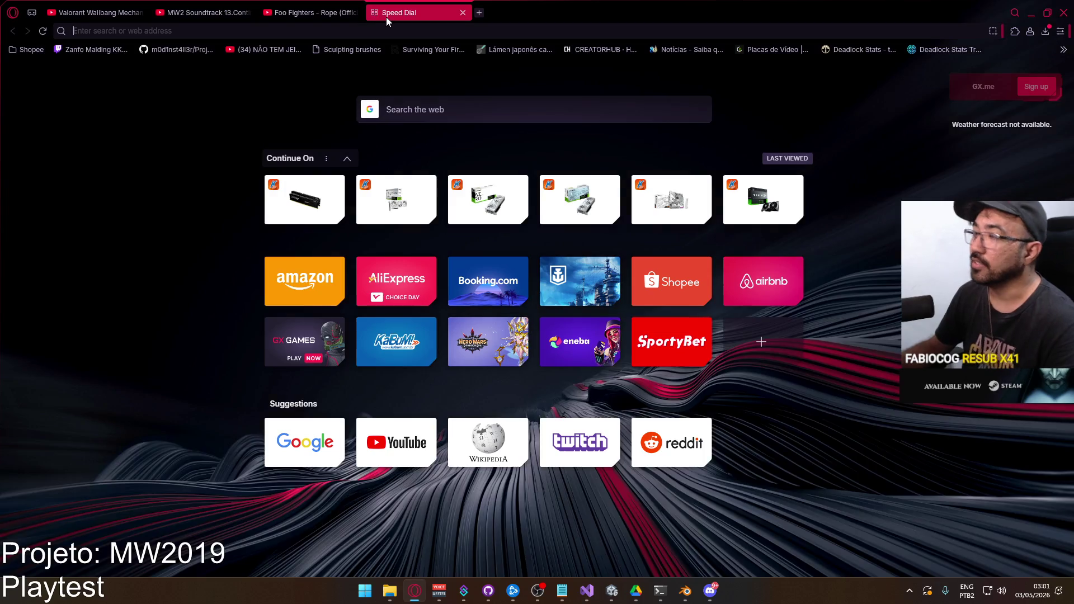
pyautogui.write('goiania carro forte tentat')
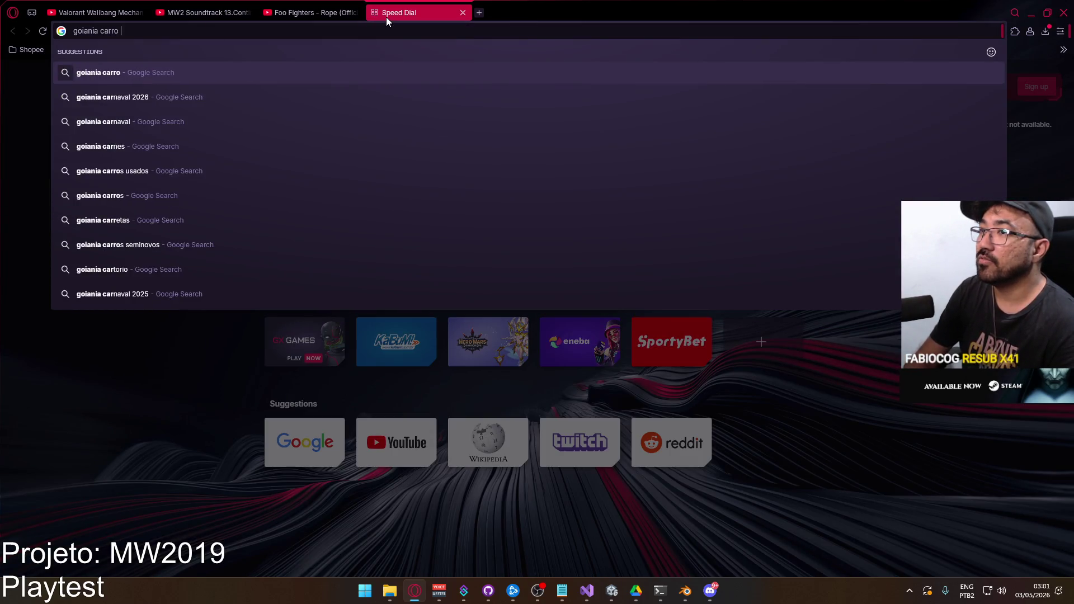
pyautogui.write('iva de assalto com b')
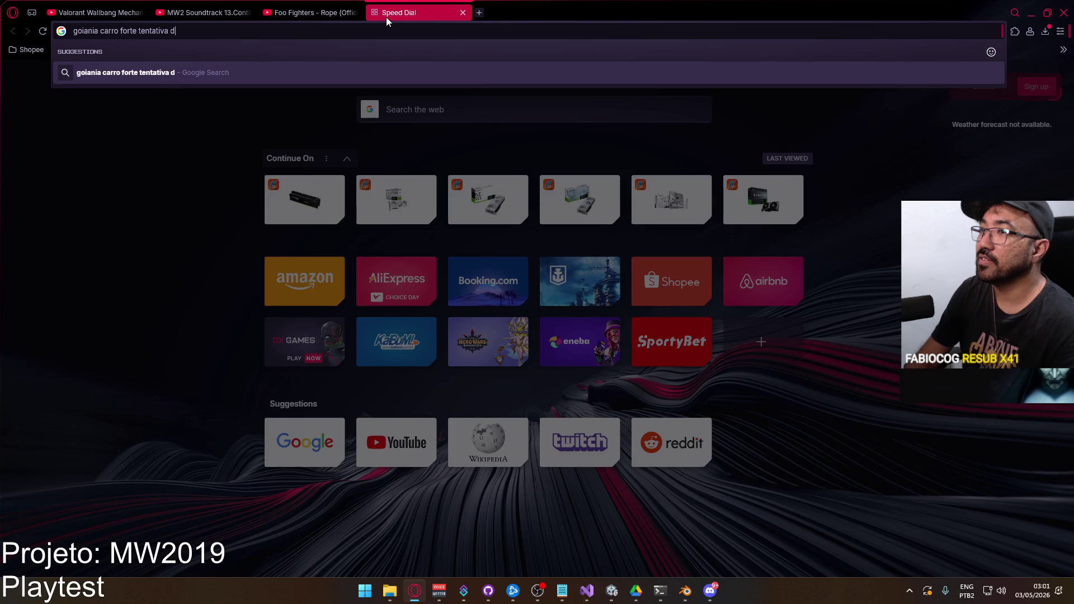
pyautogui.write('azuca')
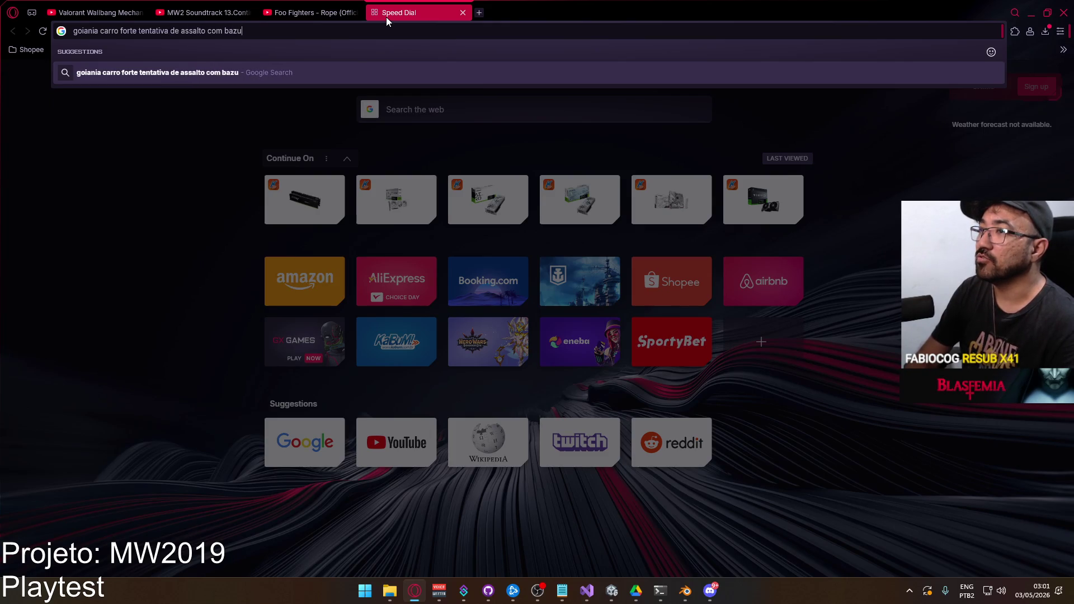
pyautogui.press('Return')
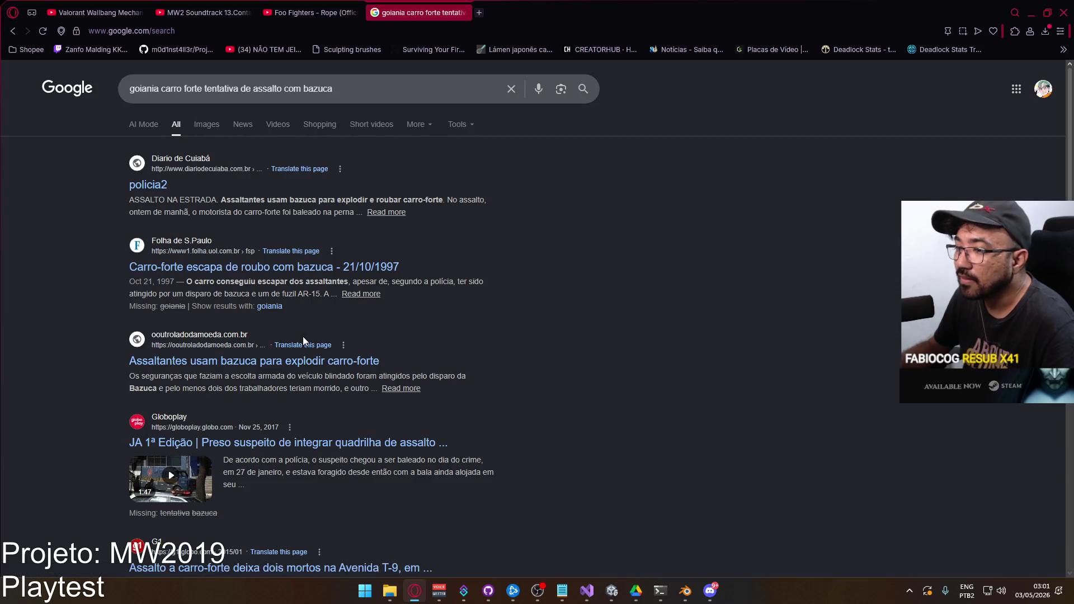
# Refine the search by adding 't9' to the query.
pyautogui.scroll(-2, 304, 340)
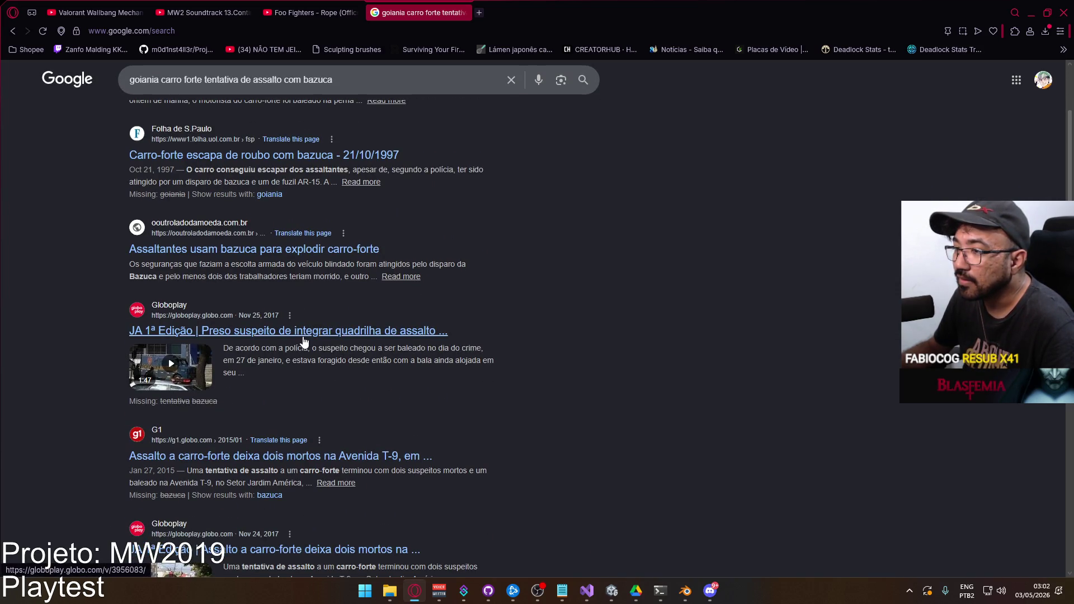
pyautogui.click(352, 80)
pyautogui.write('t9')
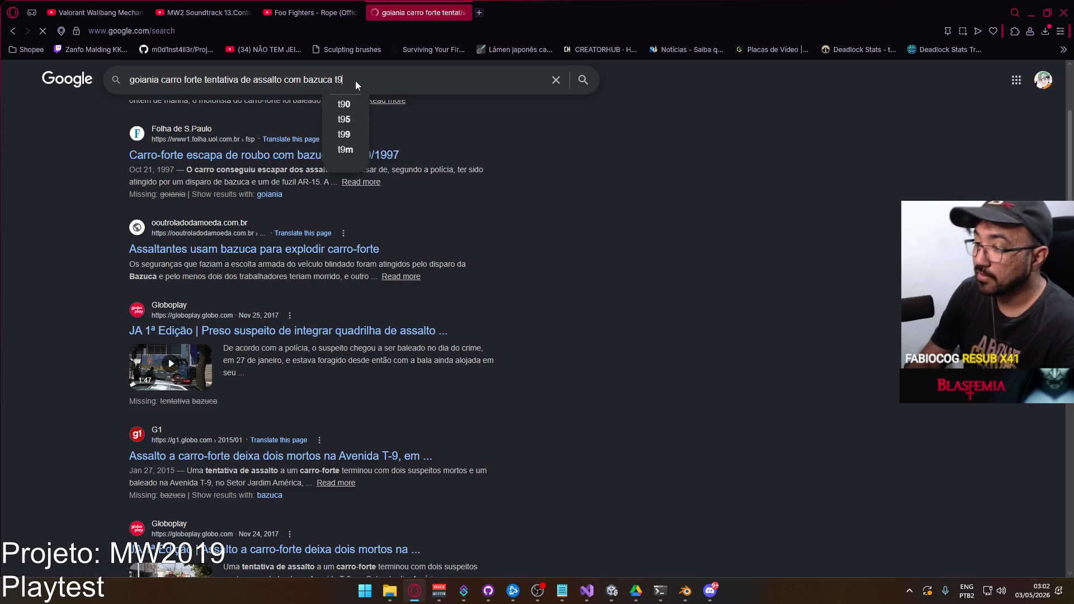
pyautogui.press('Return')
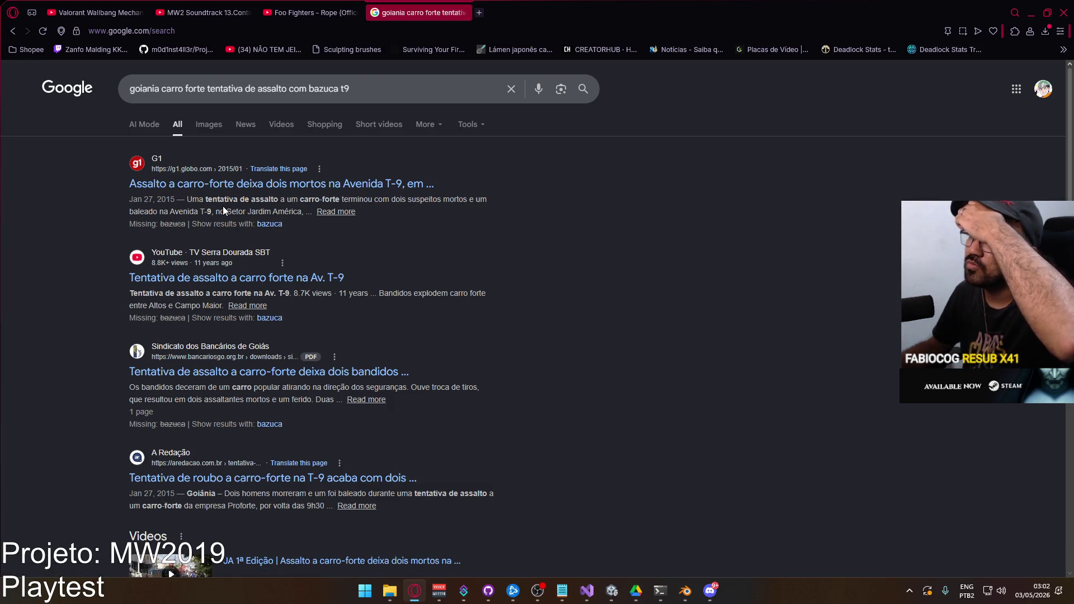
# Open the G1 article on the Avenida T-9 robbery and play its news video full screen.
pyautogui.click(305, 185)
pyautogui.scroll(-2, 557, 330)
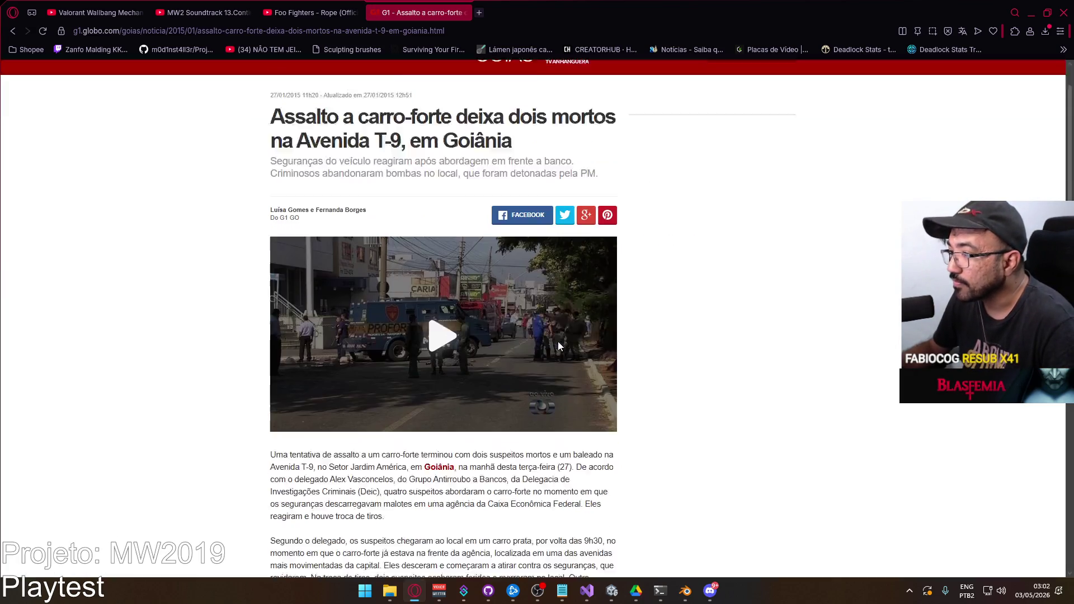
pyautogui.click(455, 284)
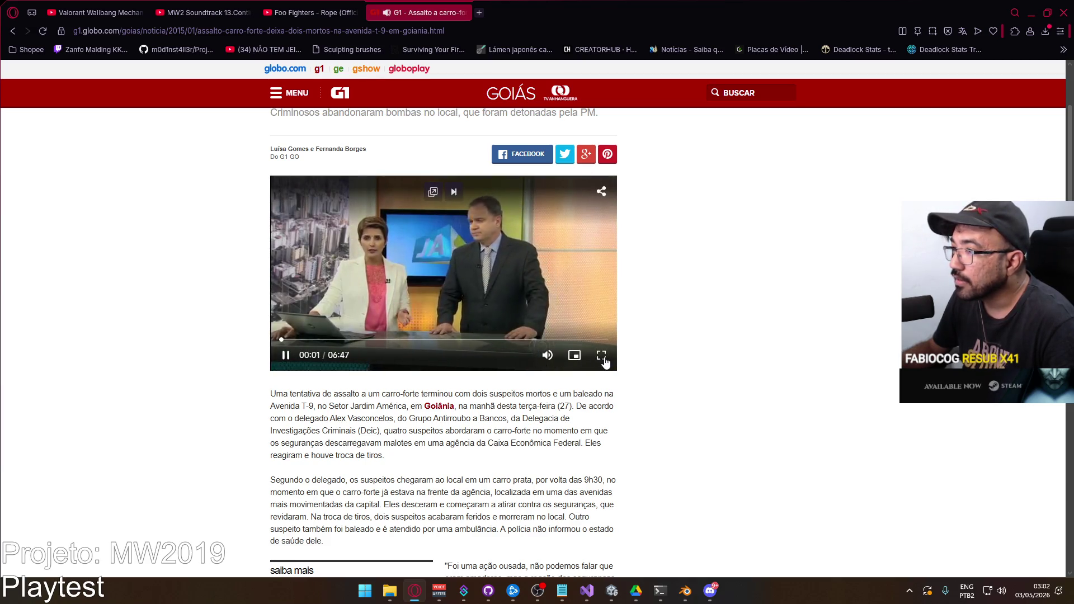
pyautogui.click(600, 356)
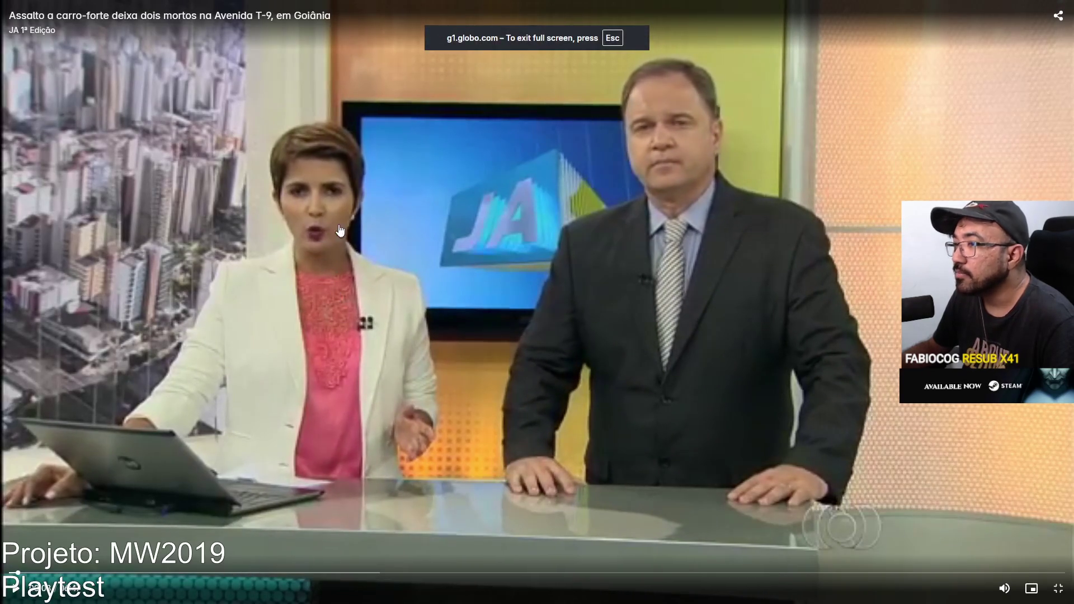
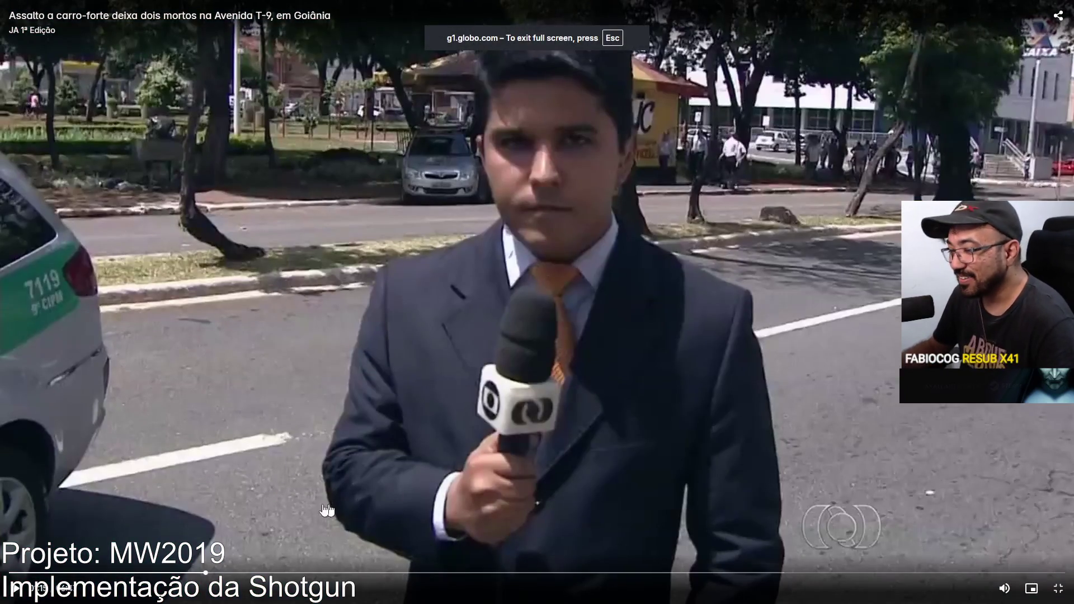
# Rewind the Goiânia armored-truck robbery video, watch it, then return from fullscreen to the G1 article.
pyautogui.click(200, 573)
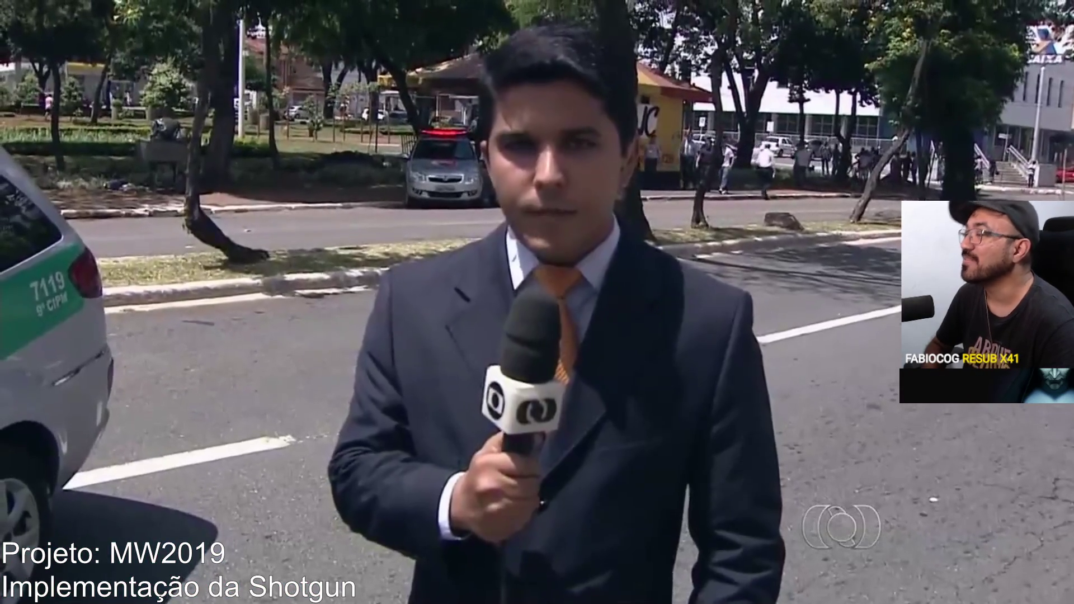
pyautogui.moveTo(711, 204)
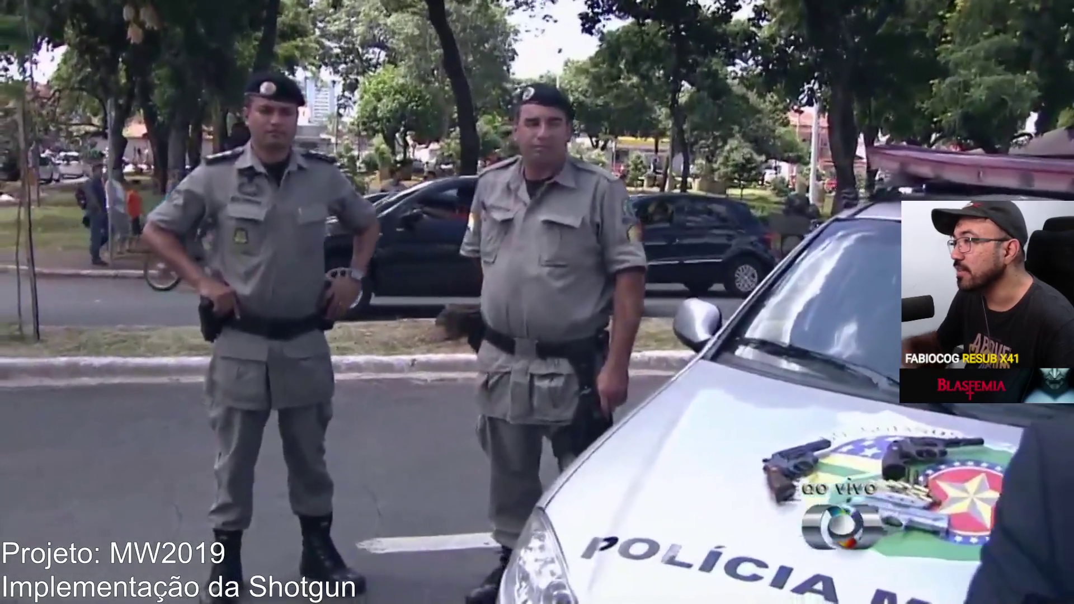
pyautogui.moveTo(430, 290)
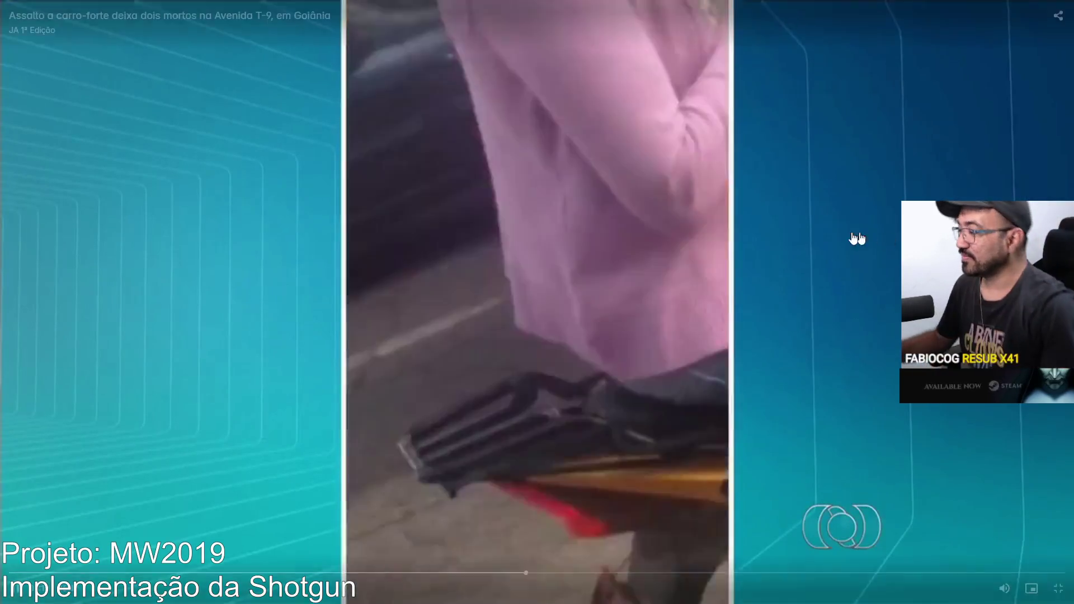
pyautogui.press('Escape')
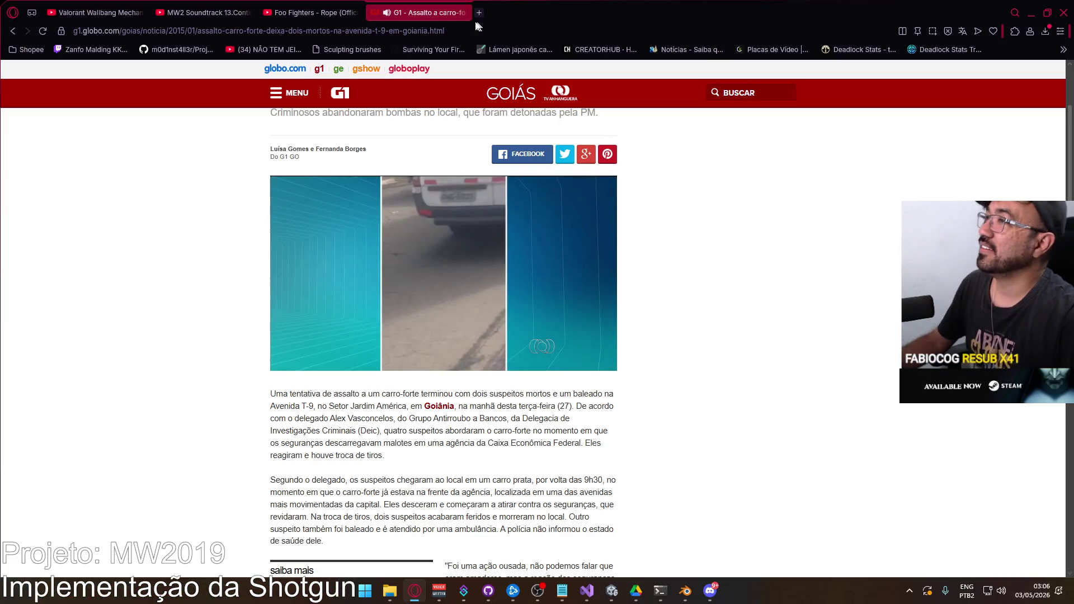
# Close the G1 news tab, return to Blender and play the fire animation up to frame 22.
pyautogui.click(464, 12)
pyautogui.click(1032, 13)
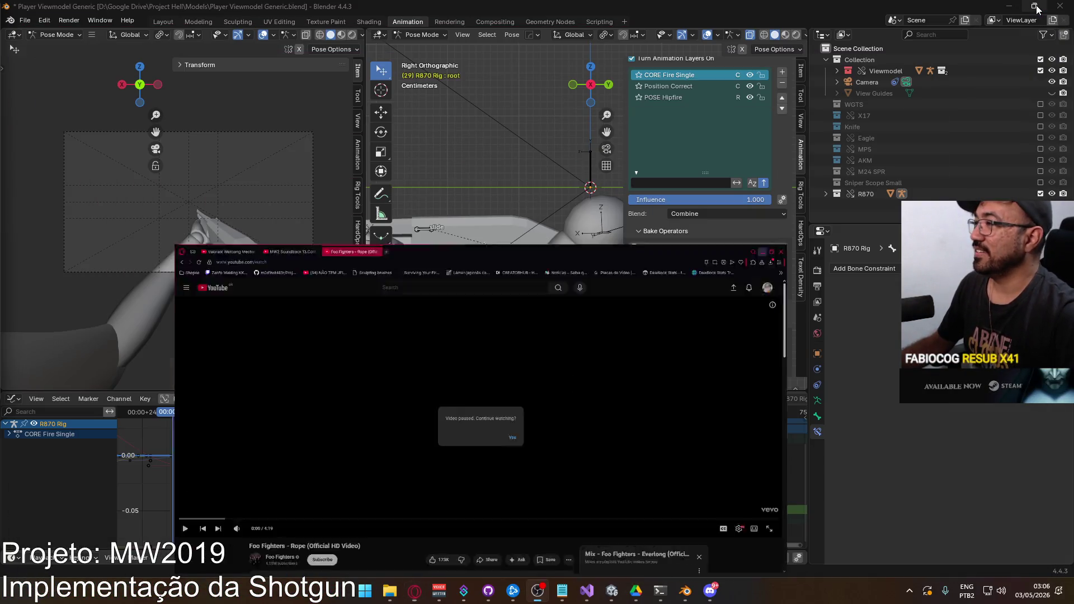
pyautogui.scroll(-3, 601, 484)
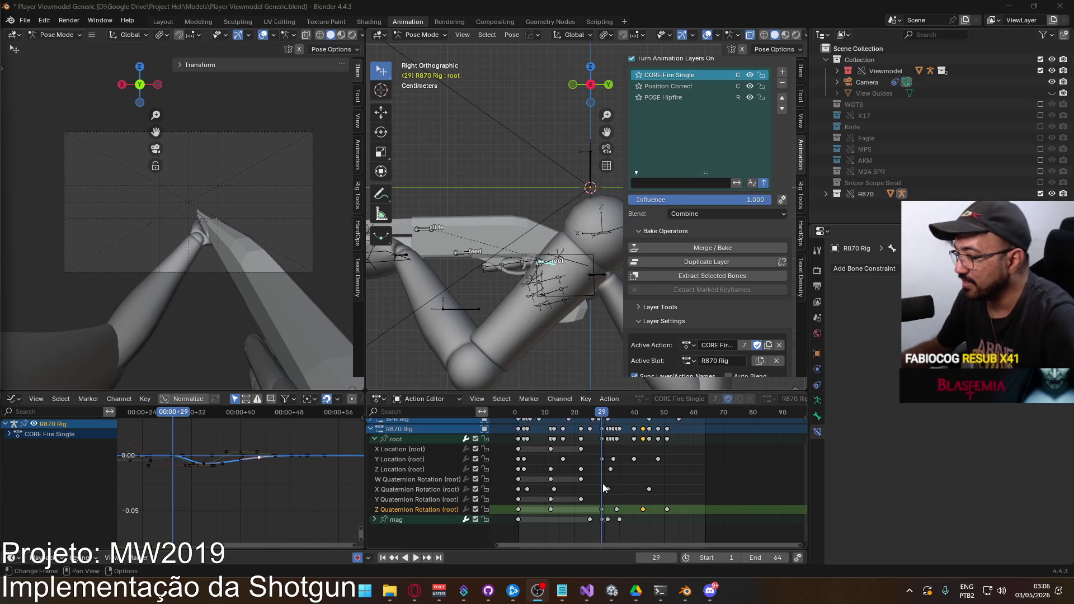
pyautogui.press('space')
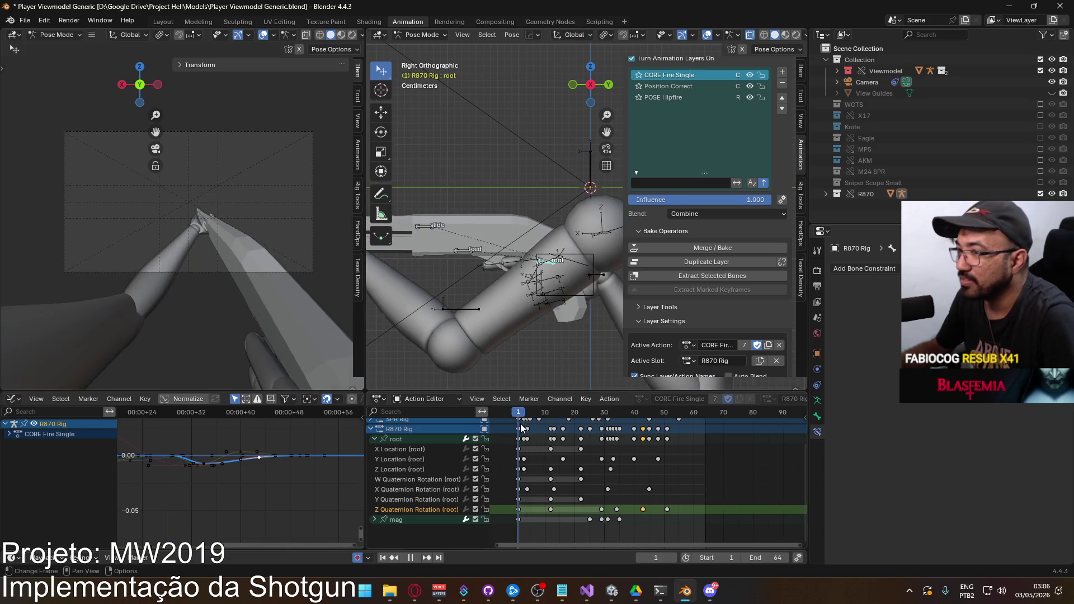
pyautogui.moveTo(555, 425)
pyautogui.mouseDown()
pyautogui.moveTo(671, 431)
pyautogui.moveTo(601, 428)
pyautogui.mouseUp()
pyautogui.press('space')
# Shift the Z Quaternion Rotation and mag keys one frame earlier, then paste a key onto X Quaternion Rotation at frame 22.
pyautogui.keyDown('ctrl'); pyautogui.moveTo(594, 498); pyautogui.dragTo(598, 475, button='middle'); pyautogui.keyUp('ctrl')
pyautogui.moveTo(572, 503)
pyautogui.mouseDown()
pyautogui.moveTo(627, 523)
pyautogui.moveTo(566, 509)
pyautogui.mouseUp()
pyautogui.click(588, 416)
pyautogui.press('space')
pyautogui.moveTo(589, 416)
pyautogui.mouseDown()
pyautogui.moveTo(535, 418)
pyautogui.moveTo(609, 422)
pyautogui.moveTo(558, 431)
pyautogui.moveTo(650, 431)
pyautogui.moveTo(531, 430)
pyautogui.moveTo(637, 424)
pyautogui.moveTo(567, 426)
pyautogui.mouseUp()
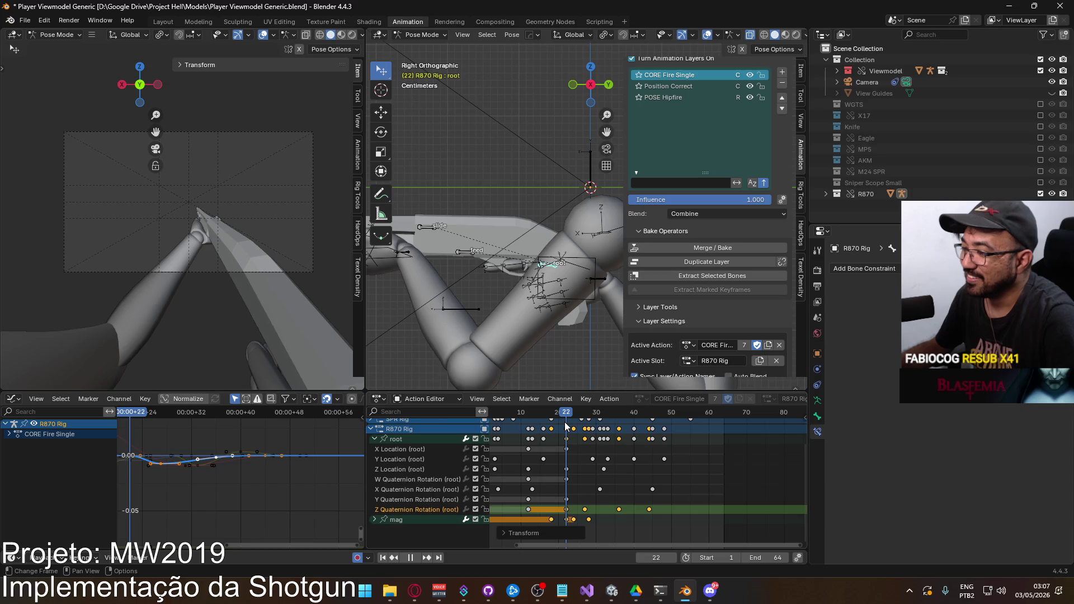
pyautogui.moveTo(565, 422)
pyautogui.mouseDown()
pyautogui.moveTo(664, 423)
pyautogui.moveTo(535, 421)
pyautogui.moveTo(576, 420)
pyautogui.moveTo(567, 425)
pyautogui.mouseUp()
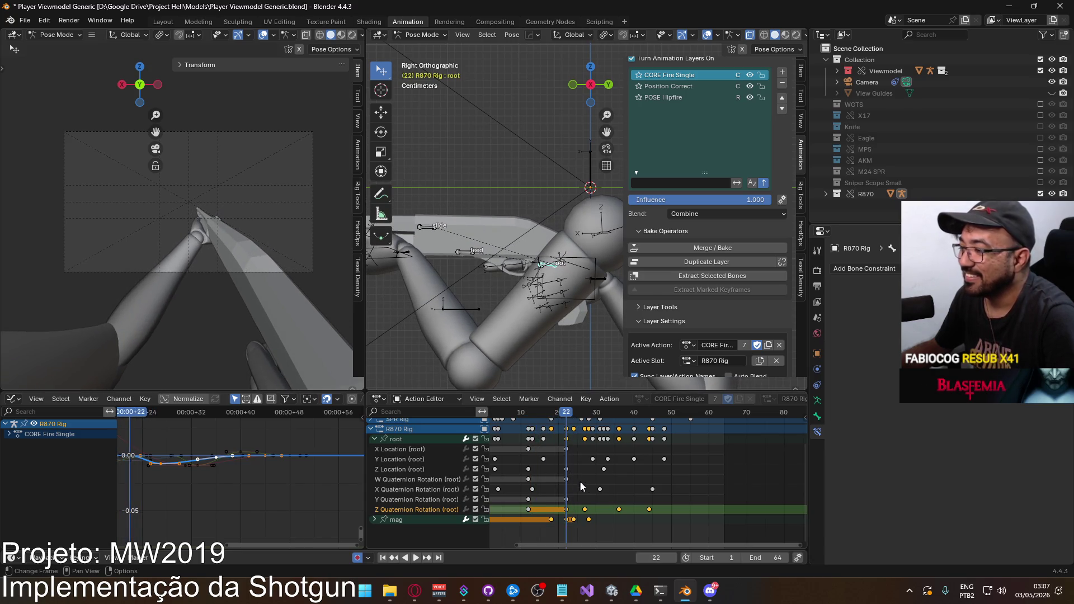
pyautogui.click(601, 489)
pyautogui.hotkey('ctrl', 'v')
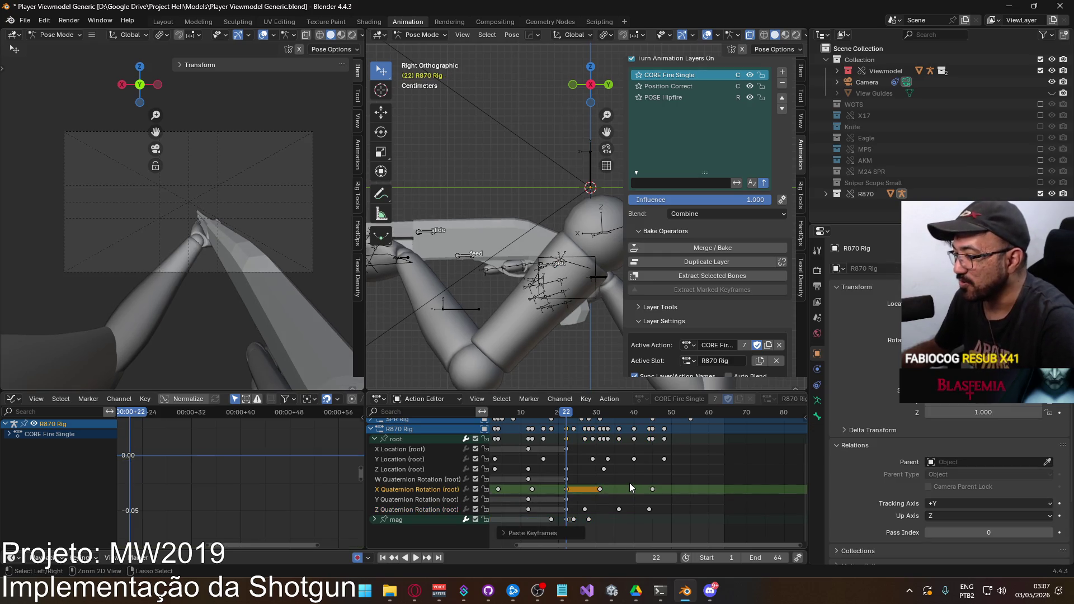
# Select the root channel and adjust the X Quaternion Rotation keys at frames 22 and 31.
pyautogui.click(403, 439)
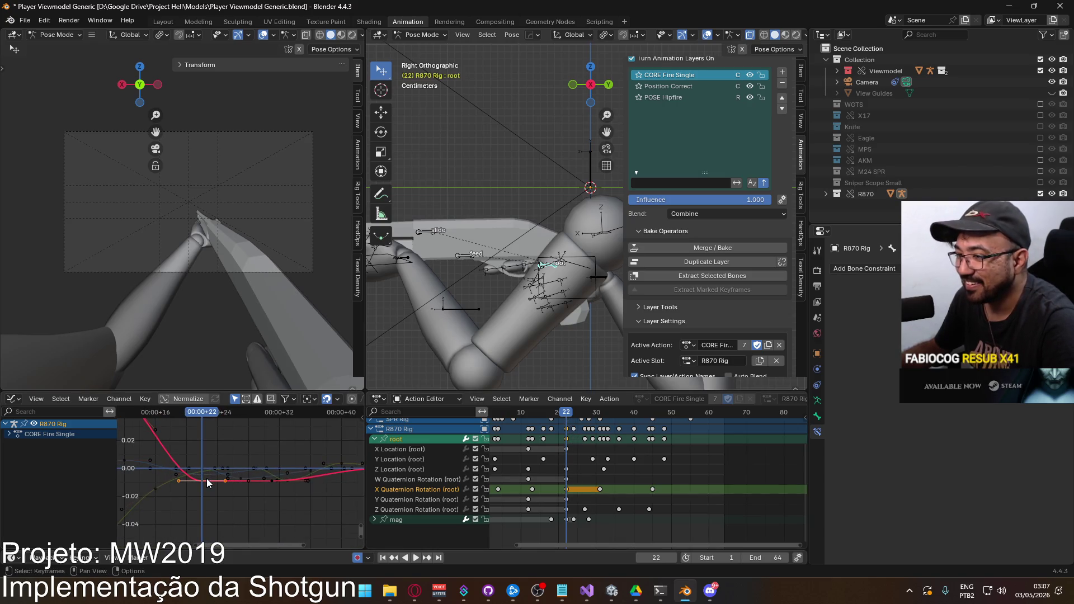
pyautogui.click(222, 481)
pyautogui.press('g')
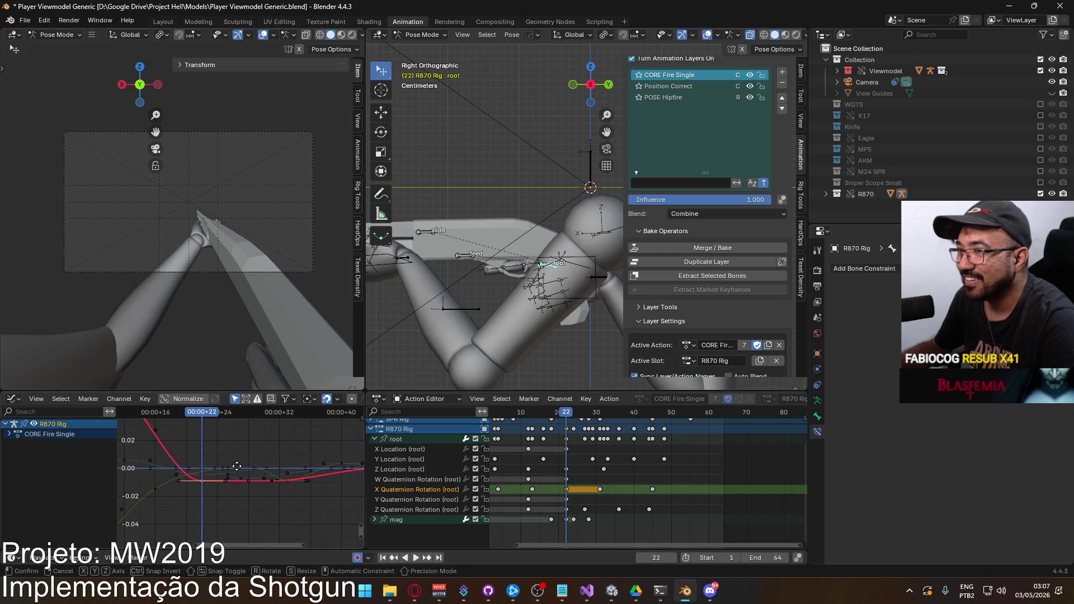
pyautogui.click(236, 480)
pyautogui.moveTo(217, 418); pyautogui.dragTo(271, 419)
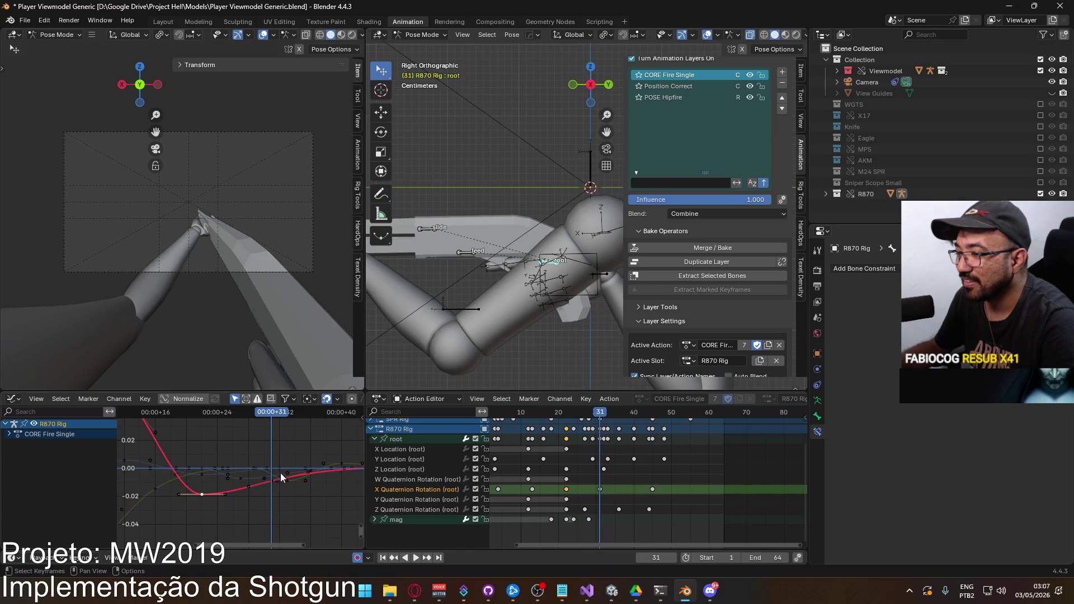
pyautogui.press('g')
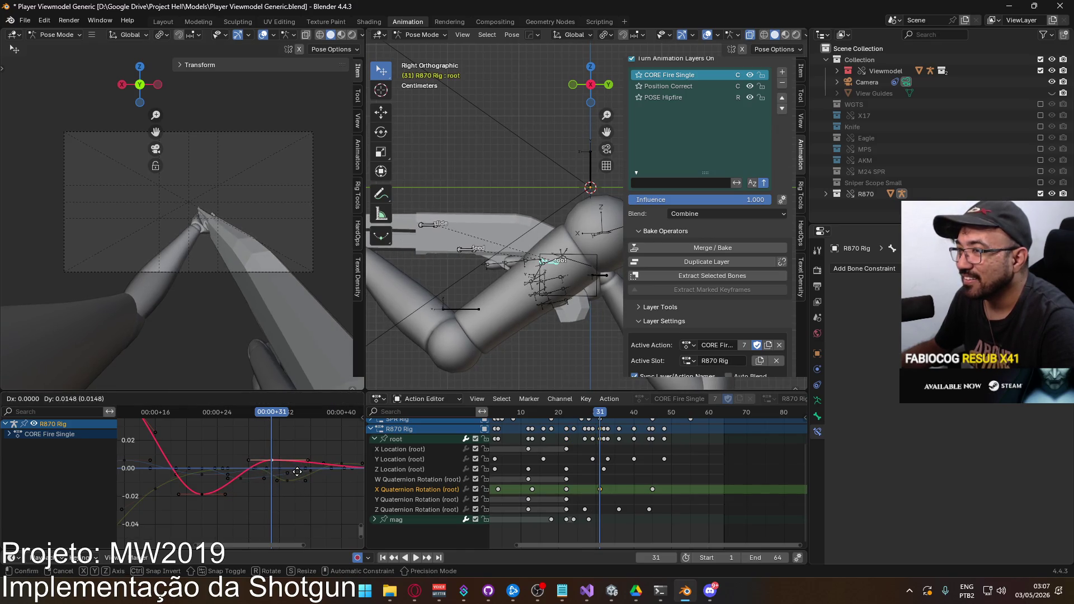
pyautogui.click(297, 471)
pyautogui.moveTo(278, 415)
pyautogui.mouseDown()
pyautogui.moveTo(178, 413)
pyautogui.moveTo(263, 415)
pyautogui.moveTo(185, 415)
pyautogui.moveTo(202, 442)
pyautogui.mouseUp()
pyautogui.hotkey('ctrl', 'z')
pyautogui.hotkey('ctrl', 'z')
pyautogui.moveTo(201, 499); pyautogui.dragTo(224, 474)
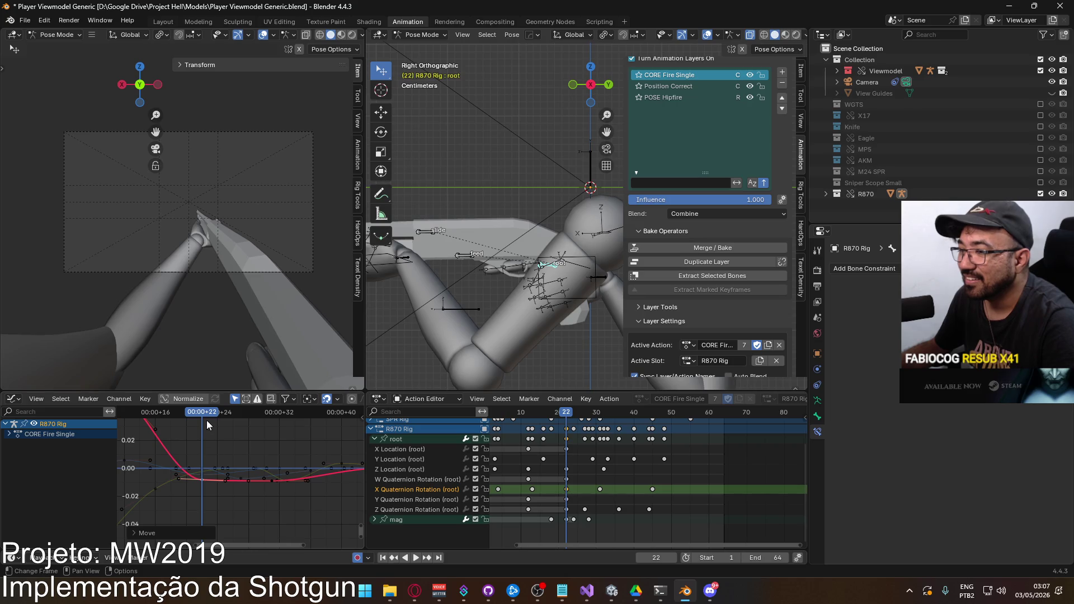
pyautogui.press('space')
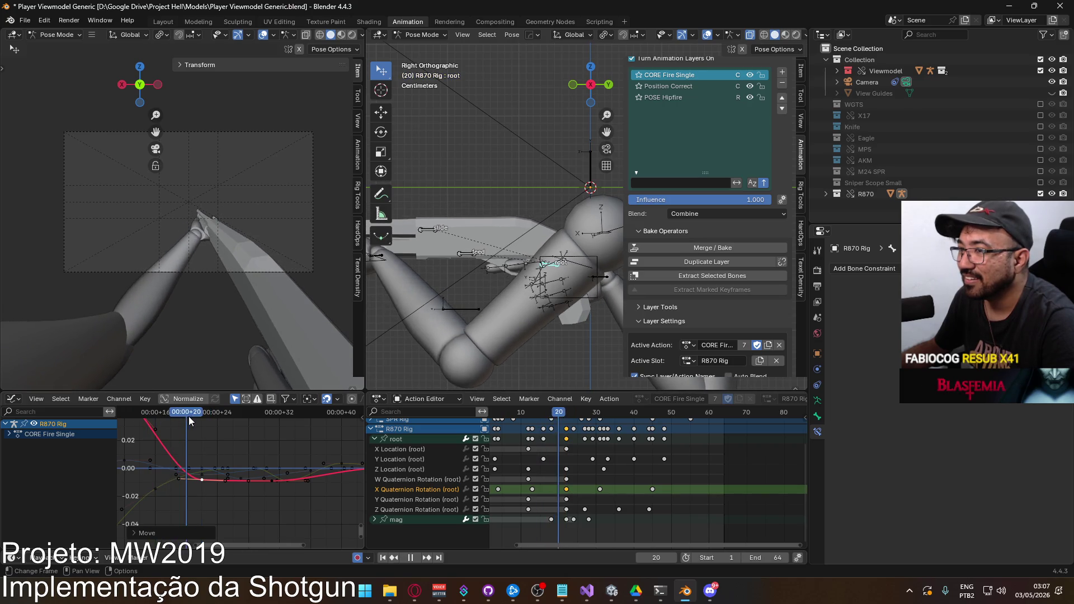
pyautogui.press('space')
# Slide the red-curve key to frame 28 and lower it so the dip reaches about -0.03.
pyautogui.click(273, 481)
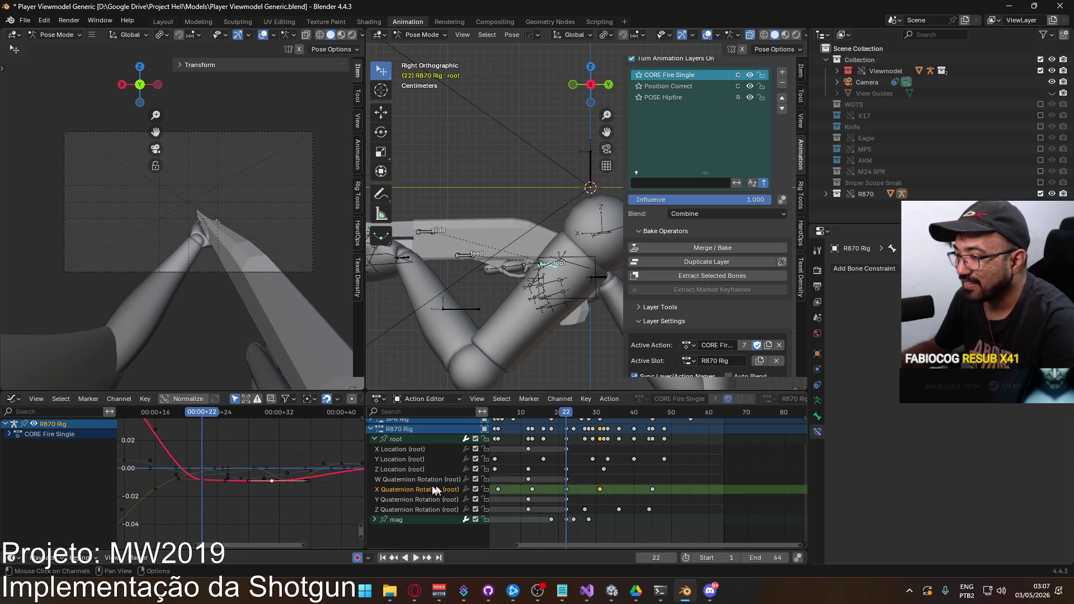
pyautogui.press('g')
pyautogui.click(609, 479)
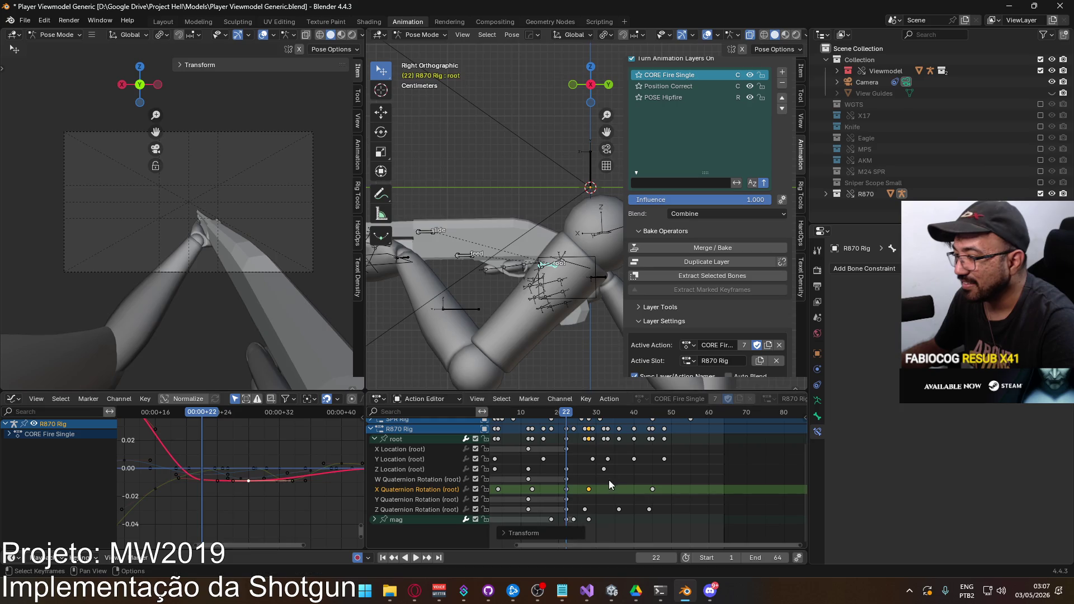
pyautogui.press('g')
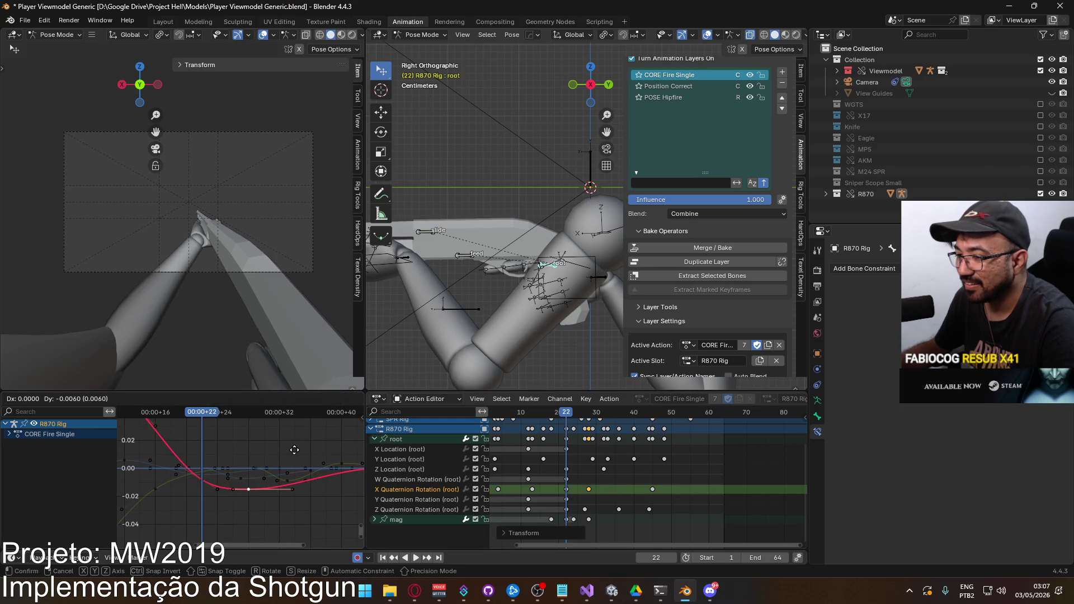
pyautogui.click(294, 455)
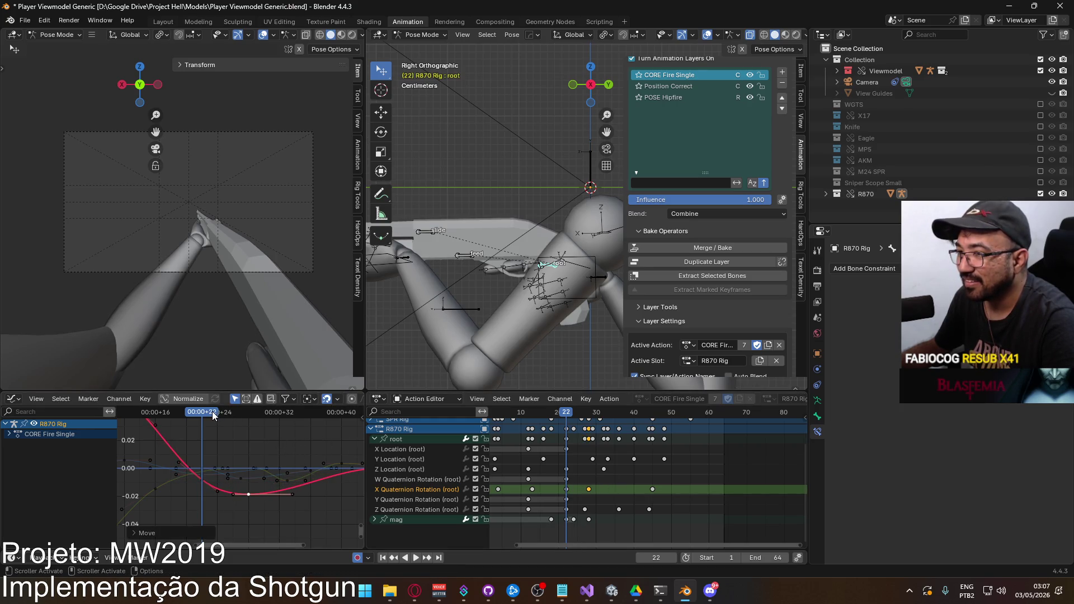
pyautogui.press('space')
pyautogui.moveTo(190, 420); pyautogui.dragTo(247, 419)
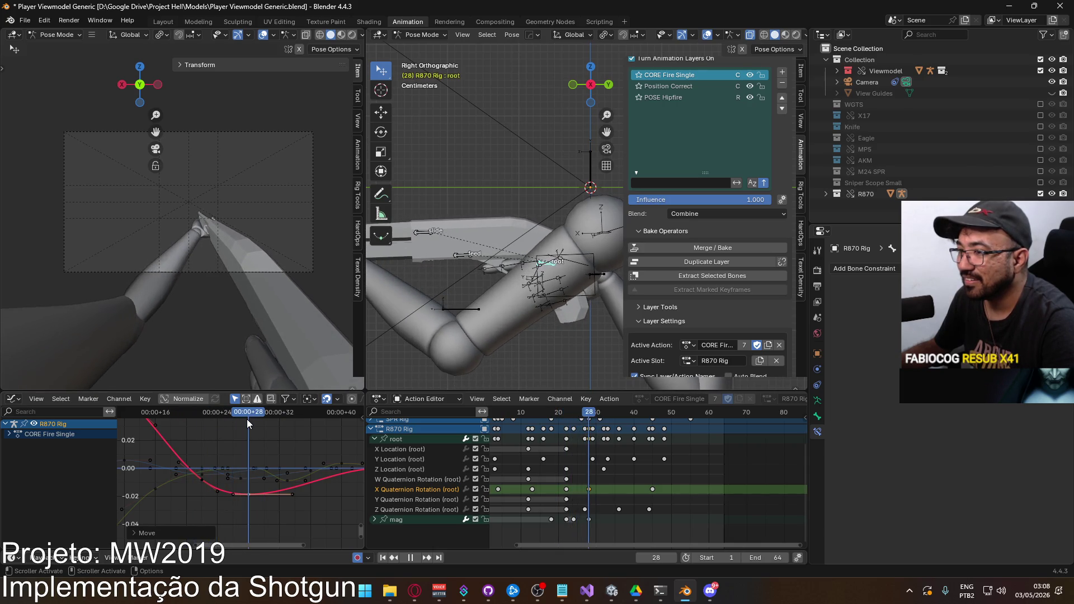
pyautogui.press('space')
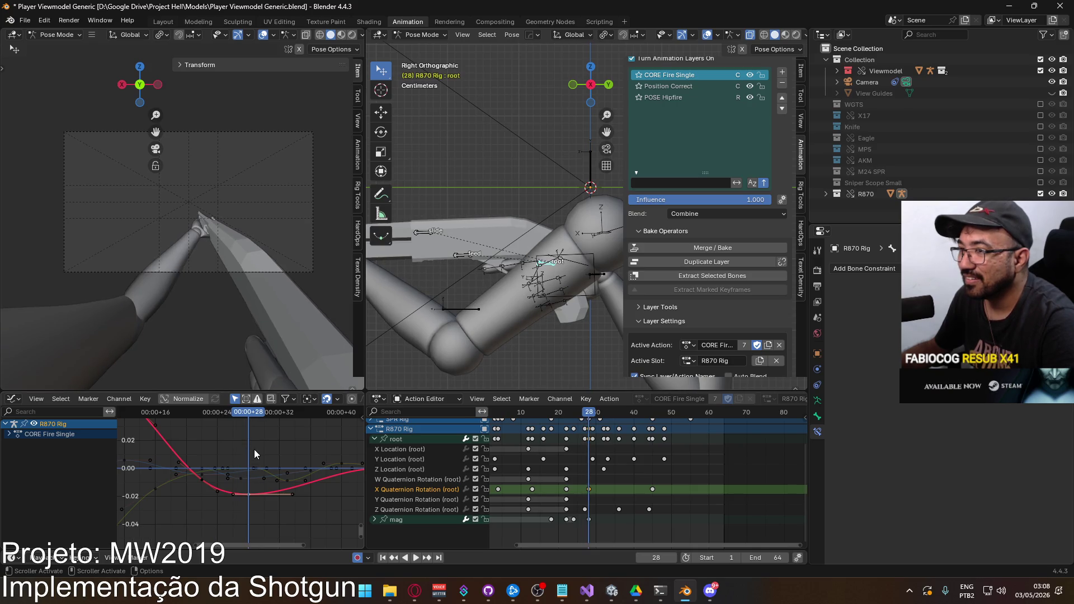
pyautogui.press('g')
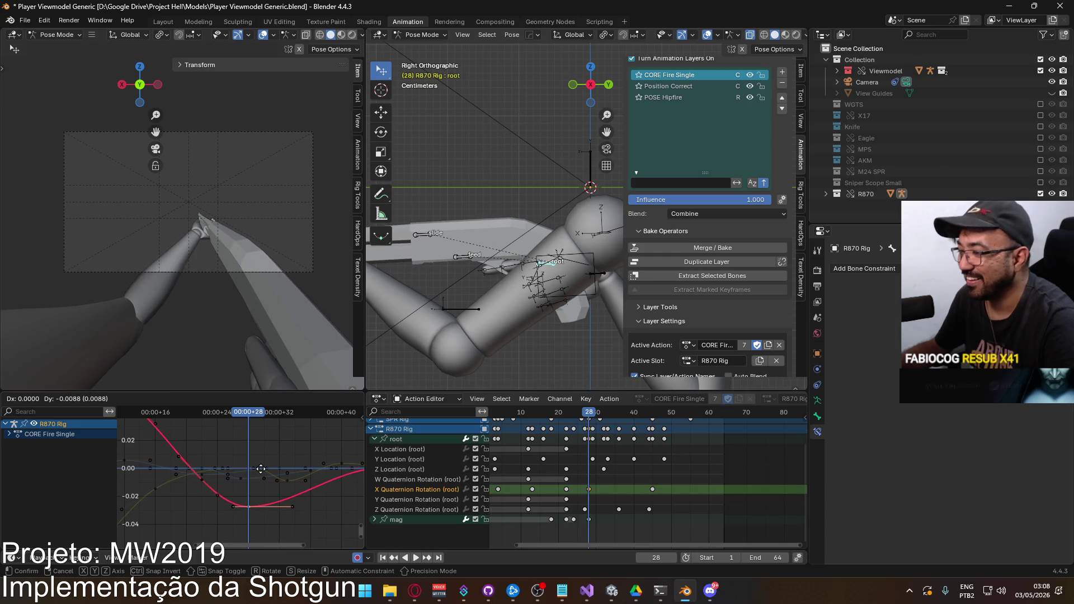
pyautogui.click(261, 469)
pyautogui.moveTo(245, 462); pyautogui.dragTo(261, 452, button='middle')
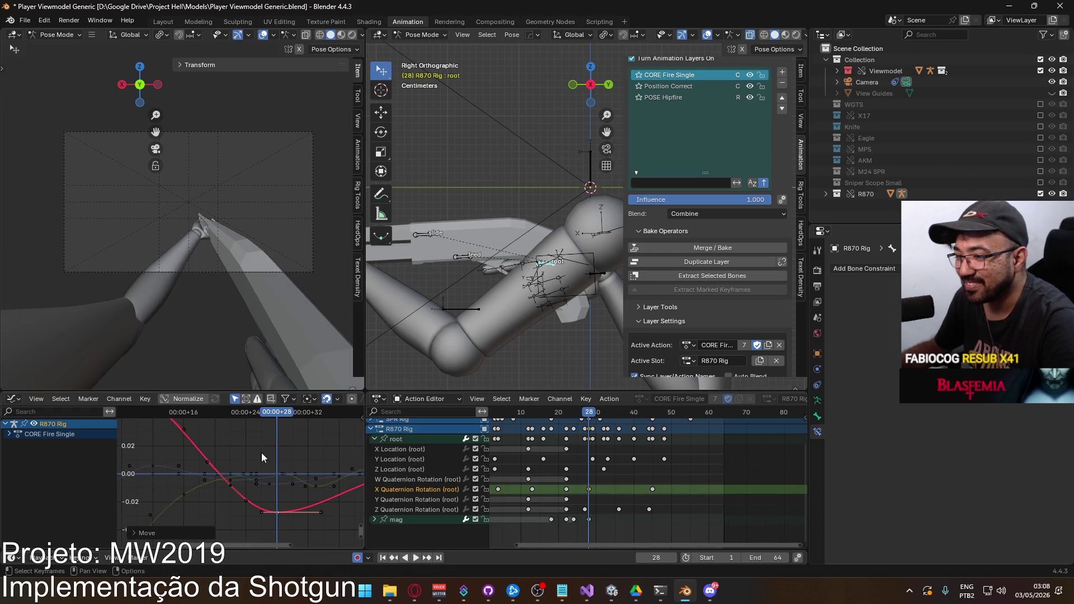
pyautogui.moveTo(277, 411)
pyautogui.mouseDown()
pyautogui.moveTo(232, 414)
pyautogui.moveTo(293, 416)
pyautogui.moveTo(217, 413)
pyautogui.moveTo(232, 412)
pyautogui.mouseUp()
# Raise the selected X rotation keys and move the dip key from frame 28 to 24.
pyautogui.press('g')
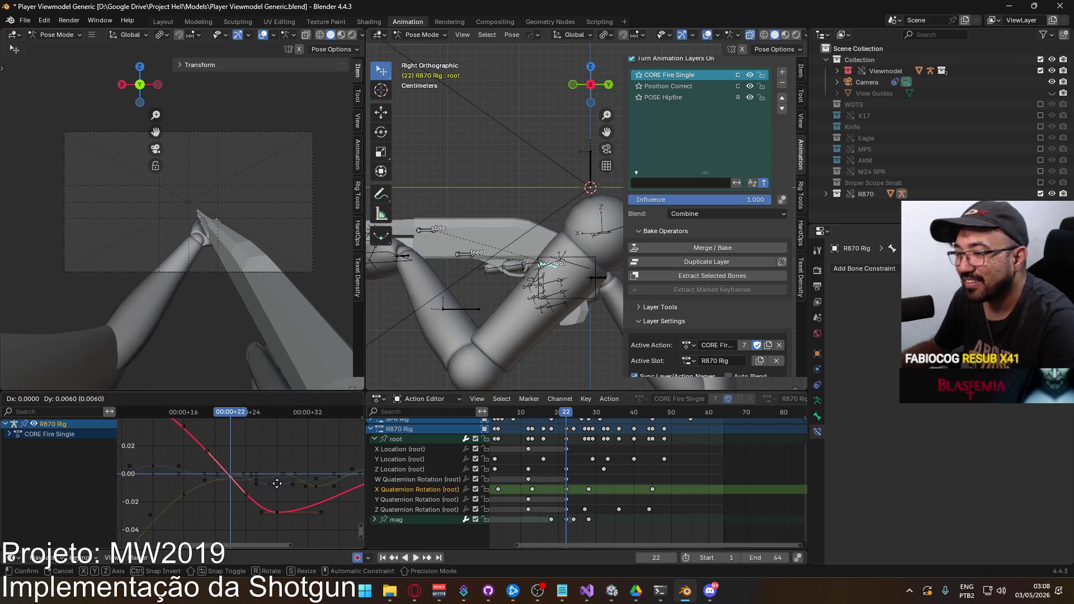
pyautogui.click(280, 492)
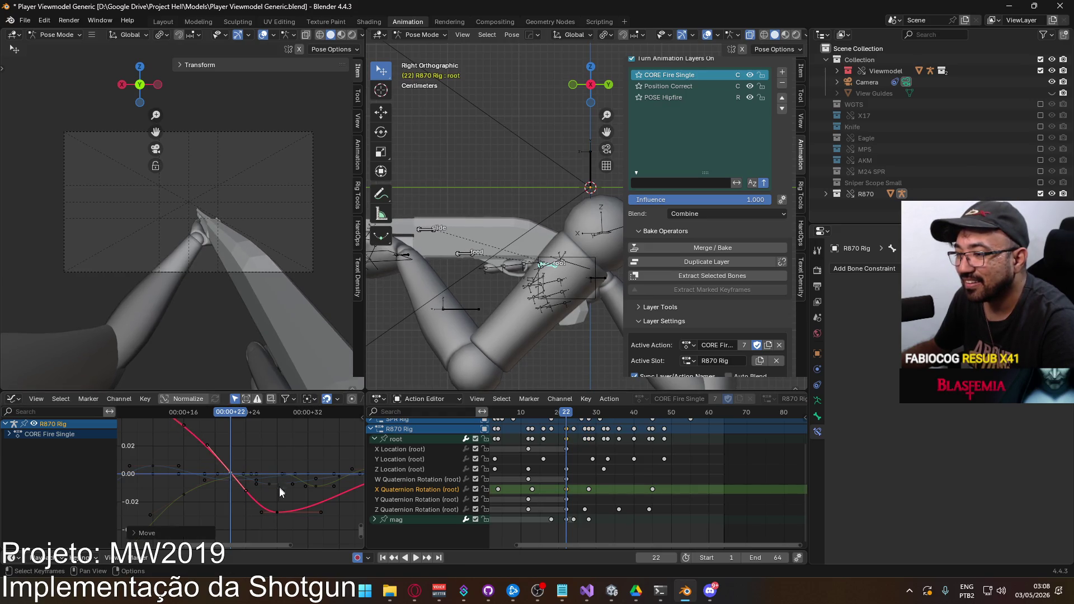
pyautogui.click(277, 511)
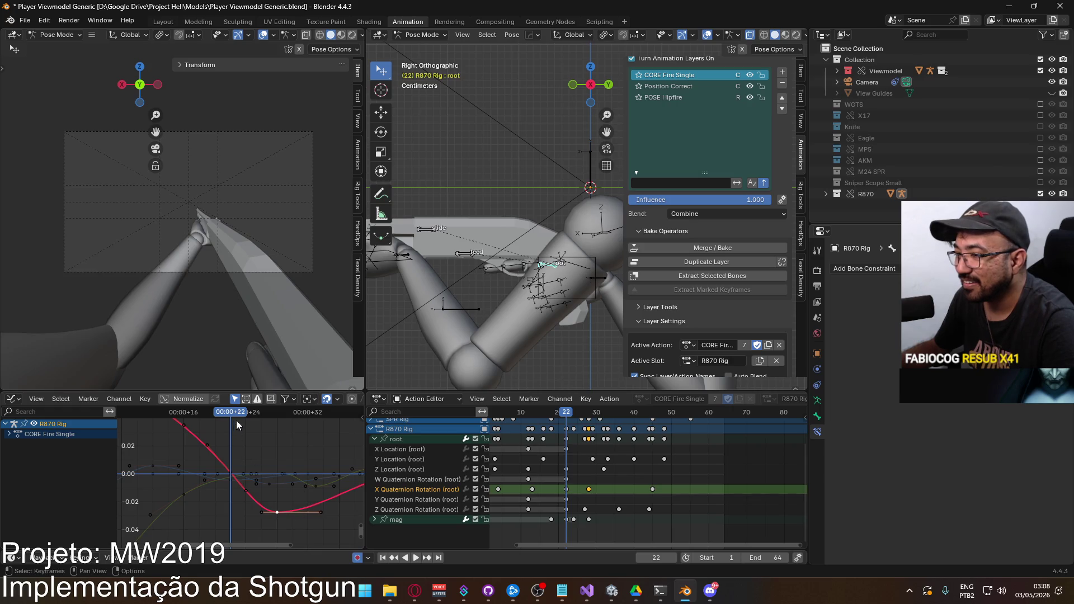
pyautogui.moveTo(237, 421); pyautogui.dragTo(247, 418)
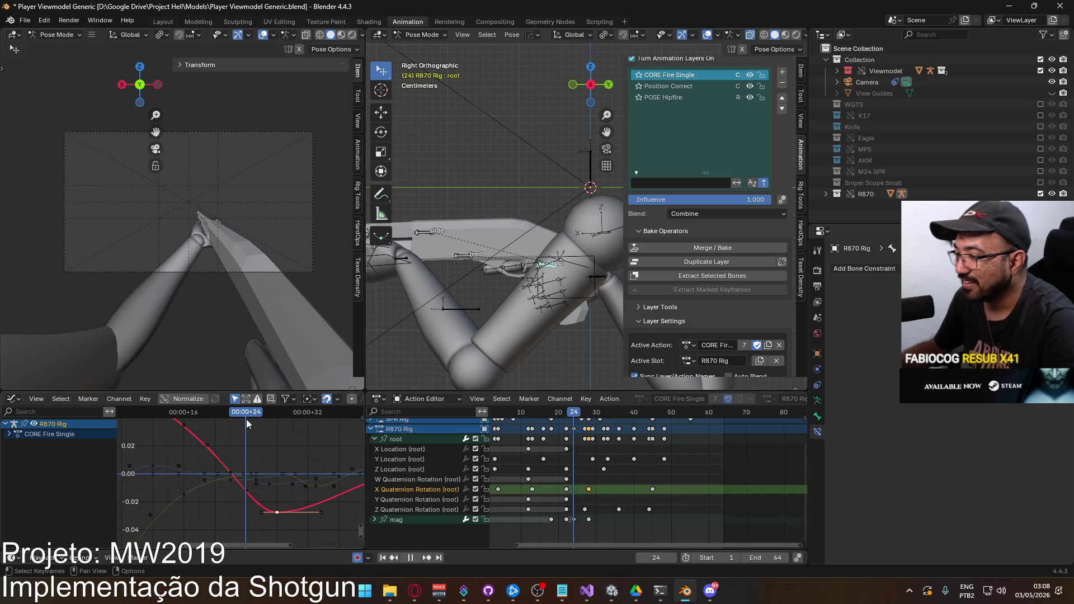
pyautogui.moveTo(246, 420); pyautogui.dragTo(246, 420)
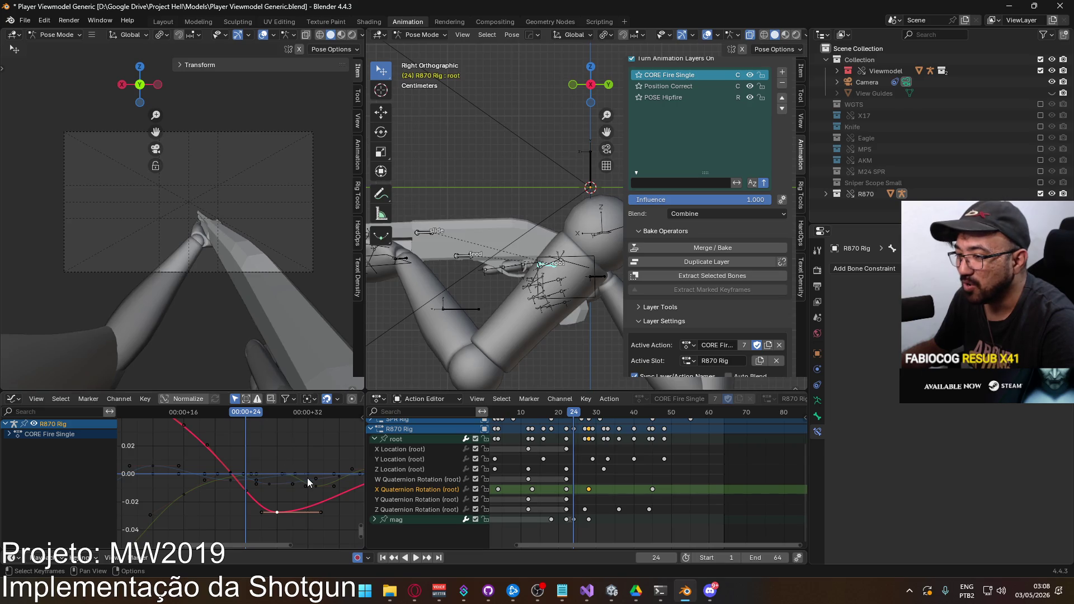
pyautogui.press('g')
pyautogui.click(277, 478)
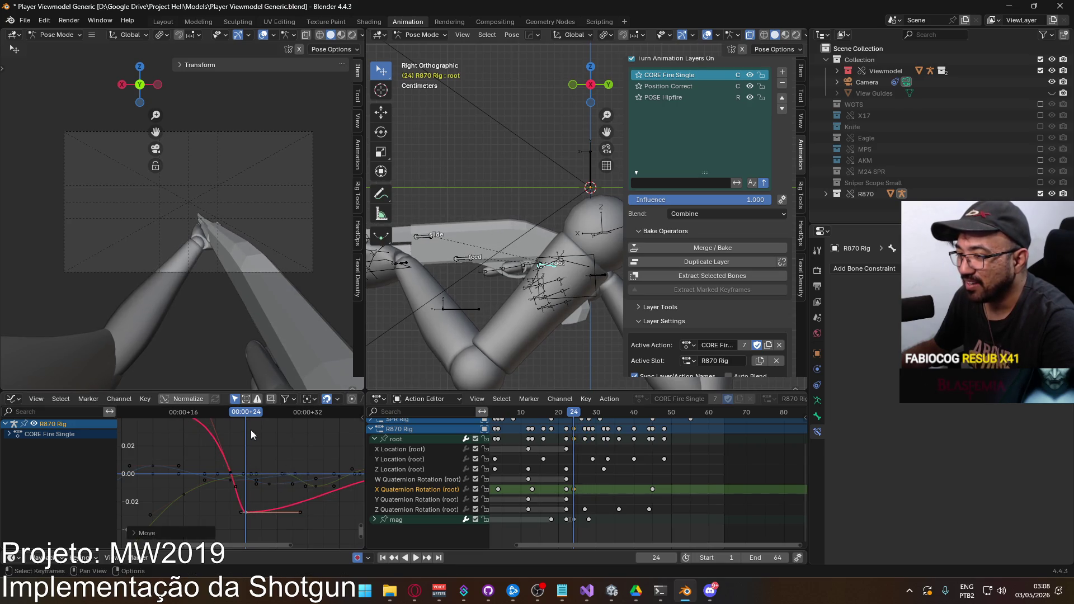
pyautogui.moveTo(251, 418); pyautogui.dragTo(231, 418)
# Shorten the handles of the X rotation key for a sharper recoil.
pyautogui.click(235, 468)
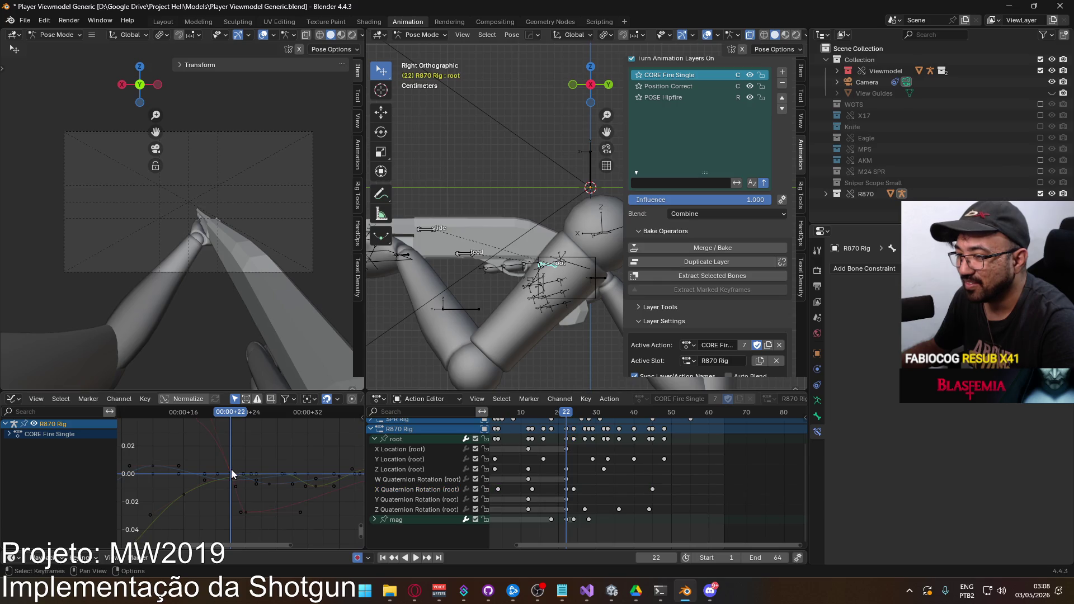
pyautogui.click(242, 458)
pyautogui.moveTo(243, 458); pyautogui.dragTo(241, 475, button='middle')
pyautogui.click(224, 428)
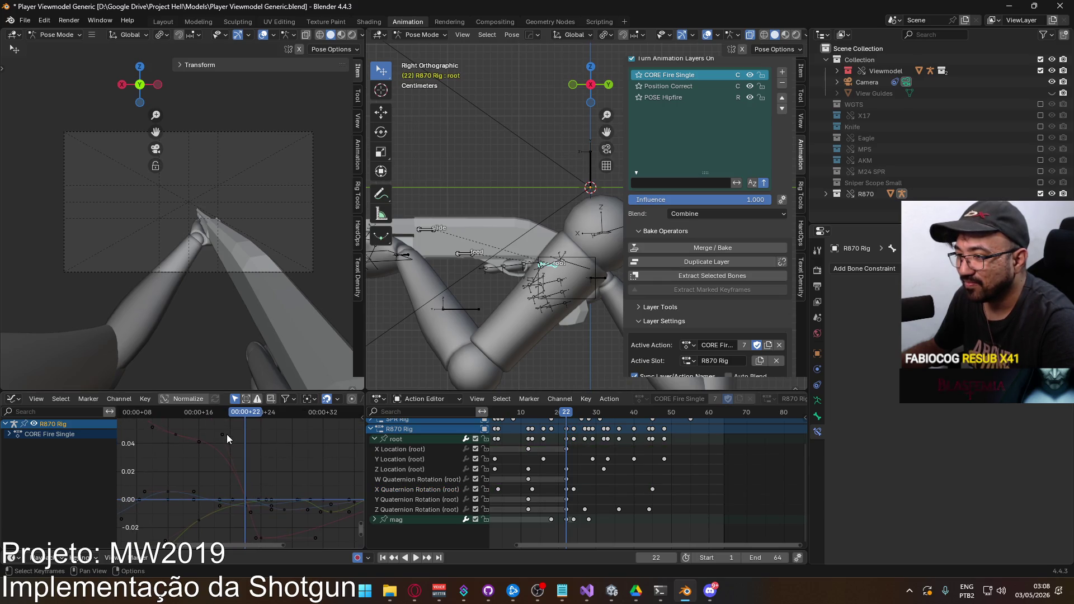
pyautogui.click(225, 435)
pyautogui.press('space')
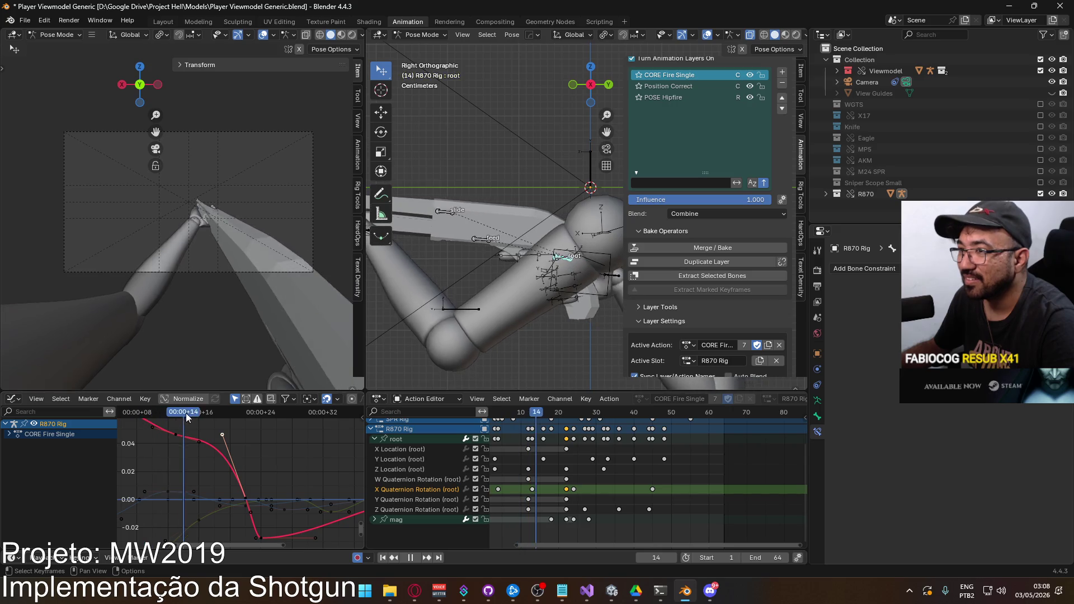
pyautogui.moveTo(269, 432)
pyautogui.mouseDown()
pyautogui.moveTo(290, 436)
pyautogui.moveTo(223, 433)
pyautogui.moveTo(245, 418)
pyautogui.mouseUp()
pyautogui.press('s')
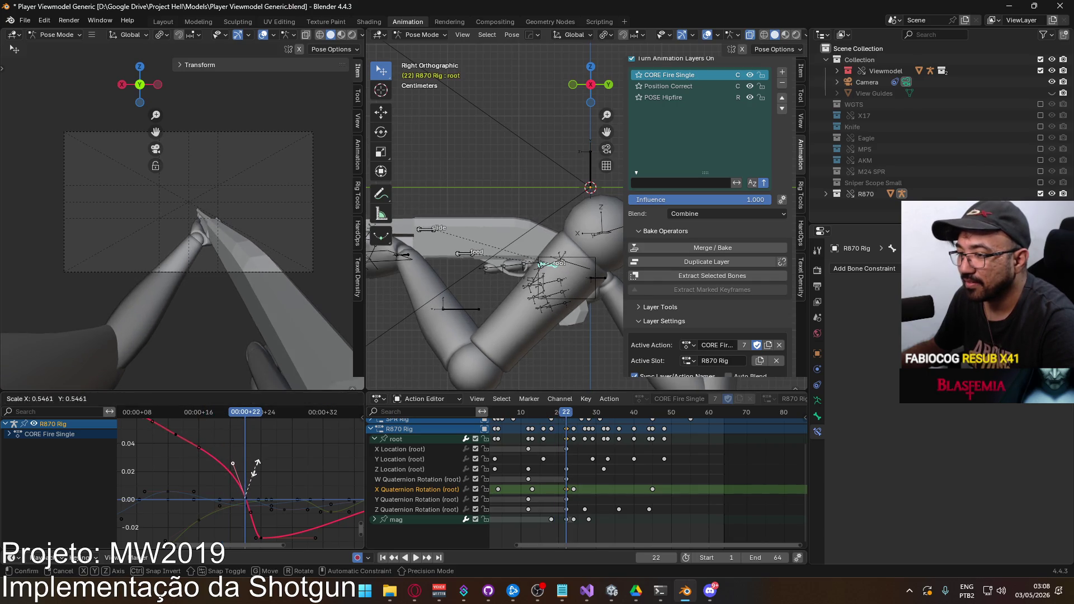
pyautogui.click(256, 469)
pyautogui.press('space')
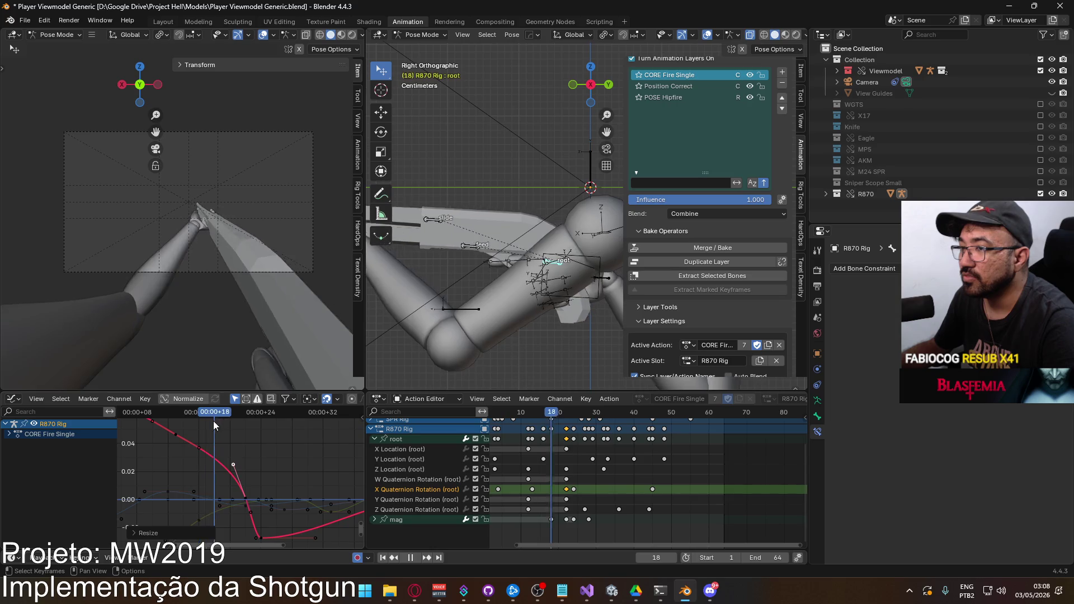
pyautogui.press('Escape')
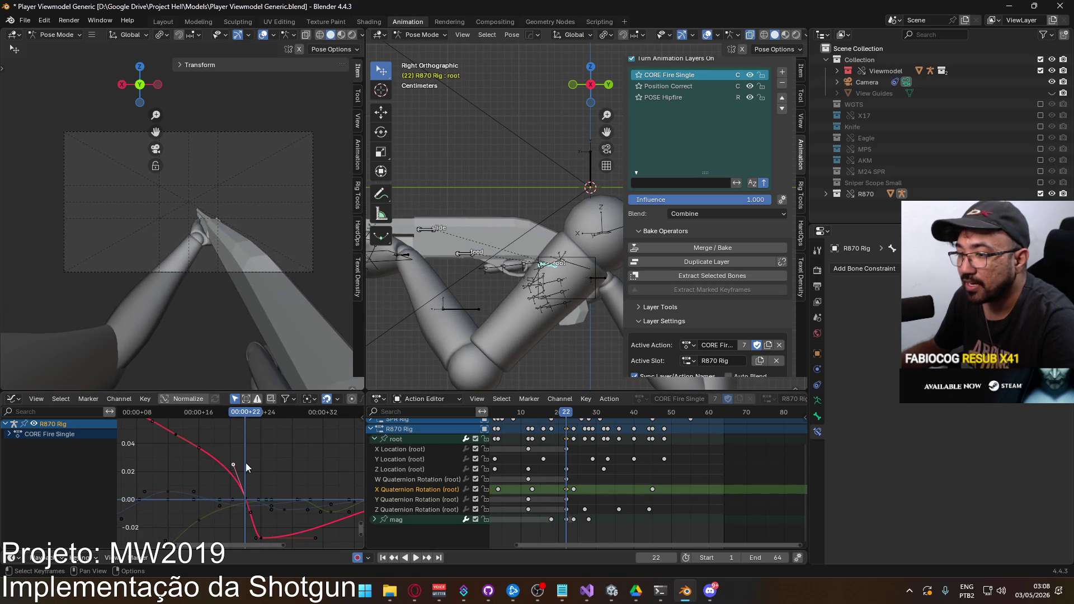
# Scale the handles of the frame-23 key on the lower curve.
pyautogui.moveTo(289, 501); pyautogui.dragTo(263, 455, button='middle')
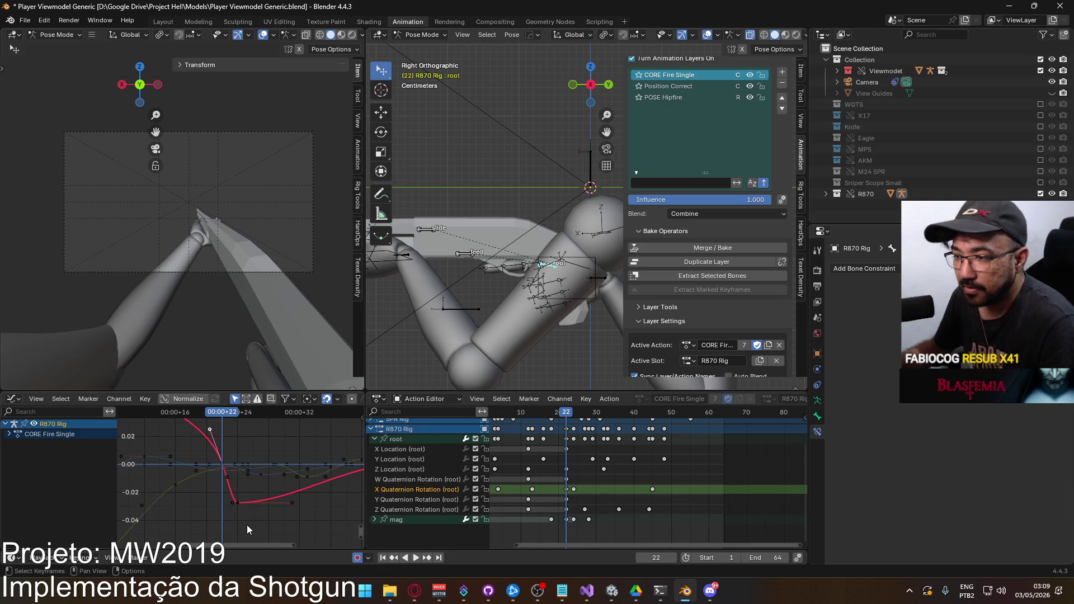
pyautogui.click(229, 505)
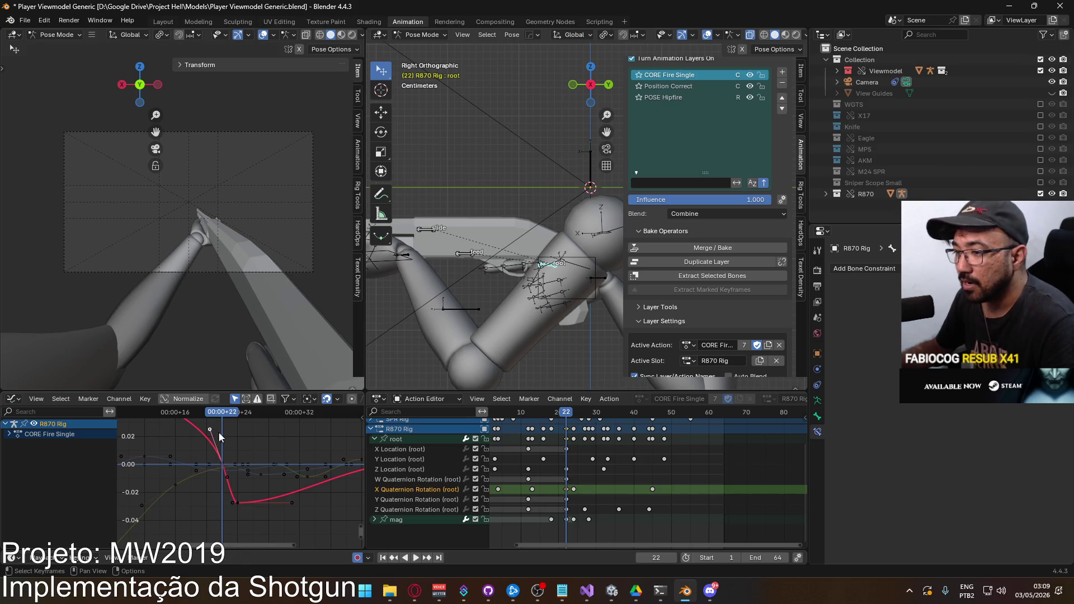
pyautogui.press('s')
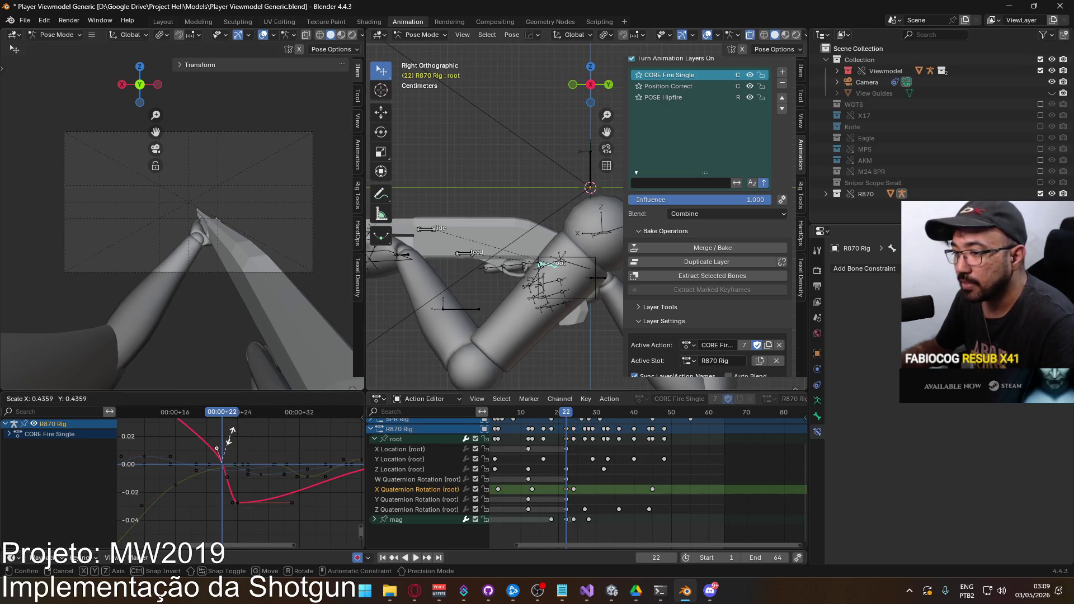
pyautogui.click(229, 442)
pyautogui.moveTo(219, 418)
pyautogui.mouseDown()
pyautogui.moveTo(195, 412)
pyautogui.moveTo(251, 427)
pyautogui.moveTo(191, 420)
pyautogui.moveTo(311, 435)
pyautogui.moveTo(239, 432)
pyautogui.moveTo(291, 435)
pyautogui.moveTo(287, 452)
pyautogui.mouseUp()
pyautogui.keyDown('ctrl'); pyautogui.moveTo(287, 451); pyautogui.dragTo(250, 480, button='middle'); pyautogui.keyUp('ctrl')
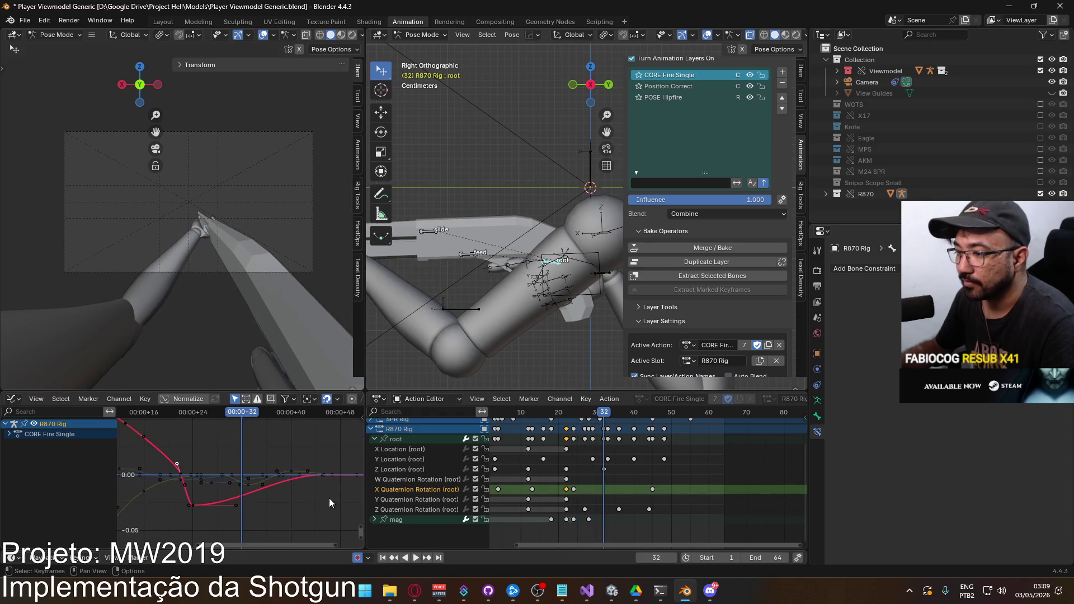
# Nudge the end key up and move the late settling key 12 frames earlier, to about frame 32.
pyautogui.click(321, 479)
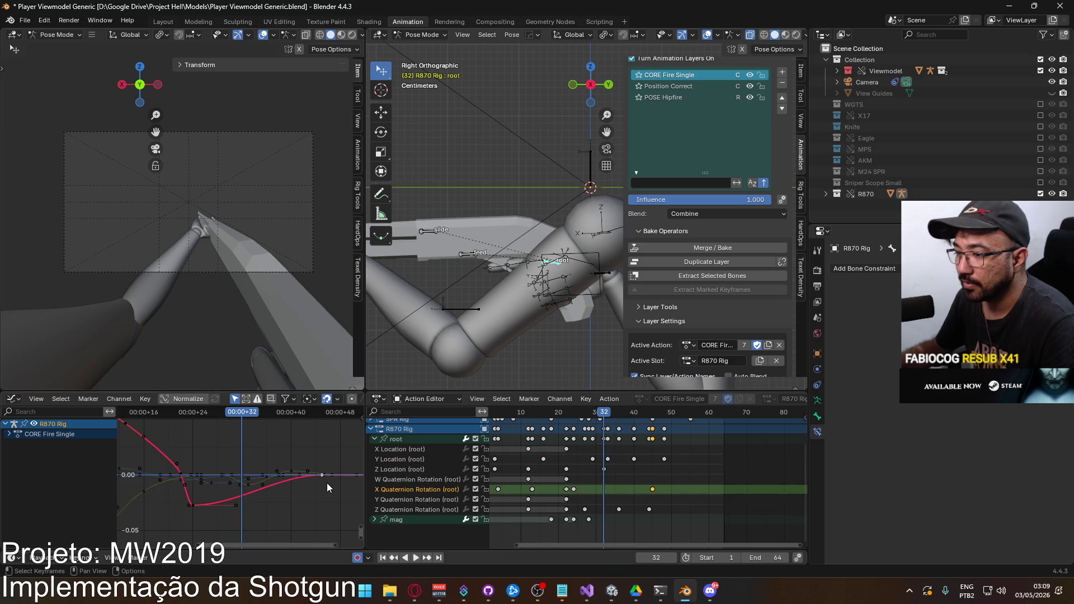
pyautogui.press('g')
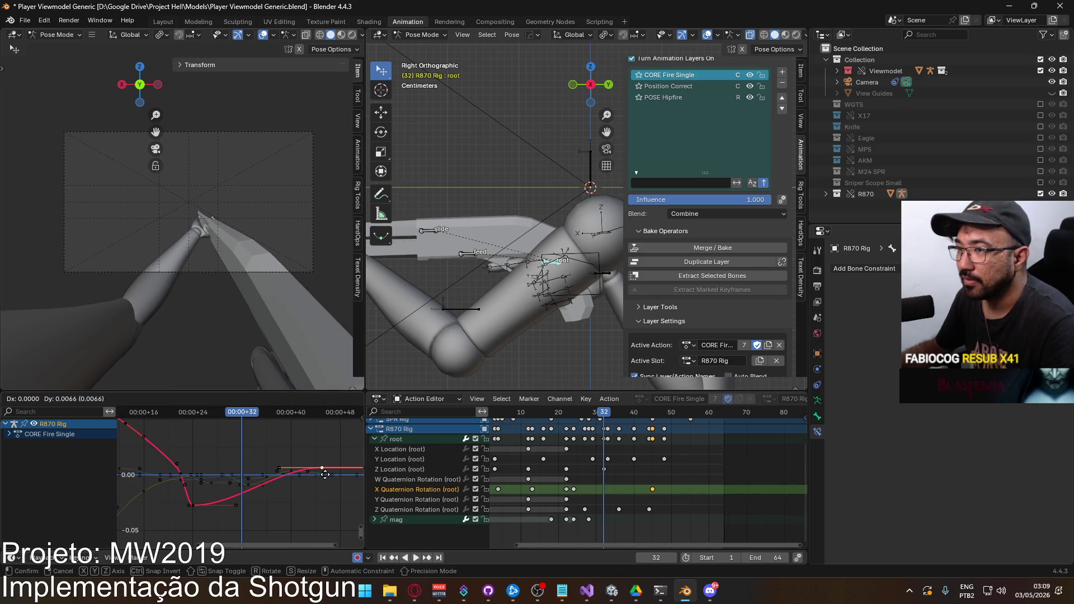
pyautogui.click(325, 474)
pyautogui.press('space')
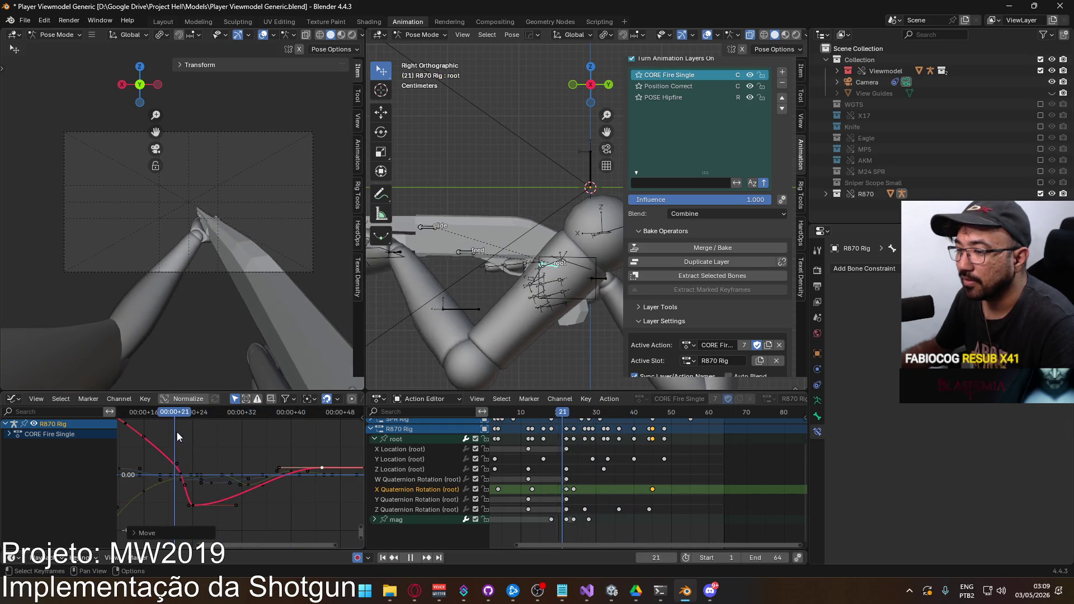
pyautogui.moveTo(213, 432)
pyautogui.mouseDown()
pyautogui.moveTo(266, 434)
pyautogui.moveTo(172, 432)
pyautogui.moveTo(330, 438)
pyautogui.moveTo(183, 442)
pyautogui.moveTo(243, 442)
pyautogui.mouseUp()
pyautogui.moveTo(322, 467)
pyautogui.mouseDown()
pyautogui.moveTo(213, 457)
pyautogui.moveTo(289, 472)
pyautogui.mouseUp()
pyautogui.press('space')
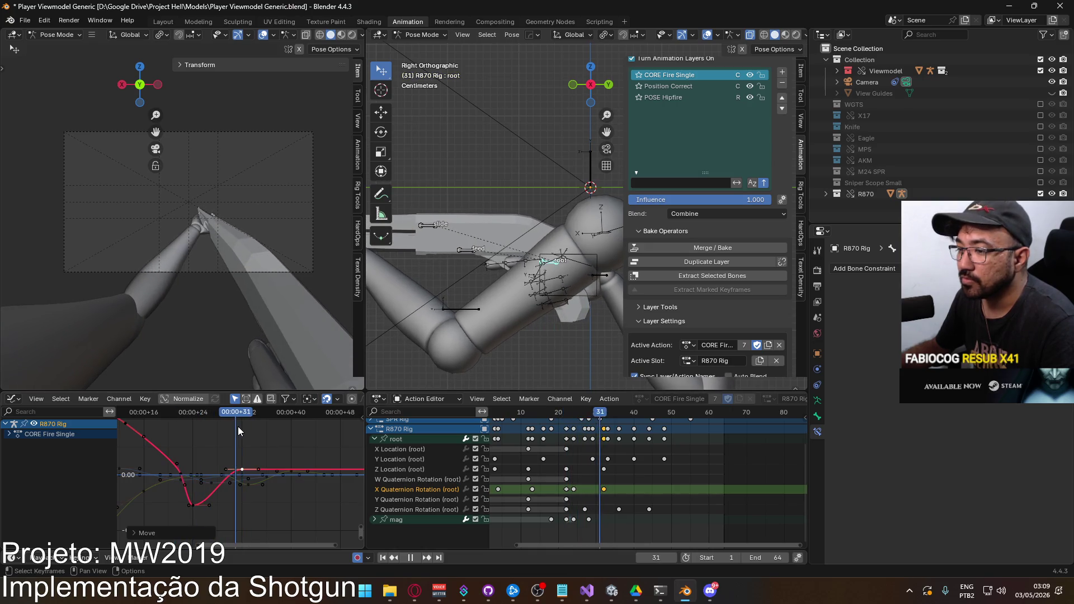
pyautogui.press('Escape')
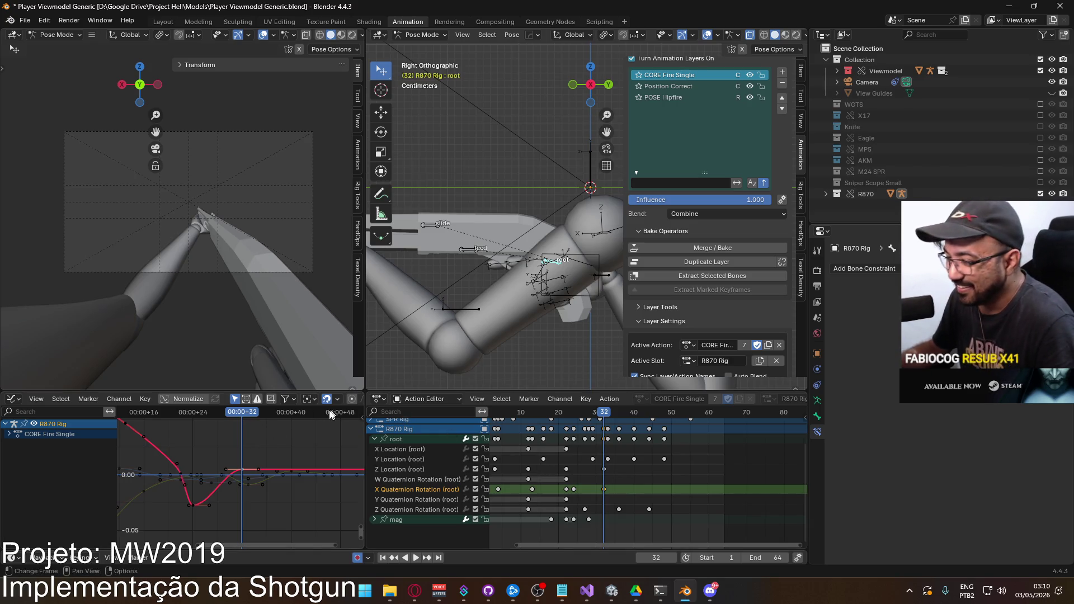
pyautogui.moveTo(250, 412); pyautogui.dragTo(321, 417)
# Paste the root's copied keys at frame 45 and play back to confirm the curve holds after settling.
pyautogui.hotkey('ctrl', 'v')
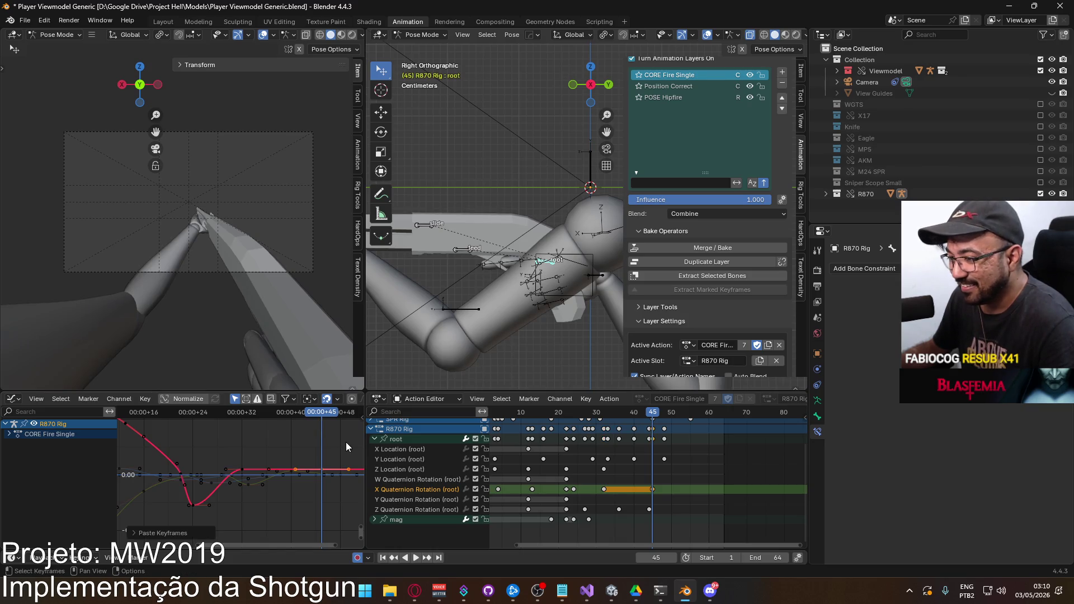
pyautogui.moveTo(619, 407); pyautogui.dragTo(691, 411, button='middle')
pyautogui.moveTo(691, 411); pyautogui.dragTo(524, 478)
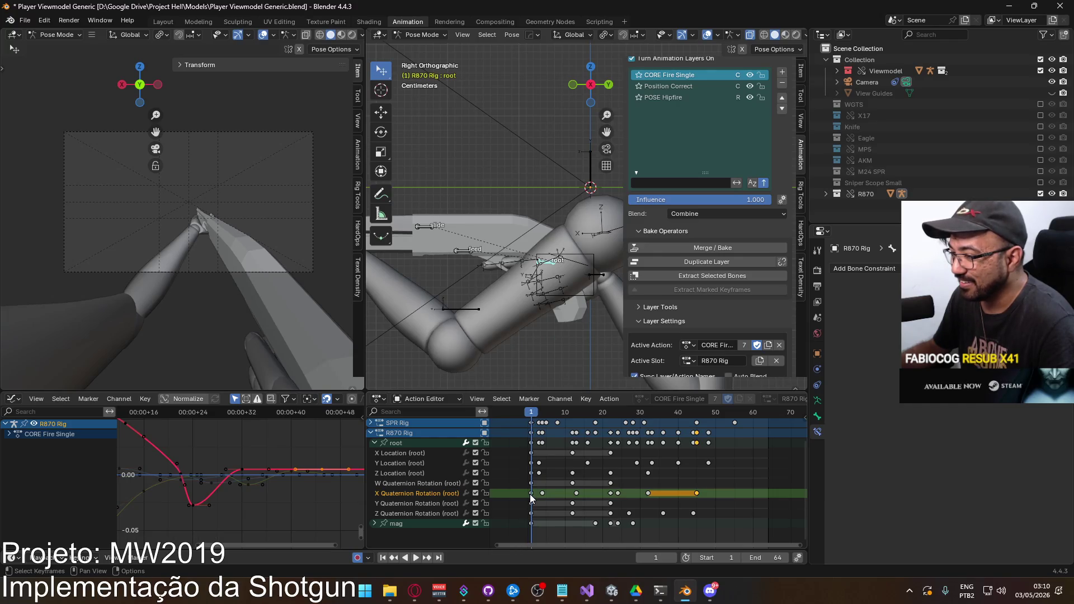
pyautogui.click(529, 494)
pyautogui.click(408, 444)
pyautogui.press('space')
pyautogui.hotkey('ctrl', 'v')
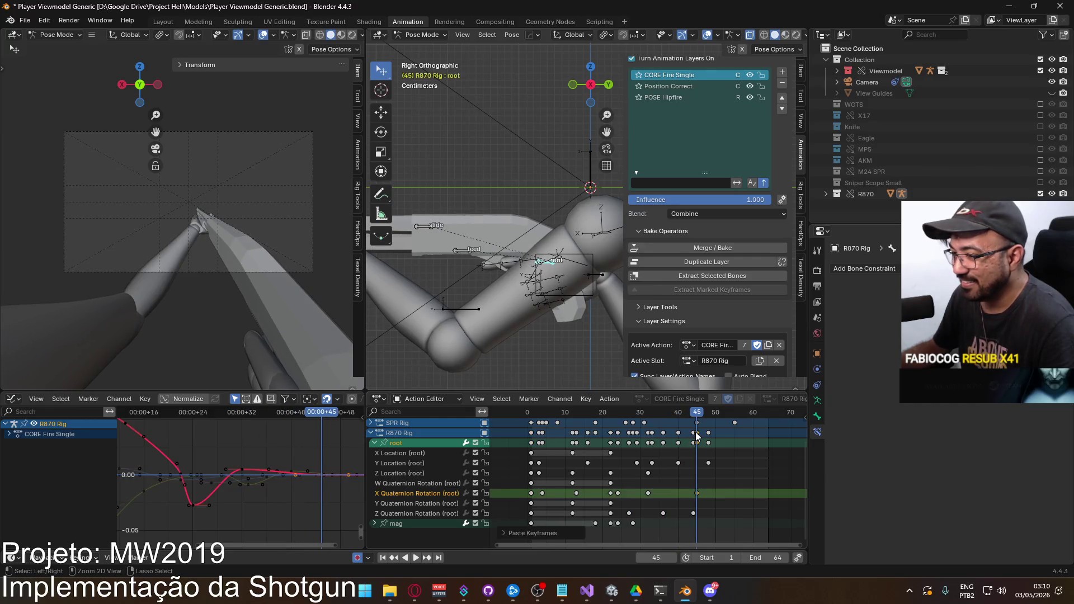
pyautogui.moveTo(193, 421)
pyautogui.mouseDown()
pyautogui.moveTo(330, 421)
pyautogui.moveTo(235, 414)
pyautogui.moveTo(314, 408)
pyautogui.moveTo(235, 412)
pyautogui.moveTo(150, 388)
pyautogui.moveTo(255, 397)
pyautogui.mouseUp()
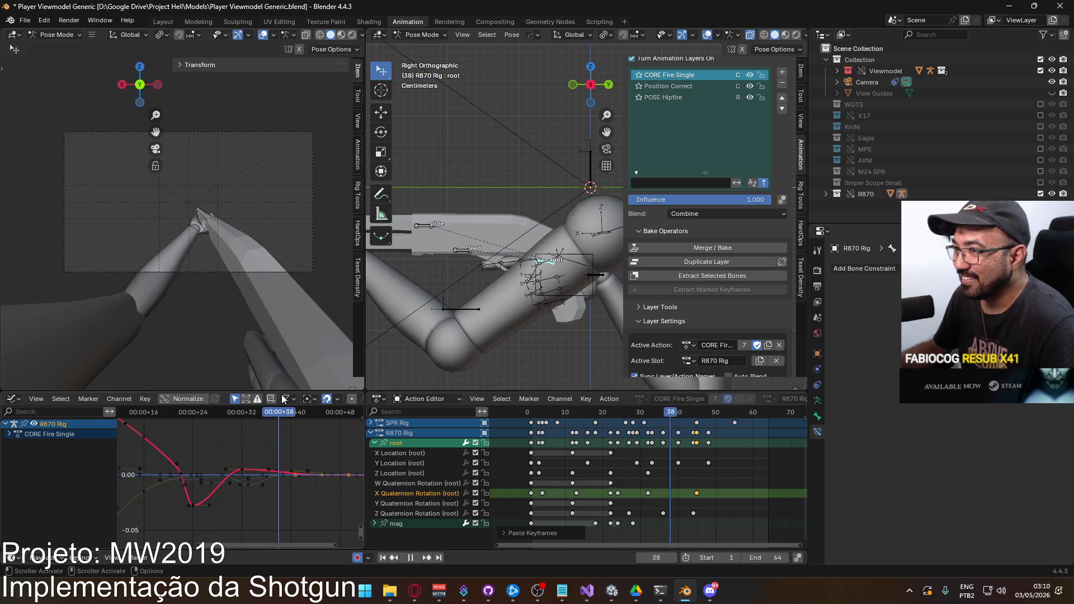
pyautogui.press('space')
pyautogui.scroll(1, 235, 442)
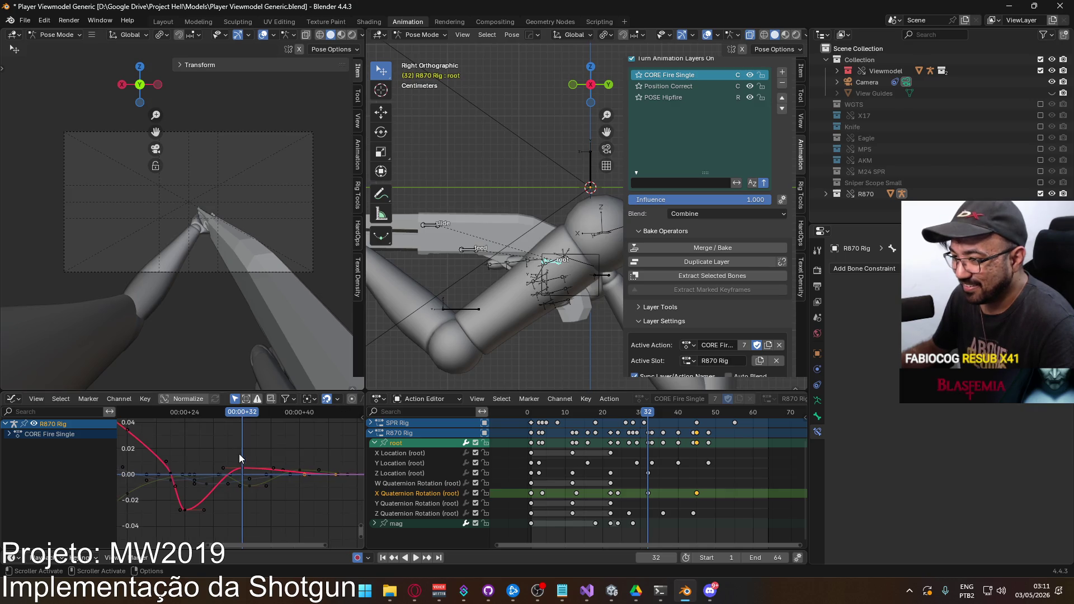
# Move the X rotation key near frame 32 earlier and higher.
pyautogui.click(269, 461)
pyautogui.click(274, 462)
pyautogui.press('g')
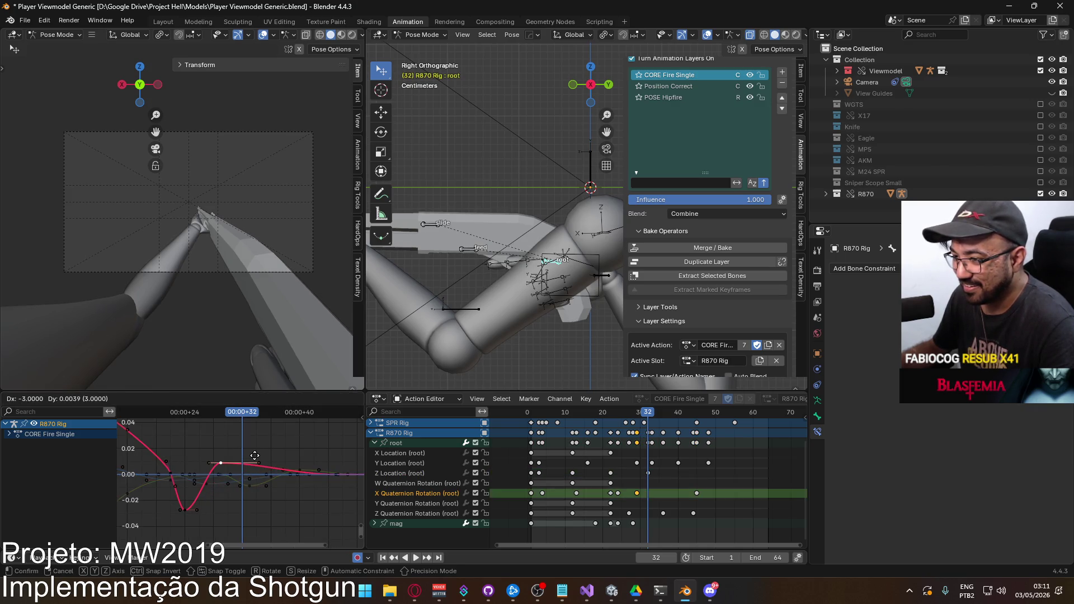
pyautogui.click(263, 457)
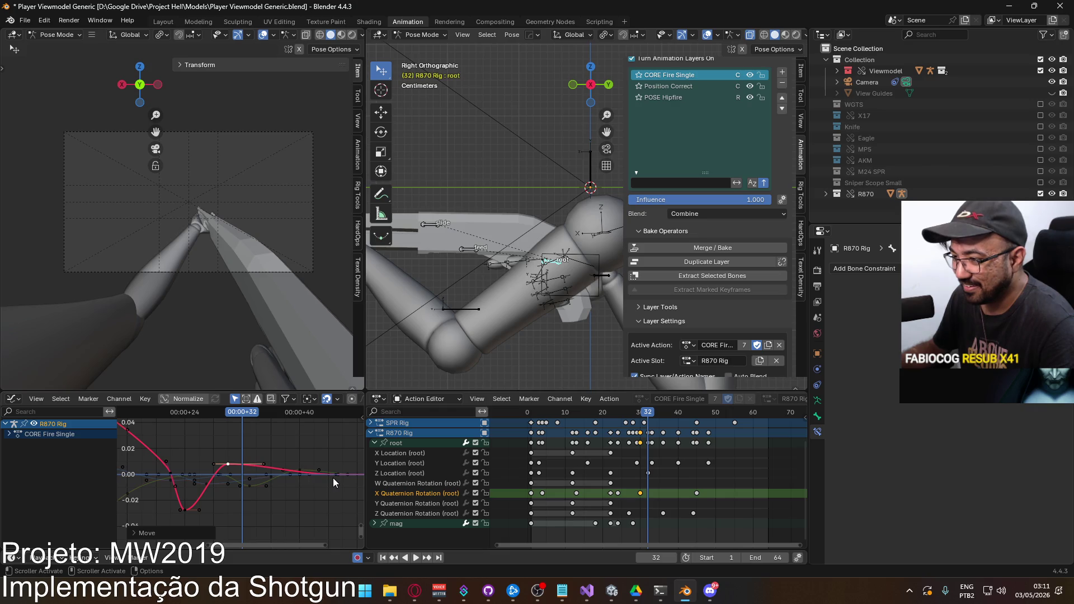
# Pull the X rotation hold key from frame 45 to about 40 and play back the result.
pyautogui.click(697, 493)
pyautogui.press('g')
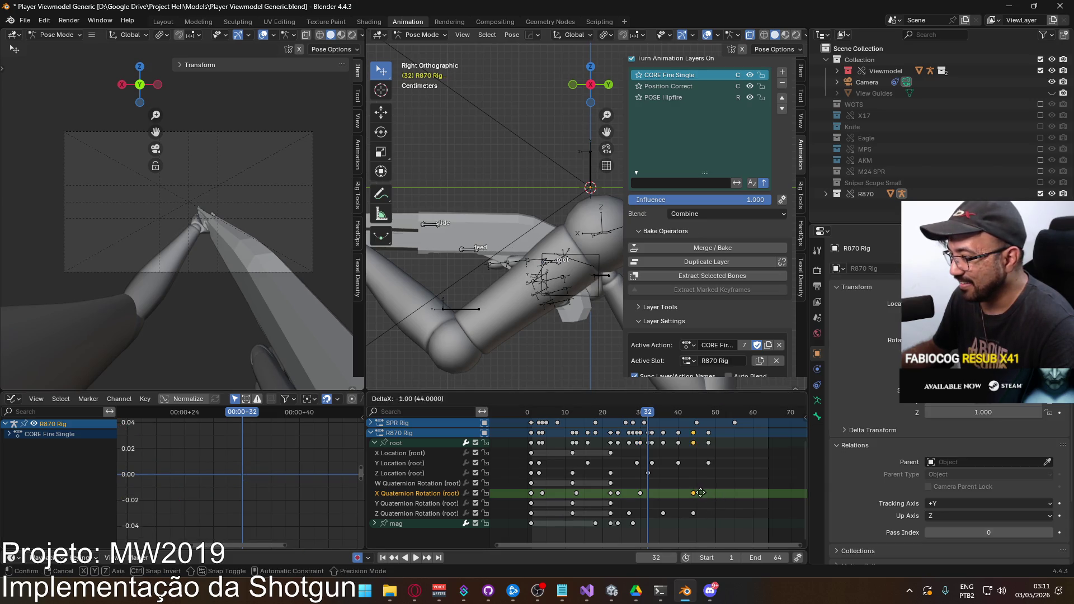
pyautogui.click(690, 492)
pyautogui.press('Left')
pyautogui.press('Left')
pyautogui.press('Left')
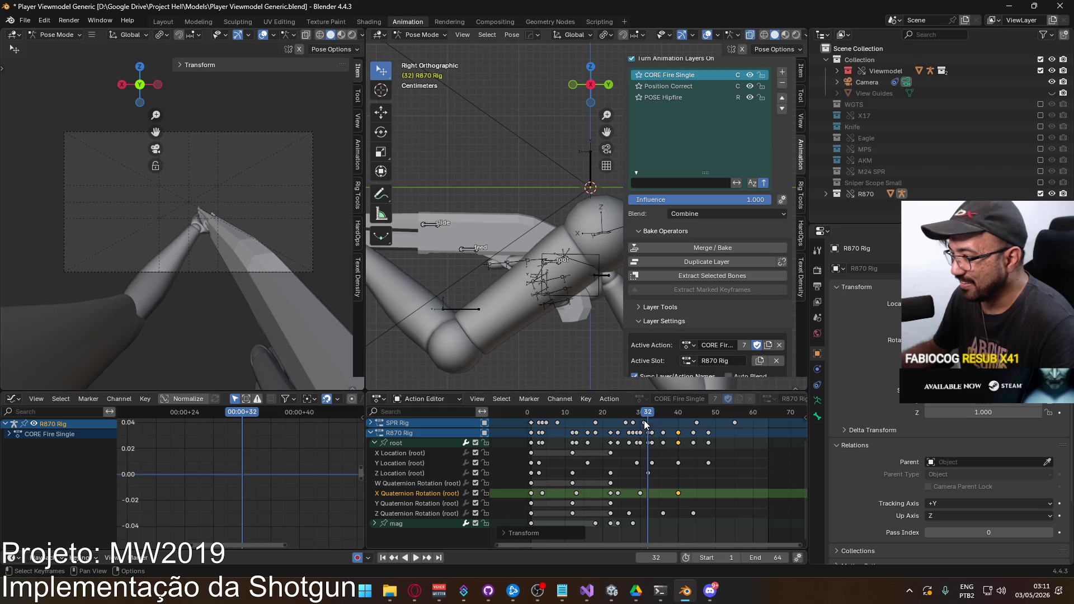
pyautogui.click(404, 444)
pyautogui.moveTo(203, 410)
pyautogui.mouseDown()
pyautogui.moveTo(172, 415)
pyautogui.moveTo(314, 425)
pyautogui.mouseUp()
pyautogui.press('space')
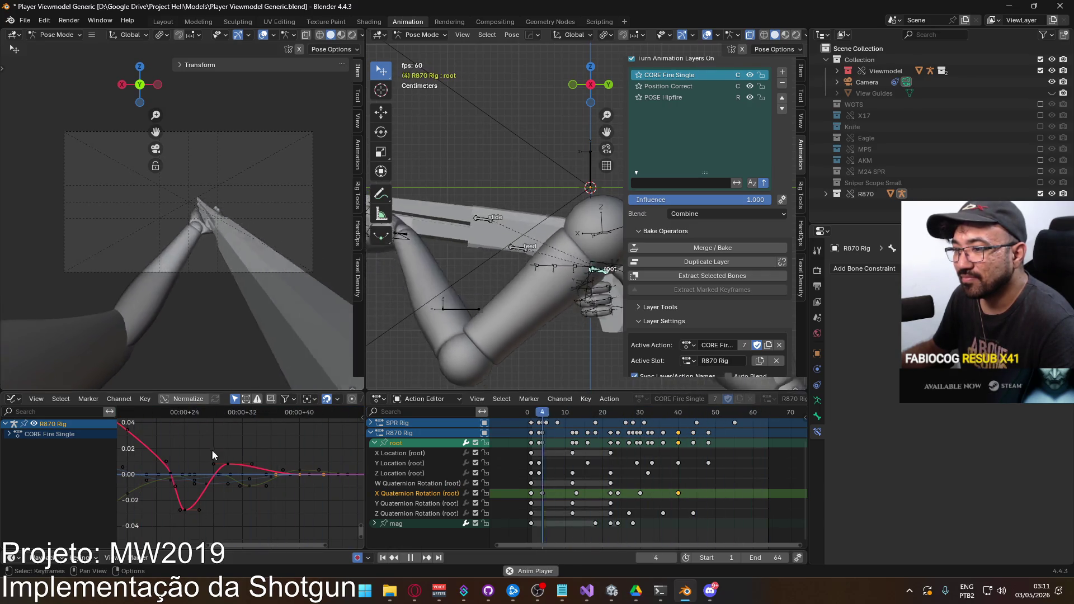
# Move the low-point key one frame later and the peak key three frames later.
pyautogui.click(185, 510)
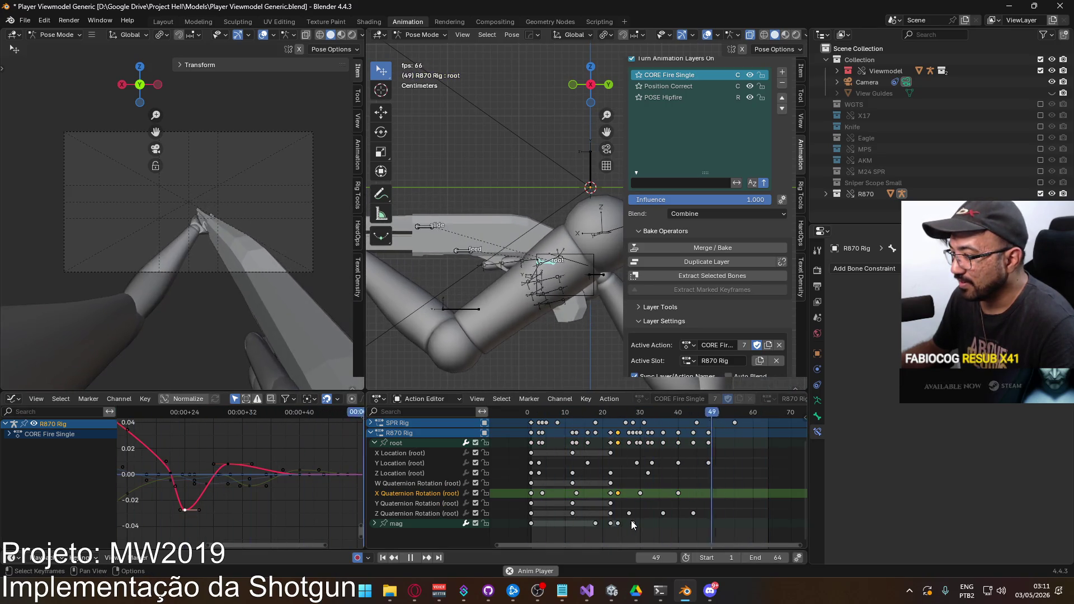
pyautogui.click(193, 416)
pyautogui.click(189, 417)
pyautogui.press('g')
pyautogui.click(264, 462)
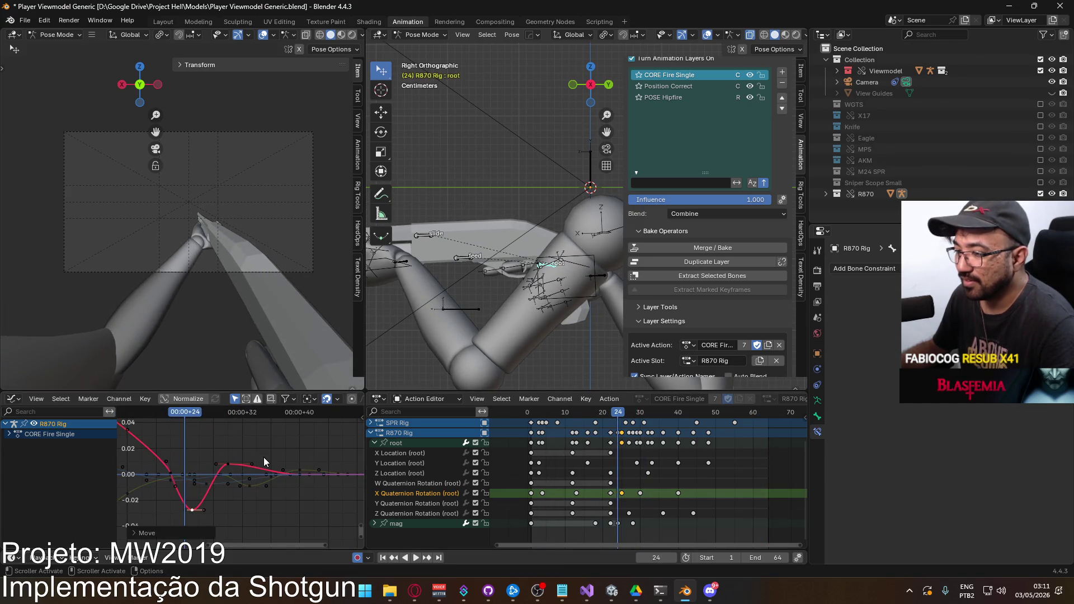
pyautogui.click(227, 464)
pyautogui.press('g')
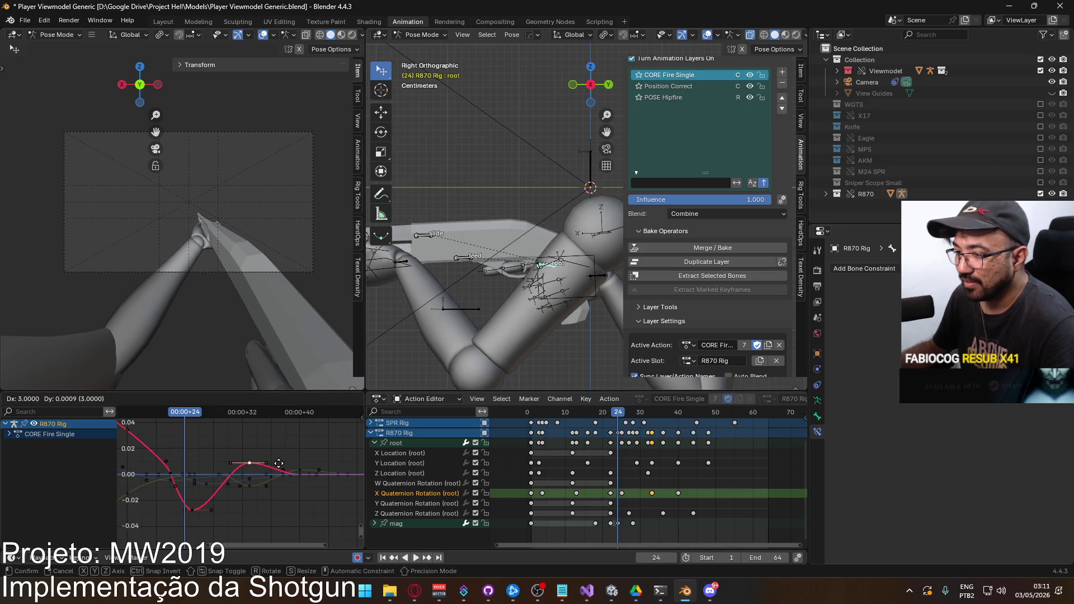
pyautogui.click(279, 464)
# Move the frame-40 hold key to about frame 44 and review the slower settle.
pyautogui.click(300, 476)
pyautogui.press('g')
pyautogui.press('Escape')
pyautogui.press('g')
pyautogui.press('Escape')
pyautogui.press('g')
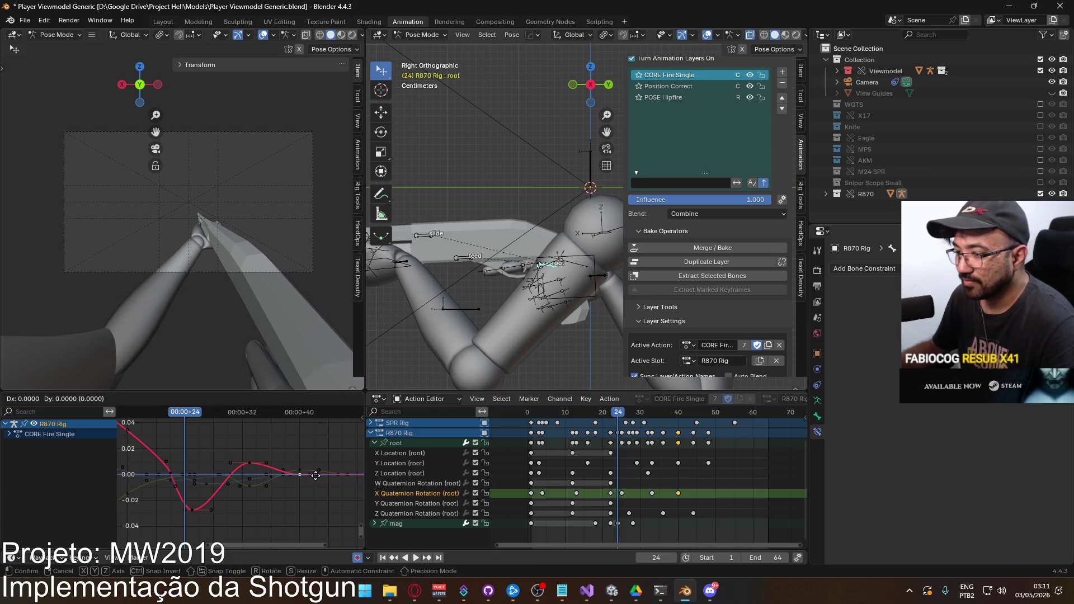
pyautogui.click(318, 473)
pyautogui.moveTo(201, 414)
pyautogui.mouseDown()
pyautogui.moveTo(143, 413)
pyautogui.moveTo(281, 427)
pyautogui.mouseUp()
pyautogui.press('space')
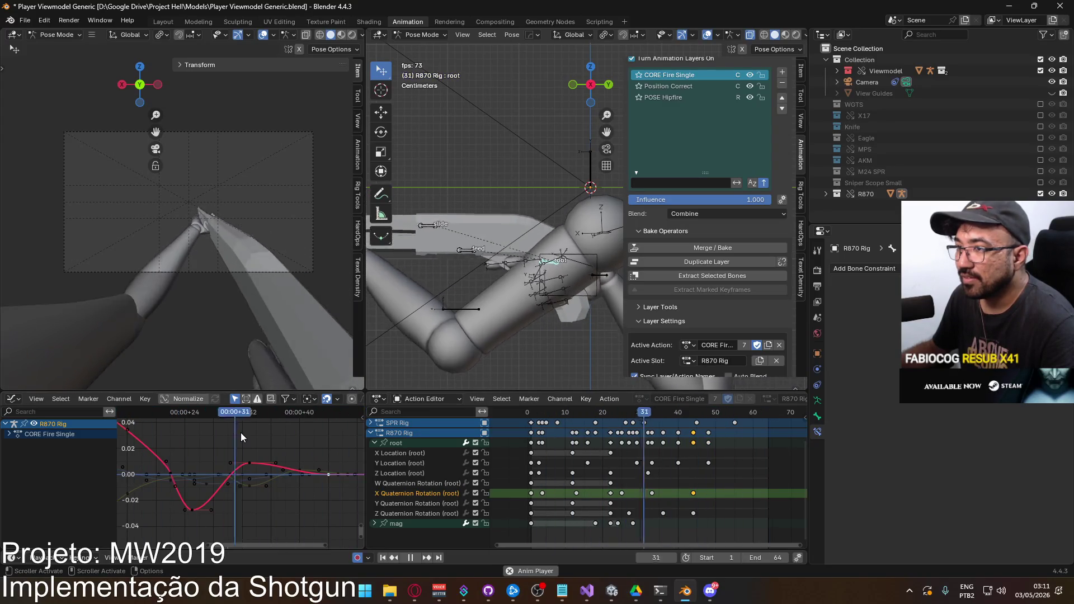
pyautogui.press('space')
pyautogui.press('b')
pyautogui.press('Escape')
pyautogui.scroll(-2, 247, 427)
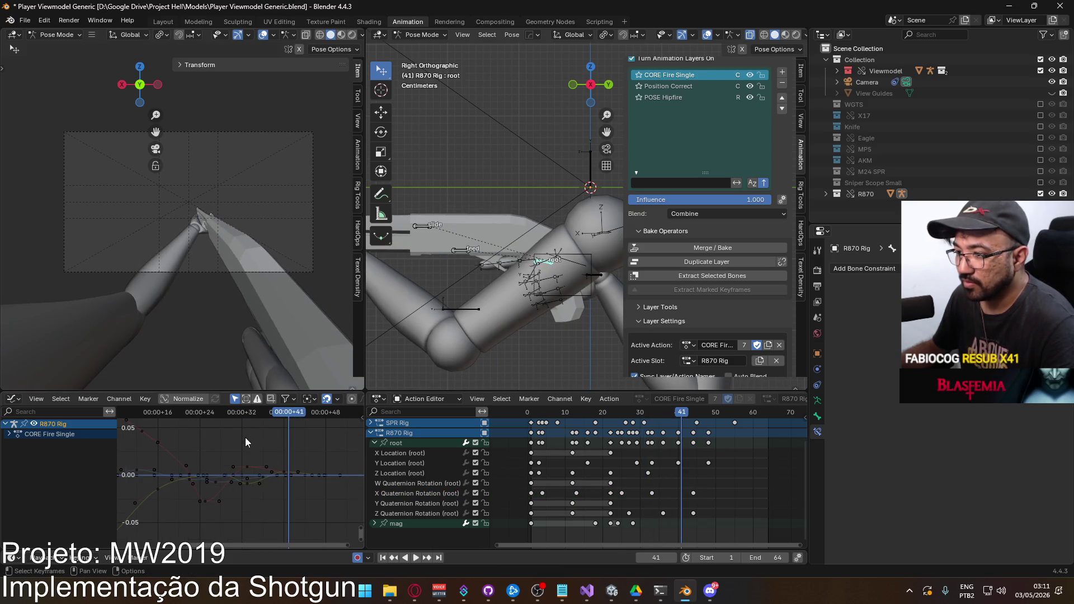
# Scale the root's X and Z Quaternion keys after frame 22 in time by about 1.24 from frame 22.
pyautogui.moveTo(682, 415); pyautogui.dragTo(609, 435)
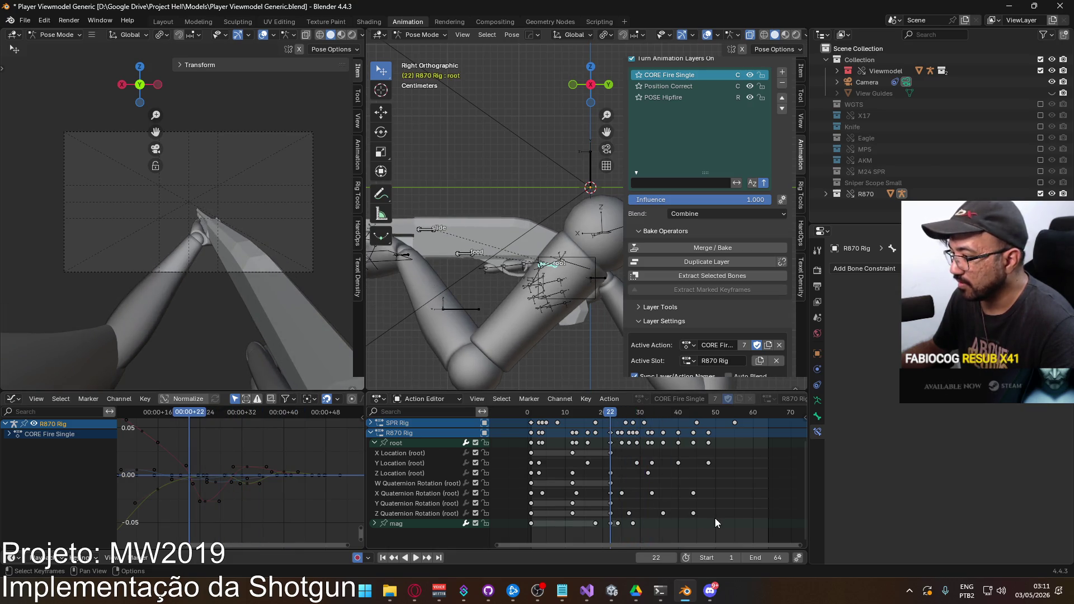
pyautogui.moveTo(713, 518); pyautogui.dragTo(617, 493)
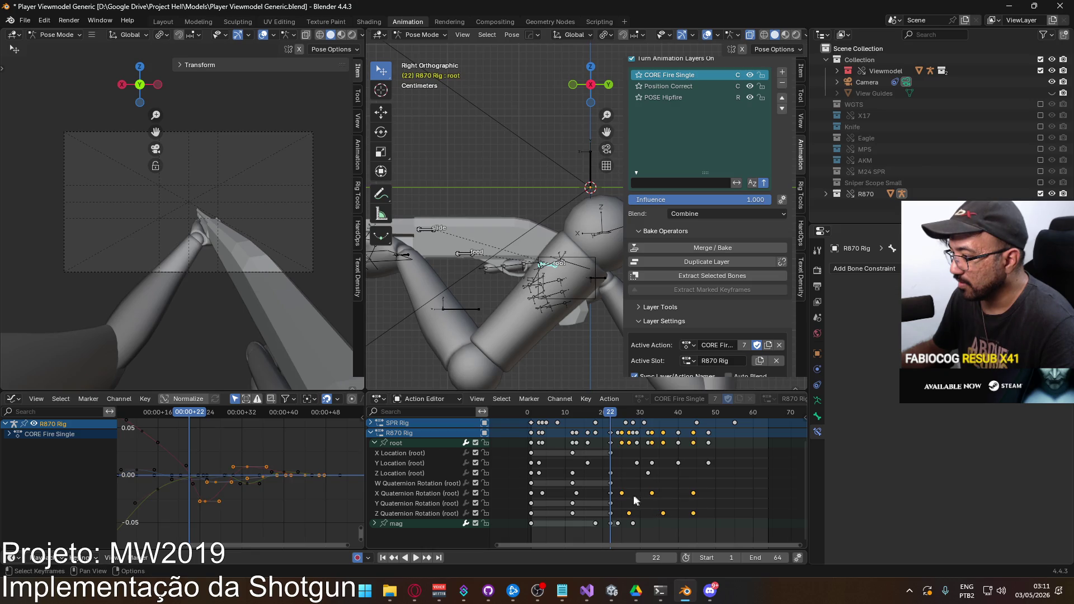
pyautogui.press('s')
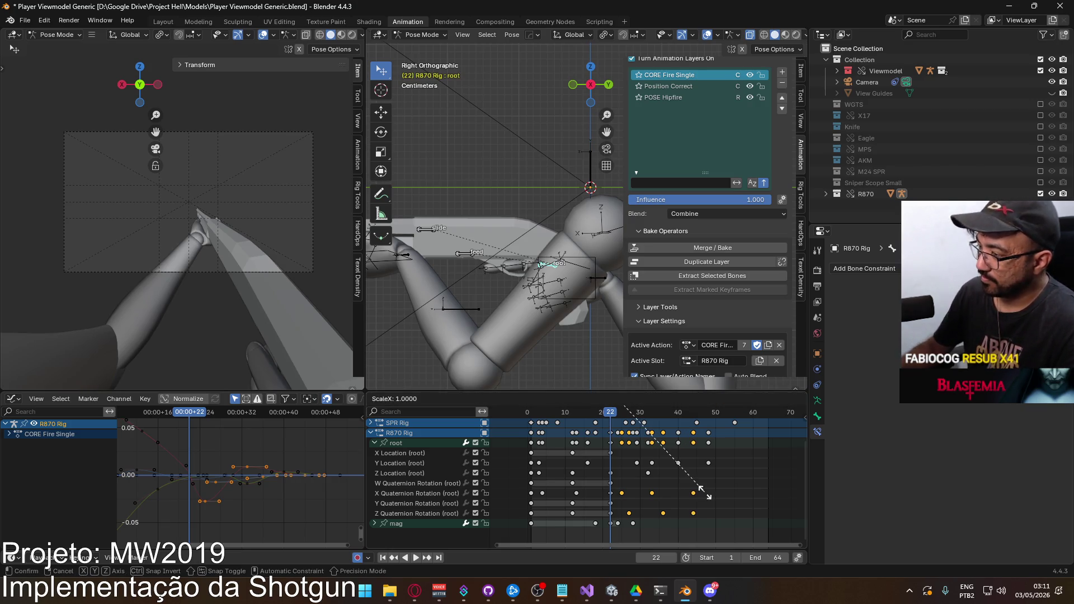
pyautogui.write('1.25')
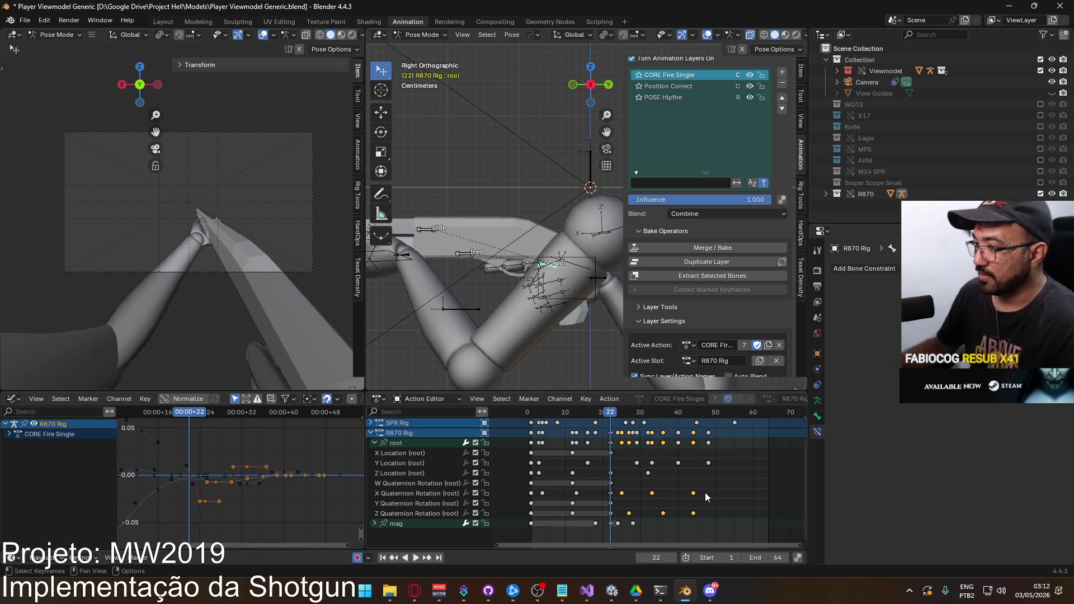
pyautogui.press('BackSpace')
pyautogui.press('BackSpace')
pyautogui.write('4')
pyautogui.press('Return')
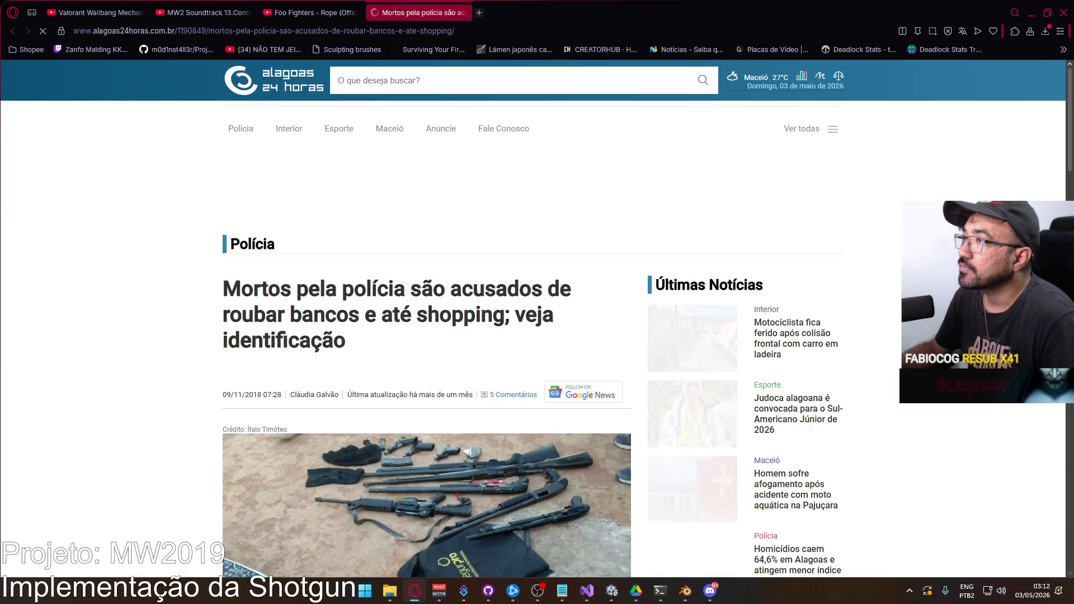
# Decline the Alagoas 24 Horas notification prompt, close the article tab and resume playback in Blender.
pyautogui.scroll(-3, 328, 327)
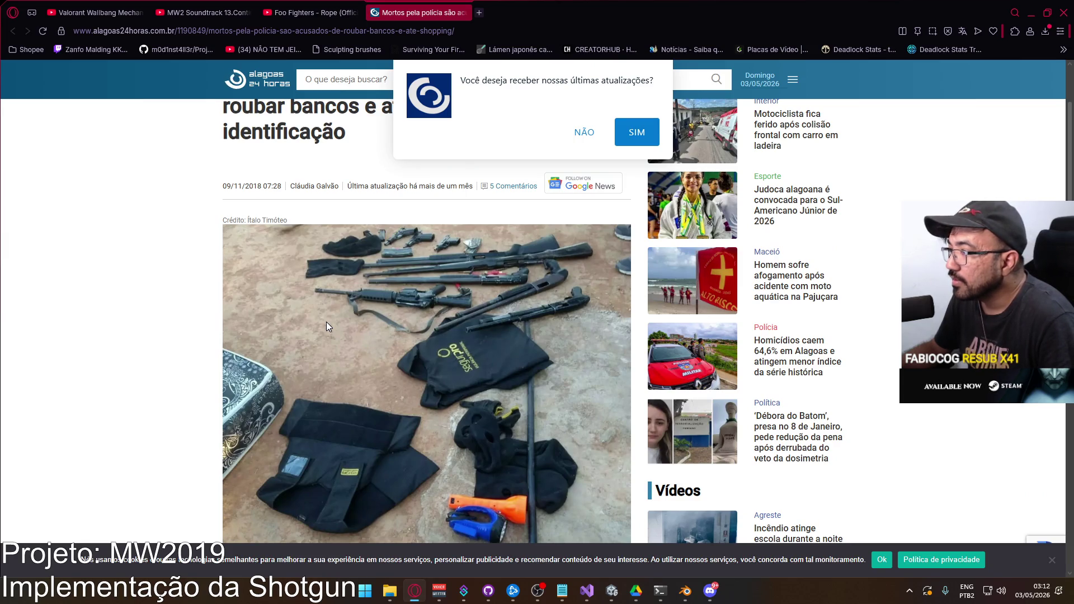
pyautogui.scroll(3, 359, 325)
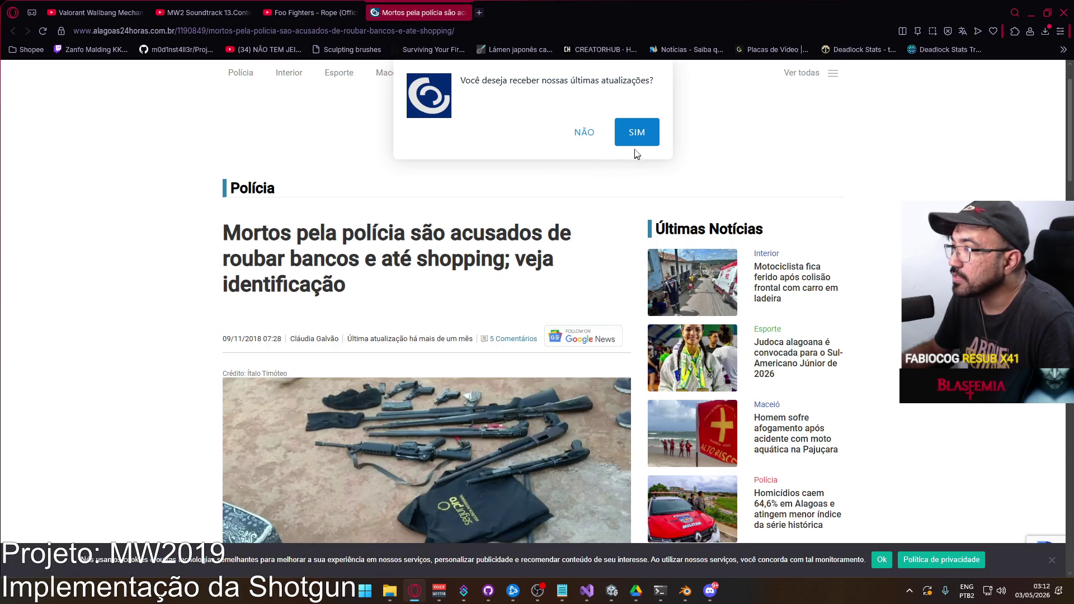
pyautogui.click(581, 136)
pyautogui.scroll(-10, 469, 345)
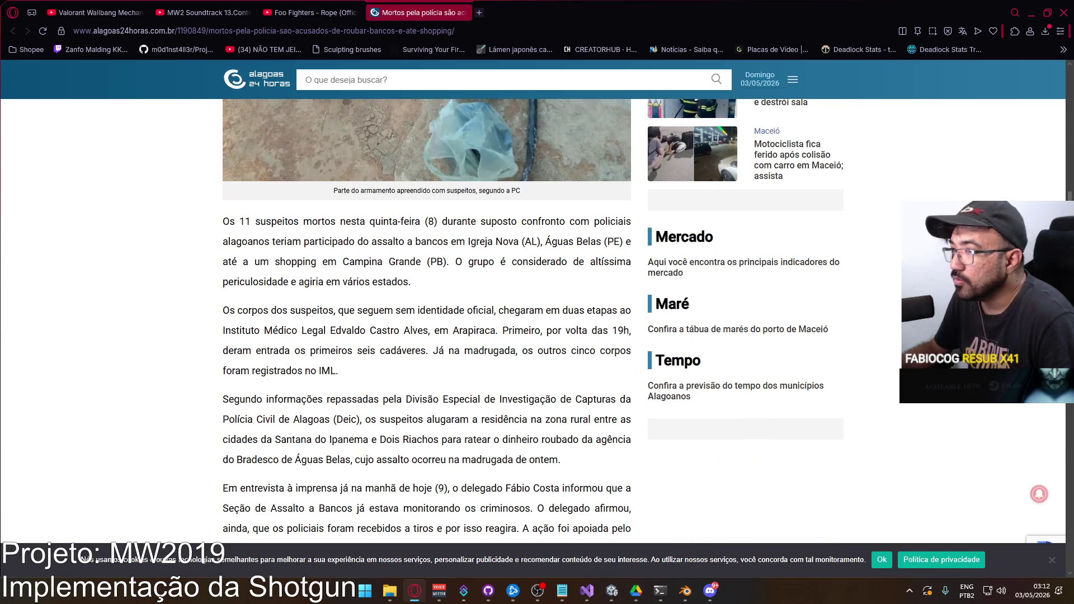
pyautogui.scroll(1, 478, 346)
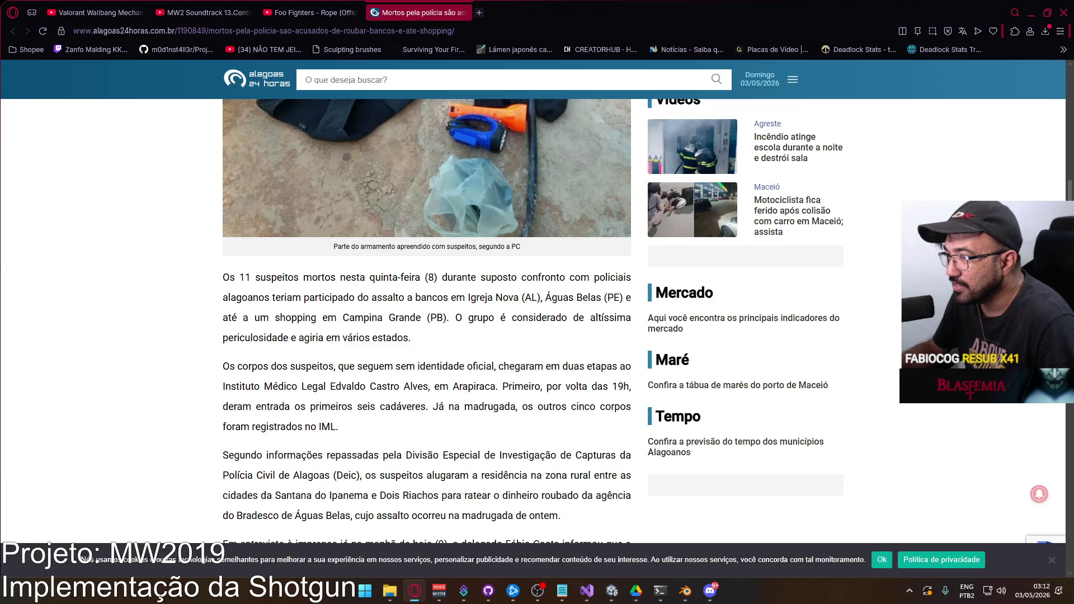
pyautogui.scroll(-2, 389, 318)
pyautogui.scroll(-4, 389, 318)
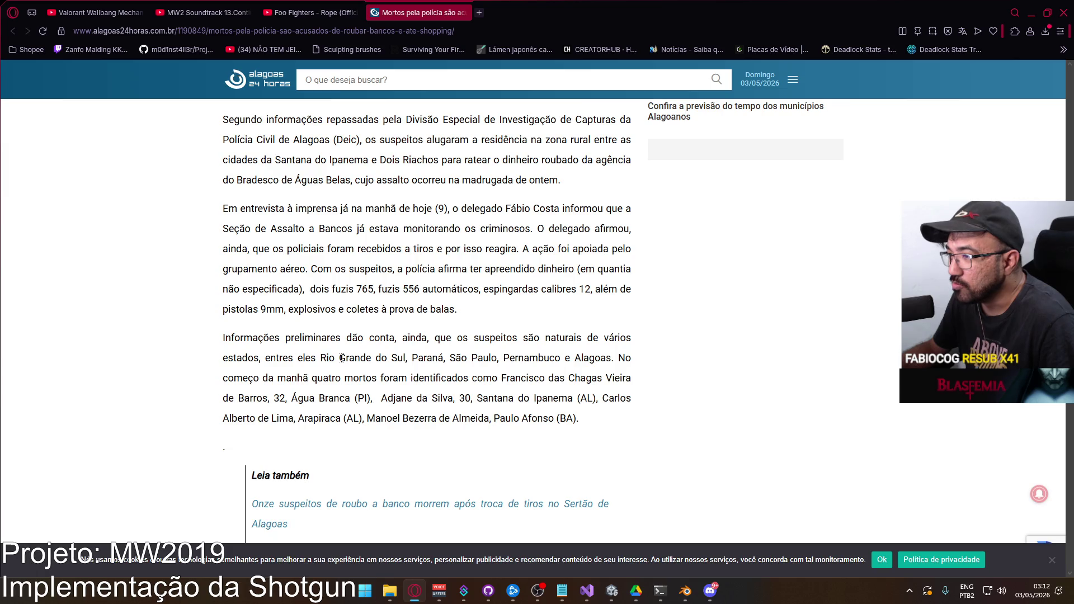
pyautogui.click(466, 13)
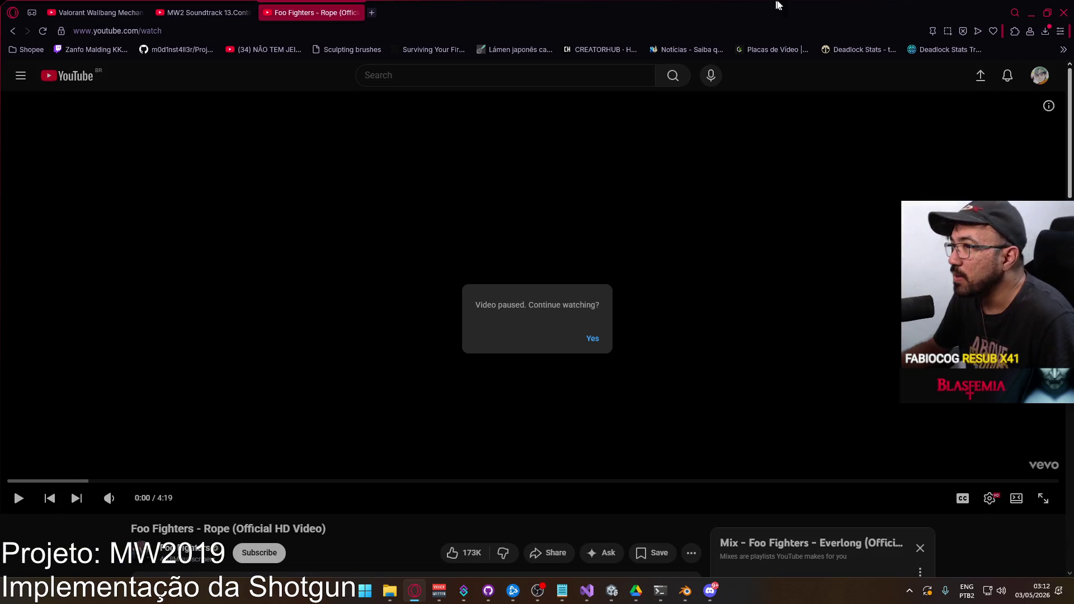
pyautogui.click(1032, 12)
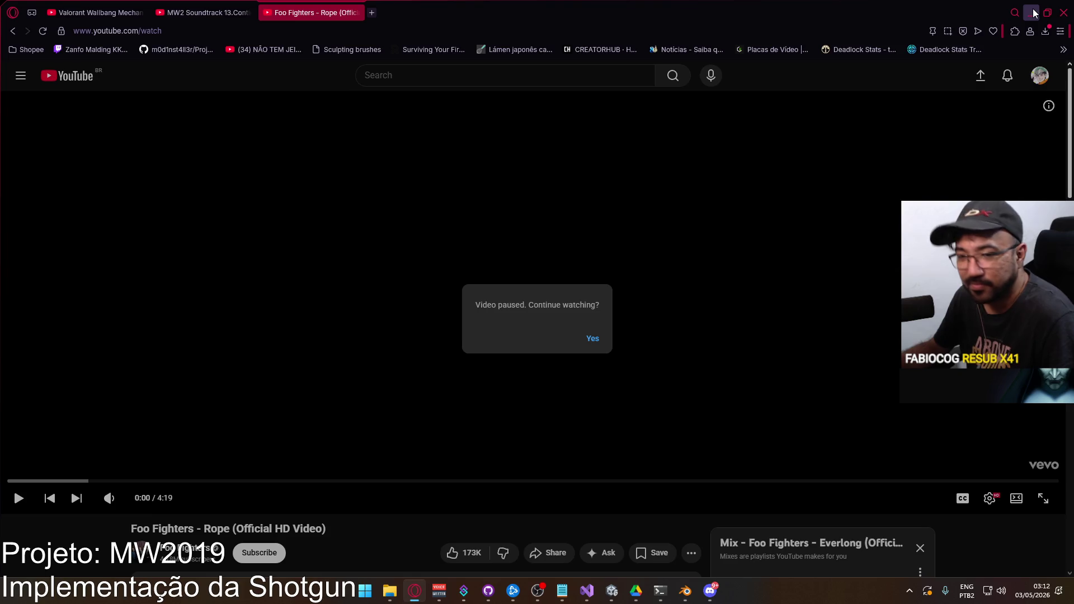
pyautogui.press('space')
pyautogui.click(582, 415)
pyautogui.moveTo(582, 417)
pyautogui.mouseDown()
pyautogui.moveTo(673, 396)
pyautogui.moveTo(691, 412)
pyautogui.moveTo(603, 411)
pyautogui.mouseUp()
pyautogui.press('space')
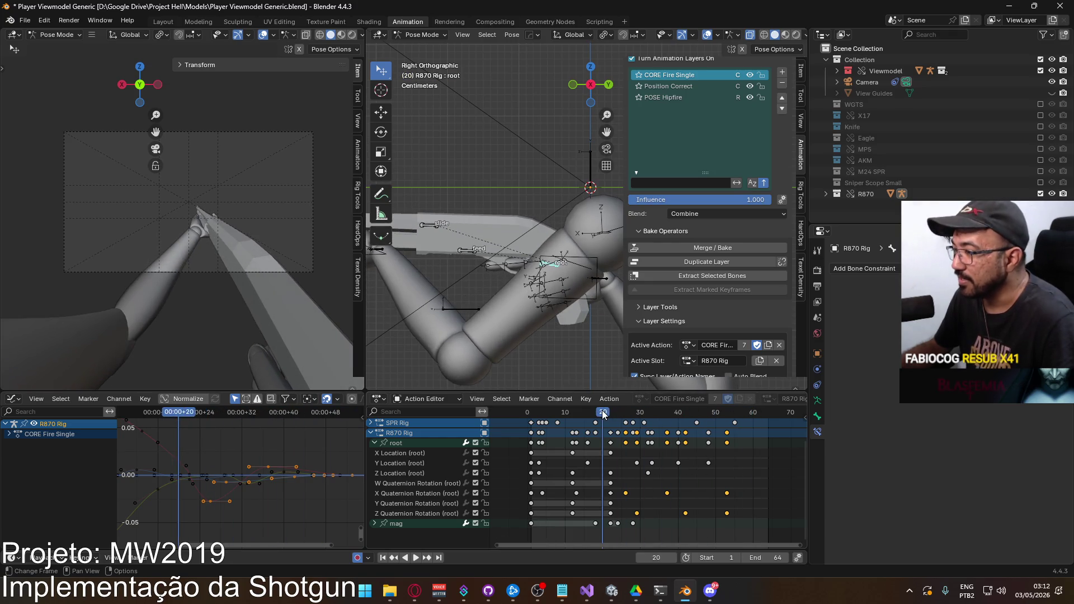
pyautogui.press('space')
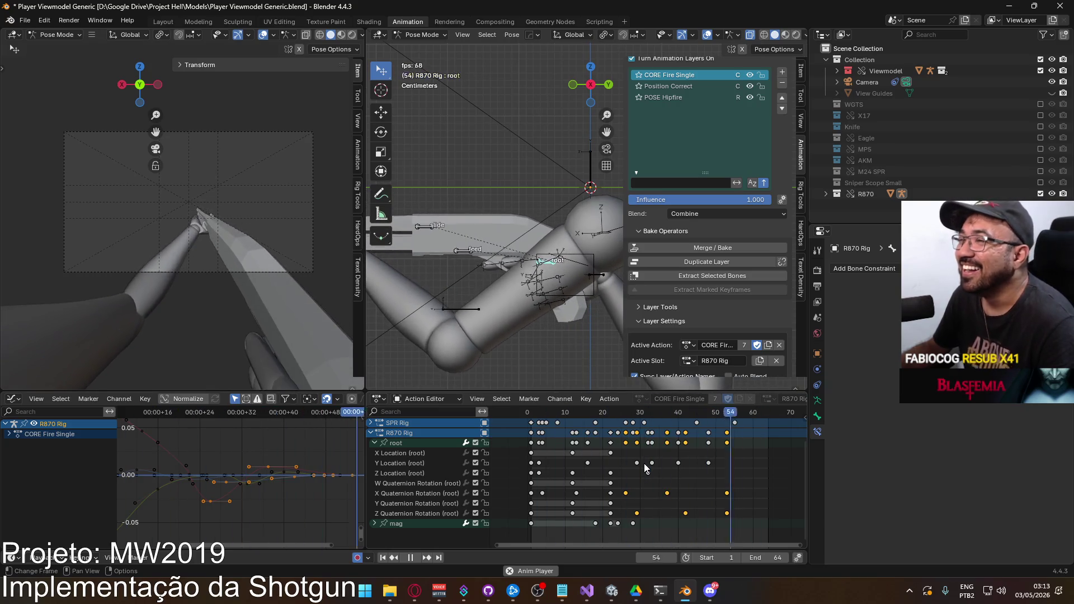
pyautogui.press('space')
pyautogui.click(612, 411)
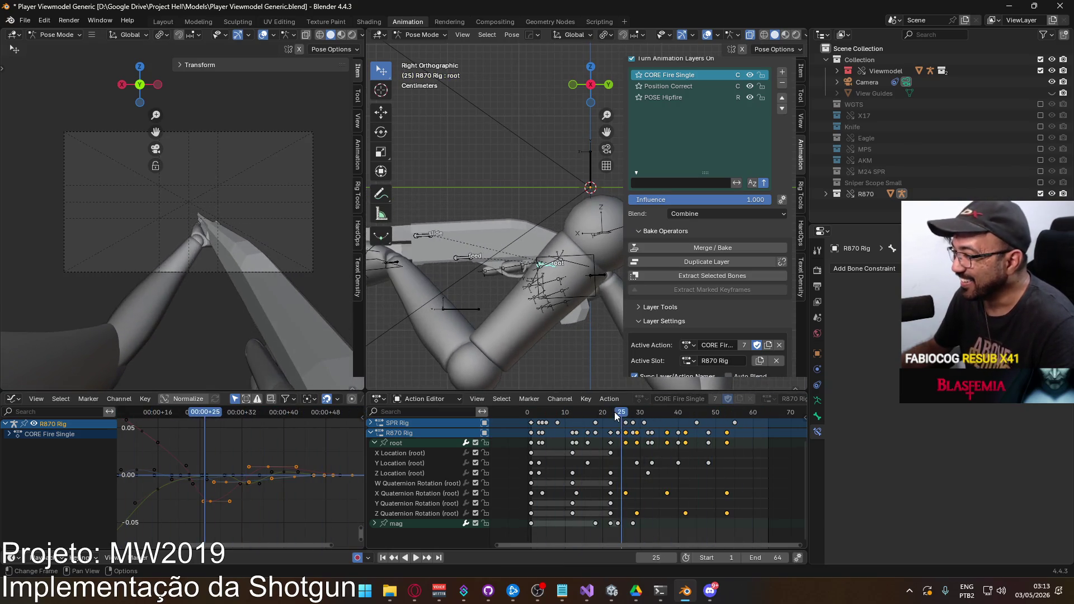
# Spread the selected root keys about 1.2 times wider so the final keys reach frame 60, then play it.
pyautogui.press('s')
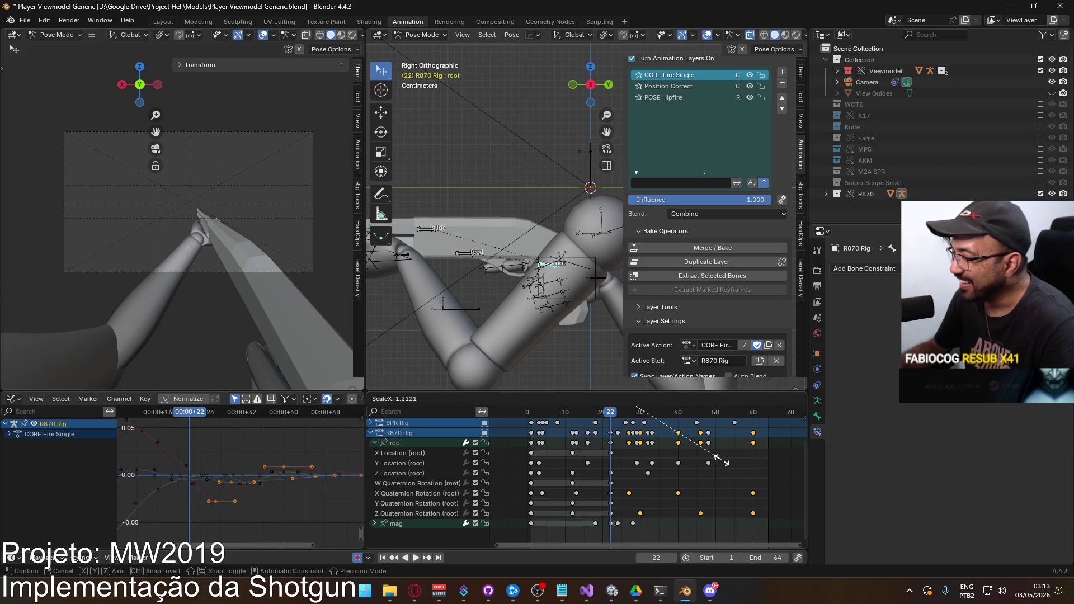
pyautogui.click(721, 460)
pyautogui.press('space')
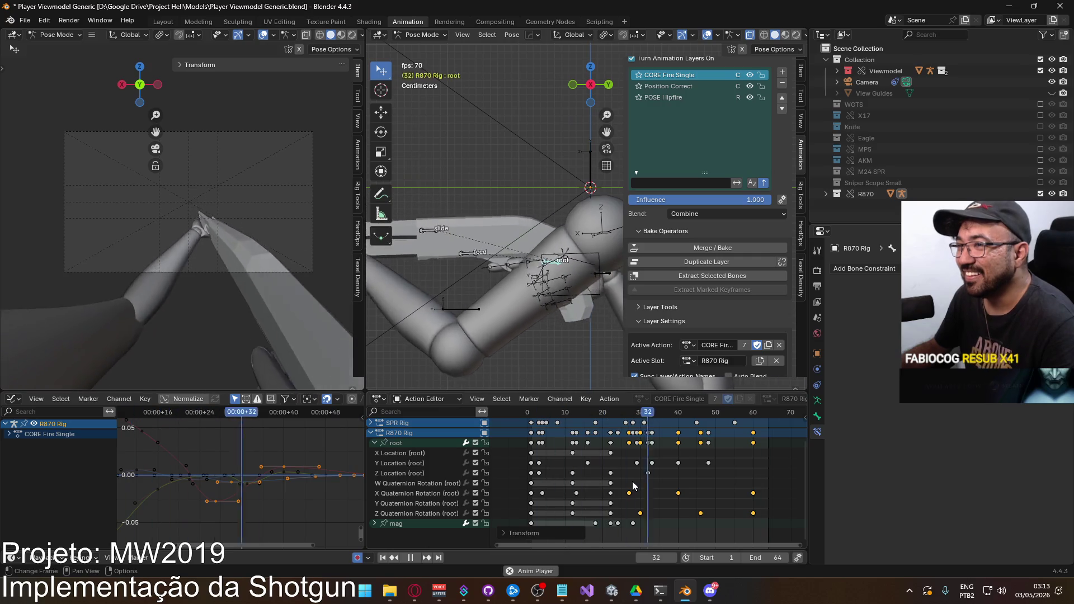
pyautogui.press('space')
pyautogui.press('space')
# Paste the copied root keys at frame 6 on the Y Quaternion Rotation curve.
pyautogui.moveTo(531, 414); pyautogui.dragTo(551, 415)
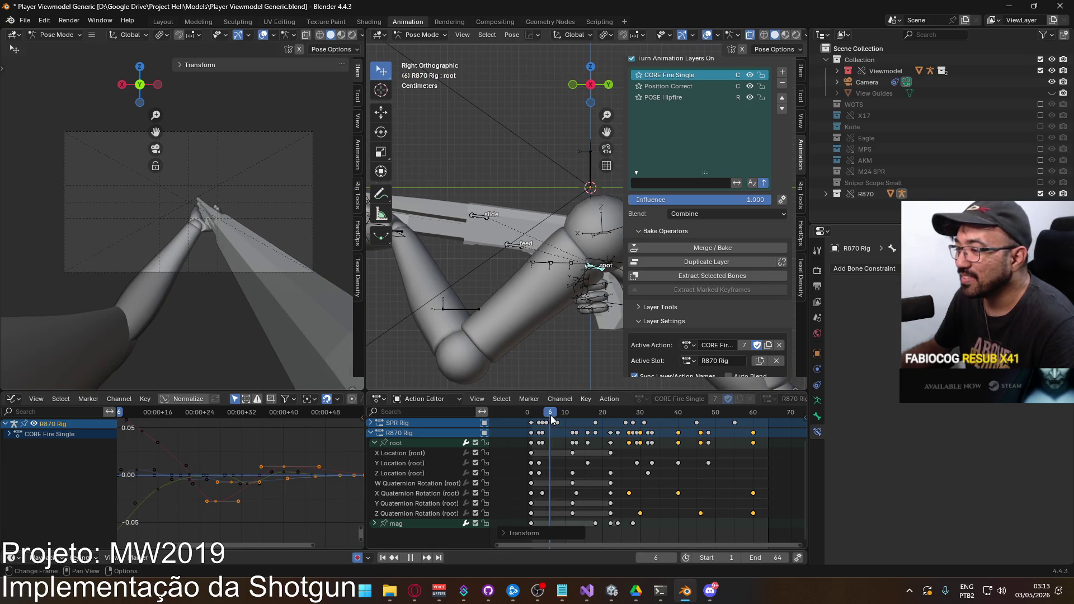
pyautogui.press('space')
pyautogui.click(531, 506)
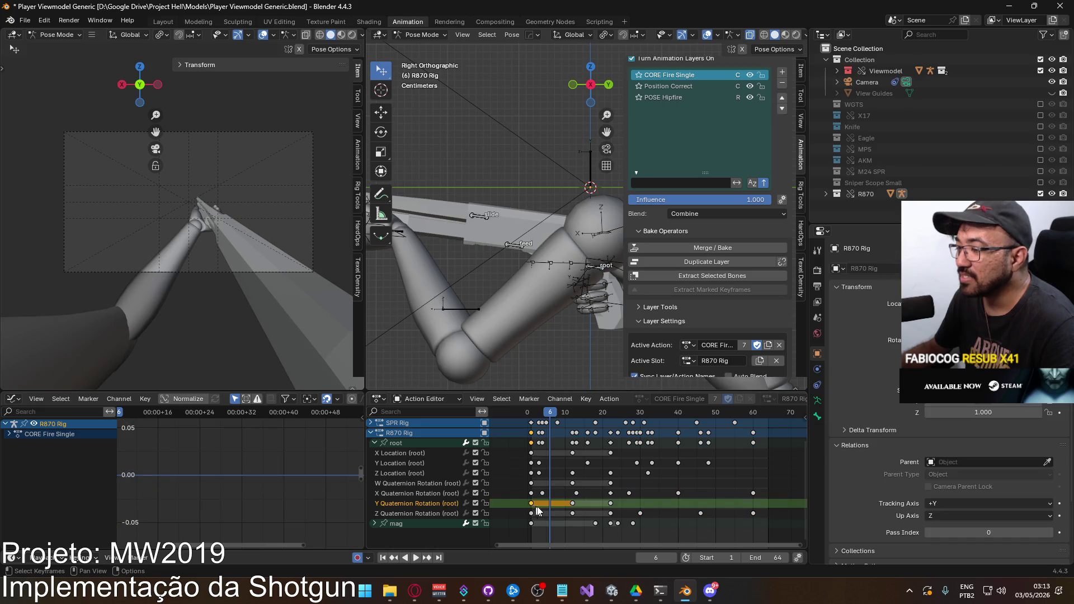
pyautogui.hotkey('ctrl', 'v')
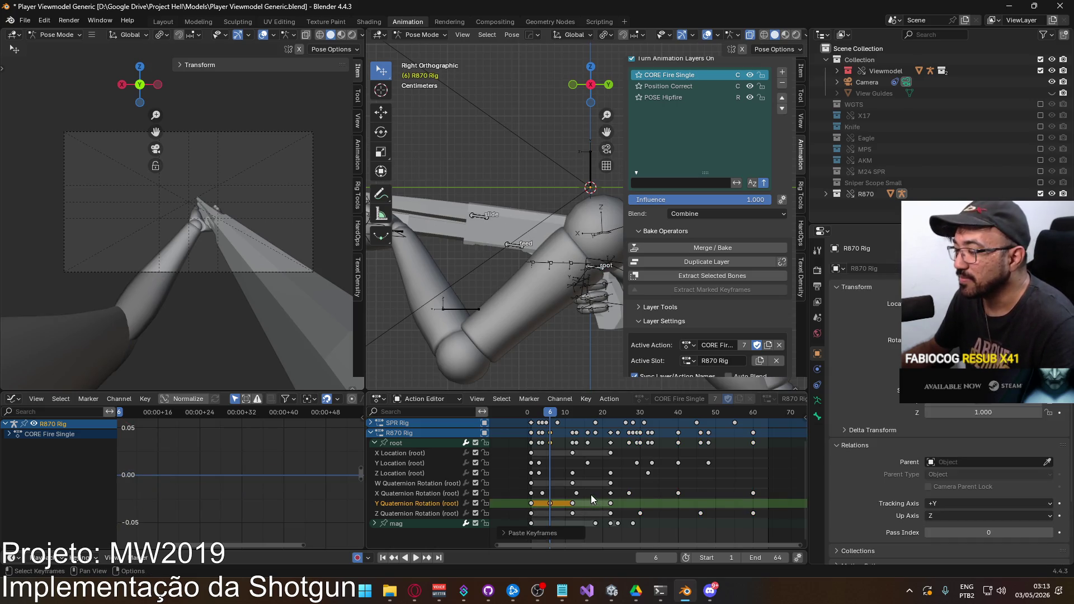
pyautogui.click(420, 454)
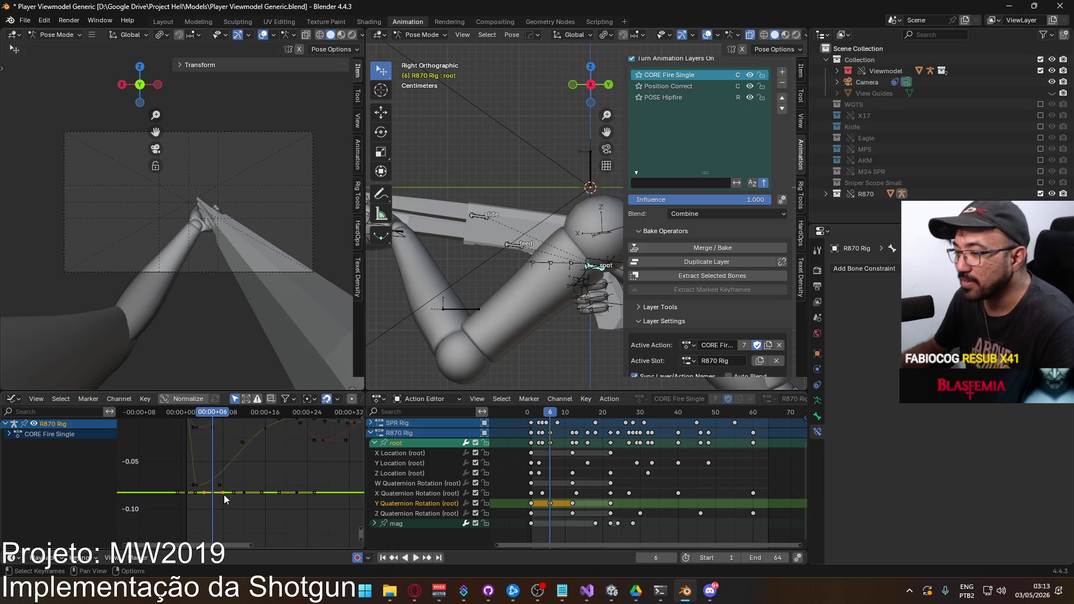
# Shift the selected curve key one frame earlier.
pyautogui.press('g')
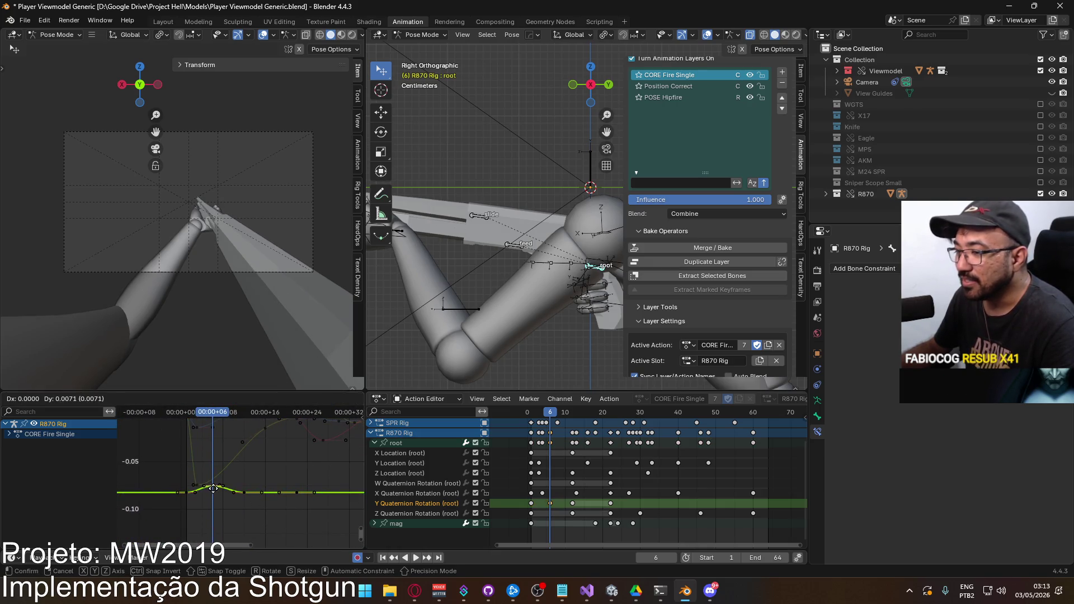
pyautogui.press('Escape')
pyautogui.scroll(-2, 223, 502)
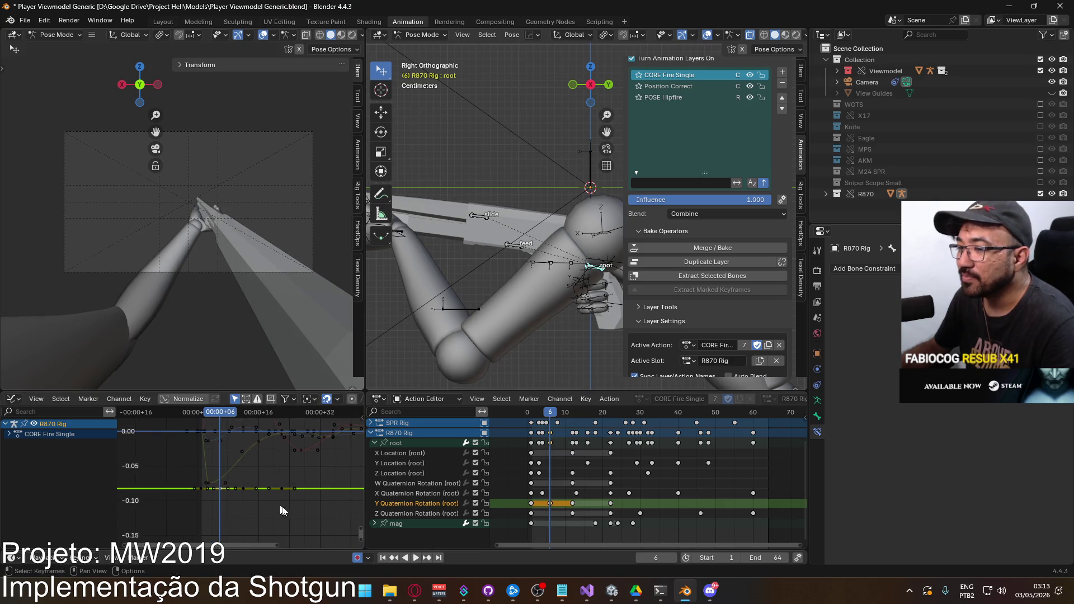
pyautogui.scroll(4, 266, 502)
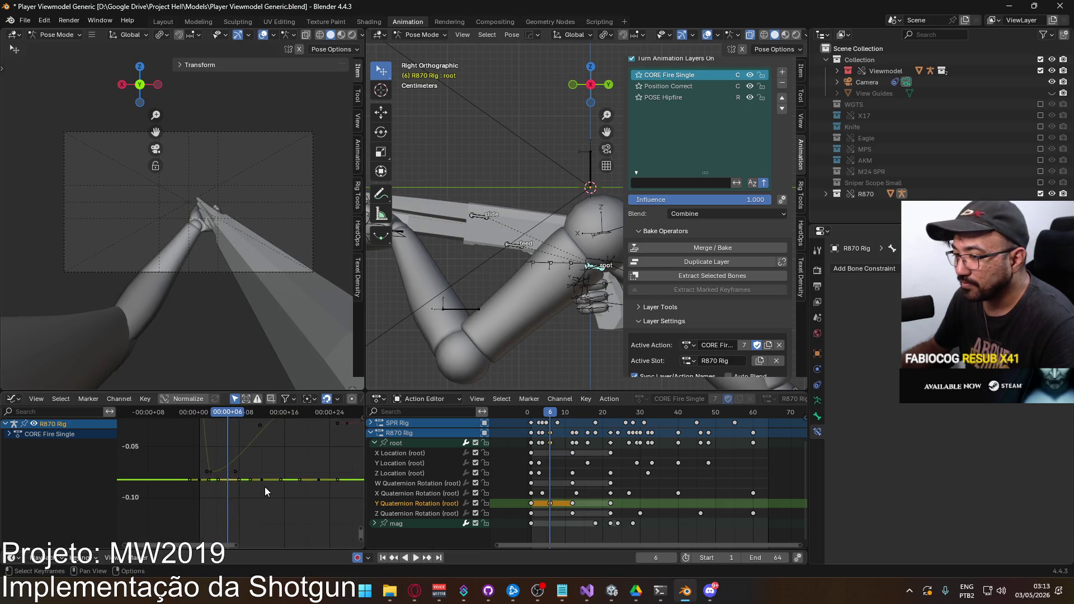
pyautogui.scroll(1, 249, 478)
pyautogui.moveTo(213, 424)
pyautogui.mouseDown()
pyautogui.moveTo(166, 419)
pyautogui.moveTo(218, 422)
pyautogui.mouseUp()
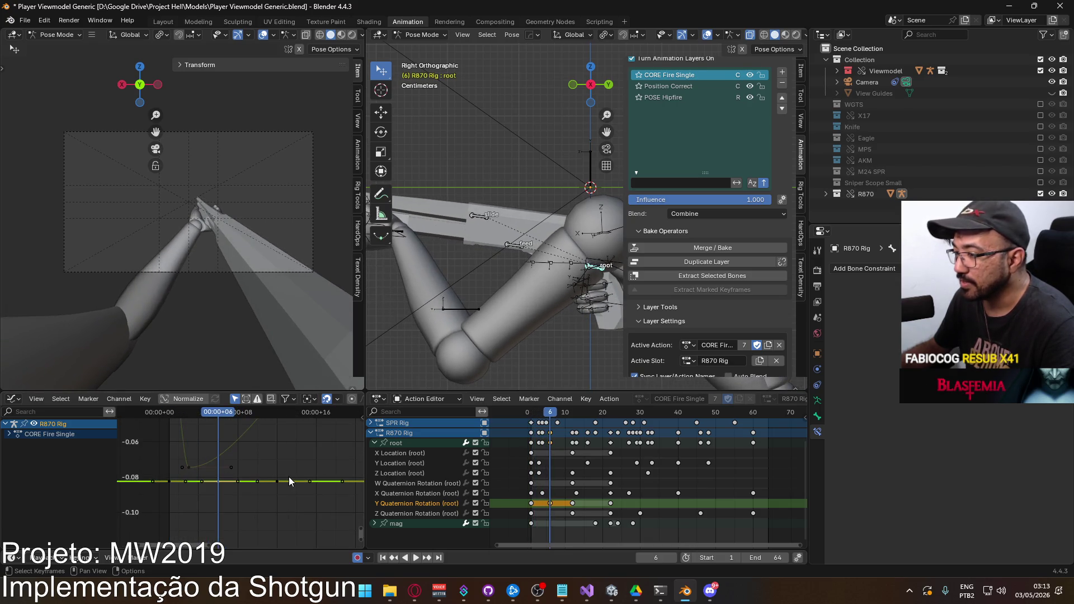
pyautogui.press('g')
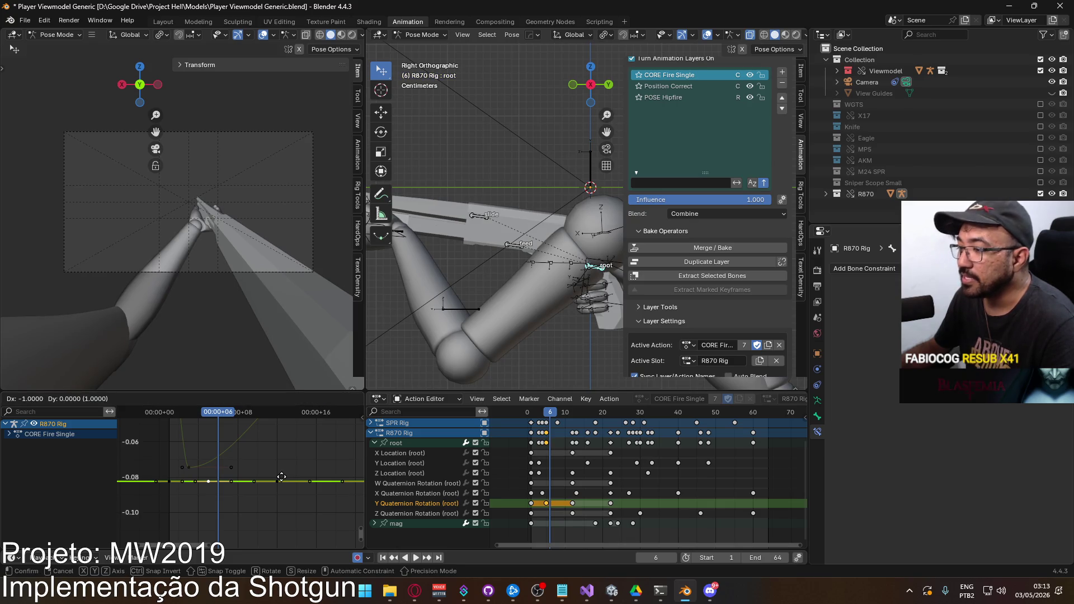
pyautogui.click(282, 477)
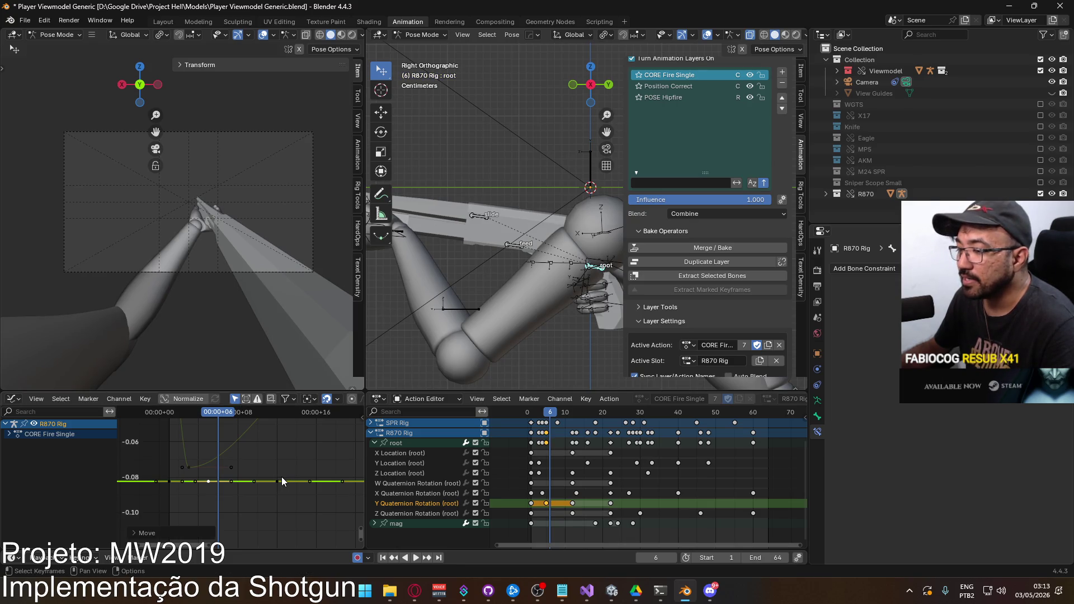
# Raise the frame-5 key into a peak and lower the frame-12 key into a dip.
pyautogui.click(213, 414)
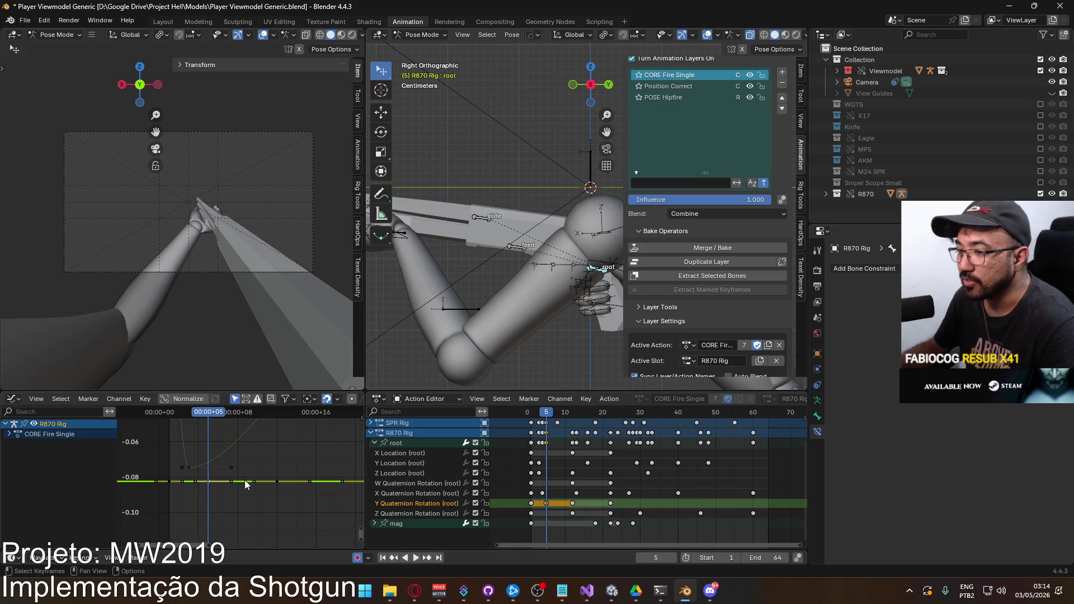
pyautogui.press('g')
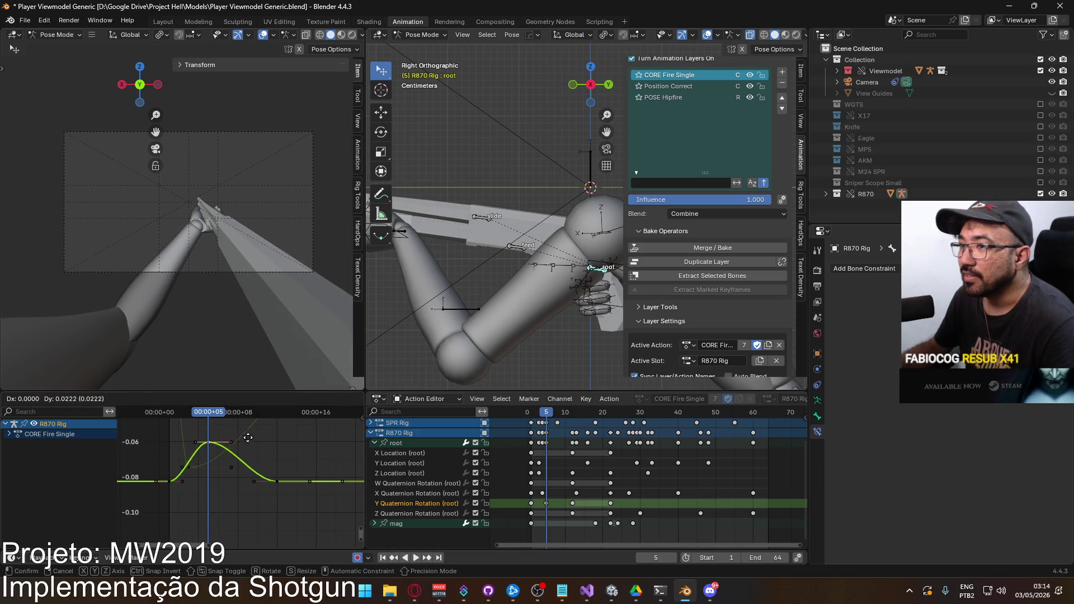
pyautogui.click(249, 450)
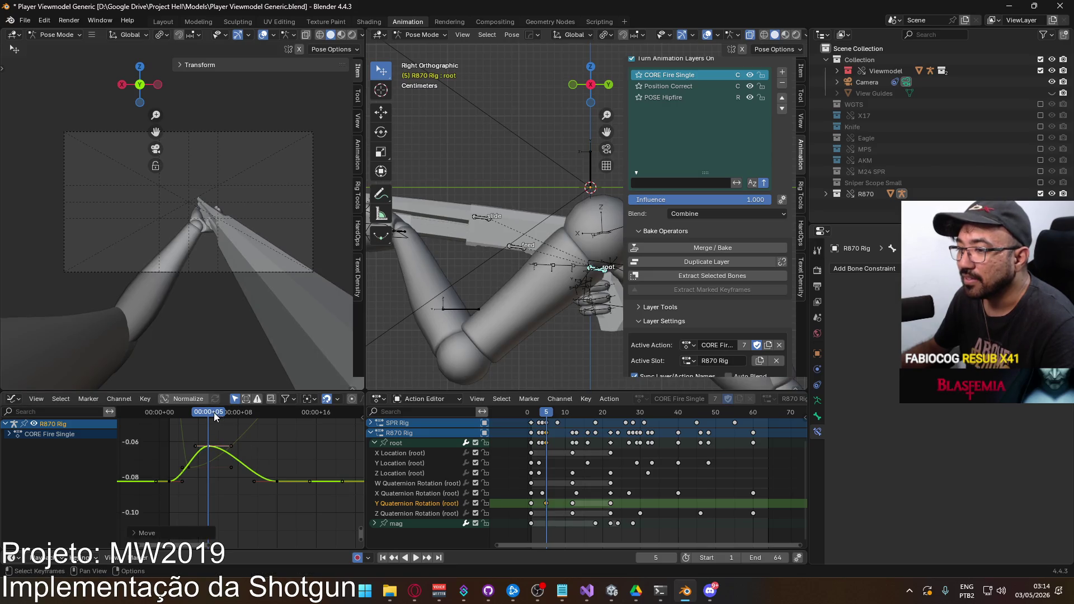
pyautogui.moveTo(214, 412); pyautogui.dragTo(274, 434)
pyautogui.click(291, 491)
pyautogui.click(289, 481)
pyautogui.press('g')
pyautogui.click(290, 501)
# Play back the animation to review the reshaped rotation motion.
pyautogui.scroll(-1, 258, 473)
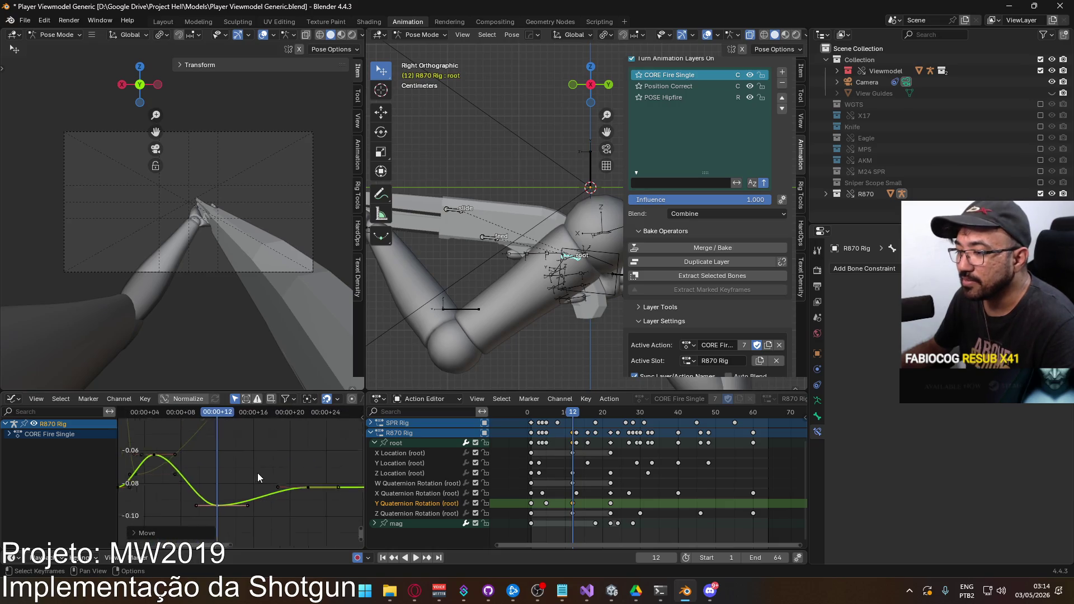
pyautogui.scroll(-1, 258, 473)
pyautogui.moveTo(211, 406)
pyautogui.mouseDown()
pyautogui.moveTo(156, 413)
pyautogui.moveTo(297, 421)
pyautogui.moveTo(144, 428)
pyautogui.mouseUp()
pyautogui.press('space')
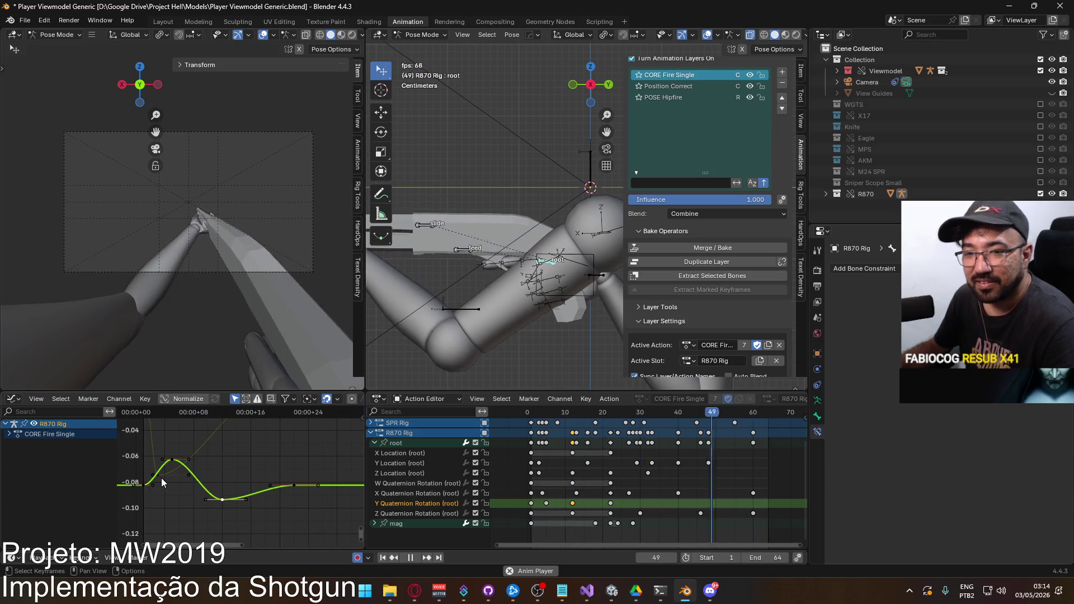
pyautogui.scroll(-2, 216, 511)
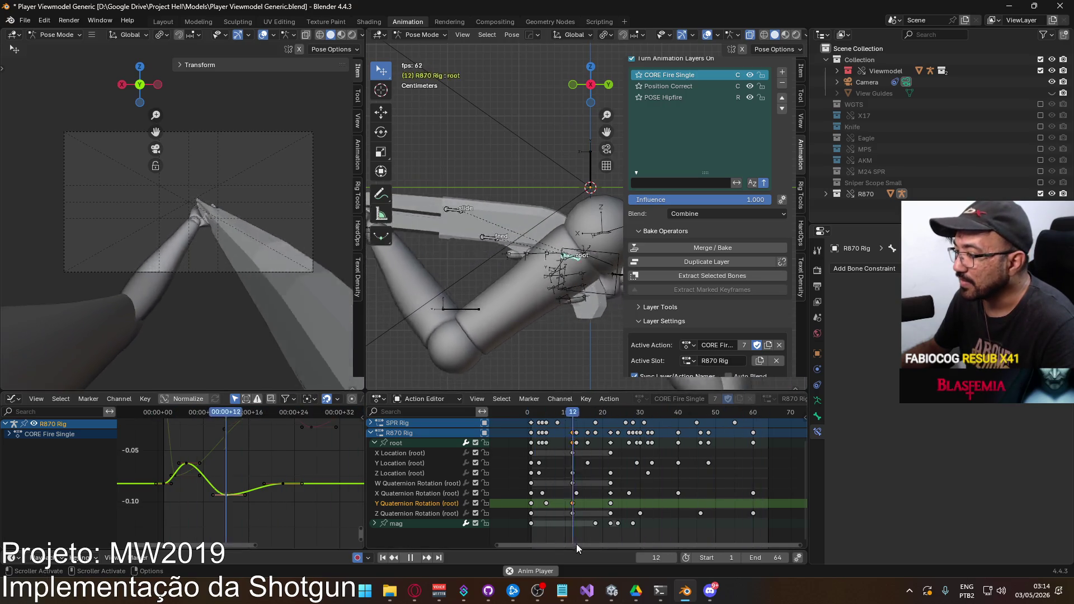
pyautogui.press('Escape')
pyautogui.click(594, 416)
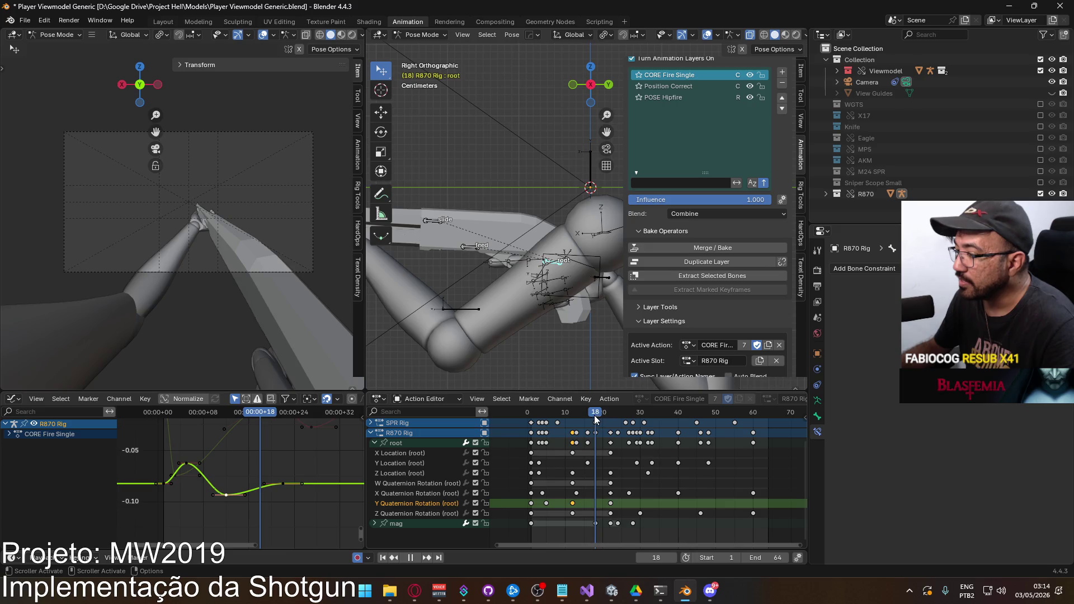
# Box-select the mag bone's keys and scale their timing from frame 18.
pyautogui.moveTo(644, 530); pyautogui.dragTo(591, 528)
pyautogui.press('s')
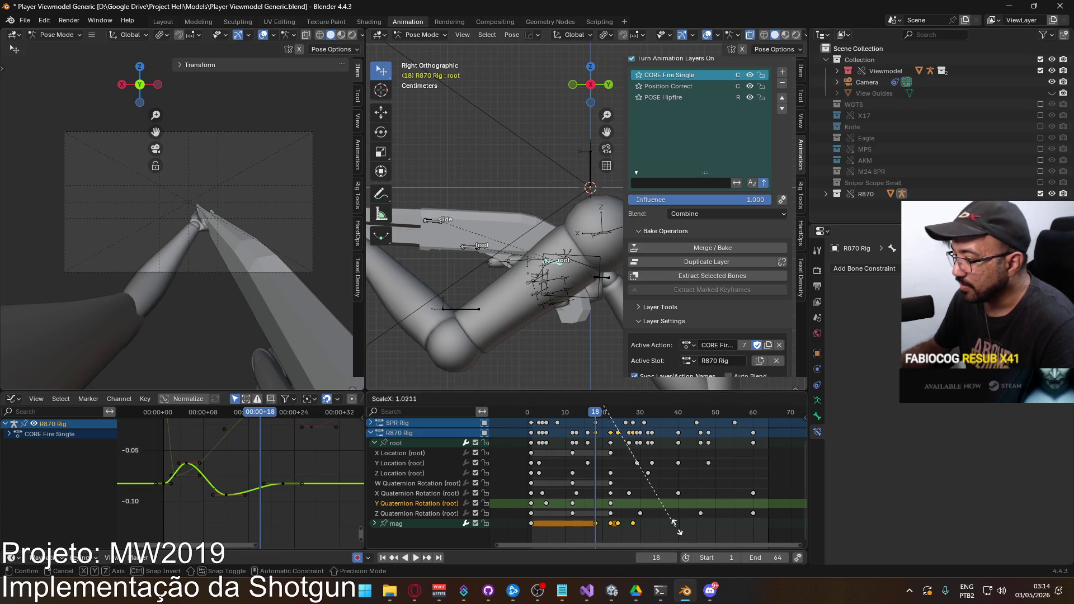
pyautogui.click(707, 526)
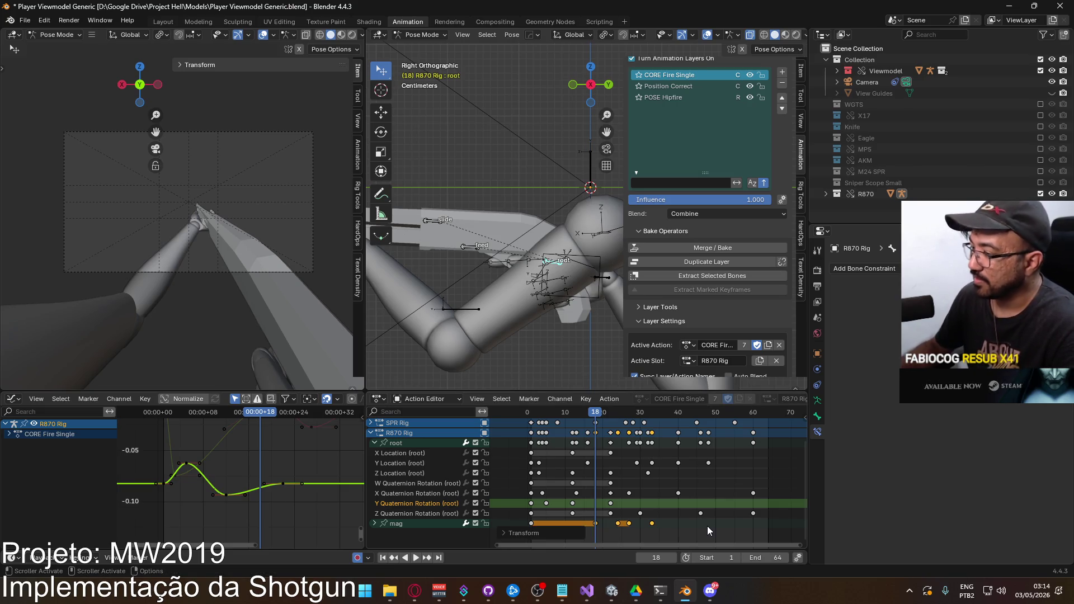
# Play back the retimed animation, then replay it from frame 5.
pyautogui.press('space')
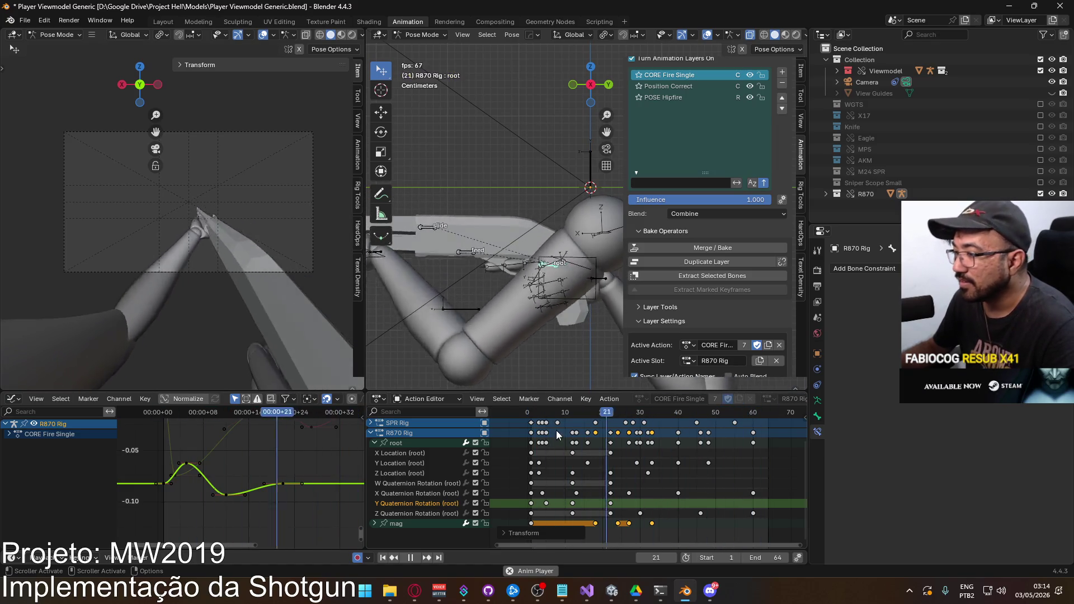
pyautogui.press('space')
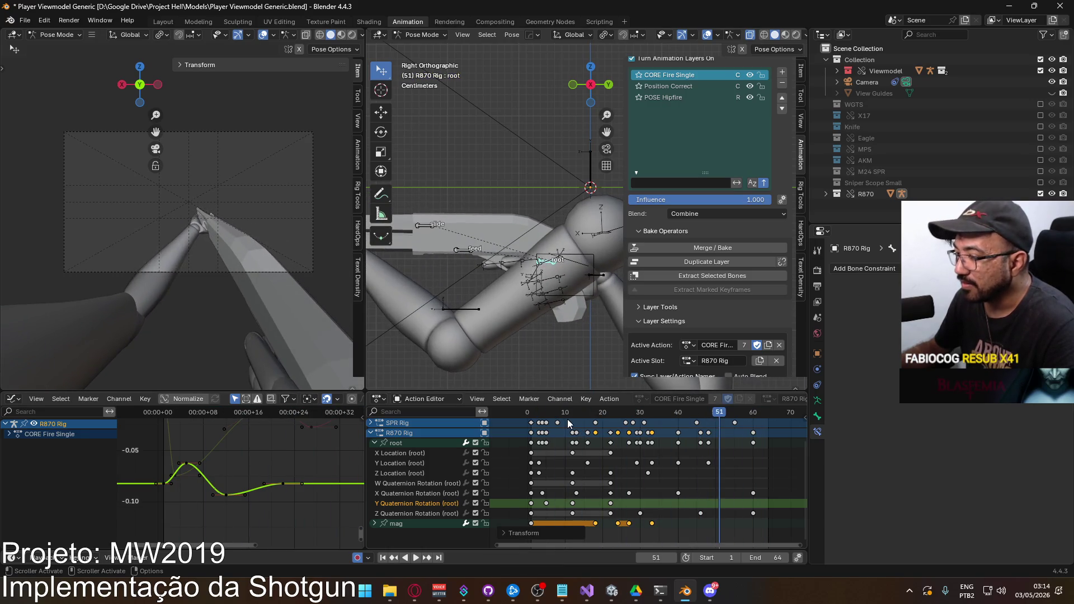
pyautogui.click(547, 415)
pyautogui.press('space')
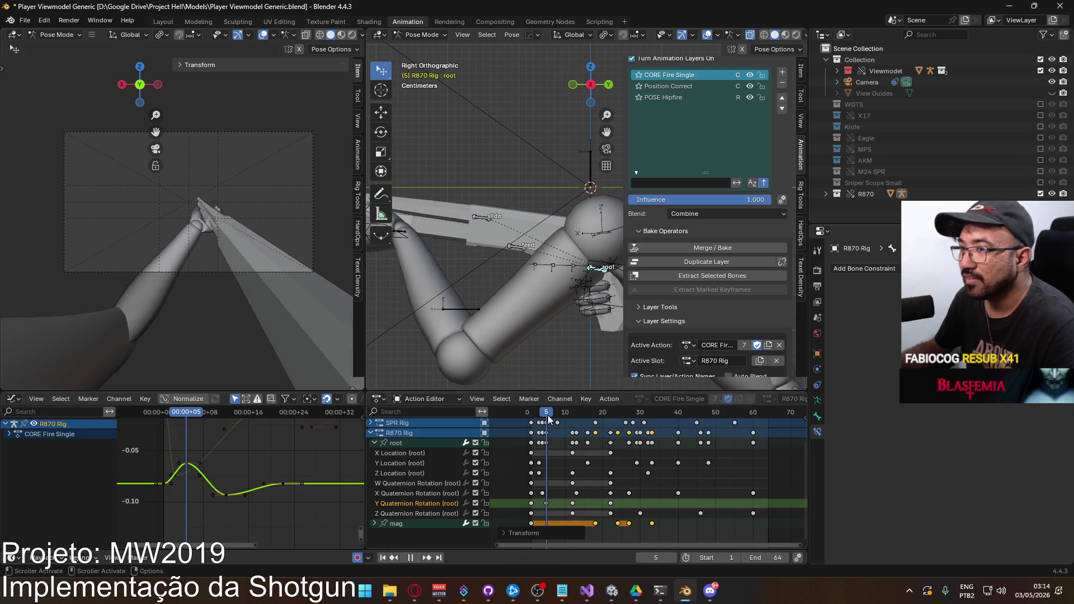
# Move the Z Quaternion key from frame 12 to frame 5 and paste the copied keys at frame 13.
pyautogui.press('Escape')
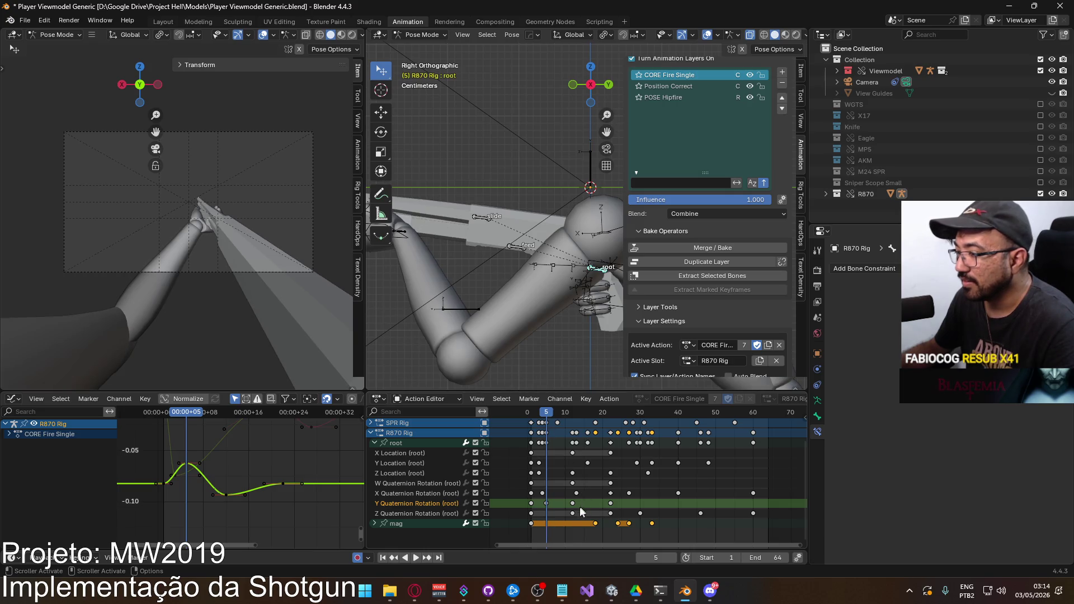
pyautogui.click(573, 513)
pyautogui.press('g')
pyautogui.click(569, 515)
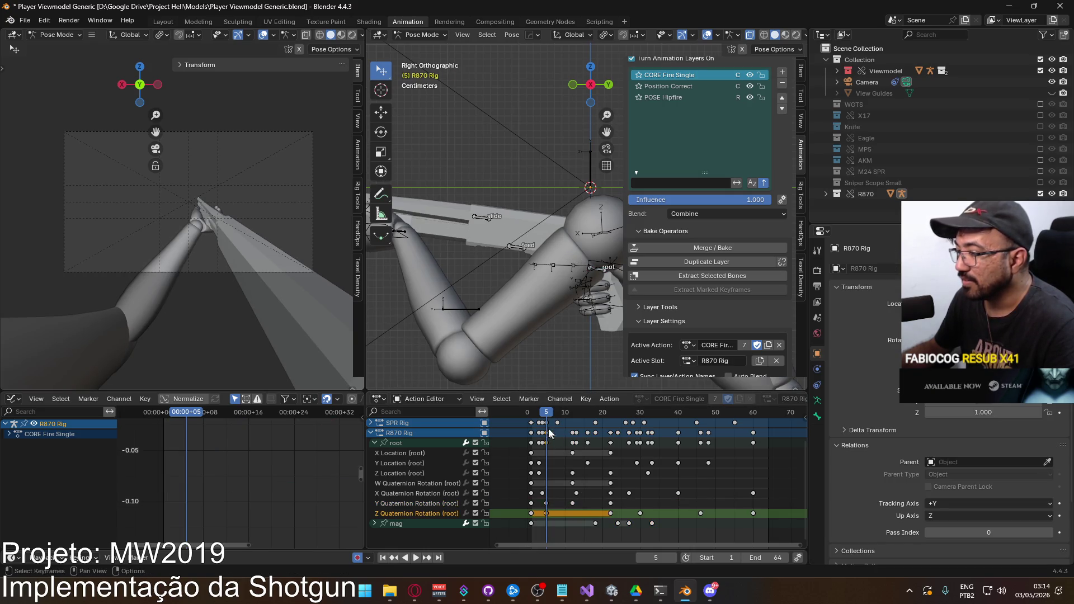
pyautogui.moveTo(549, 415)
pyautogui.mouseDown()
pyautogui.moveTo(578, 417)
pyautogui.moveTo(549, 410)
pyautogui.mouseUp()
pyautogui.hotkey('ctrl', 'v')
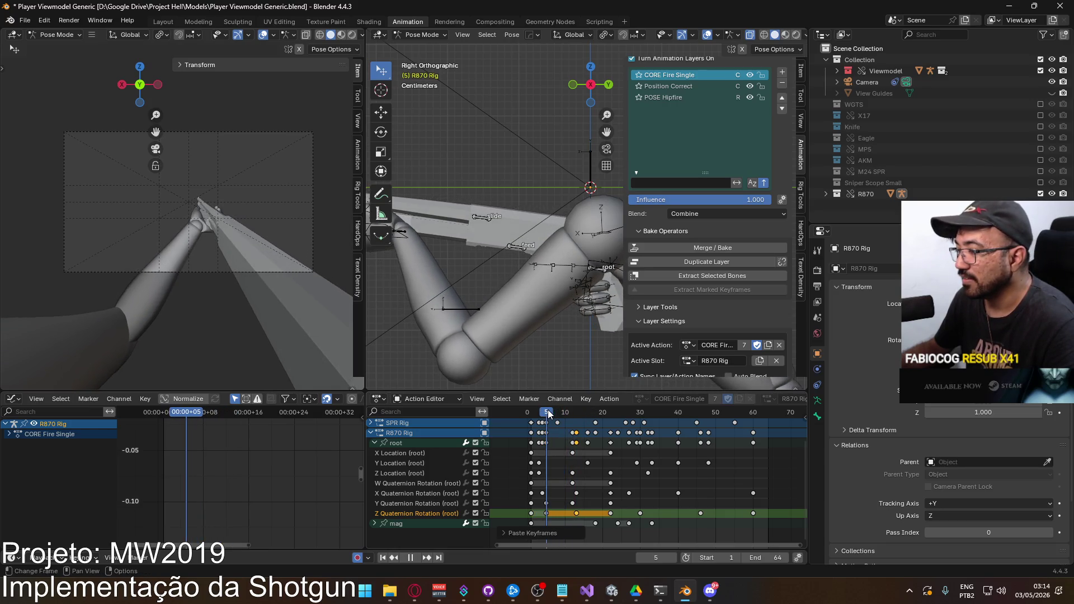
pyautogui.click(412, 453)
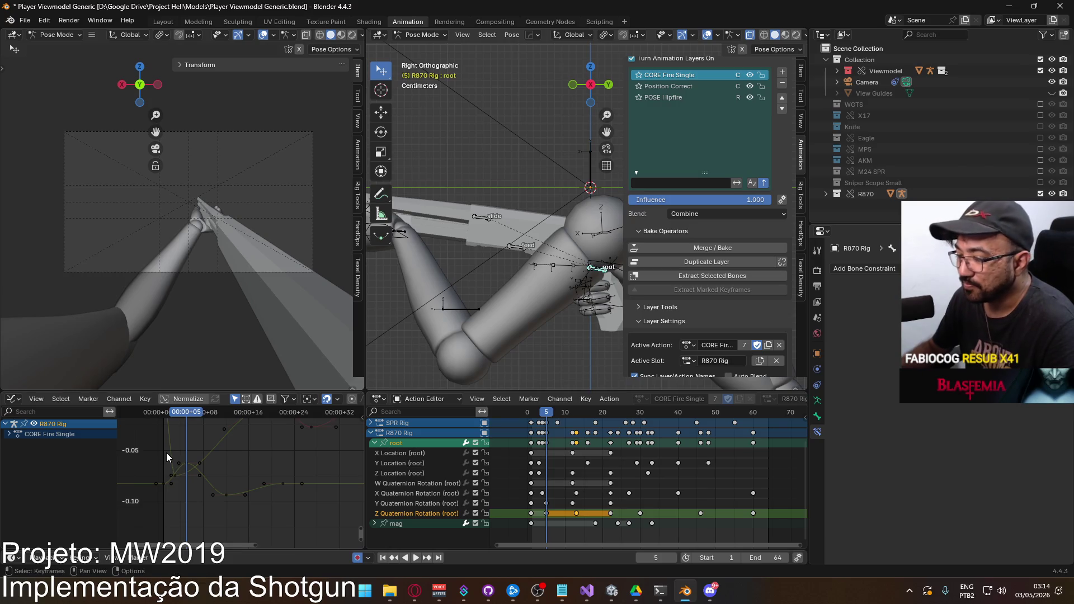
# Lower the frame-5 Z Quaternion Rotation keys into a dip, changing values only.
pyautogui.press('Home')
pyautogui.scroll(3, 260, 512)
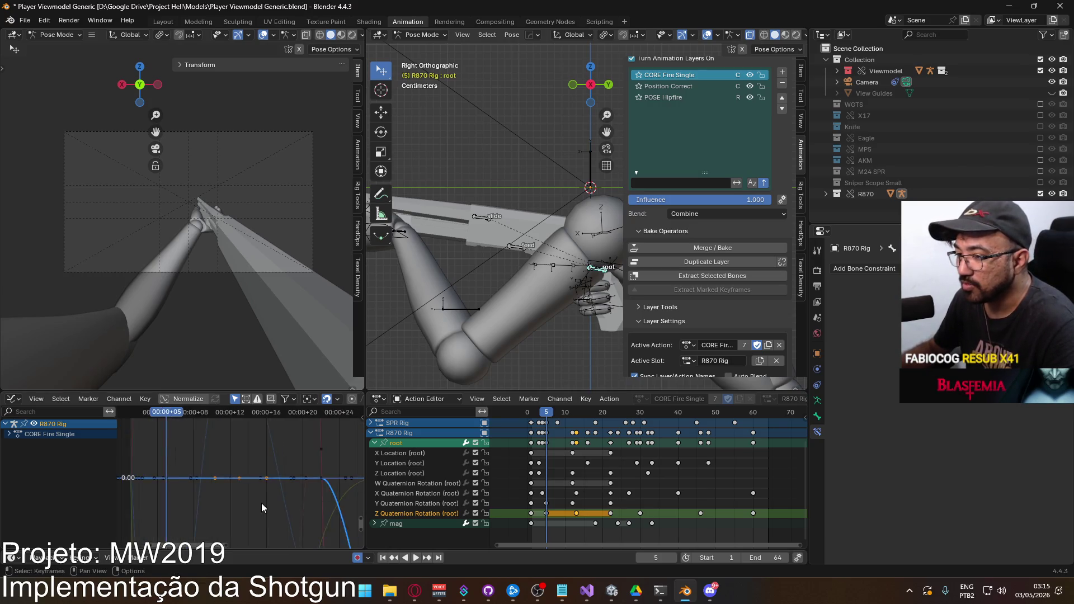
pyautogui.scroll(-2, 261, 502)
pyautogui.click(546, 513)
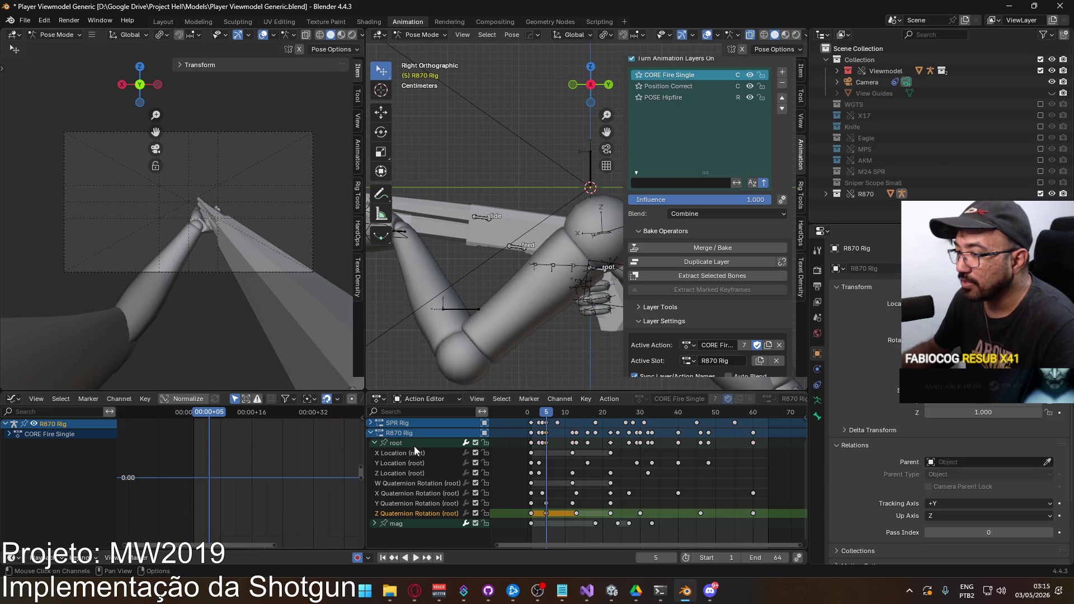
pyautogui.press('g')
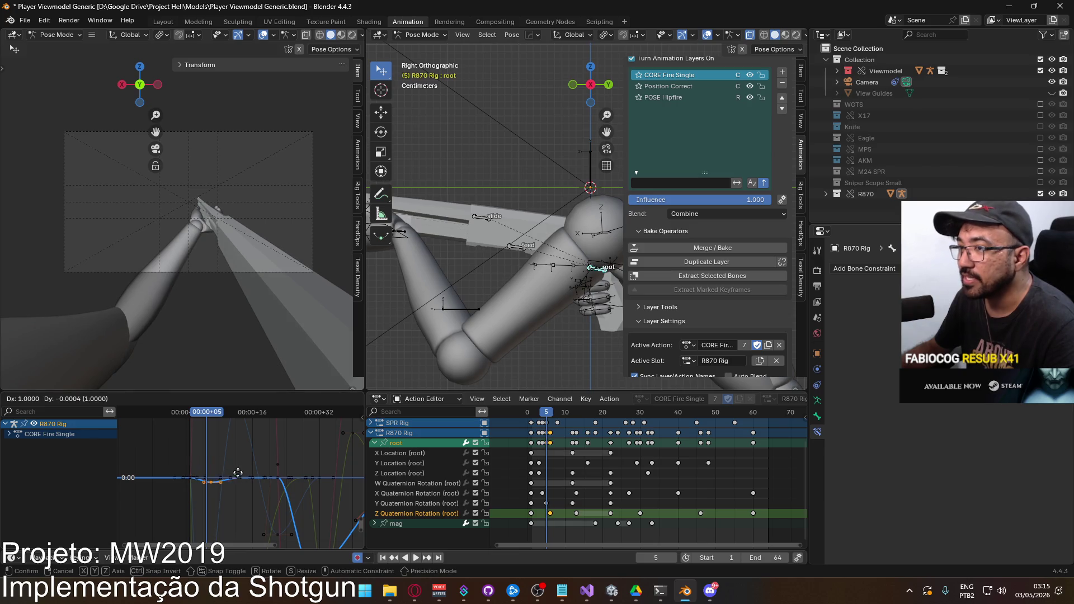
pyautogui.press('Escape')
pyautogui.press('g')
pyautogui.scroll(-2, 259, 504)
pyautogui.press('y')
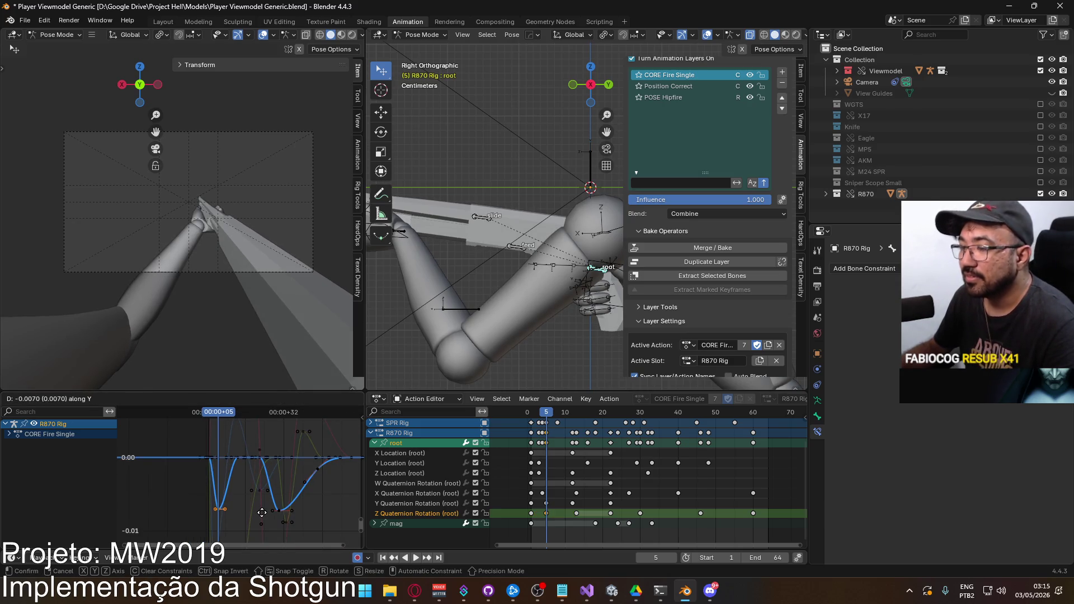
pyautogui.click(261, 523)
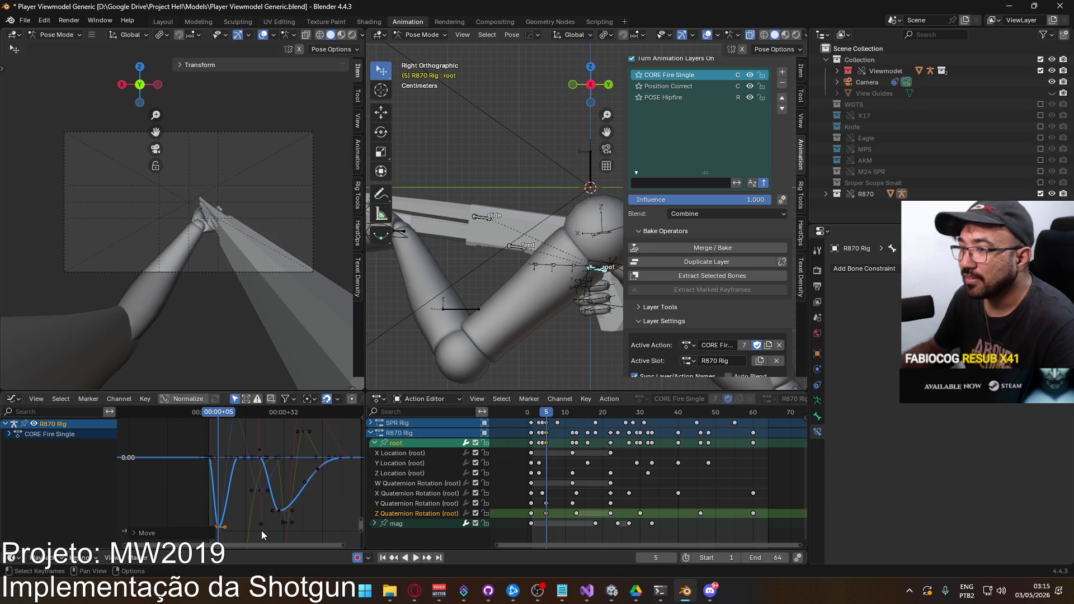
pyautogui.scroll(-2, 275, 477)
pyautogui.scroll(2, 249, 472)
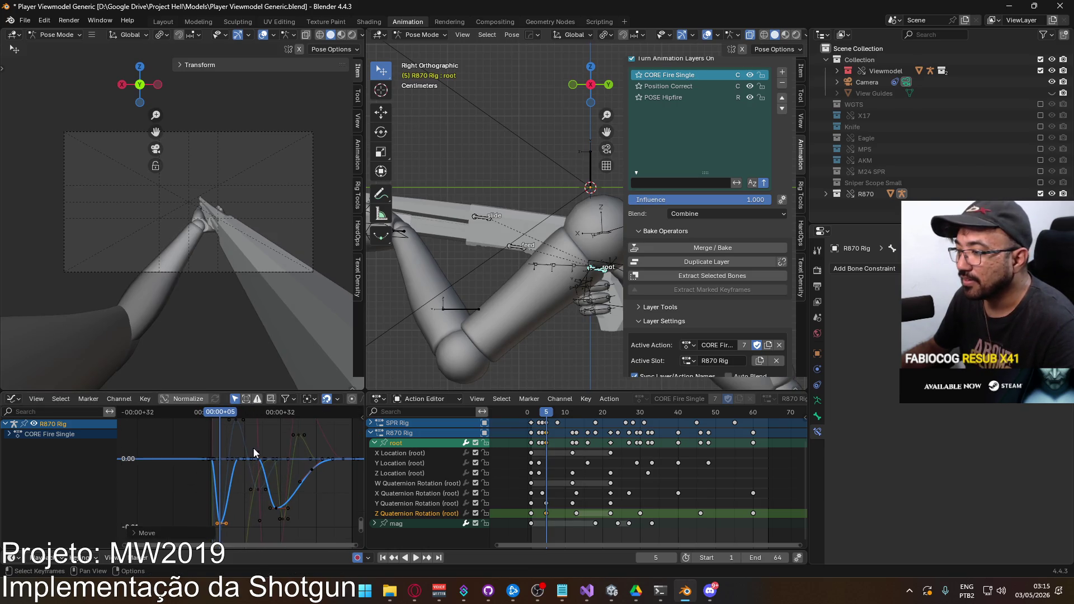
# Raise the root's Z rotation key at frame 13.
pyautogui.moveTo(547, 420); pyautogui.dragTo(577, 418)
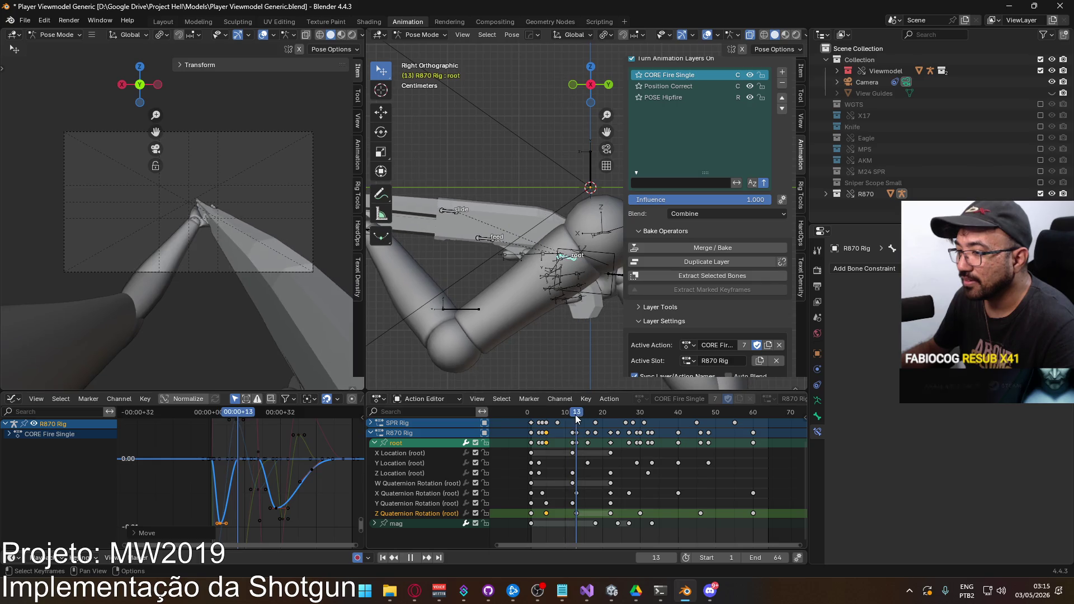
pyautogui.click(238, 460)
pyautogui.press('g')
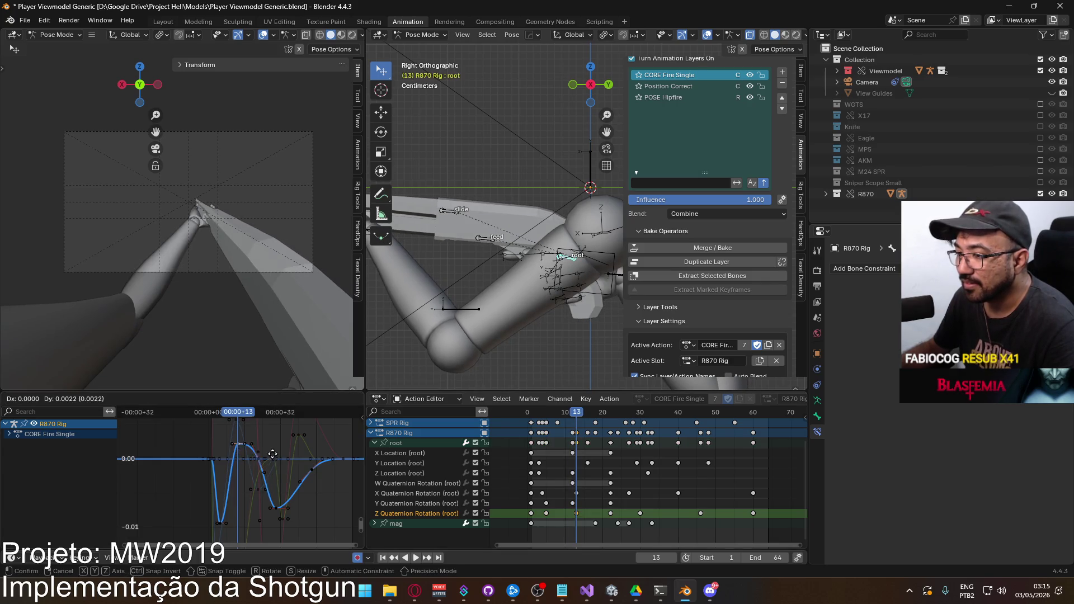
pyautogui.click(273, 433)
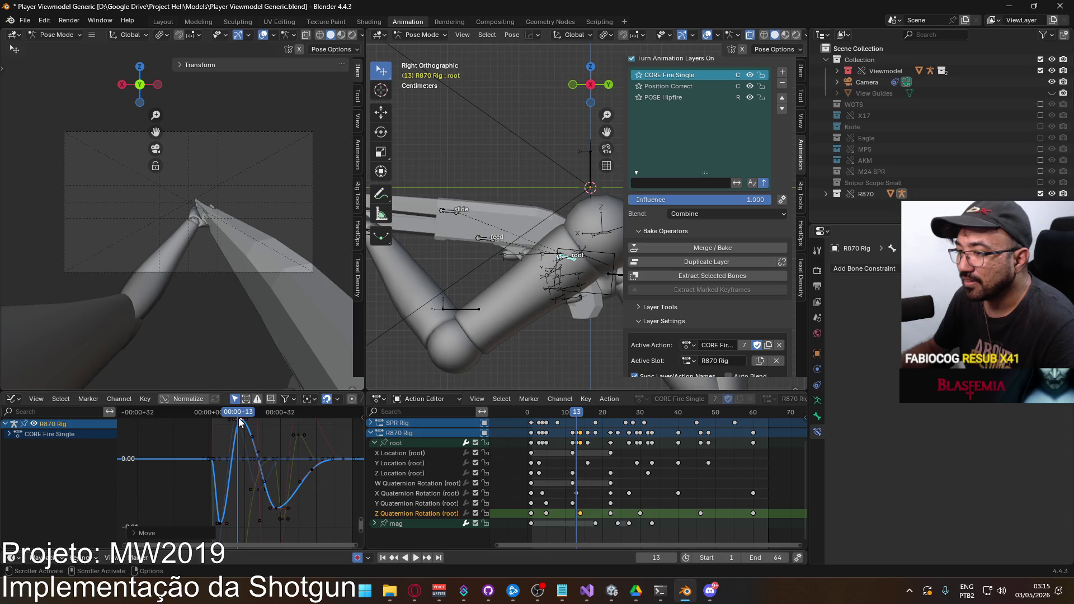
# Play back the recoil to review it, then collapse the root channel group.
pyautogui.press('space')
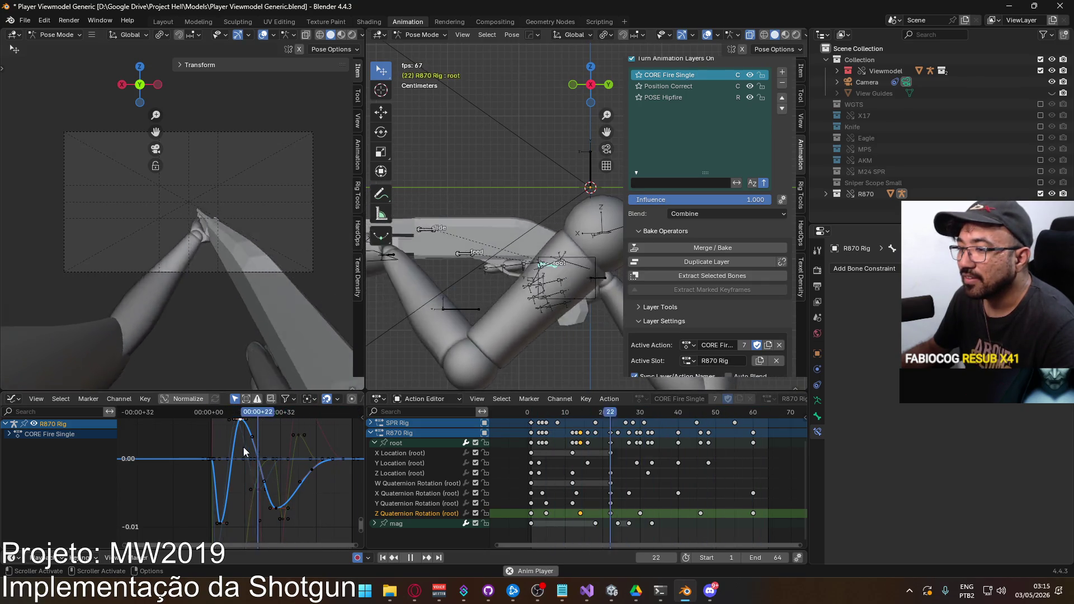
pyautogui.keyDown('ctrl'); pyautogui.moveTo(230, 431); pyautogui.dragTo(241, 452, button='middle'); pyautogui.keyUp('ctrl')
pyautogui.scroll(3, 224, 317)
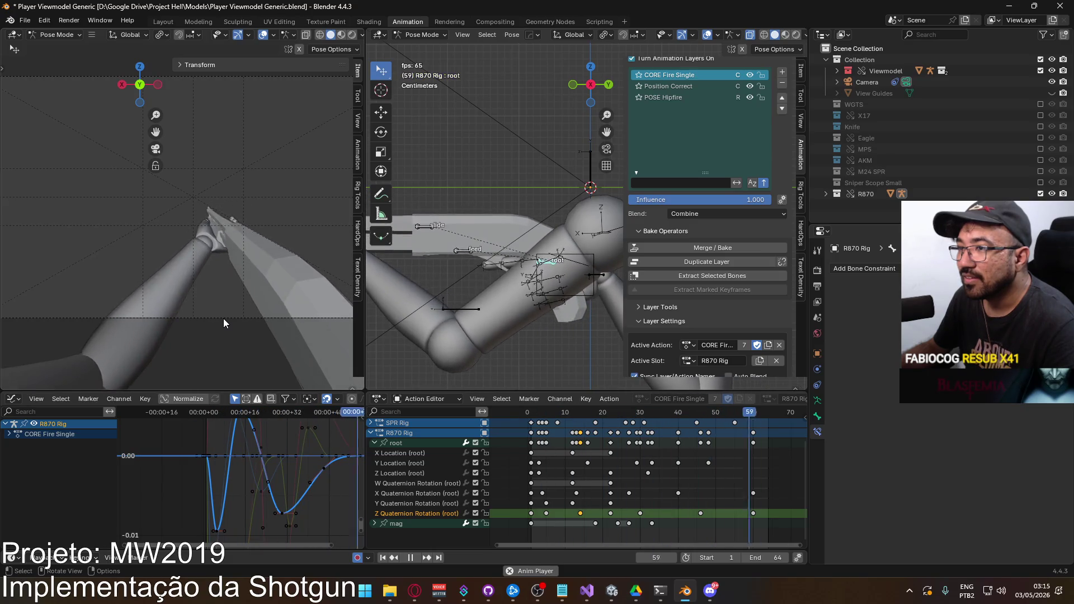
pyautogui.scroll(-3, 223, 318)
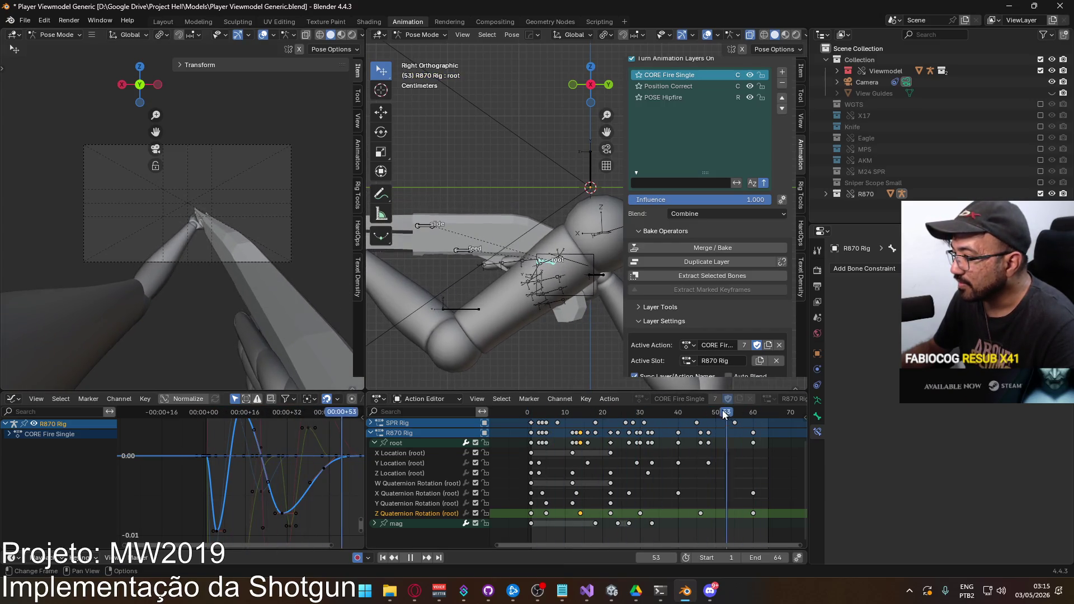
pyautogui.click(539, 417)
pyautogui.press('Escape')
pyautogui.click(374, 443)
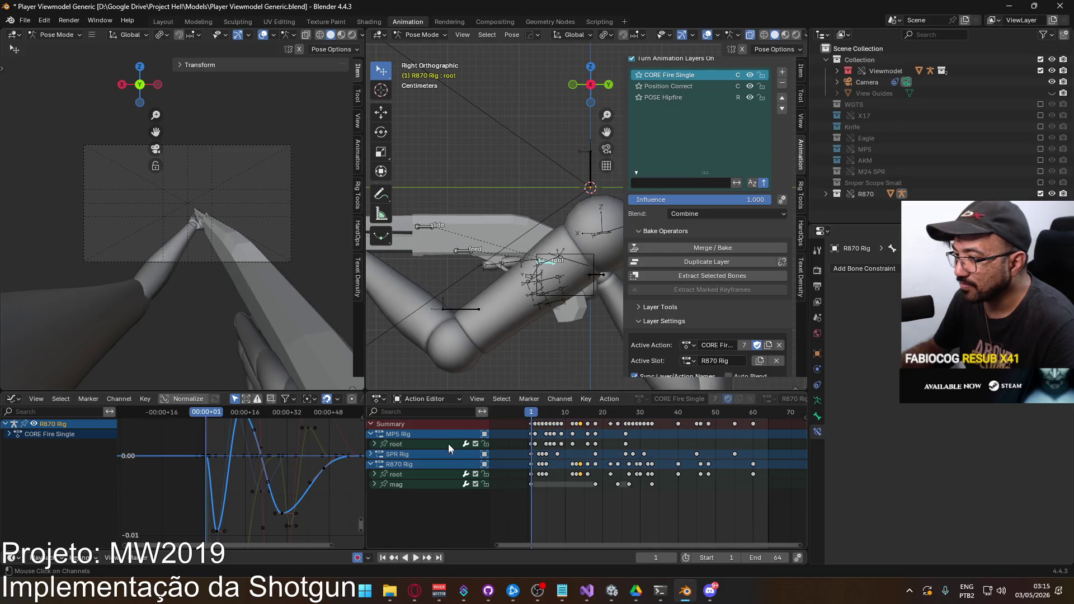
# Save the file, hide CORE Fire Single and add a copy of the fire layer.
pyautogui.hotkey('ctrl', 's')
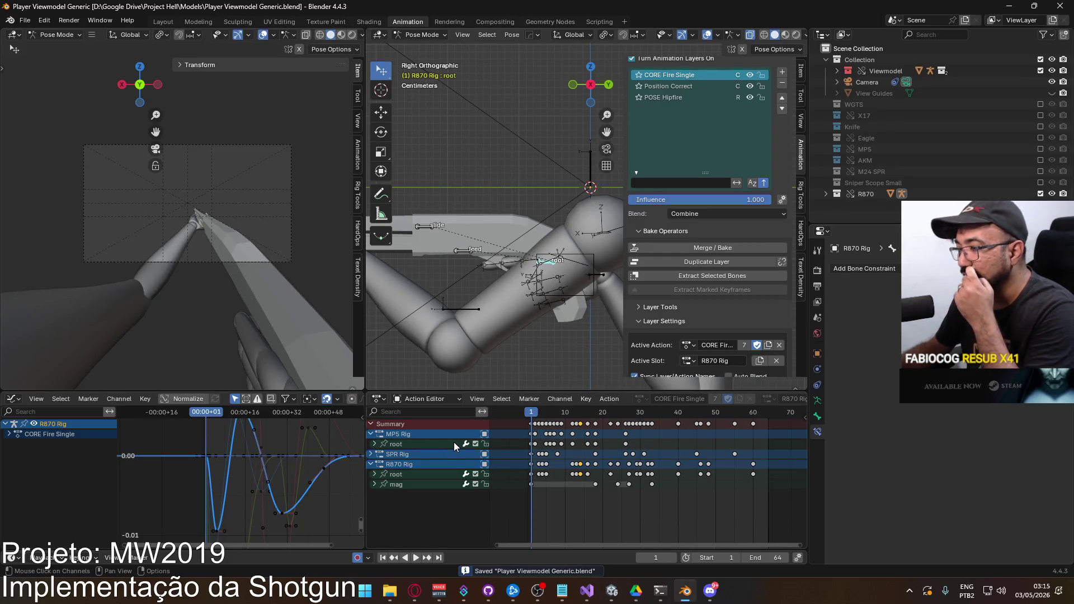
pyautogui.moveTo(533, 414); pyautogui.dragTo(753, 412)
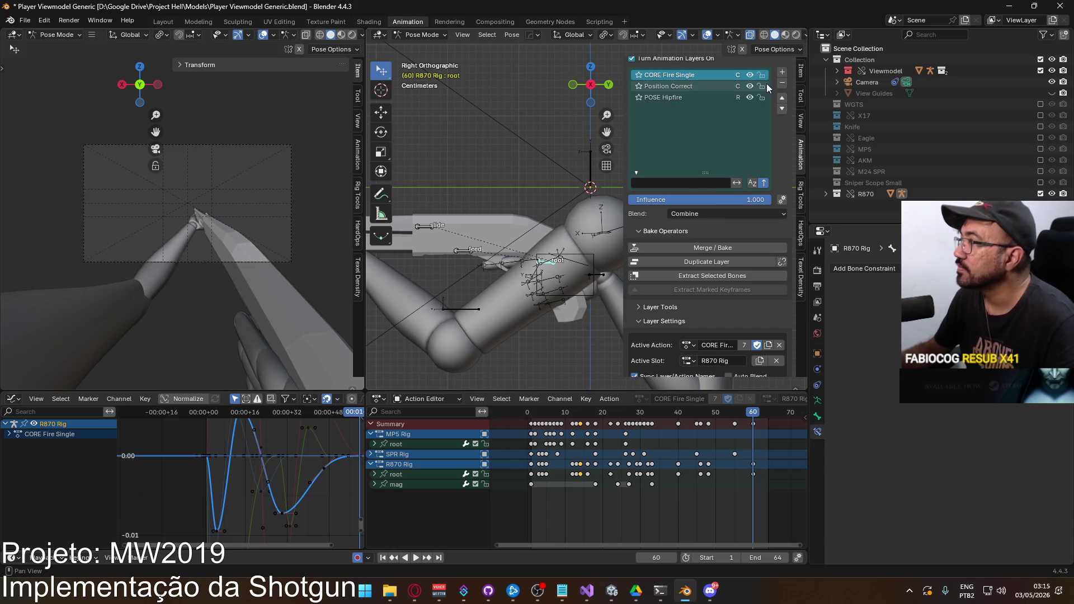
pyautogui.click(753, 77)
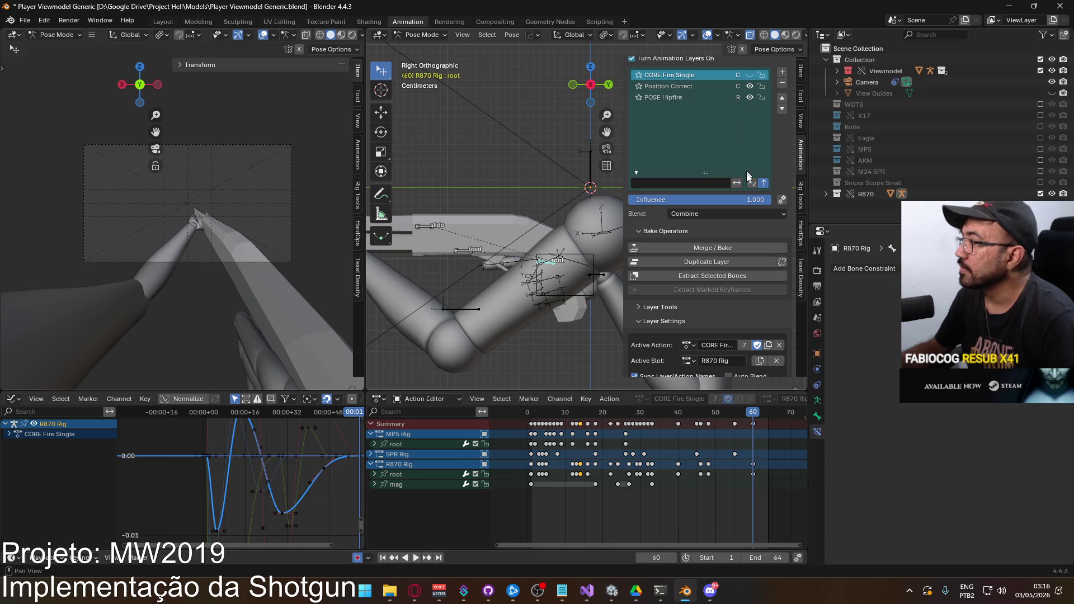
pyautogui.click(741, 263)
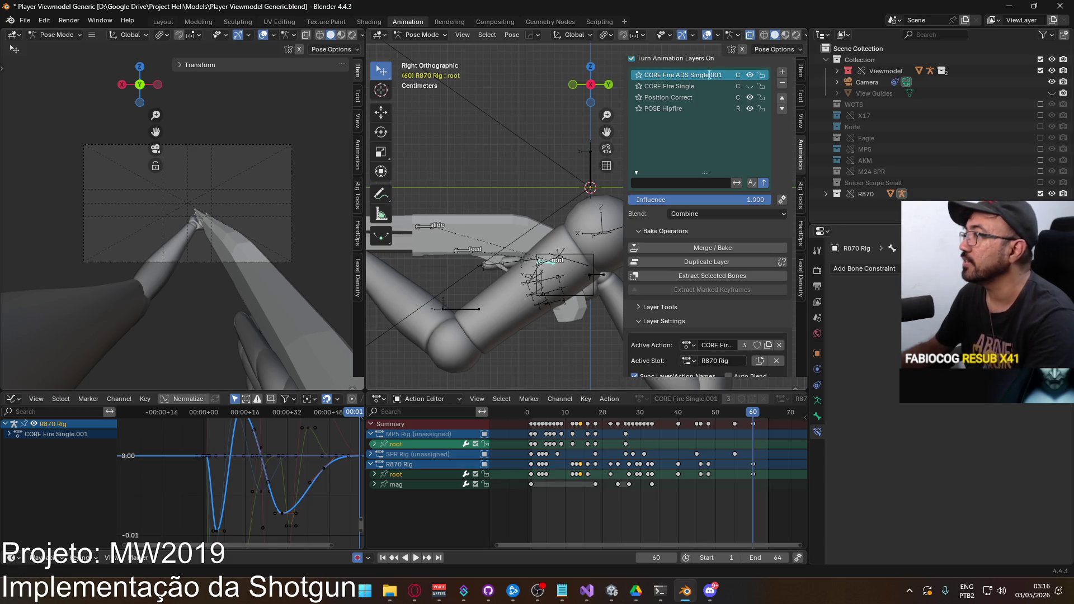
# Play the animation from frame 1, then make Position Correct the active layer.
pyautogui.moveTo(753, 417); pyautogui.dragTo(532, 417)
pyautogui.press('space')
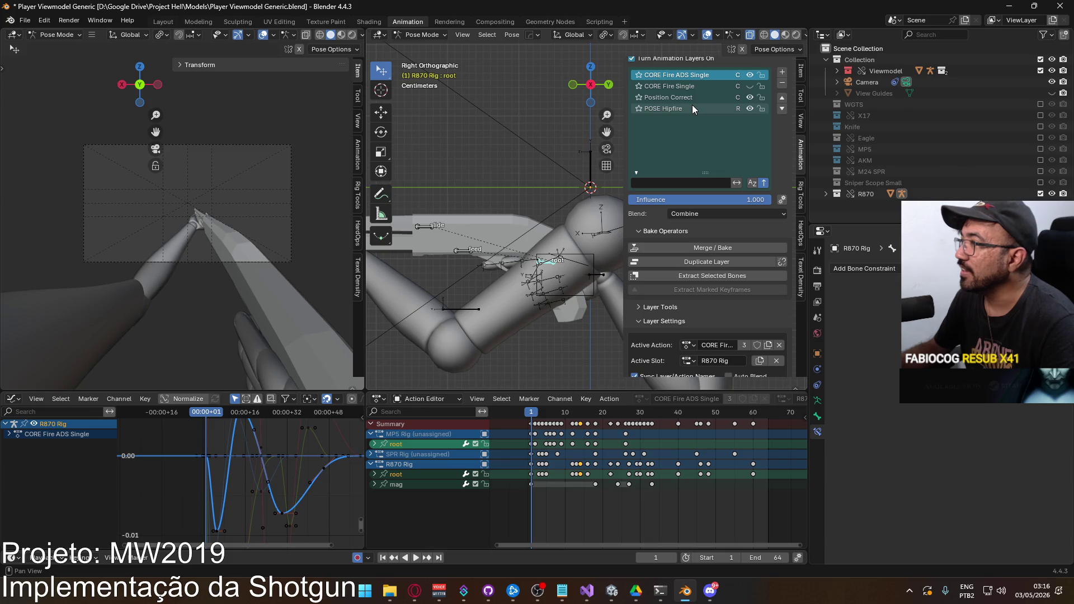
pyautogui.click(697, 99)
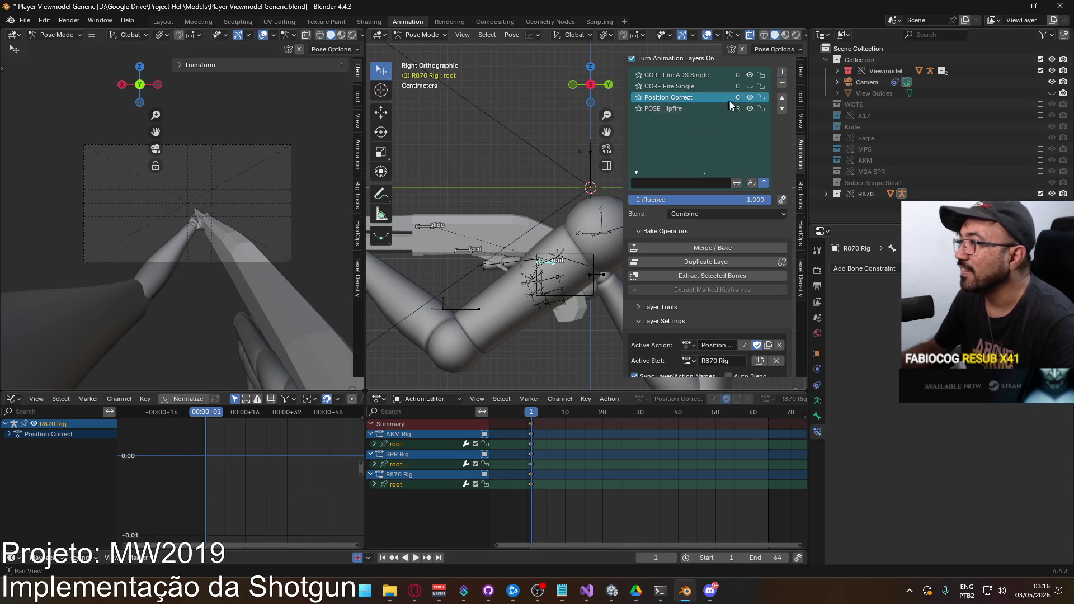
# Hide Position Correct and add a new animation layer above POSE Hipfire.
pyautogui.click(750, 97)
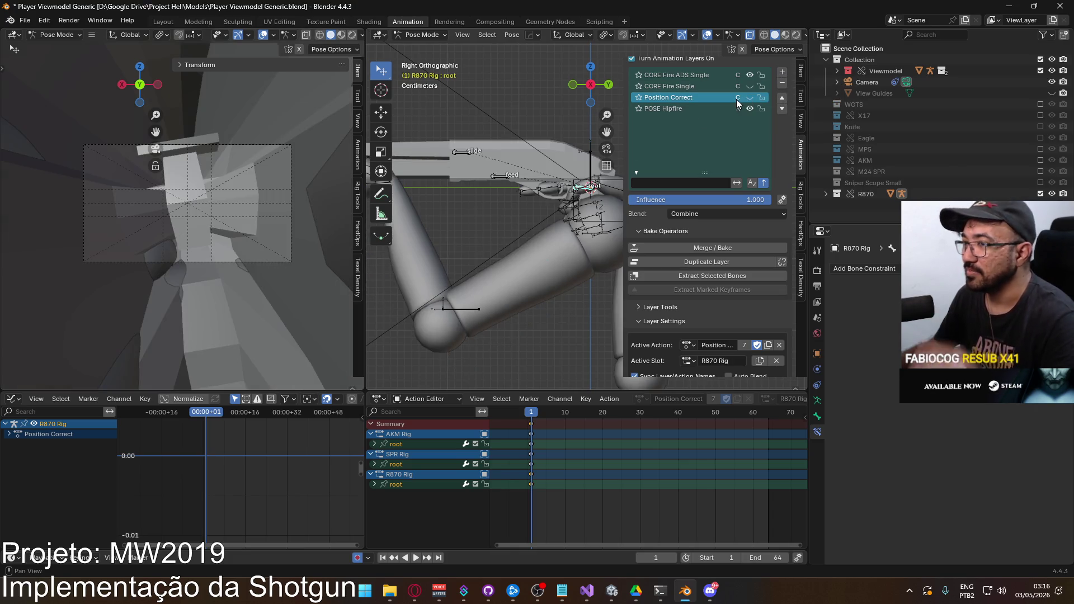
pyautogui.click(723, 108)
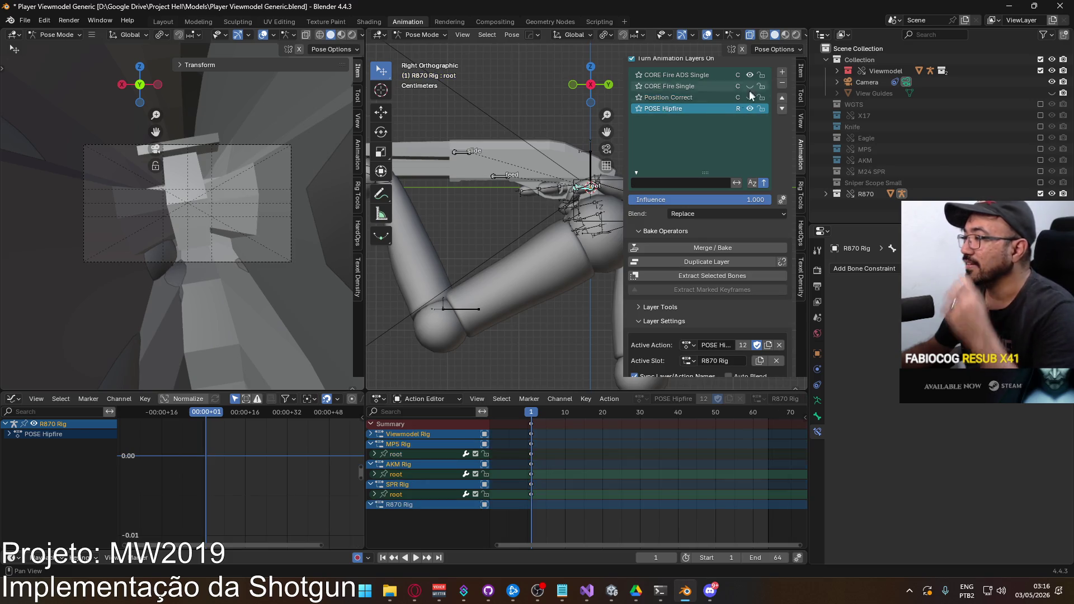
pyautogui.click(782, 73)
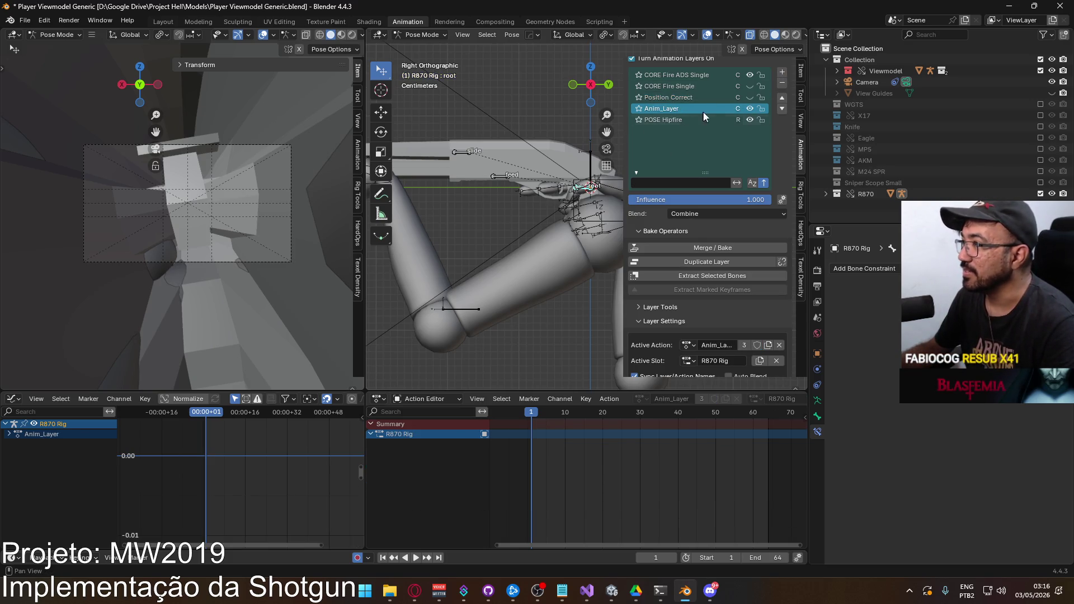
# Assign the POSE ADS action with the R870 Rig slot to the new layer.
pyautogui.click(722, 213)
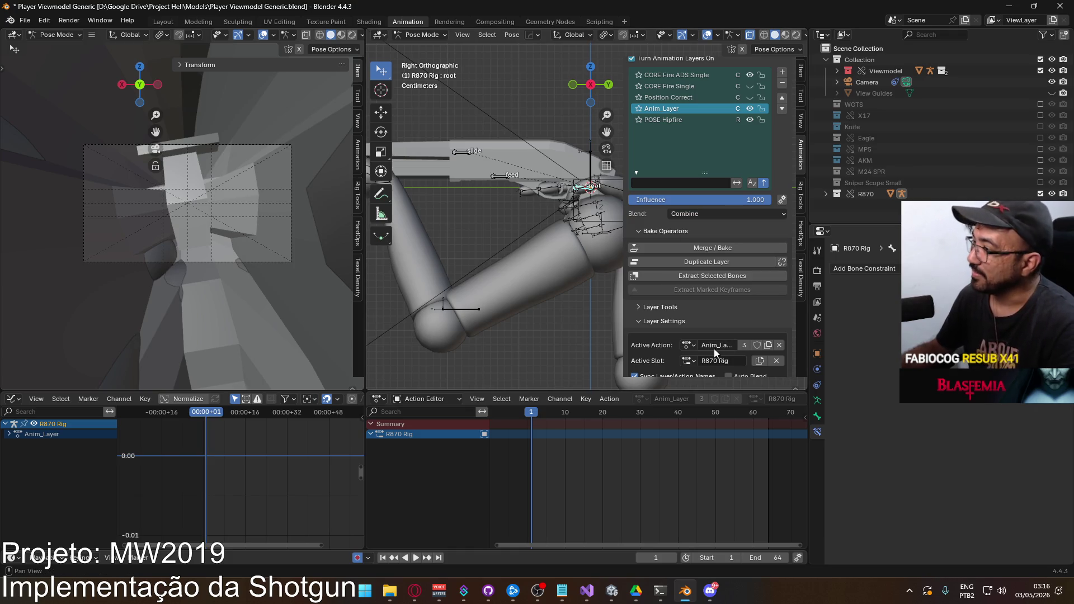
pyautogui.click(687, 345)
pyautogui.write('pose')
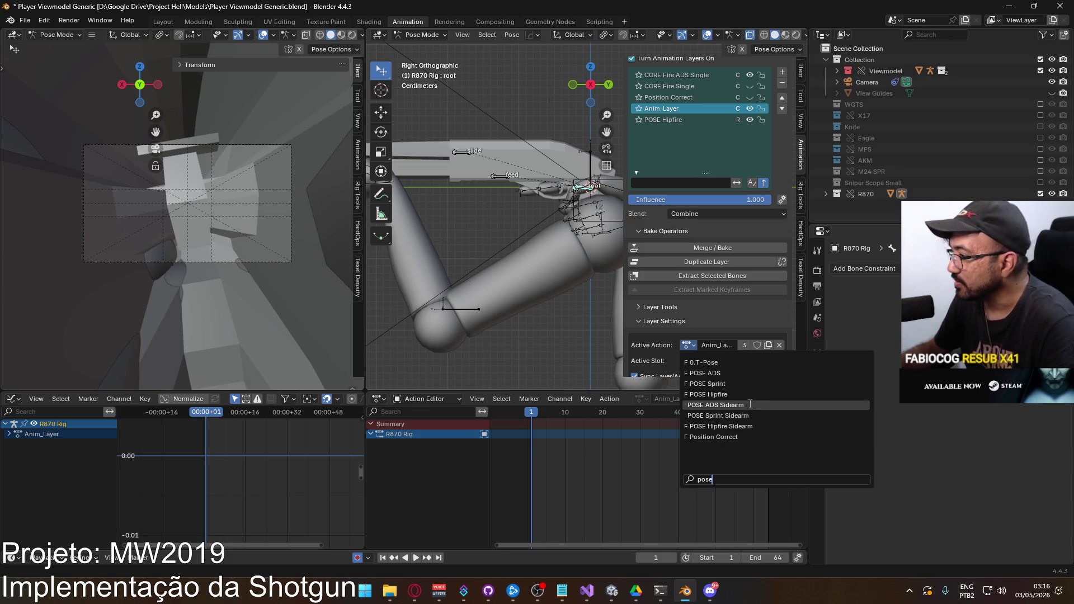
pyautogui.click(747, 373)
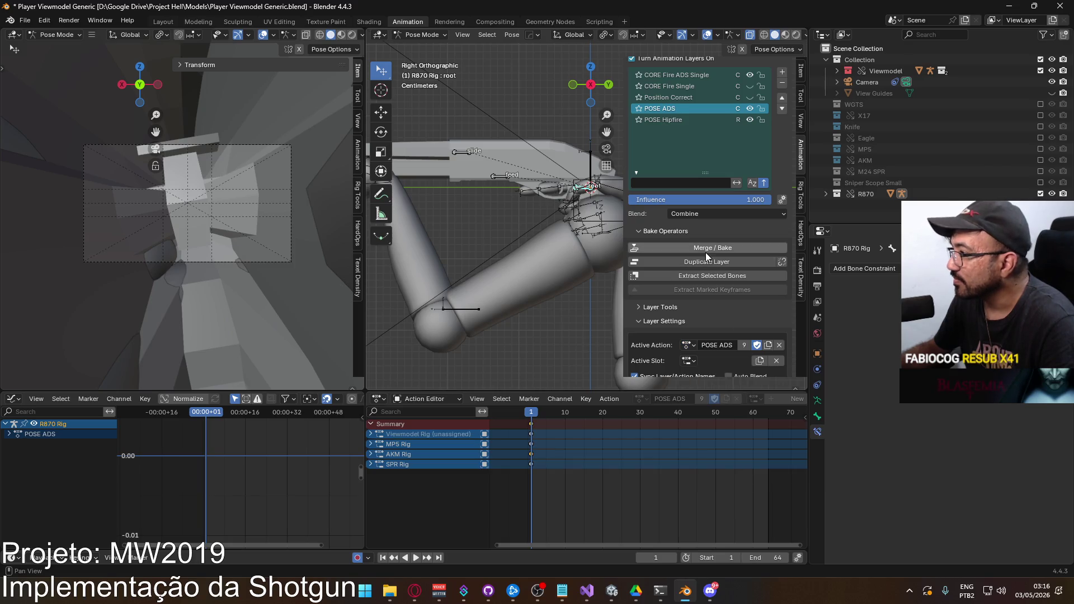
pyautogui.click(759, 361)
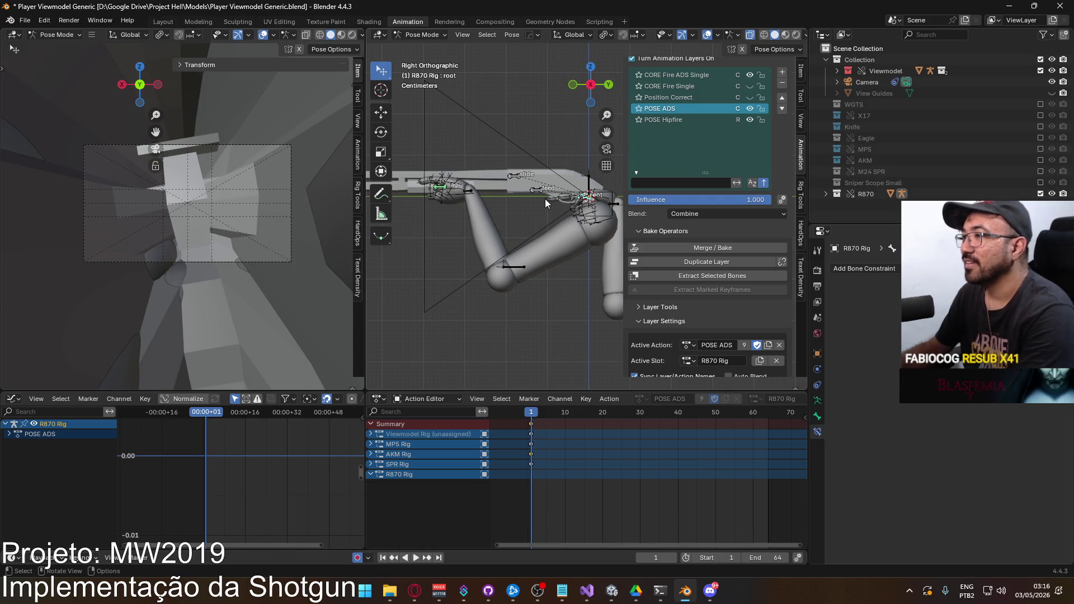
# In the right side view, move the root bone along global Y.
pyautogui.scroll(-3, 542, 197)
pyautogui.moveTo(539, 196)
pyautogui.keyDown('alt'); pyautogui.mouseDown(button='middle')
pyautogui.moveTo(555, 235)
pyautogui.moveTo(487, 276)
pyautogui.mouseUp(button='middle'); pyautogui.keyUp('alt')
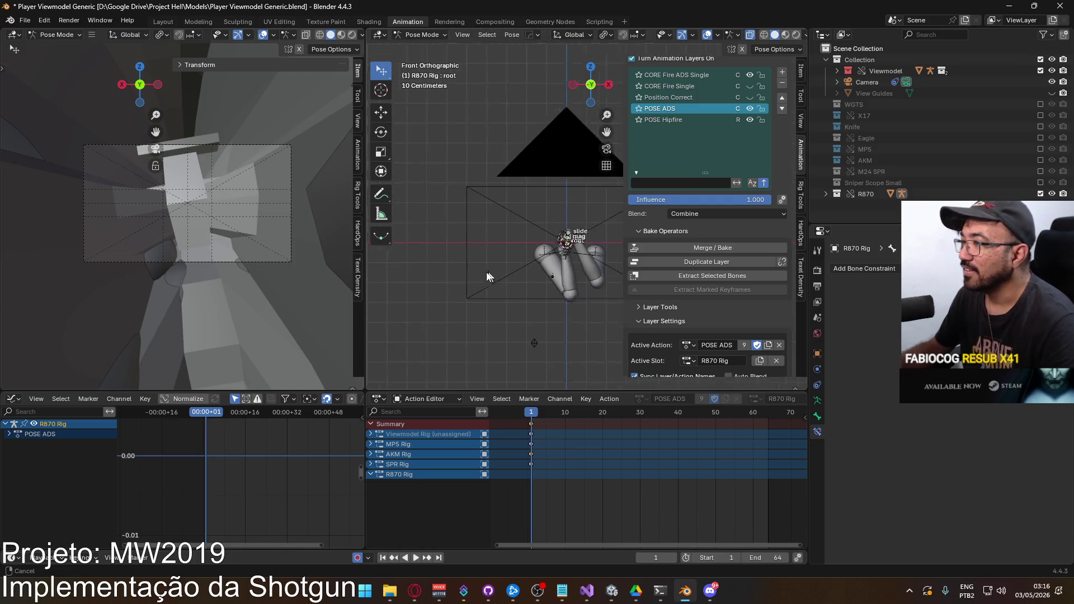
pyautogui.scroll(5, 491, 281)
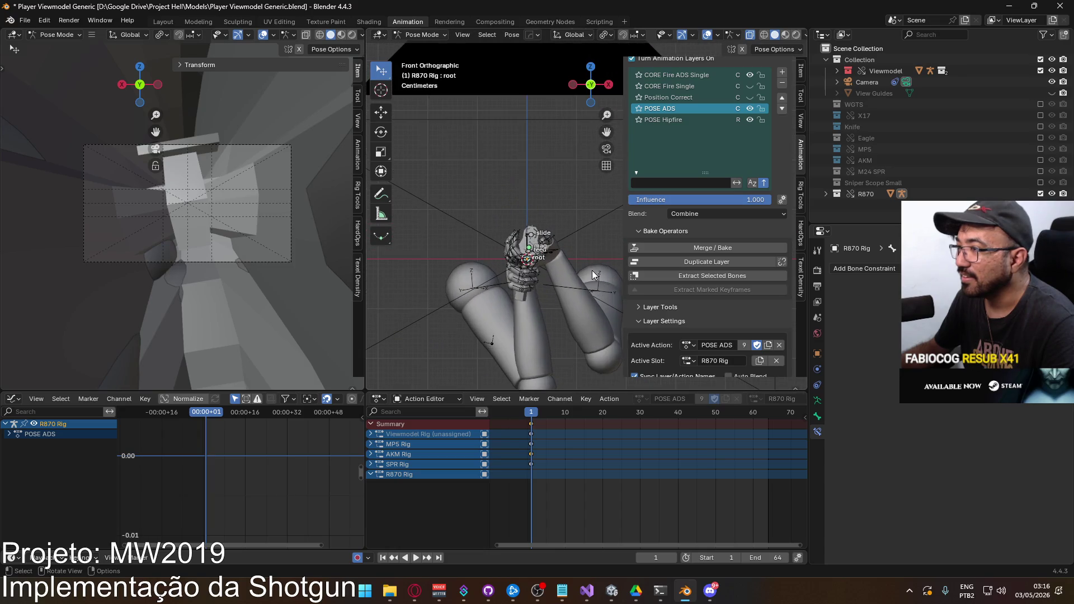
pyautogui.scroll(3, 555, 263)
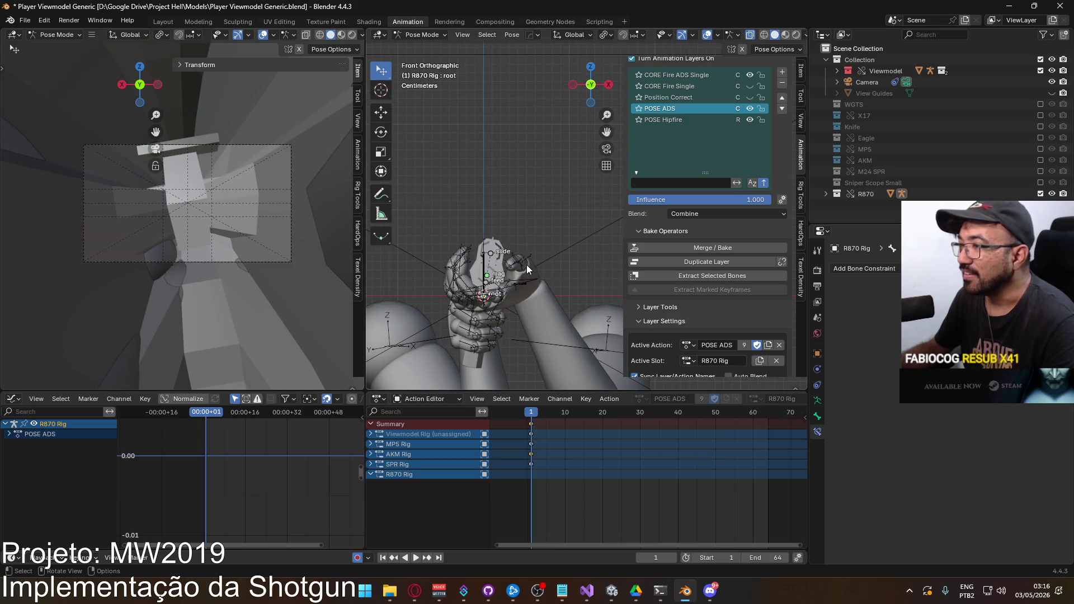
pyautogui.moveTo(523, 272); pyautogui.dragTo(523, 264, button='middle')
pyautogui.press('KP_3')
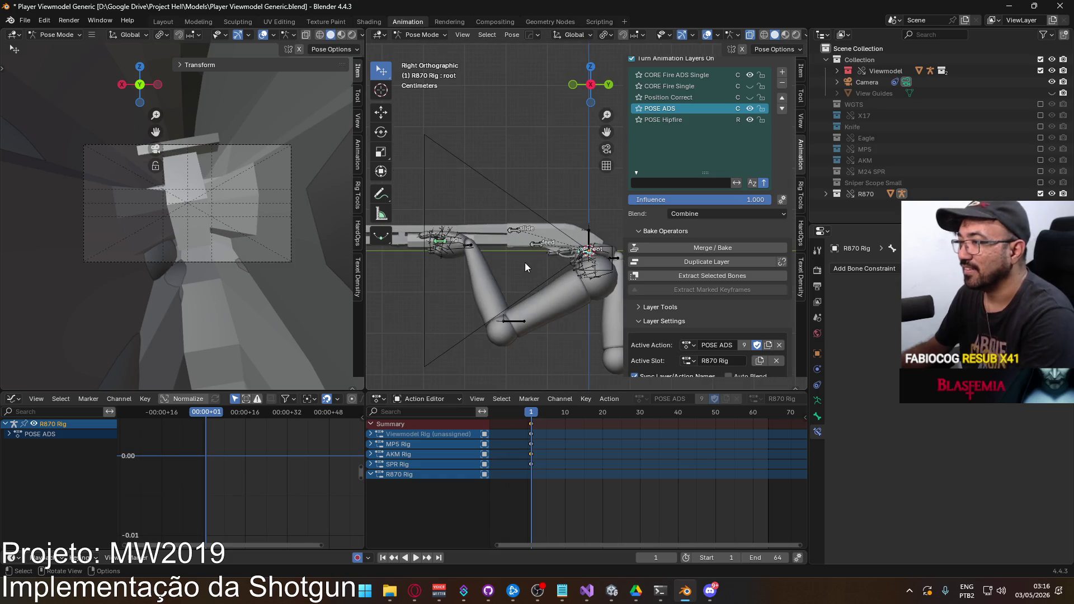
pyautogui.press('g')
pyautogui.press('y')
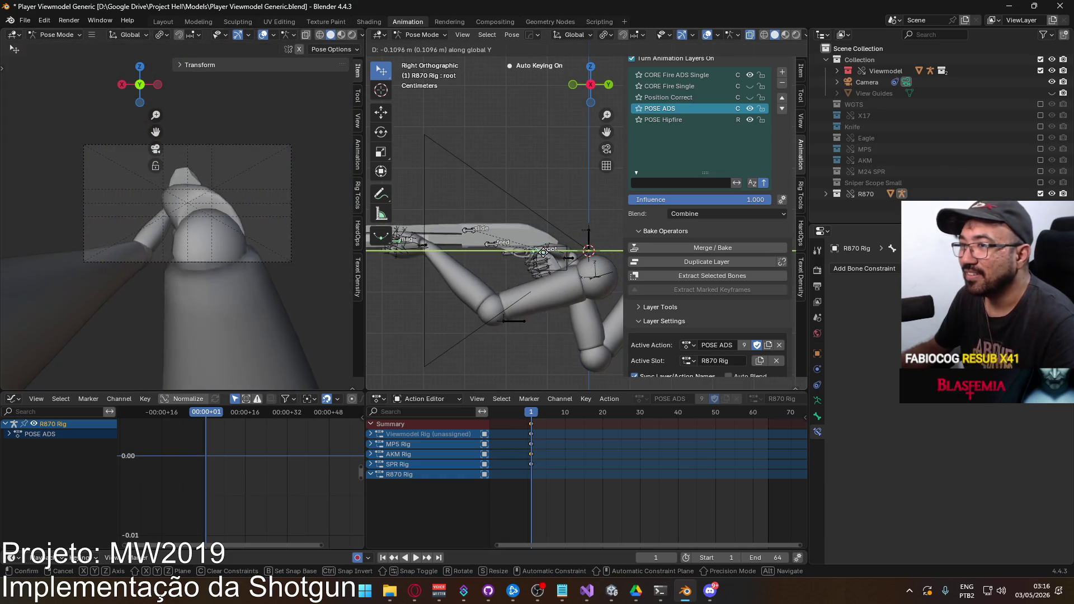
pyautogui.click(539, 251)
# Lower the root bone slightly along global Z.
pyautogui.press('g')
pyautogui.press('z')
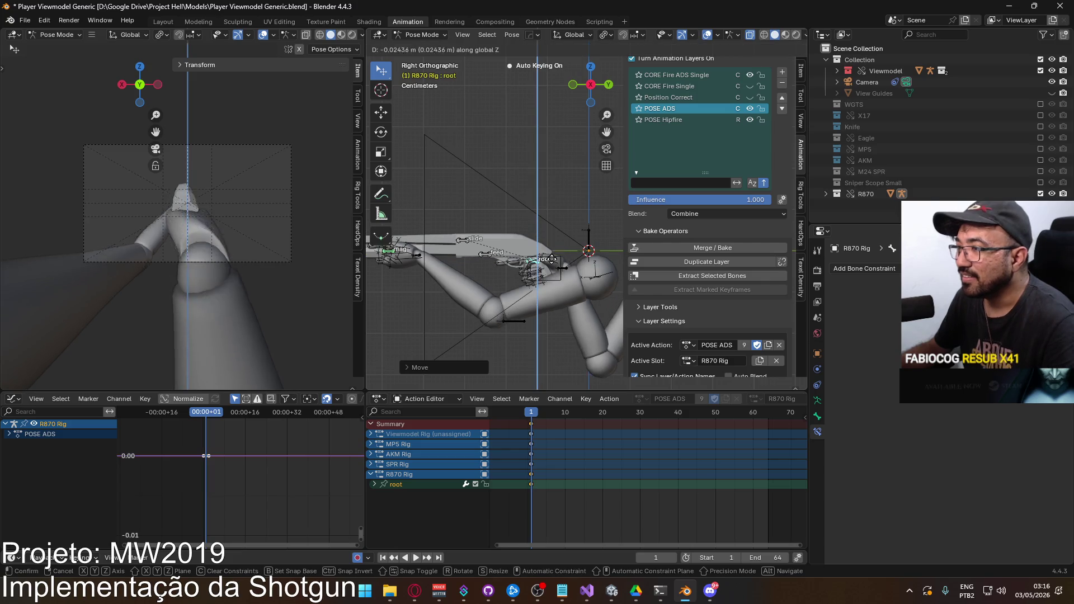
pyautogui.click(554, 277)
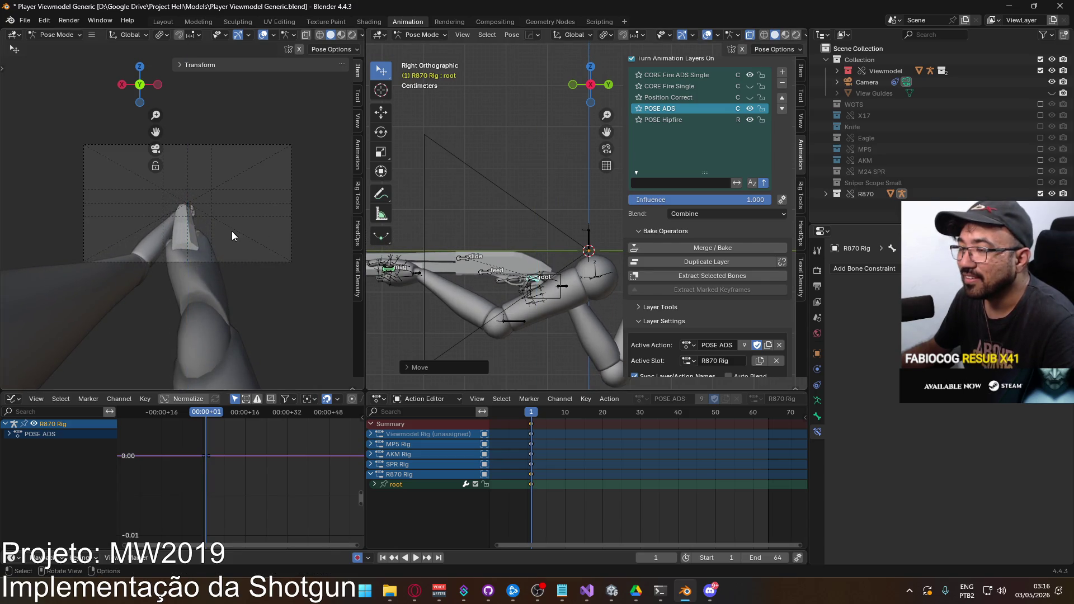
pyautogui.scroll(3, 232, 234)
pyautogui.scroll(2, 233, 234)
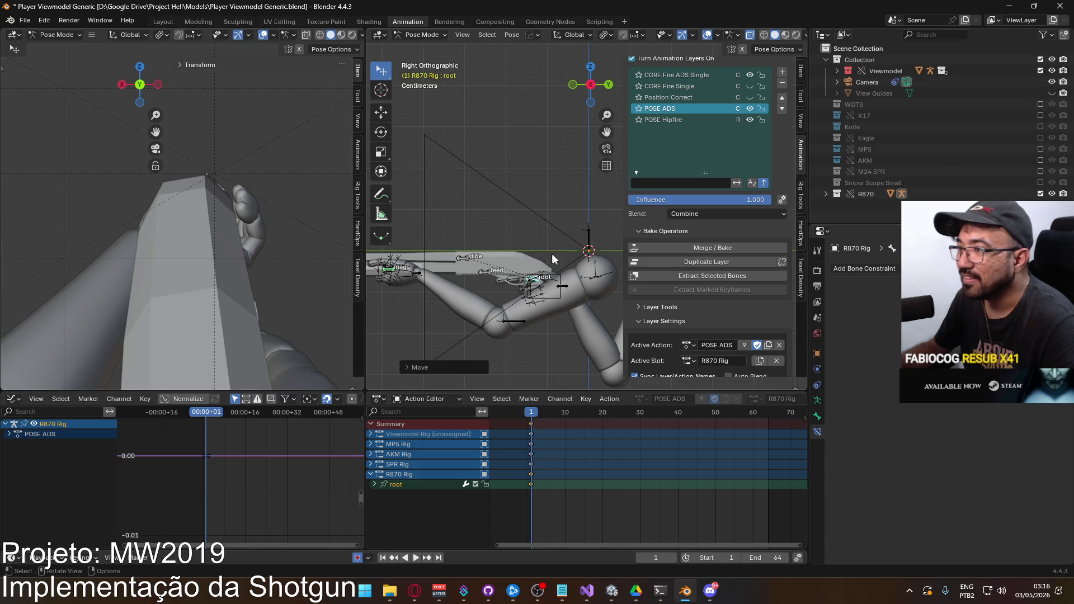
pyautogui.scroll(-3, 521, 269)
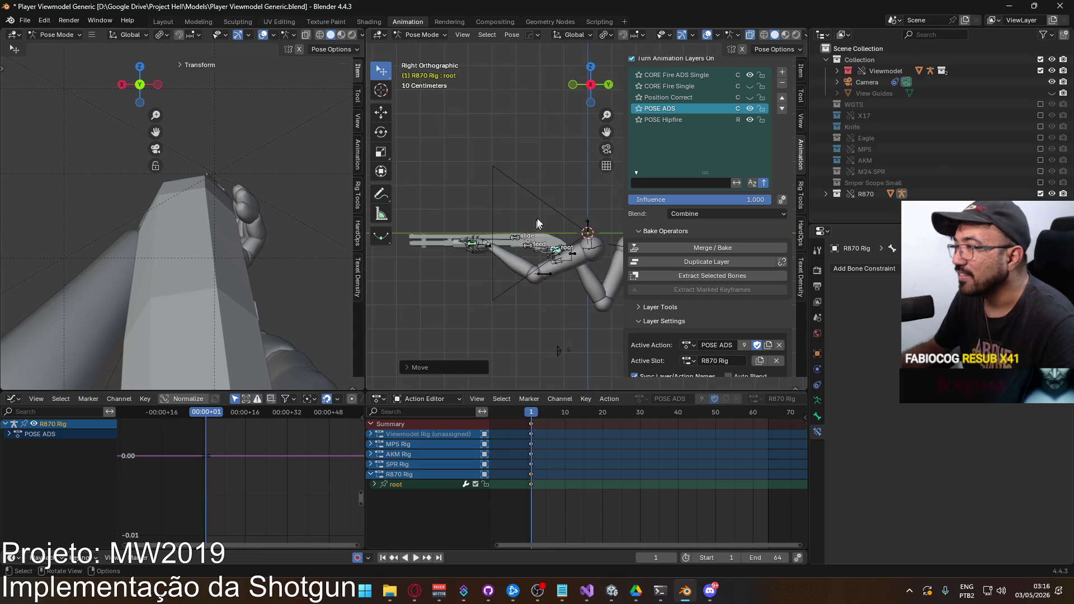
# Set the root's Y rotation to 0 in the sidebar's transform values.
pyautogui.click(800, 71)
pyautogui.press('KP_1')
pyautogui.scroll(4, 519, 244)
pyautogui.keyDown('shift'); pyautogui.moveTo(529, 276); pyautogui.dragTo(577, 186, button='middle'); pyautogui.keyUp('shift')
pyautogui.doubleClick(710, 160)
pyautogui.write('0')
pyautogui.press('Return')
# Lower the root again along Z, then bring up the Animation Layers list.
pyautogui.moveTo(228, 219)
pyautogui.mouseDown(button='middle')
pyautogui.moveTo(226, 177)
pyautogui.moveTo(250, 223)
pyautogui.moveTo(270, 190)
pyautogui.moveTo(250, 222)
pyautogui.moveTo(323, 197)
pyautogui.mouseUp(button='middle')
pyautogui.press('g')
pyautogui.press('z')
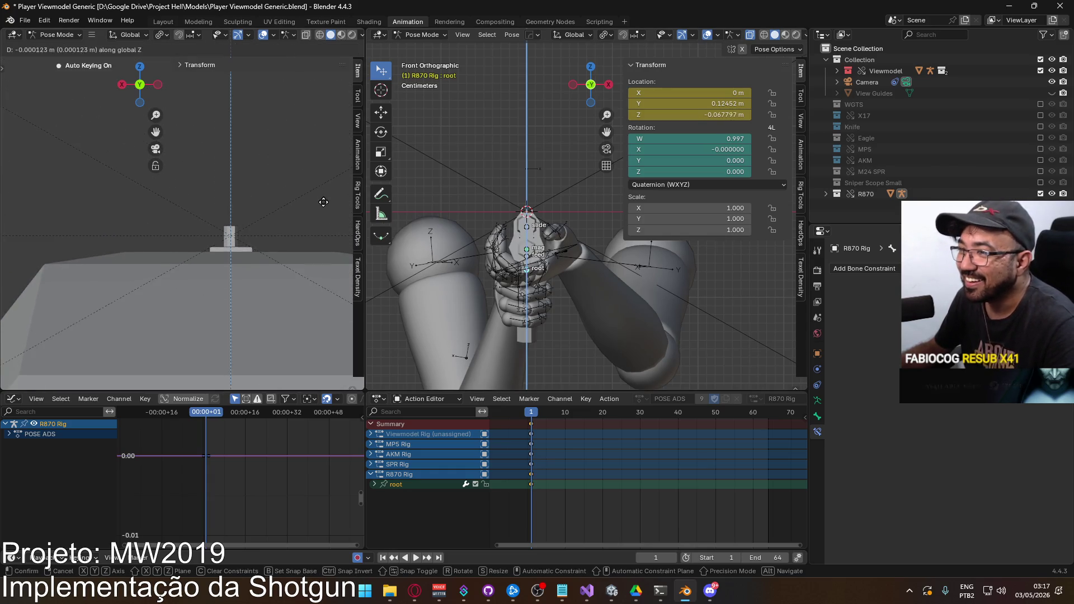
pyautogui.click(304, 259)
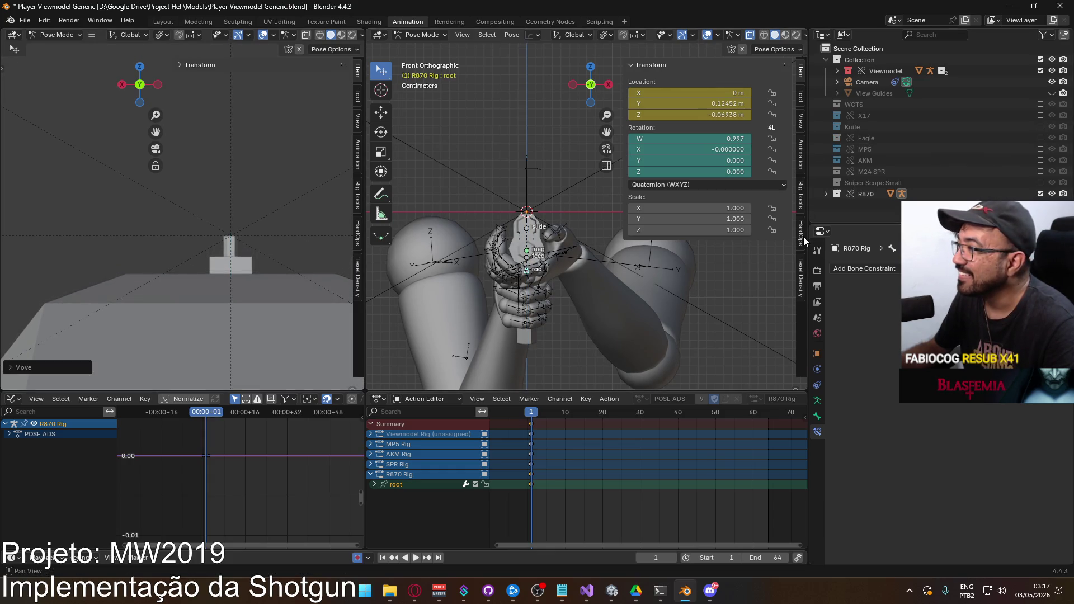
pyautogui.click(803, 174)
pyautogui.scroll(-10, 682, 274)
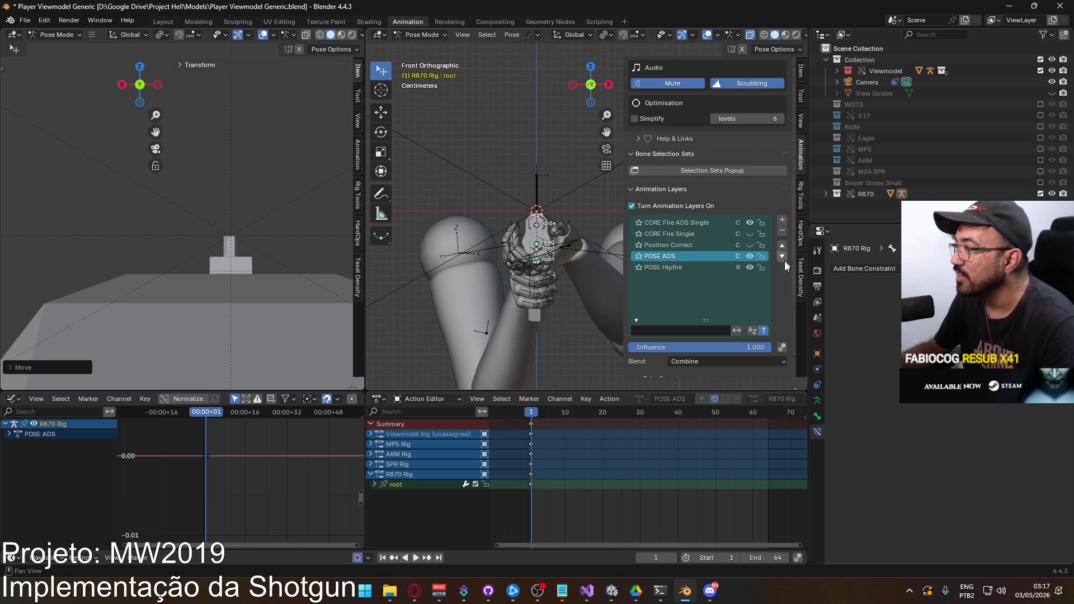
# Set the POSE ADS layer to Replace blending and the root's rotation to Y 0, W 1.
pyautogui.click(709, 360)
pyautogui.click(707, 384)
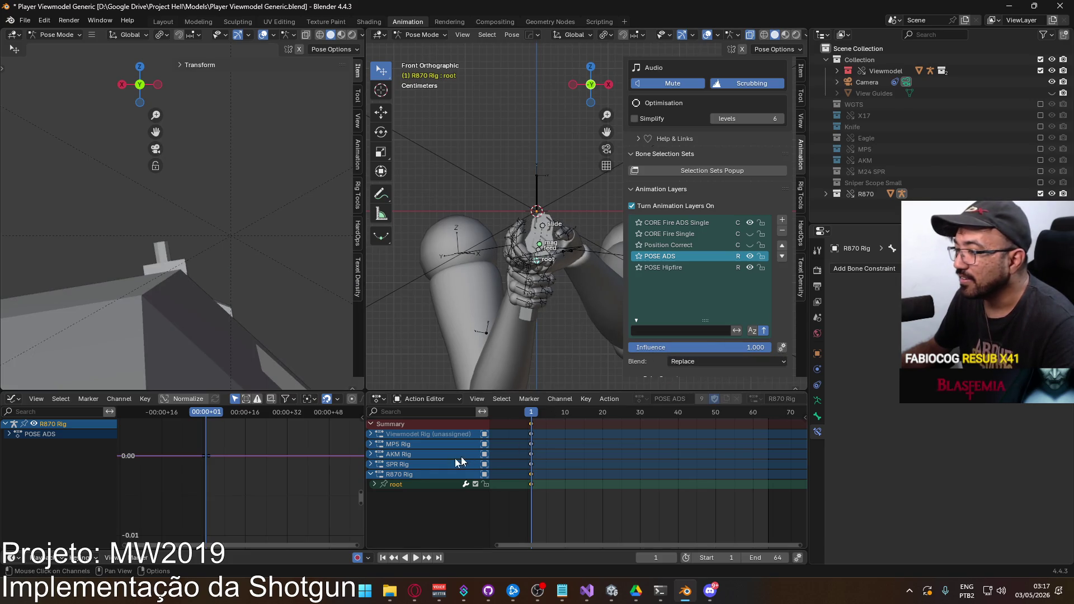
pyautogui.click(801, 78)
pyautogui.doubleClick(736, 161)
pyautogui.write('0')
pyautogui.press('Return')
pyautogui.doubleClick(736, 138)
pyautogui.write('1')
pyautogui.press('Return')
# Select the CORE Fire ADS Single layer and play its fire animation.
pyautogui.press('KP_3')
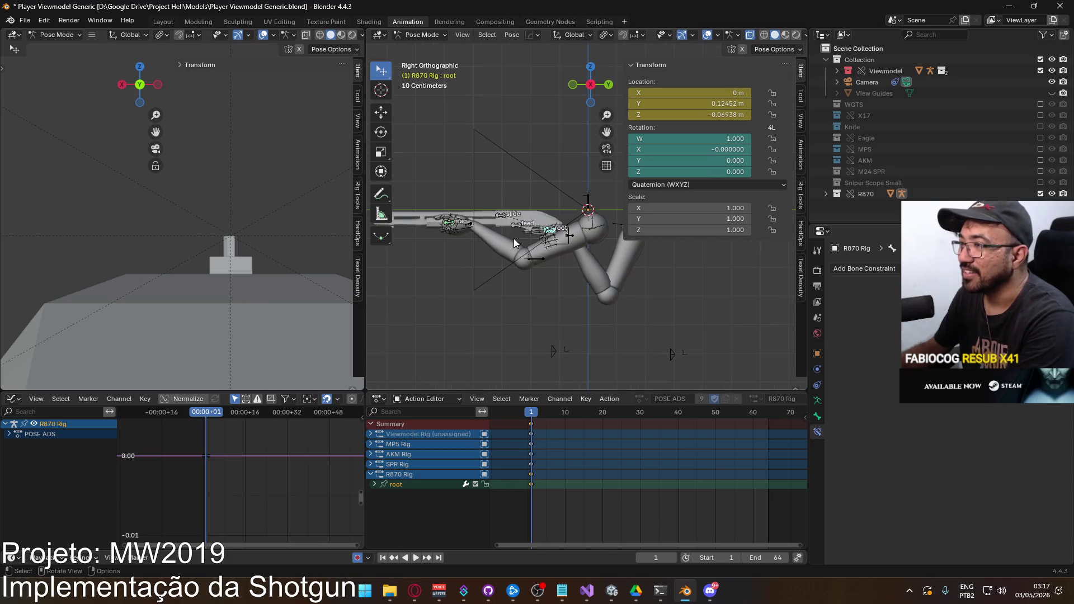
pyautogui.click(801, 200)
pyautogui.click(801, 165)
pyautogui.scroll(-8, 737, 280)
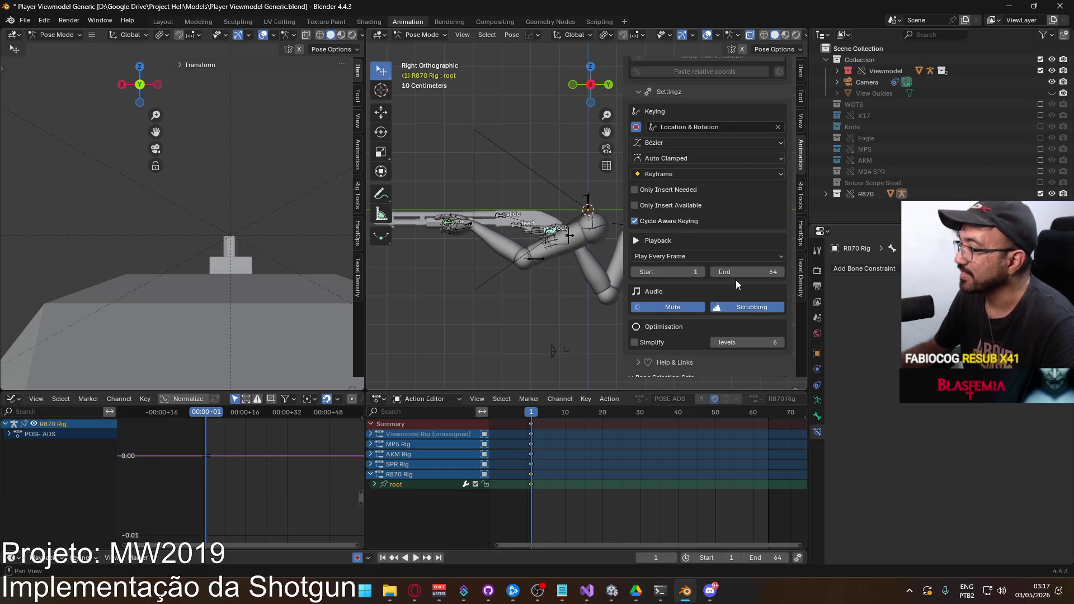
pyautogui.click(686, 223)
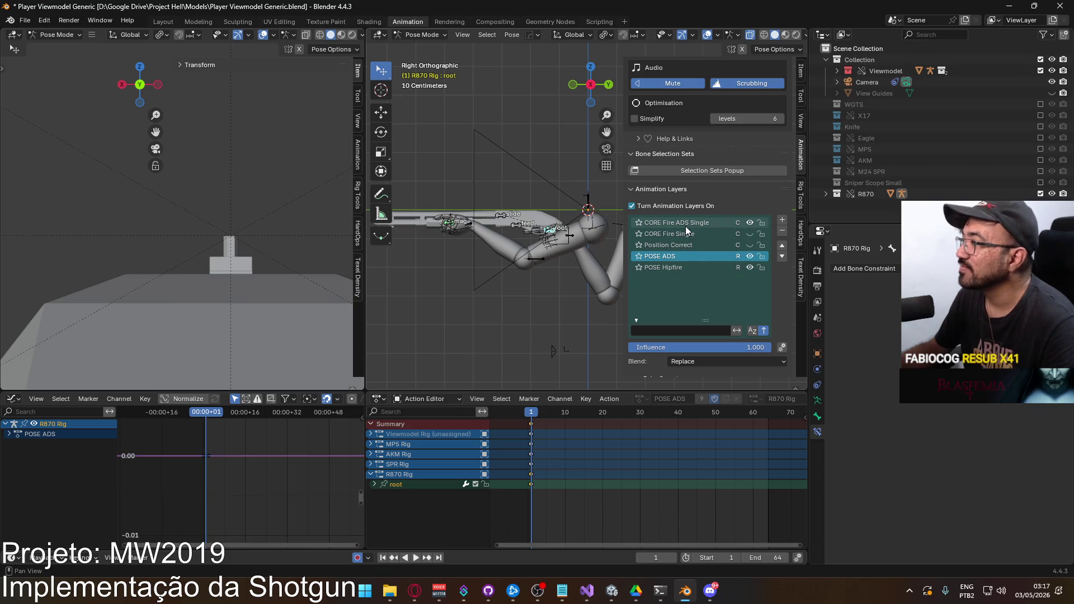
pyautogui.press('space')
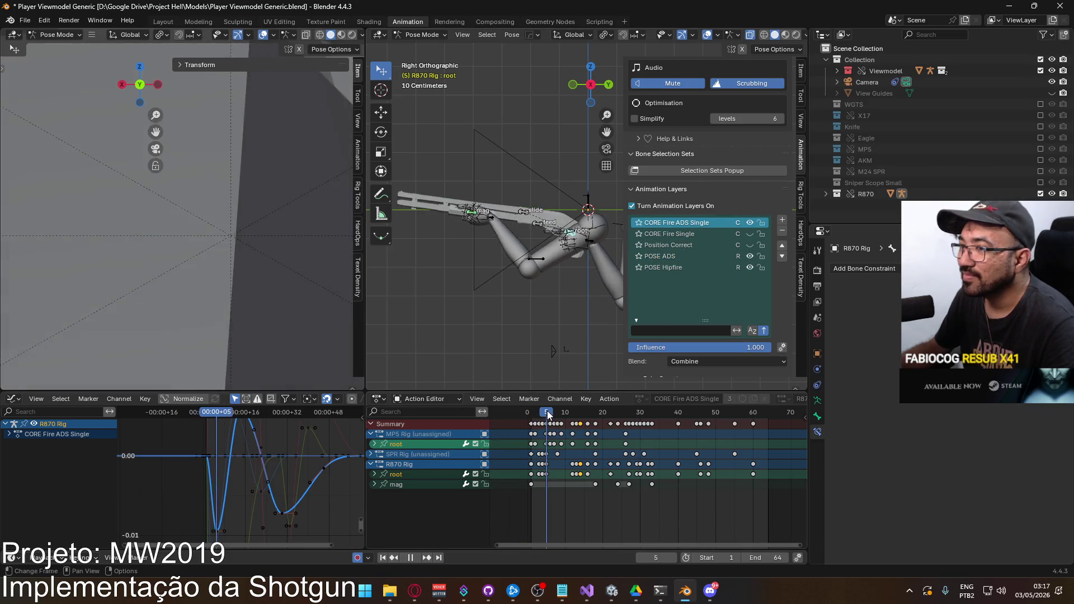
pyautogui.moveTo(669, 420)
pyautogui.mouseDown()
pyautogui.moveTo(767, 415)
pyautogui.moveTo(531, 413)
pyautogui.mouseUp()
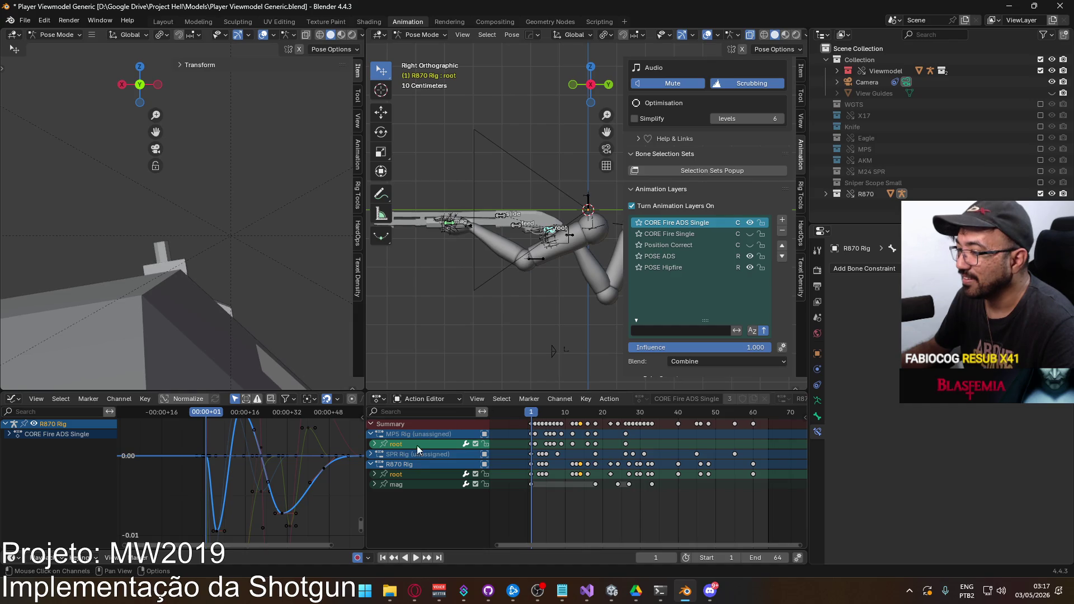
# Expand the root and zoom the graph onto its Y Quaternion Rotation curve.
pyautogui.click(373, 474)
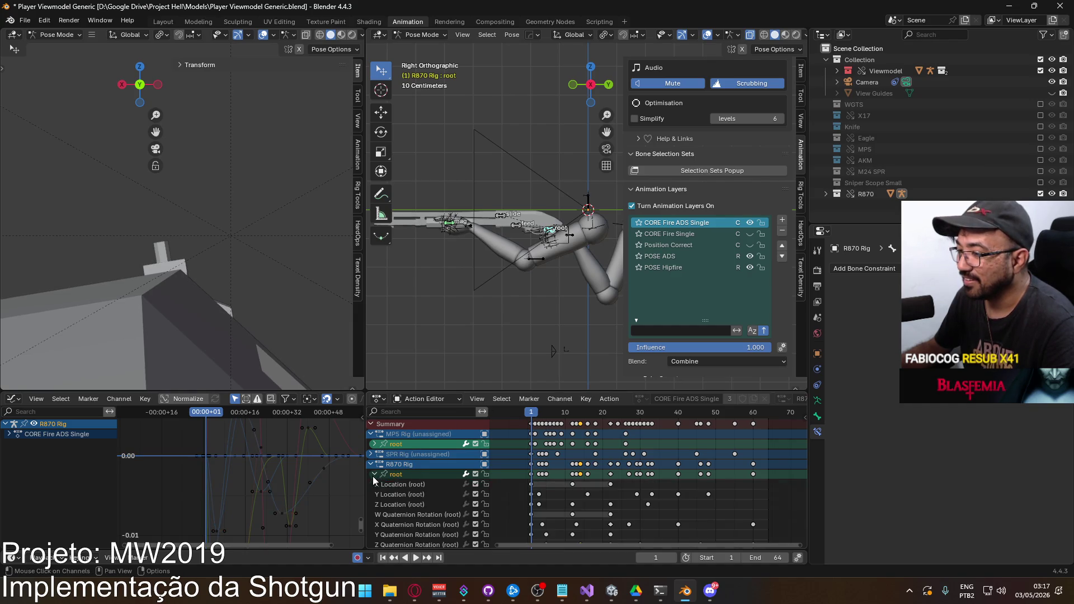
pyautogui.click(419, 535)
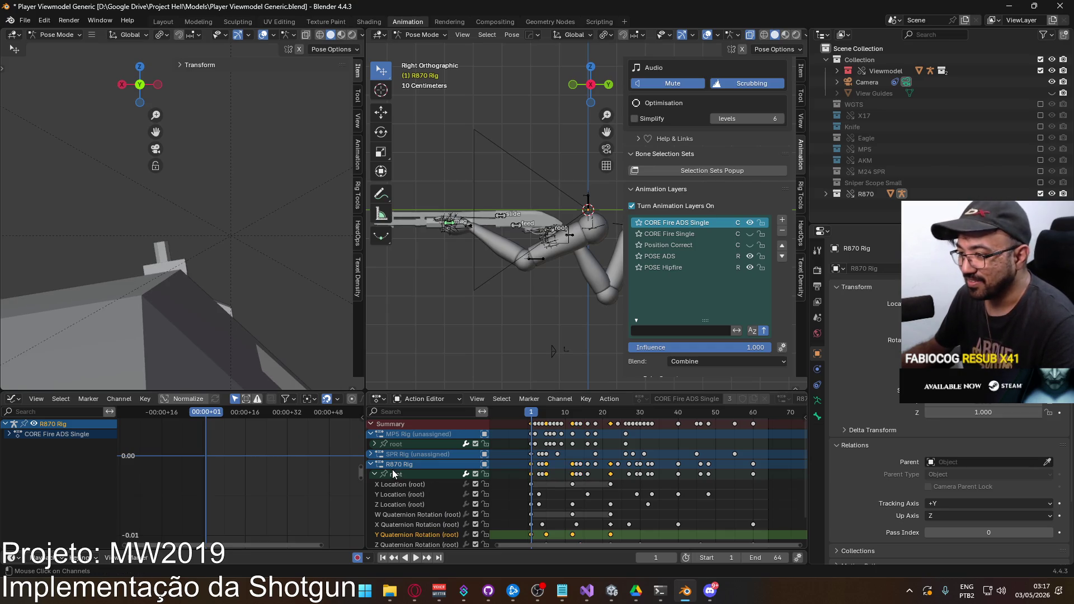
pyautogui.moveTo(271, 467)
pyautogui.keyDown('ctrl'); pyautogui.mouseDown(button='middle')
pyautogui.moveTo(353, 546)
pyautogui.moveTo(268, 426)
pyautogui.mouseUp(button='middle'); pyautogui.keyUp('ctrl')
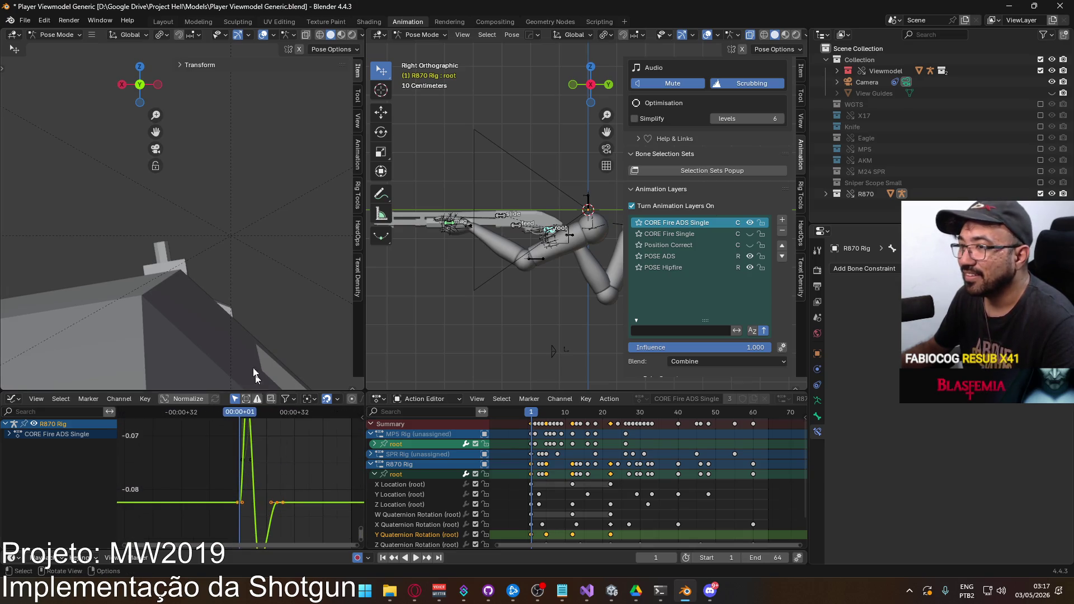
pyautogui.click(750, 257)
# Key the POSE ADS root's location and rotation with rotation W at 1.000.
pyautogui.click(750, 258)
pyautogui.click(674, 257)
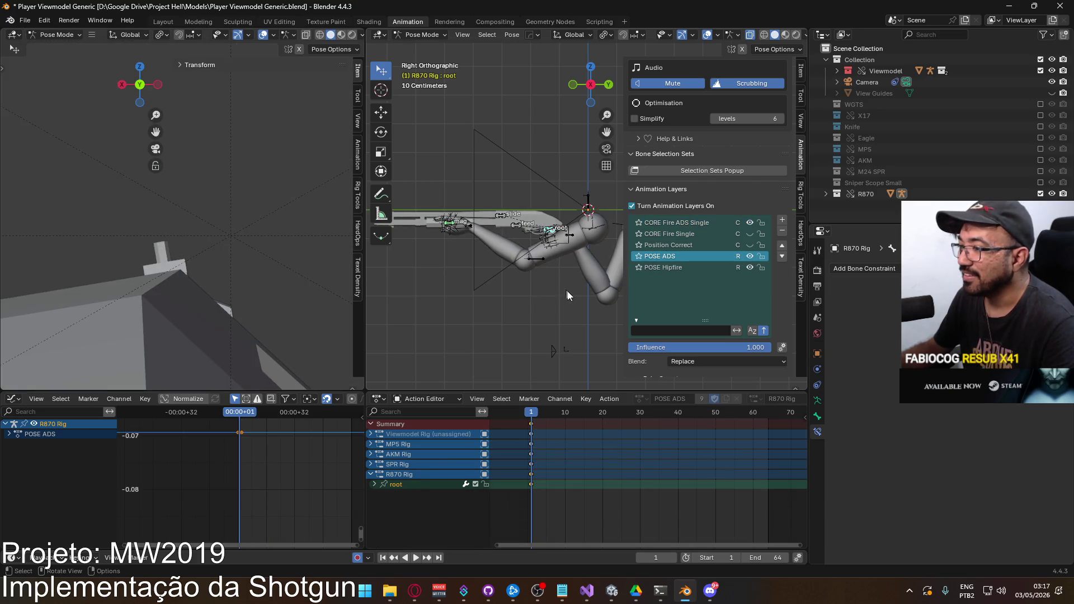
pyautogui.click(804, 79)
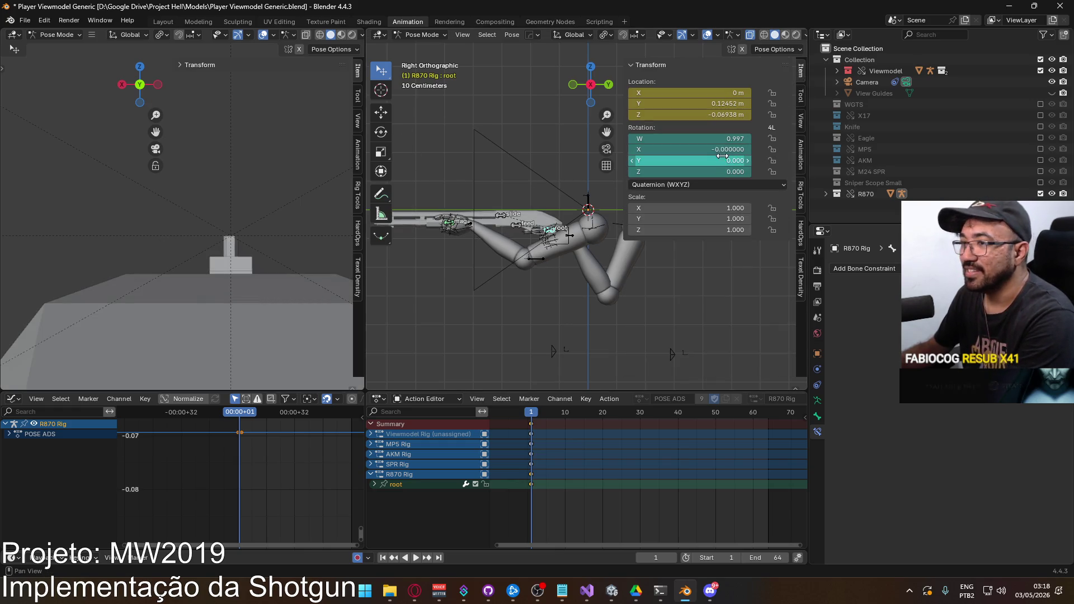
pyautogui.moveTo(727, 139); pyautogui.dragTo(757, 148)
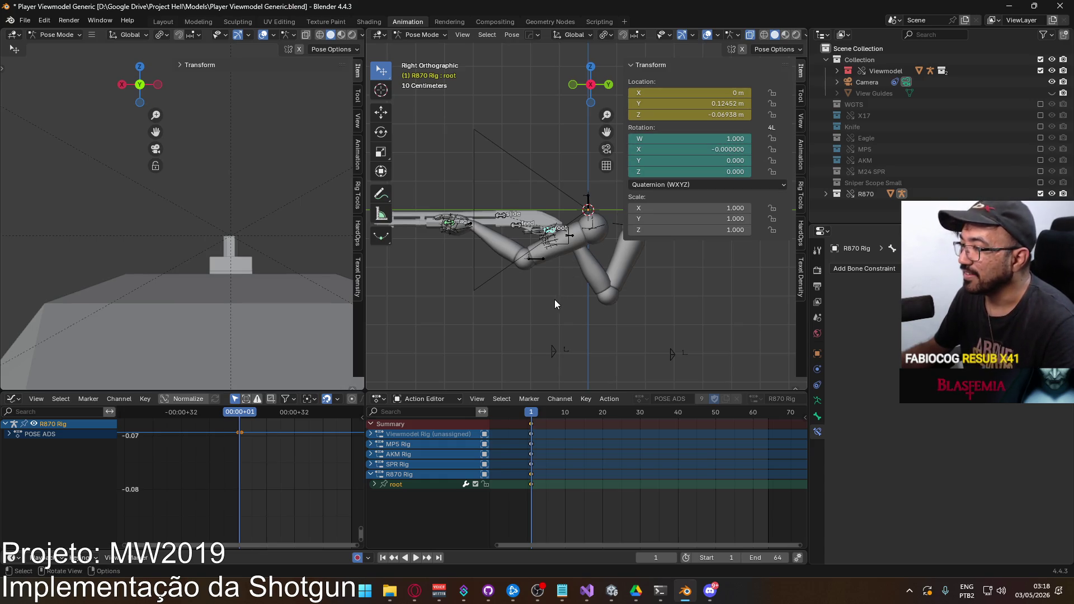
pyautogui.press('i')
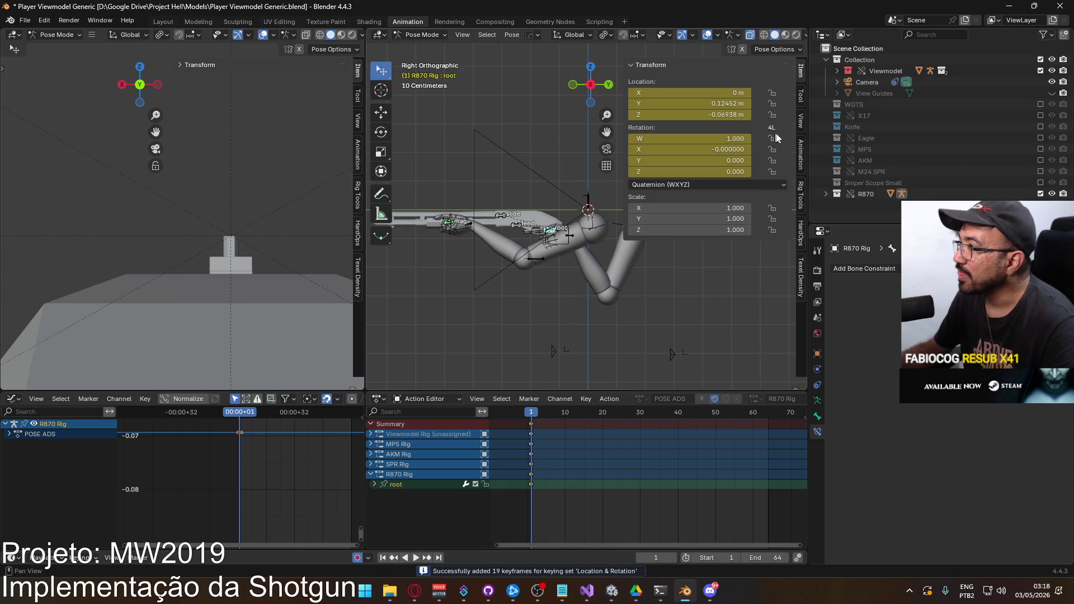
# Switch back to the CORE Fire ADS Single layer in Animation Layers.
pyautogui.click(801, 156)
pyautogui.scroll(-8, 766, 305)
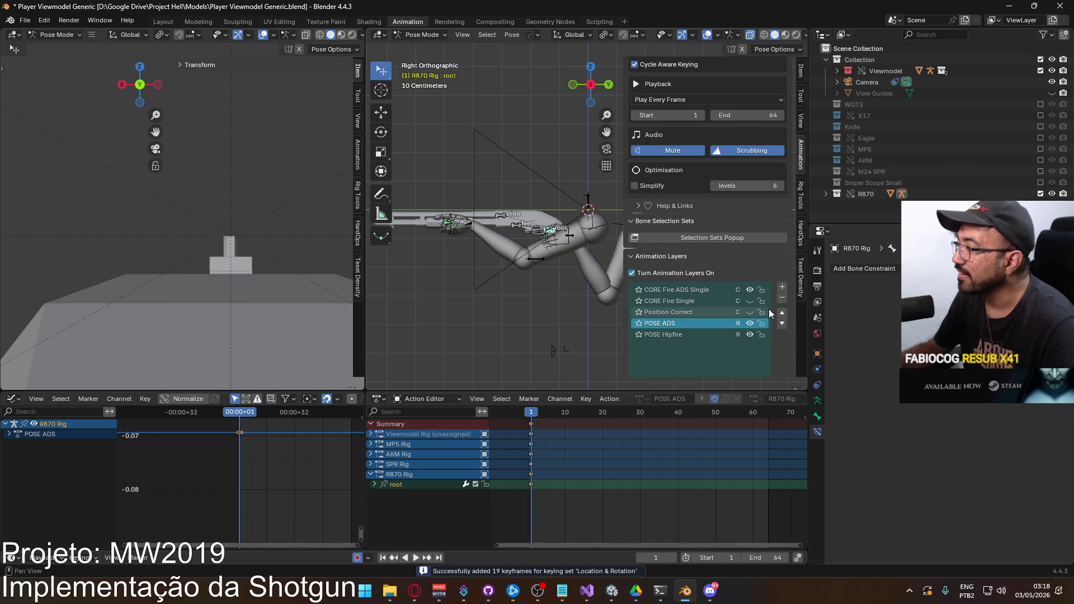
pyautogui.click(680, 268)
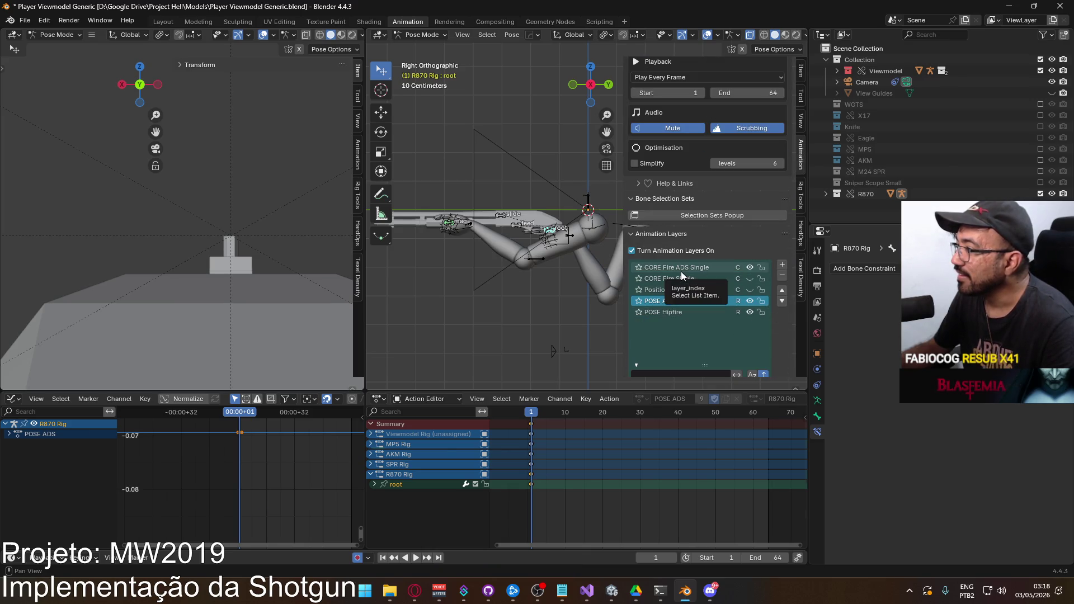
# Stop playback at frame 4 and select the root's X Quaternion Rotation channel.
pyautogui.moveTo(531, 416); pyautogui.dragTo(547, 416)
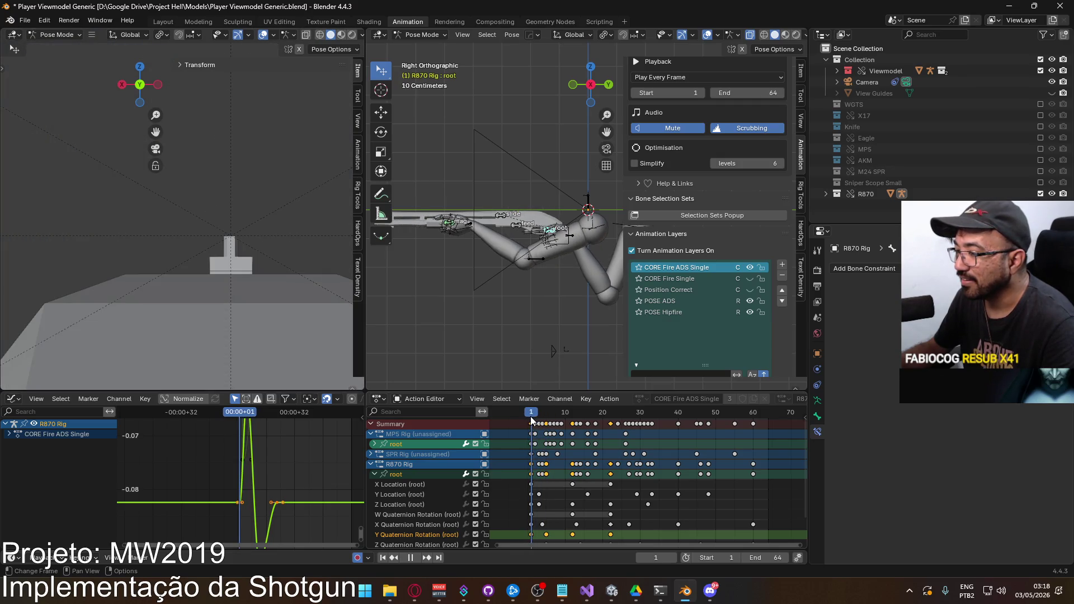
pyautogui.press('Escape')
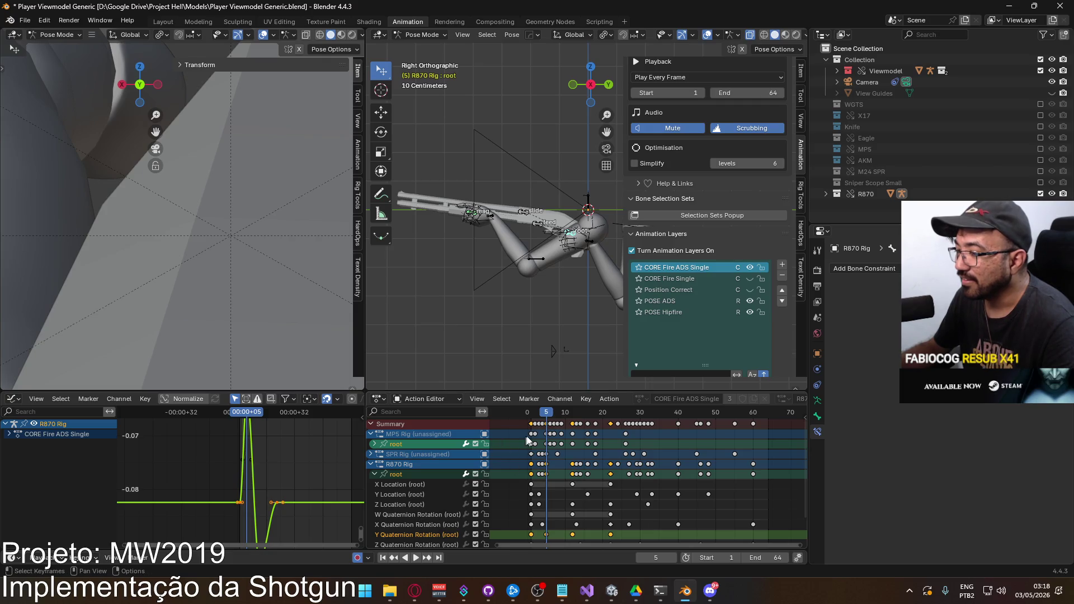
pyautogui.press('Left')
pyautogui.click(434, 526)
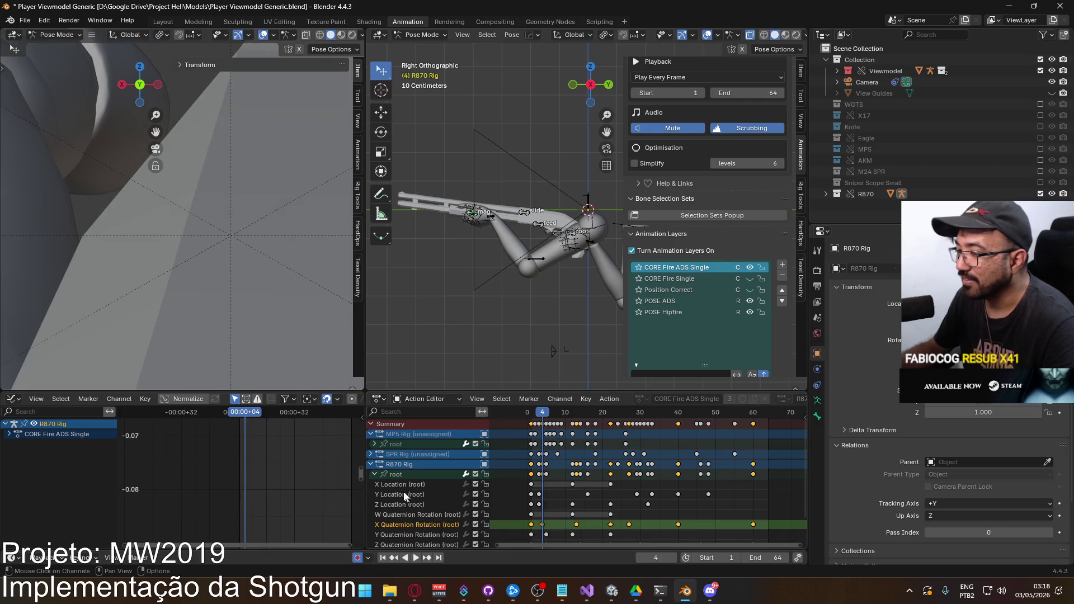
pyautogui.click(400, 475)
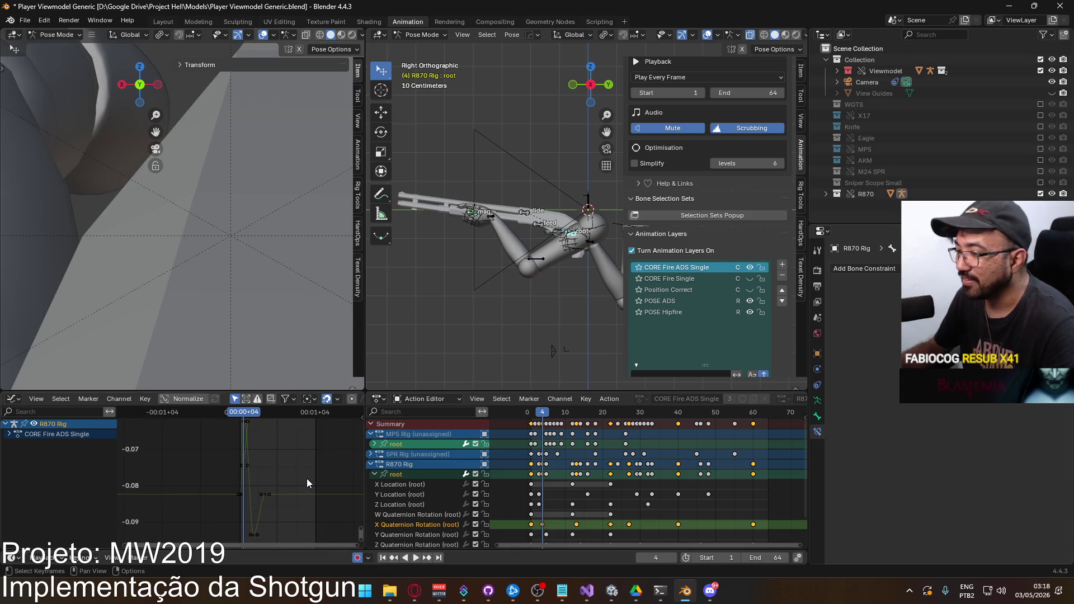
# Delete the root X Quaternion Rotation keys from frame 4 to 54.
pyautogui.press('Home')
pyautogui.moveTo(244, 479)
pyautogui.mouseDown(button='middle')
pyautogui.moveTo(291, 434)
pyautogui.moveTo(294, 490)
pyautogui.moveTo(295, 448)
pyautogui.moveTo(282, 449)
pyautogui.mouseUp(button='middle')
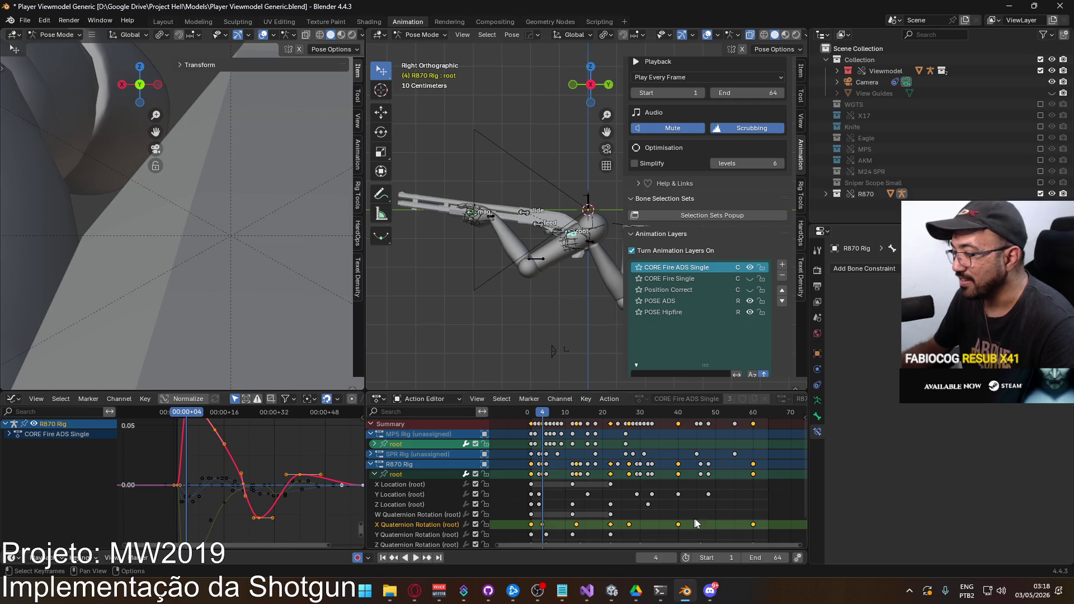
pyautogui.moveTo(718, 525); pyautogui.dragTo(536, 529)
pyautogui.press('Delete')
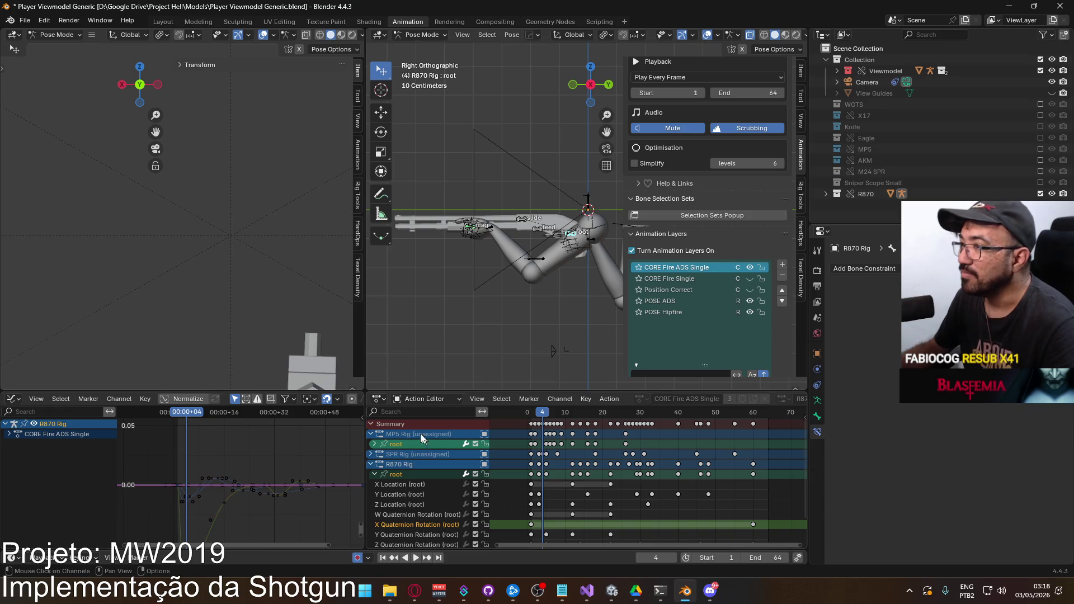
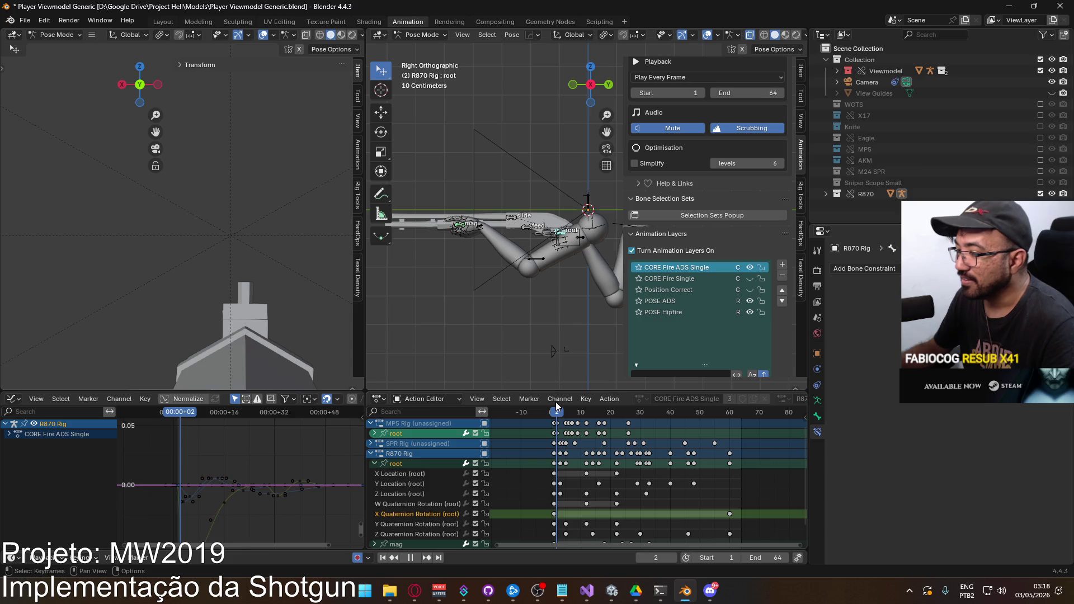
# Delete the extra root W Quaternion Rotation keys at frames 12 and 22, checking the pose at frame 8.
pyautogui.press('Escape')
pyautogui.moveTo(632, 501); pyautogui.dragTo(584, 512)
pyautogui.press('Delete')
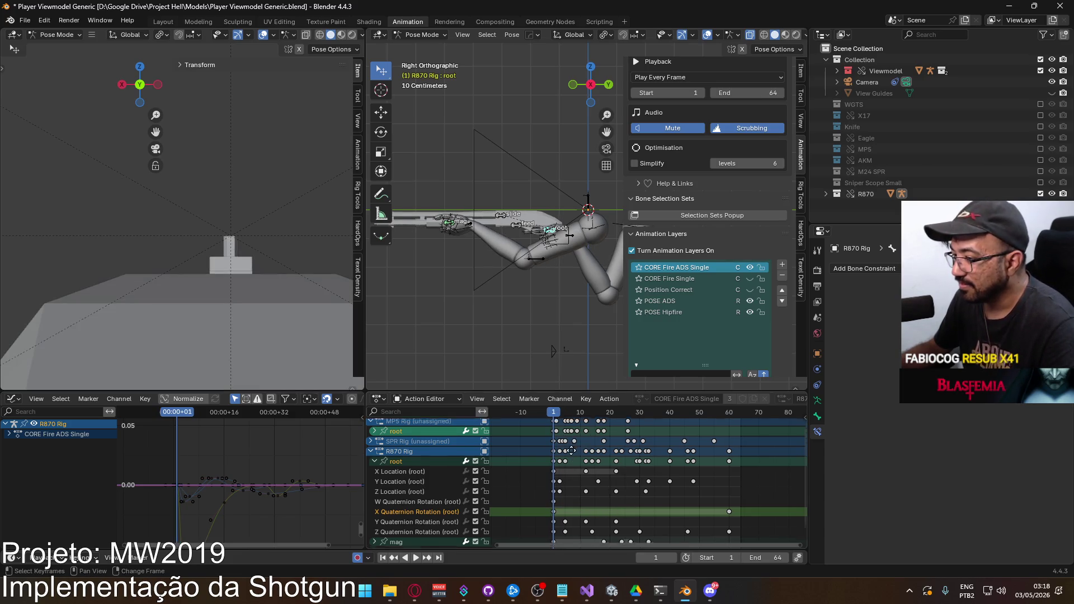
pyautogui.moveTo(575, 455); pyautogui.dragTo(561, 430, button='middle')
pyautogui.moveTo(546, 413)
pyautogui.mouseDown()
pyautogui.moveTo(562, 416)
pyautogui.moveTo(538, 418)
pyautogui.moveTo(548, 415)
pyautogui.mouseUp()
pyautogui.scroll(3, 242, 307)
# Raise the selected root Z Location keyframes in the Graph Editor.
pyautogui.click(402, 470)
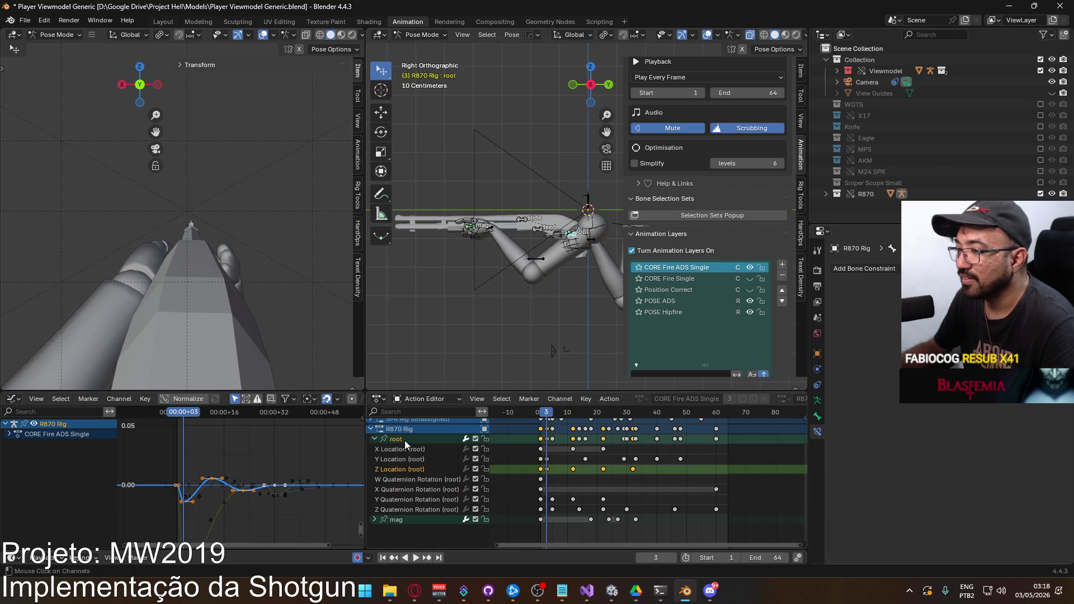
pyautogui.press('KP_Decimal')
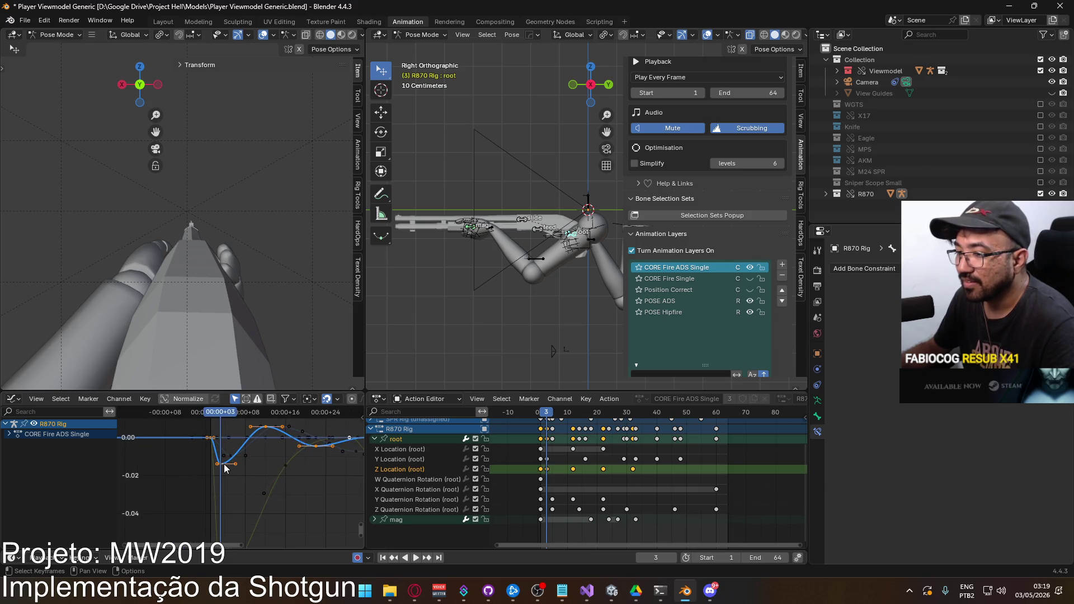
pyautogui.scroll(1, 255, 461)
pyautogui.press('g')
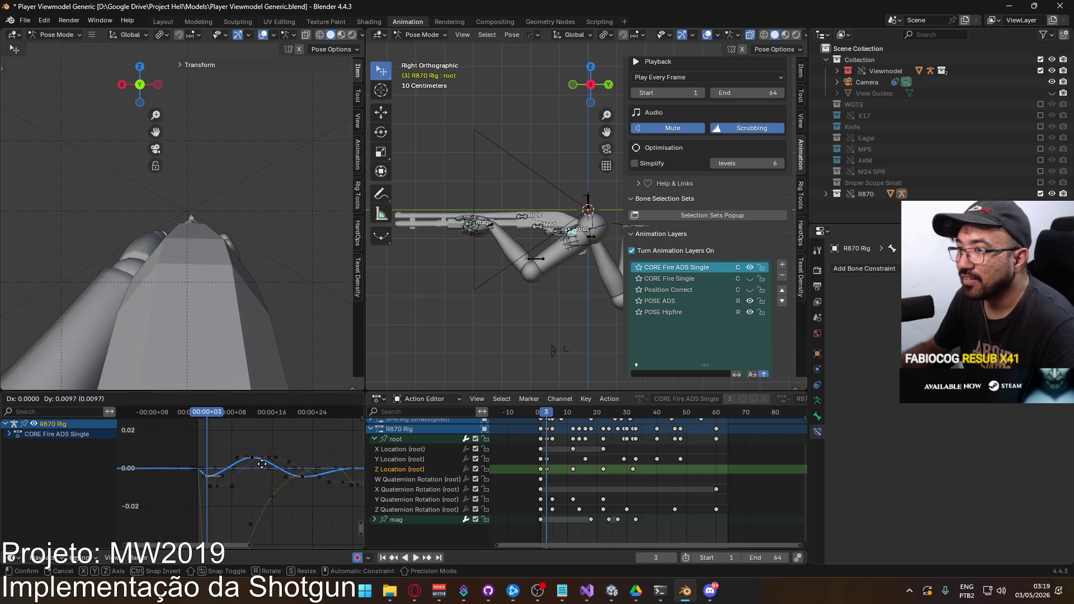
pyautogui.click(262, 464)
# Lower the peak key of the Z Location recoil curve.
pyautogui.moveTo(207, 420); pyautogui.dragTo(250, 423)
pyautogui.scroll(2, 238, 456)
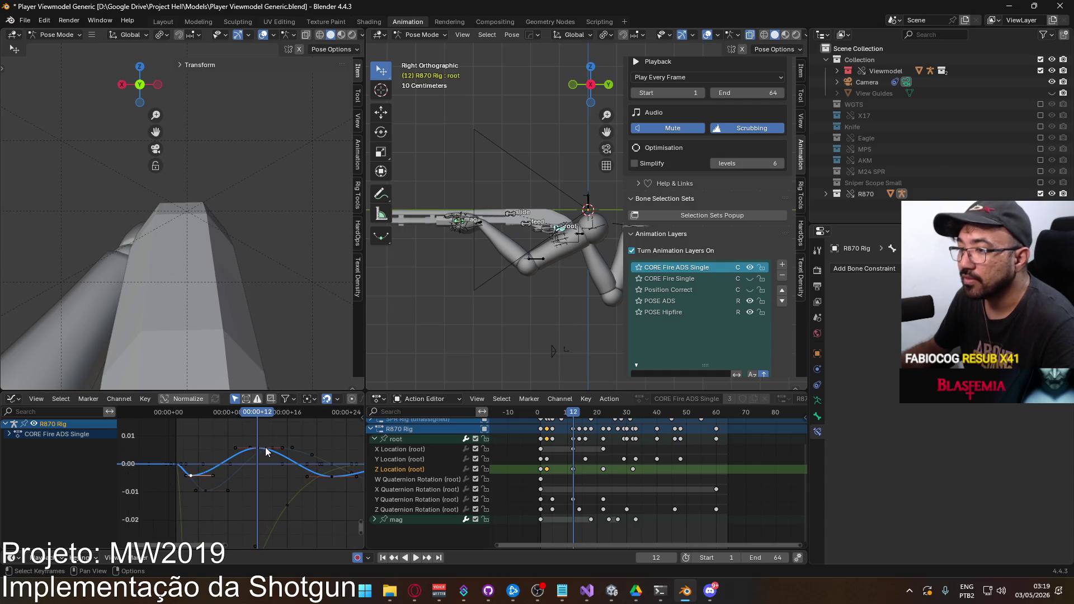
pyautogui.press('g')
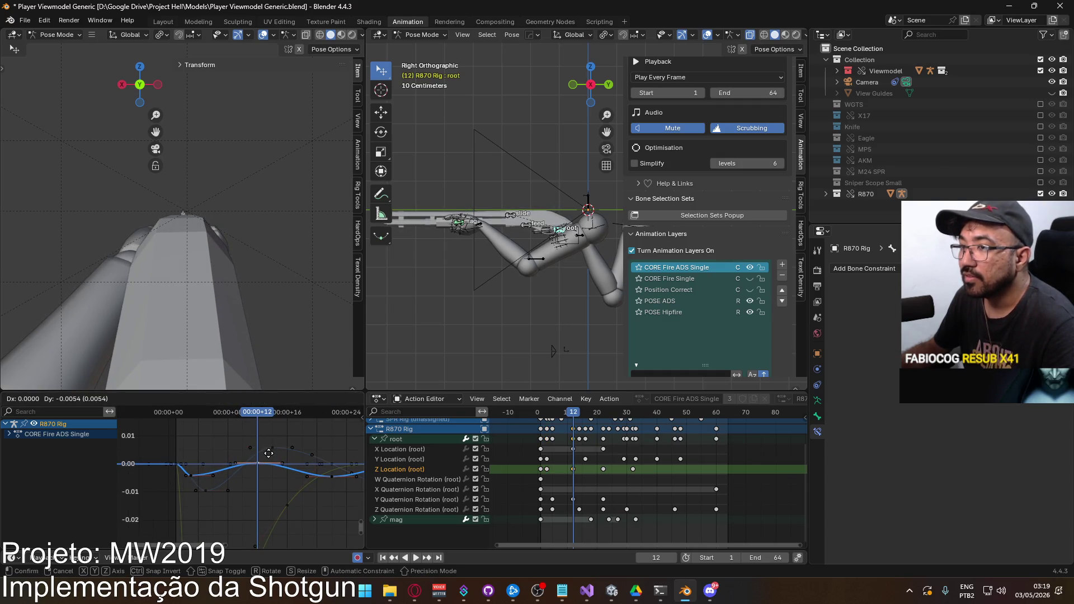
pyautogui.click(268, 455)
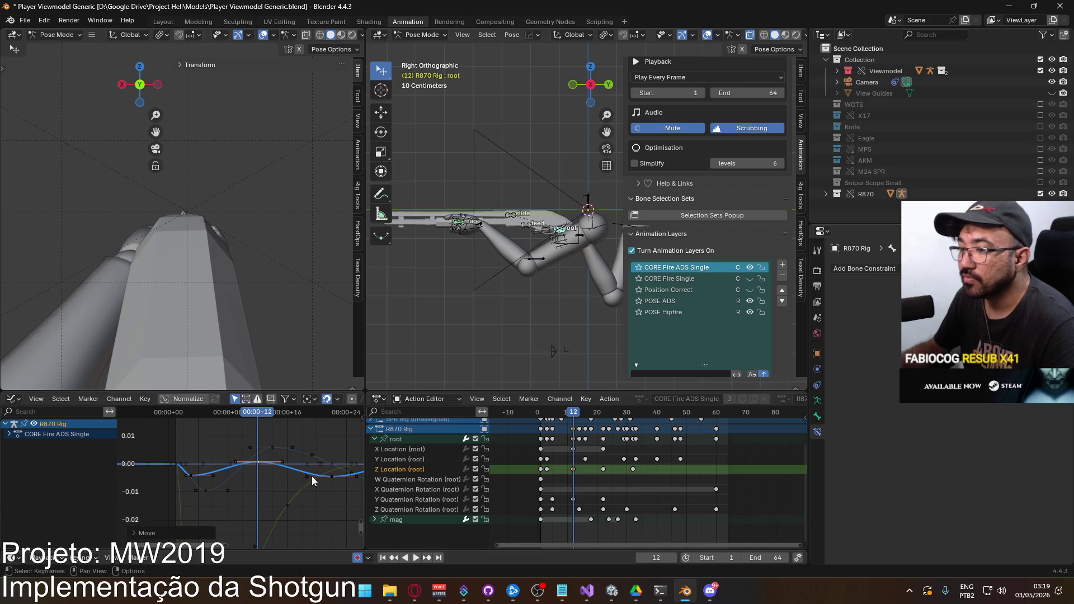
# Raise the Z Location key near frame 20.
pyautogui.moveTo(330, 483); pyautogui.dragTo(305, 486, button='middle')
pyautogui.click(298, 479)
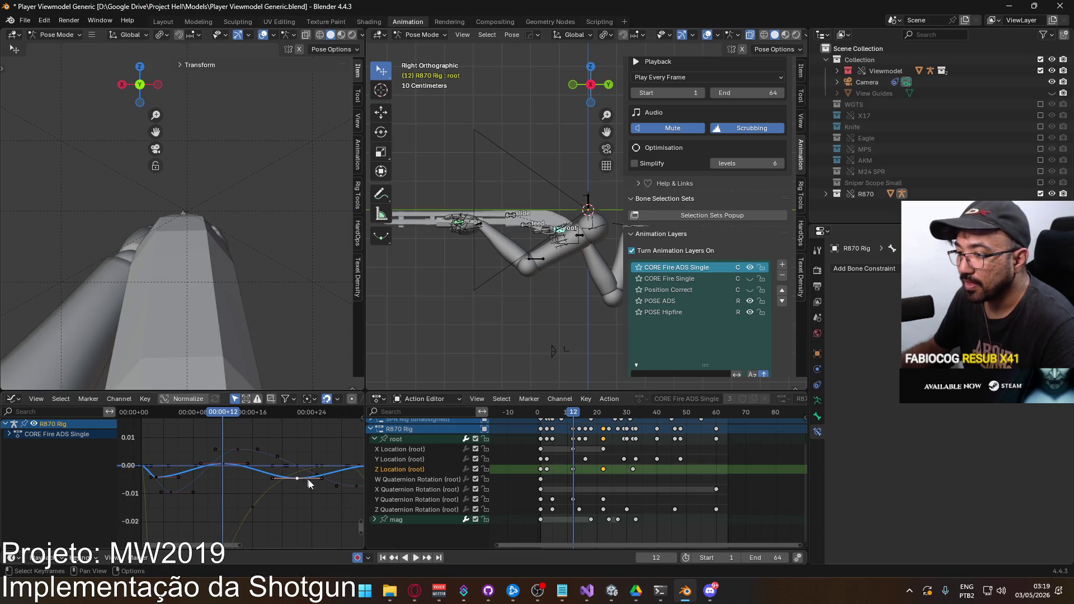
pyautogui.press('g')
pyautogui.click(311, 470)
# Play back to frame 22 and select the root's Z Quaternion Rotation channel.
pyautogui.press('space')
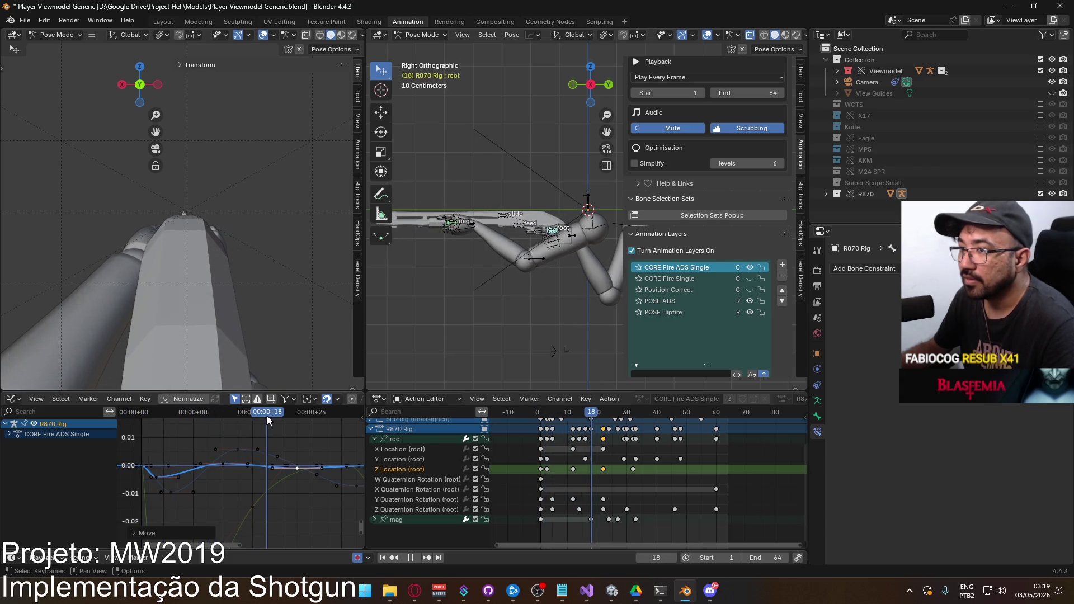
pyautogui.press('space')
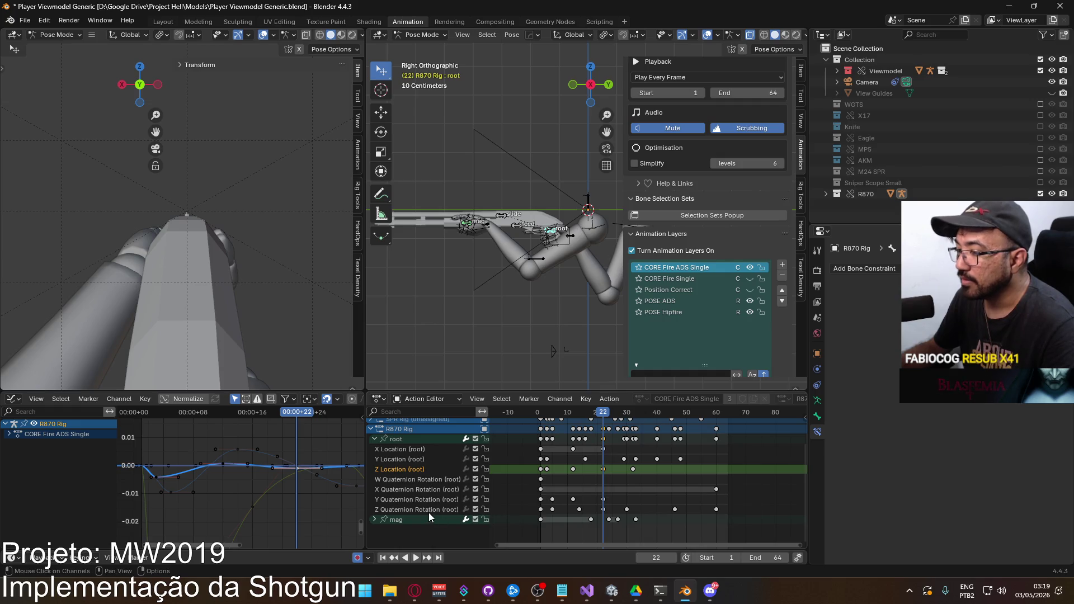
pyautogui.click(431, 509)
pyautogui.click(400, 442)
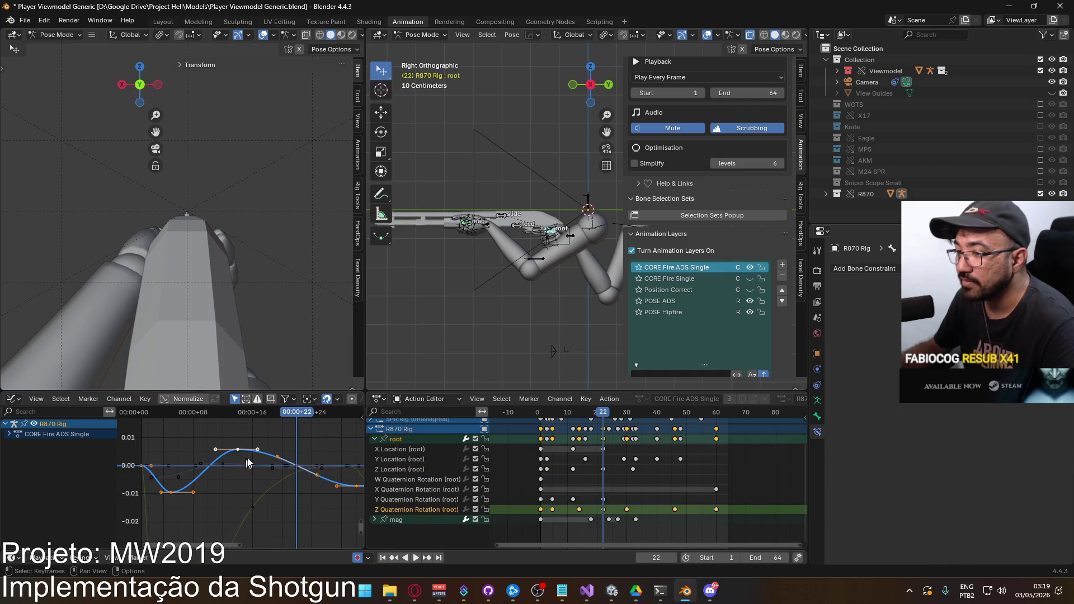
# Adjust the height of the root's Z Quaternion Rotation key at frame 5.
pyautogui.press('Home')
pyautogui.hotkey('shift', 'Left')
pyautogui.press('space')
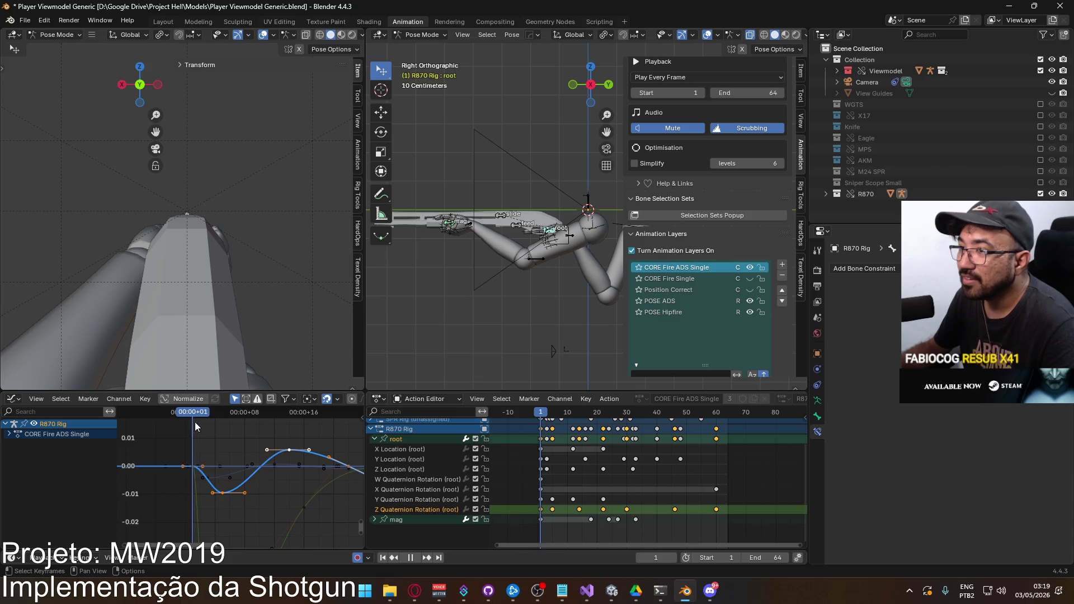
pyautogui.press('space')
pyautogui.click(253, 507)
pyautogui.press('g')
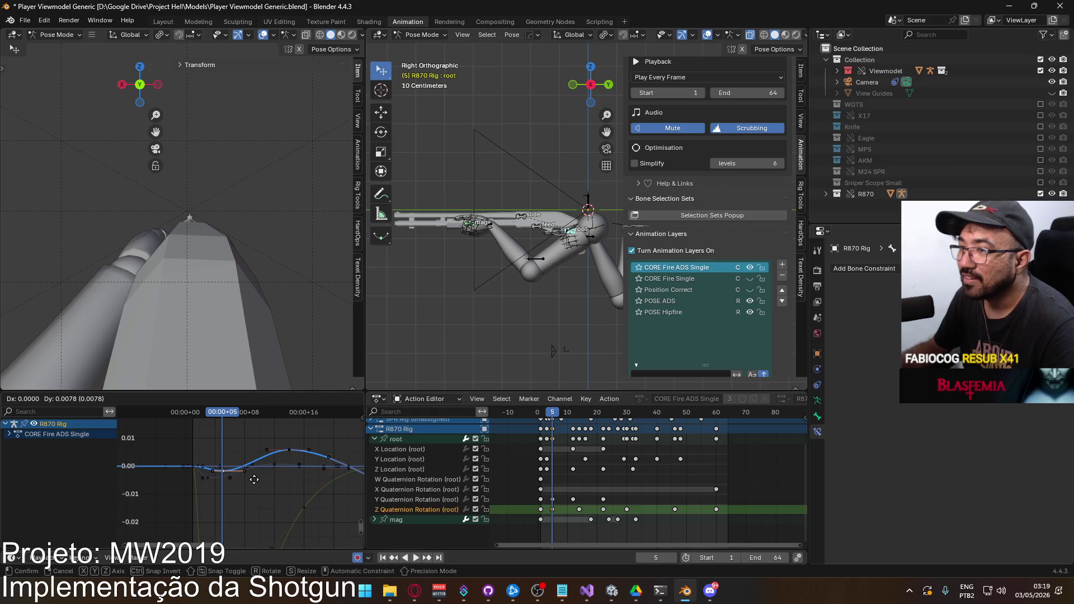
pyautogui.click(252, 486)
# Lower the Z Quaternion Rotation key at frame 14.
pyautogui.moveTo(229, 423); pyautogui.dragTo(290, 449)
pyautogui.press('g')
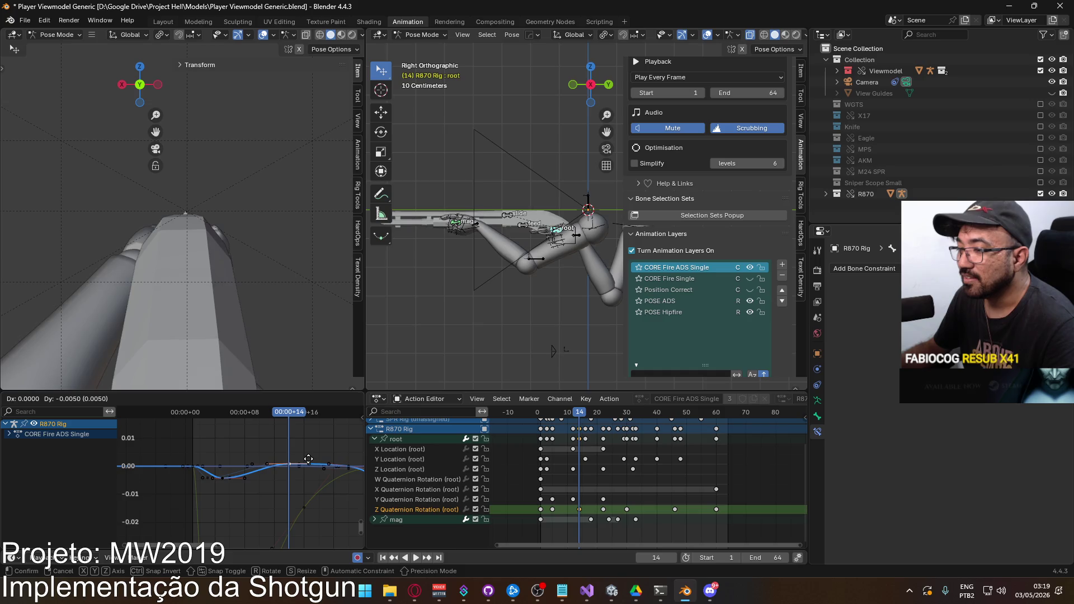
pyautogui.click(308, 459)
pyautogui.moveTo(308, 459); pyautogui.dragTo(249, 446, button='middle')
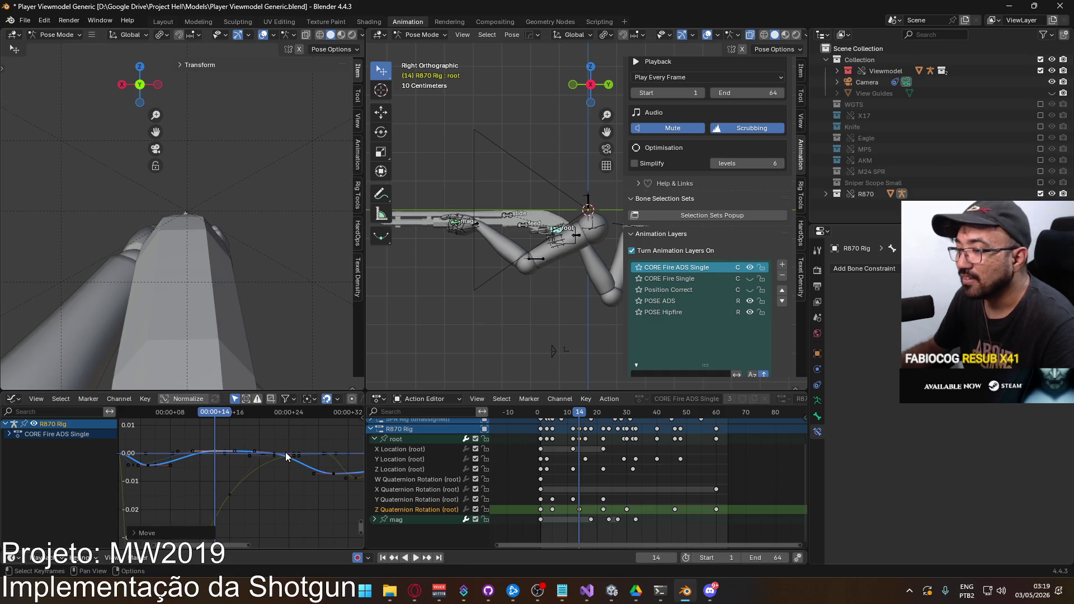
# Review the curve in playback, then select the frame-0 quaternion keys and the X Quaternion channel.
pyautogui.press('space')
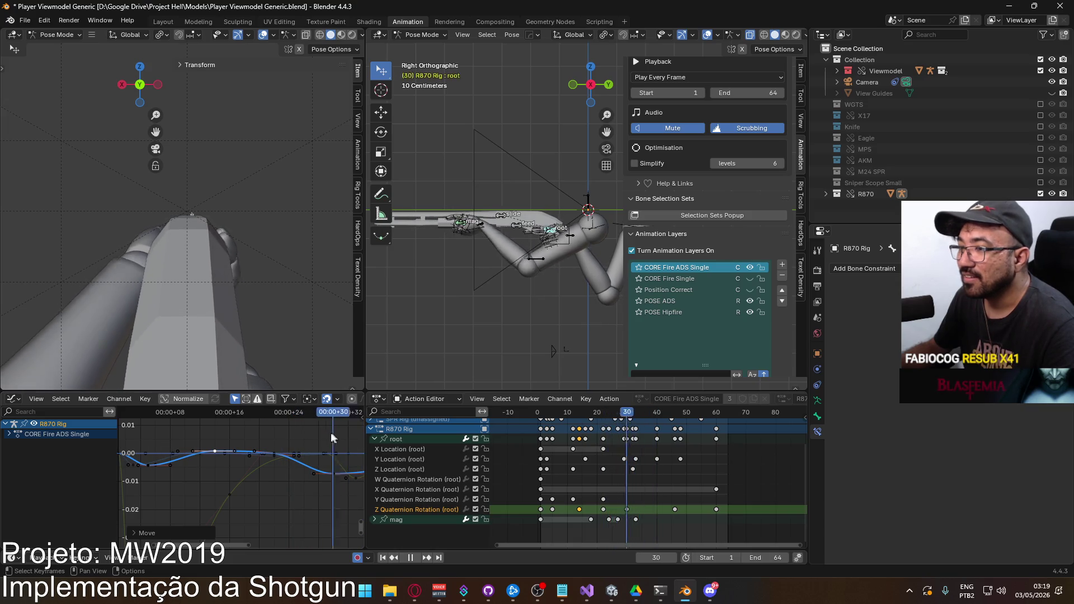
pyautogui.moveTo(275, 432)
pyautogui.mouseDown()
pyautogui.moveTo(301, 434)
pyautogui.moveTo(261, 432)
pyautogui.moveTo(274, 432)
pyautogui.mouseUp()
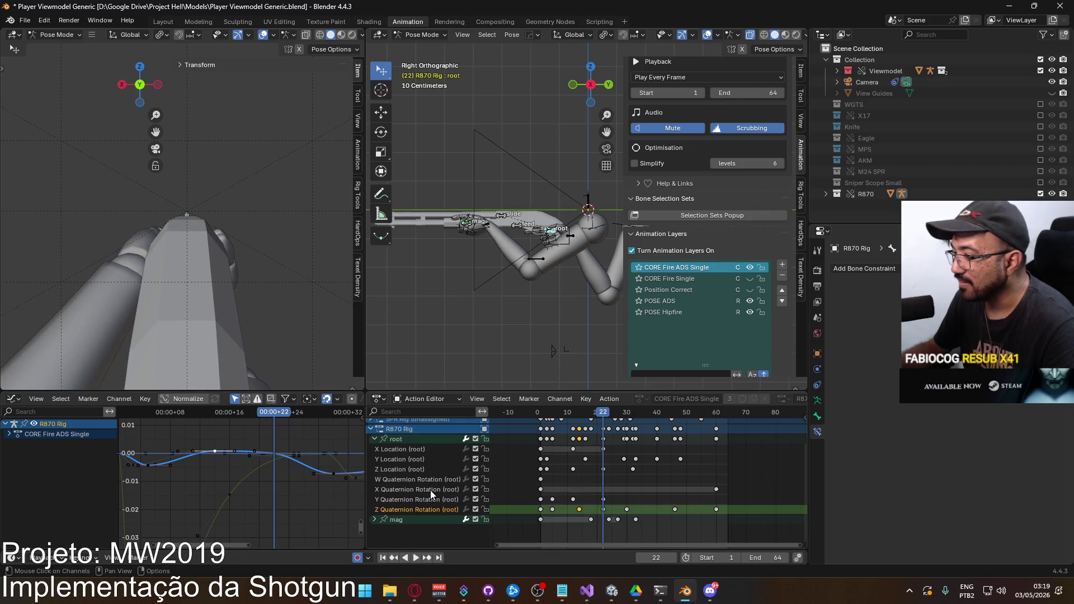
pyautogui.moveTo(517, 486); pyautogui.dragTo(543, 489)
pyautogui.click(593, 489)
pyautogui.moveTo(604, 424)
pyautogui.mouseDown()
pyautogui.moveTo(674, 414)
pyautogui.moveTo(544, 415)
pyautogui.moveTo(635, 414)
pyautogui.mouseUp()
# Shift the root keys from frame 30 onward four frames earlier and check the timing.
pyautogui.scroll(1, 642, 483)
pyautogui.moveTo(712, 460); pyautogui.dragTo(608, 463)
pyautogui.press('g')
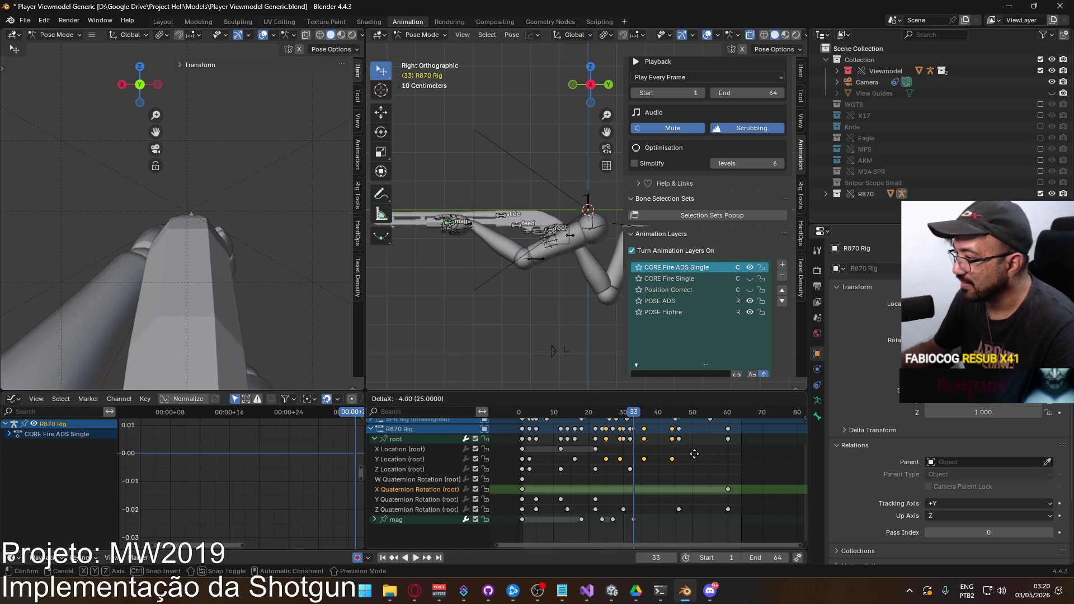
pyautogui.click(690, 454)
pyautogui.press('space')
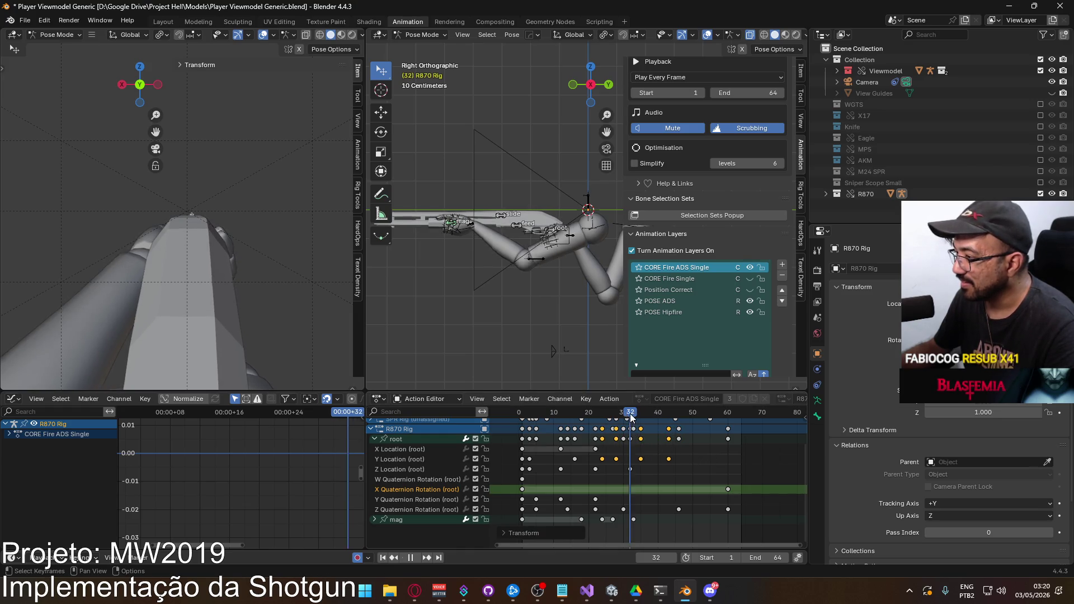
pyautogui.moveTo(599, 423); pyautogui.dragTo(670, 428)
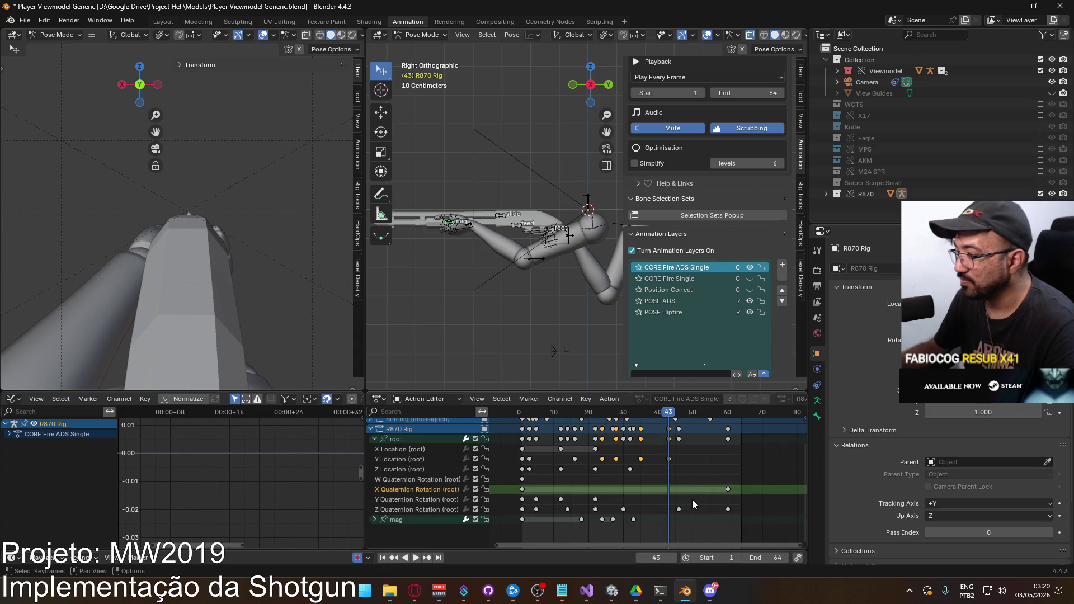
# Review the Z Quaternion Rotation curve over frames 24–48, then raise the root curve keys.
pyautogui.click(431, 502)
pyautogui.click(429, 508)
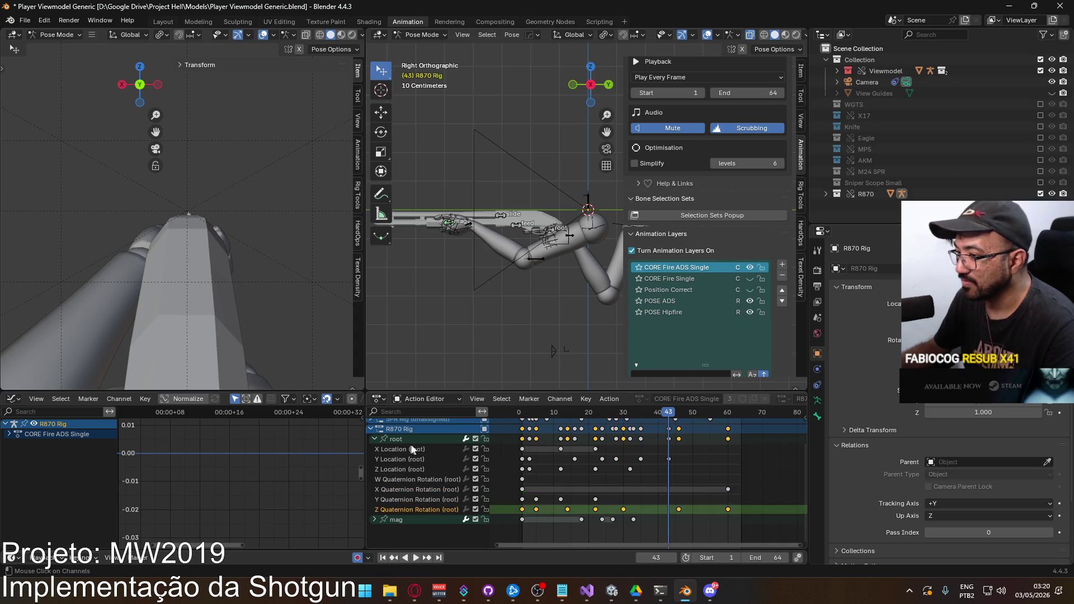
pyautogui.moveTo(306, 470)
pyautogui.mouseDown(button='middle')
pyautogui.moveTo(130, 483)
pyautogui.moveTo(132, 531)
pyautogui.moveTo(131, 480)
pyautogui.moveTo(160, 460)
pyautogui.mouseUp(button='middle')
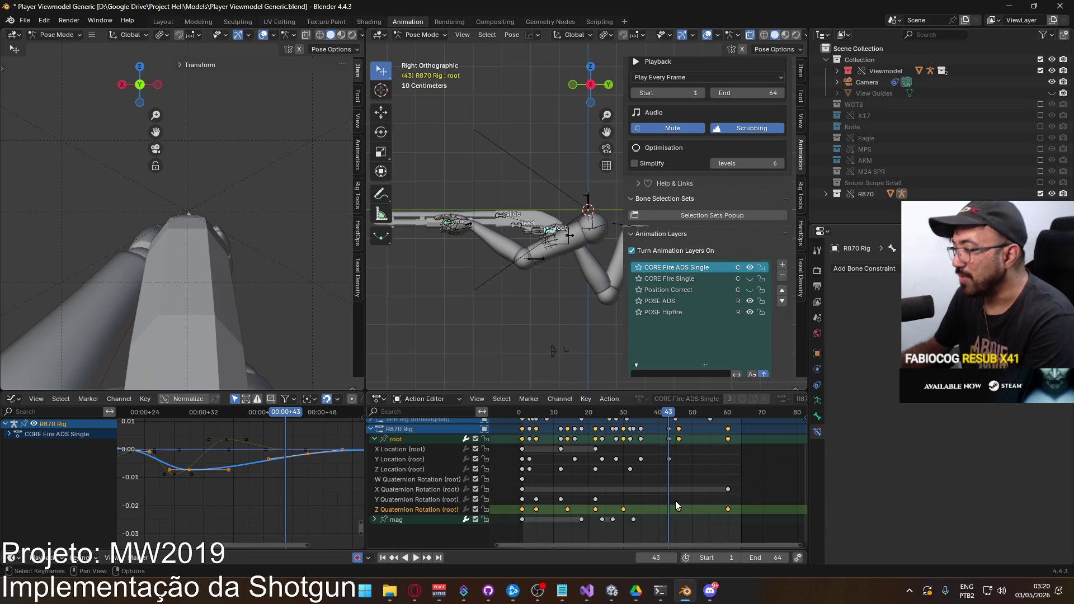
pyautogui.press('space')
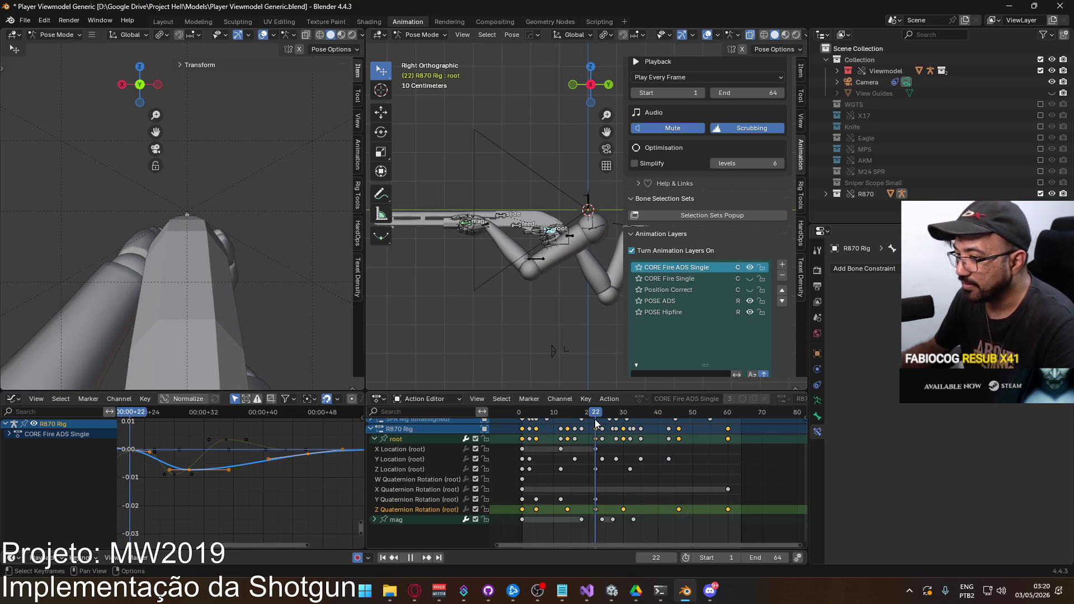
pyautogui.moveTo(613, 419); pyautogui.dragTo(622, 420)
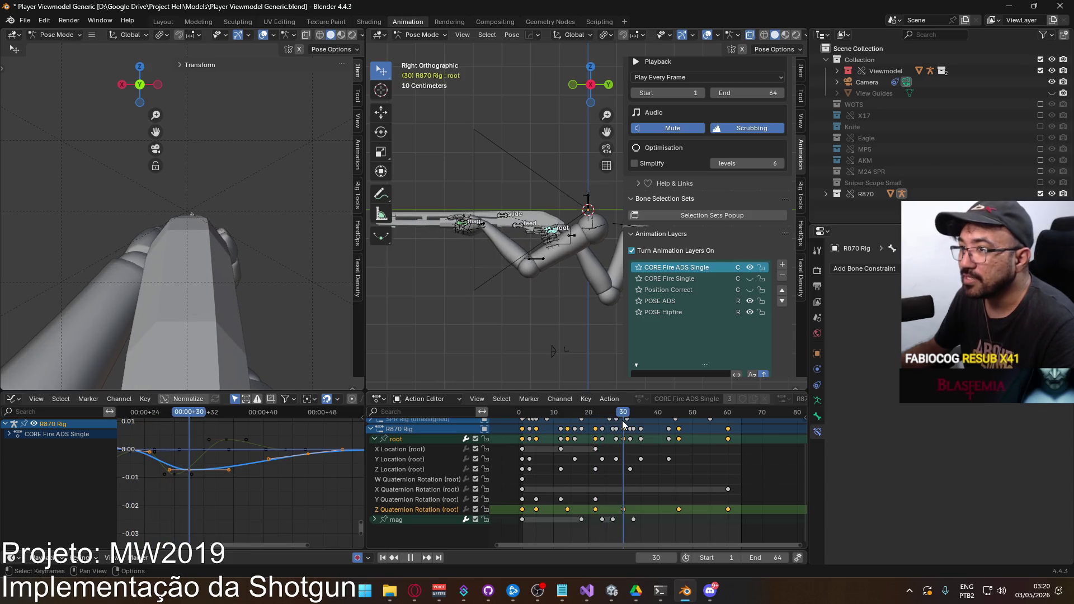
pyautogui.click(614, 509)
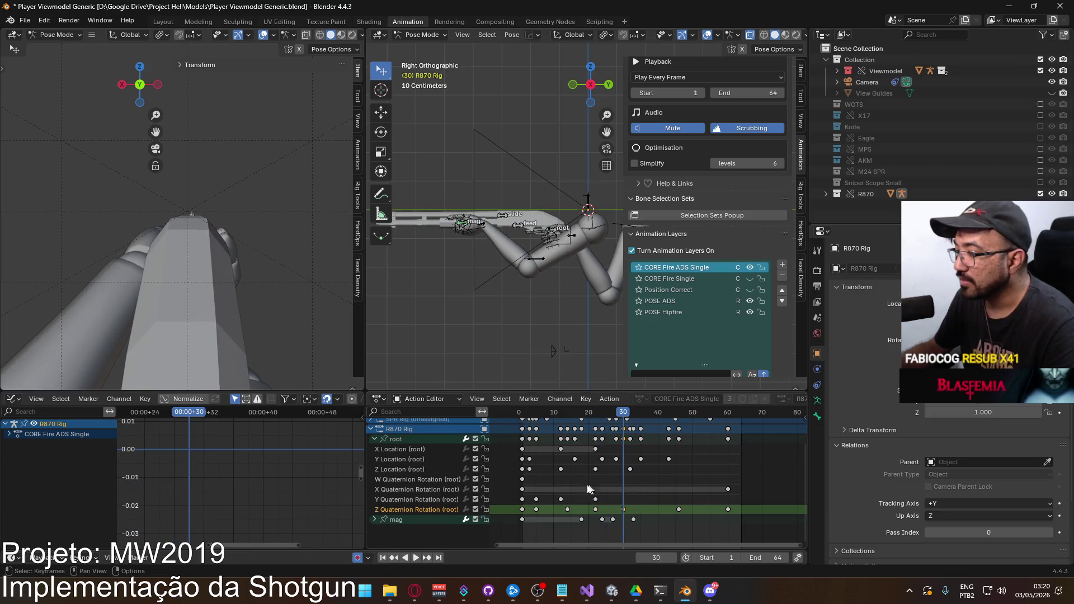
pyautogui.click(399, 441)
pyautogui.press('g')
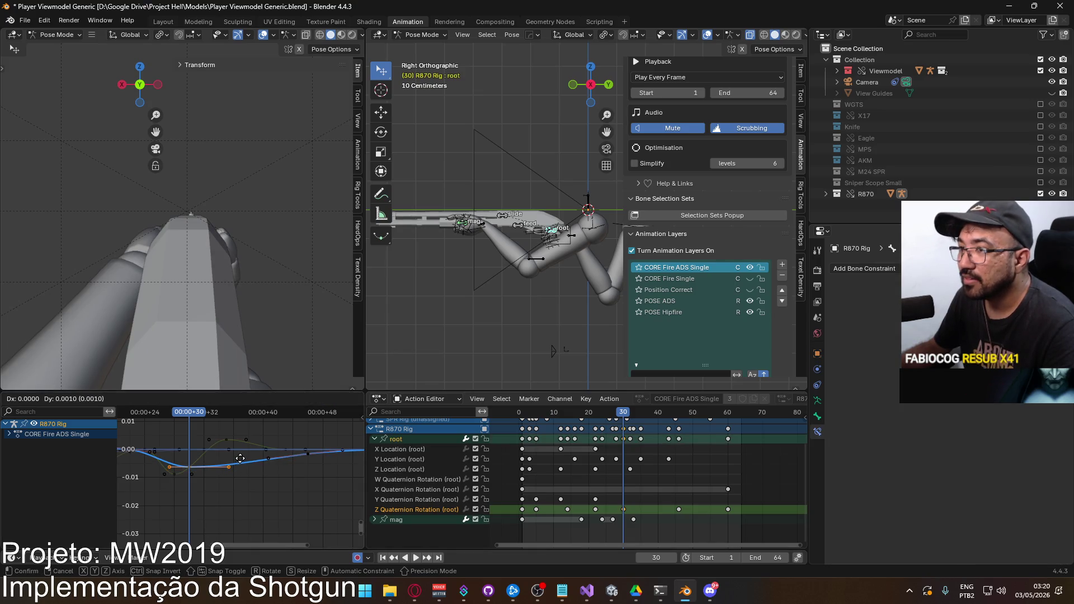
pyautogui.click(240, 455)
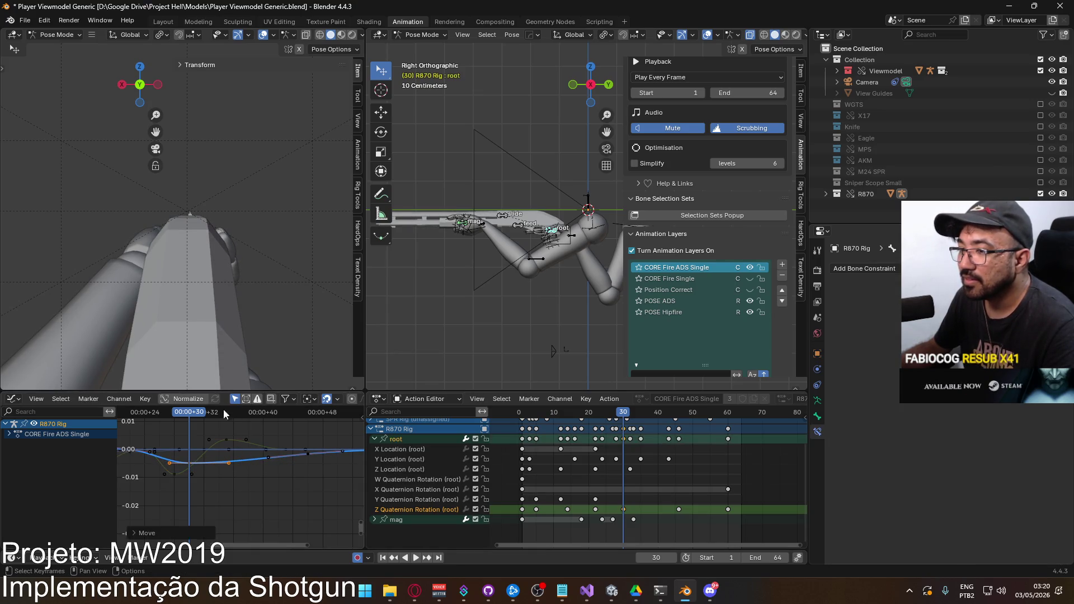
# Nudge the key near frame 46 upward, reposition the dip key, and play back.
pyautogui.moveTo(202, 414); pyautogui.dragTo(306, 418)
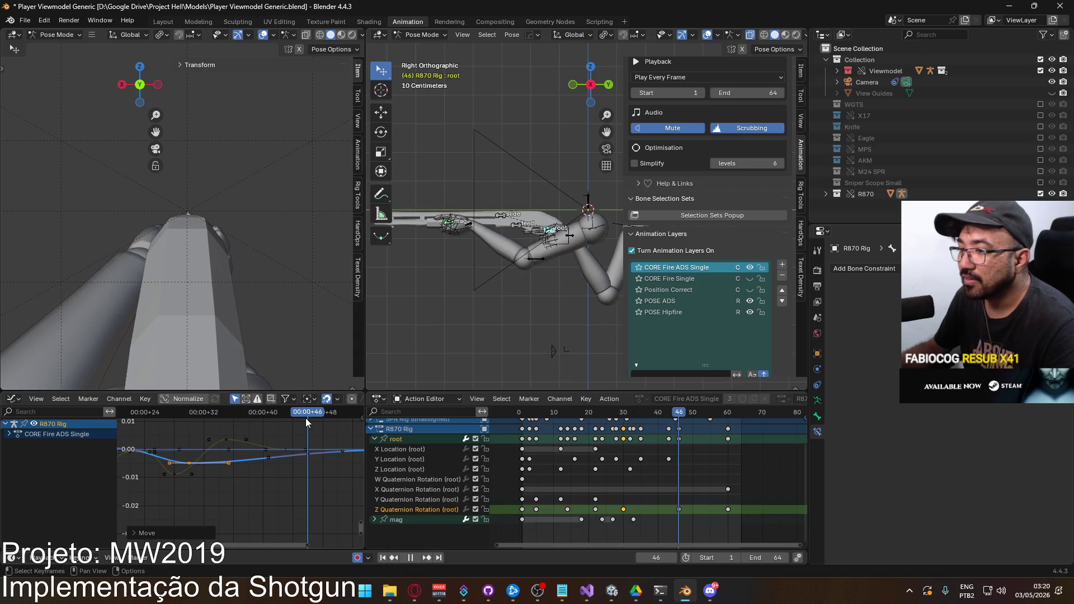
pyautogui.click(301, 455)
pyautogui.press('g')
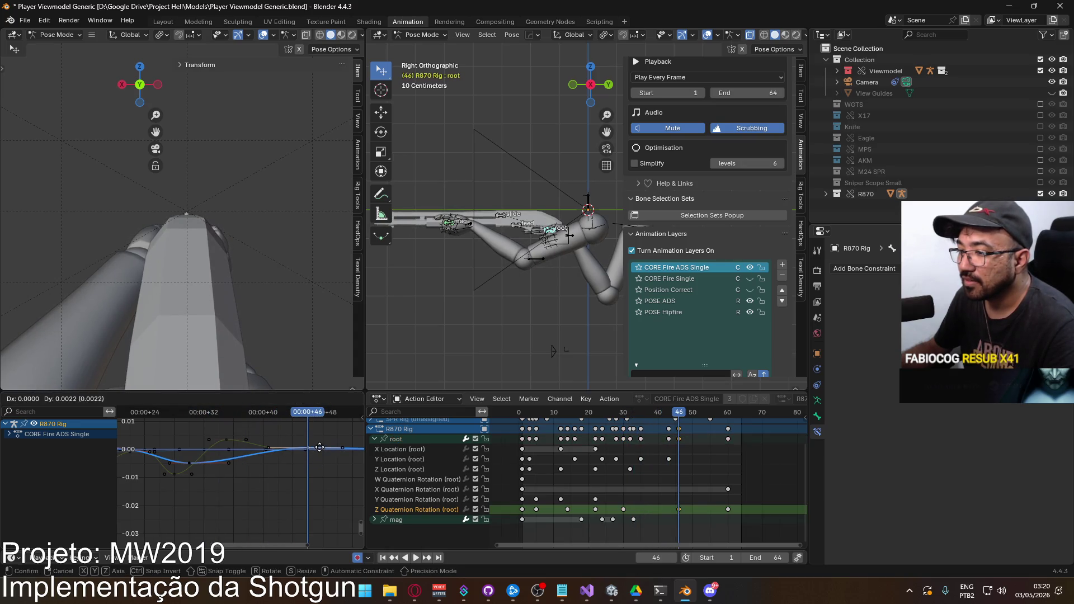
pyautogui.click(319, 447)
pyautogui.moveTo(307, 415)
pyautogui.mouseDown()
pyautogui.moveTo(134, 413)
pyautogui.moveTo(207, 412)
pyautogui.moveTo(190, 414)
pyautogui.mouseUp()
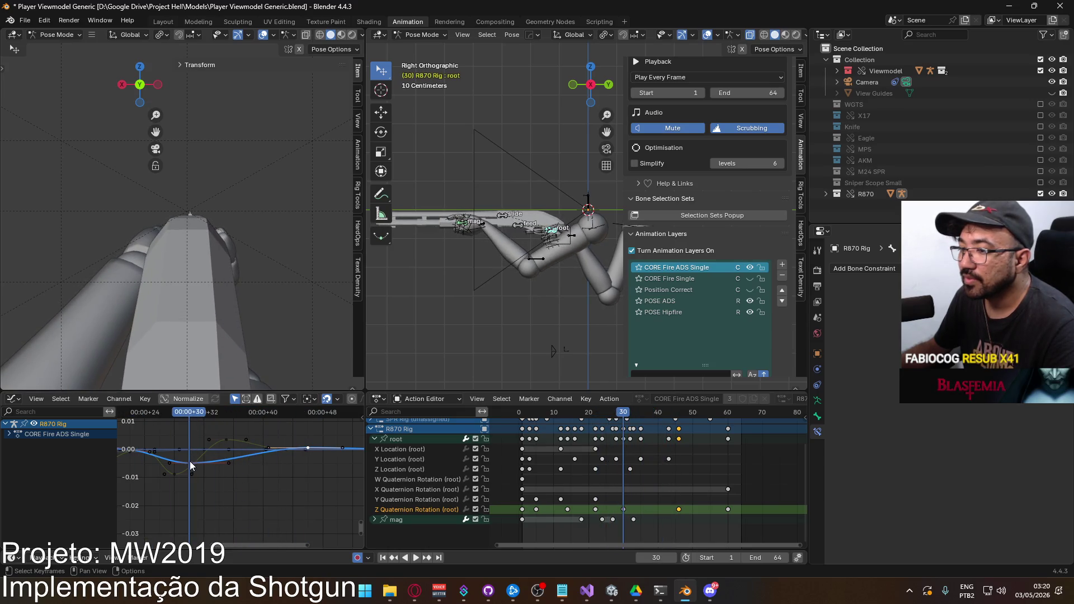
pyautogui.click(251, 458)
pyautogui.press('space')
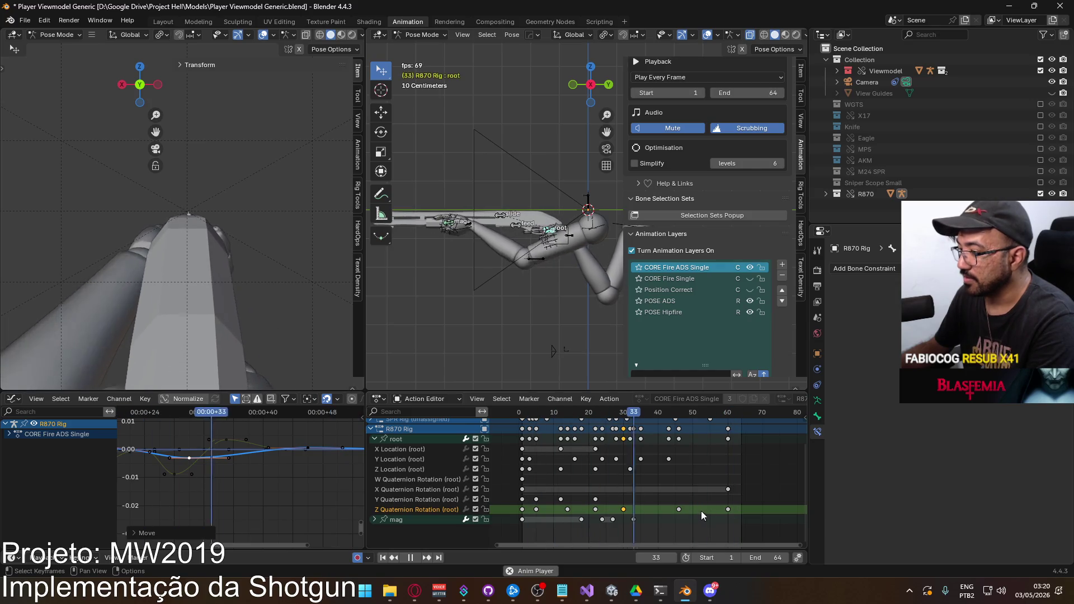
# Delete the later Z Quaternion Rotation keys and move the frame-22 key to about frame 33.
pyautogui.moveTo(699, 511); pyautogui.dragTo(615, 504)
pyautogui.press('Delete')
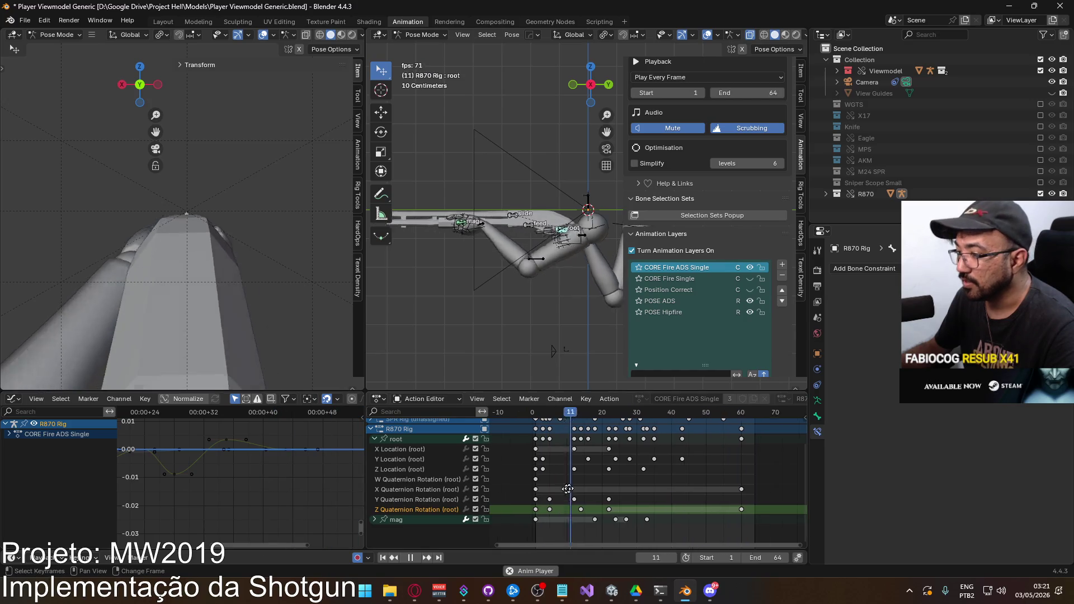
pyautogui.moveTo(587, 490); pyautogui.dragTo(566, 490, button='middle')
pyautogui.click(576, 510)
pyautogui.press('g')
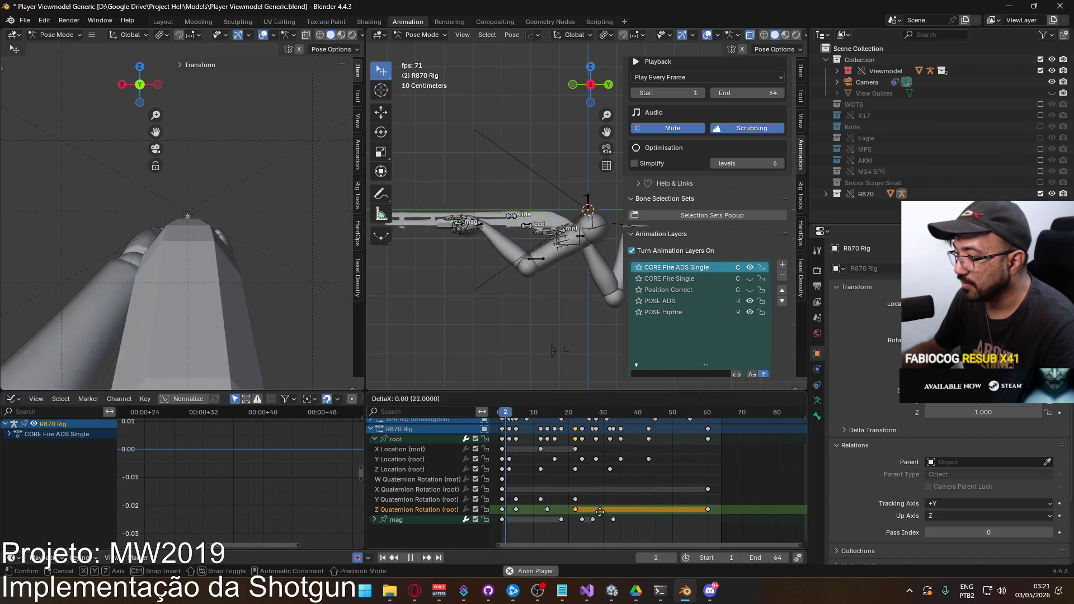
pyautogui.click(639, 511)
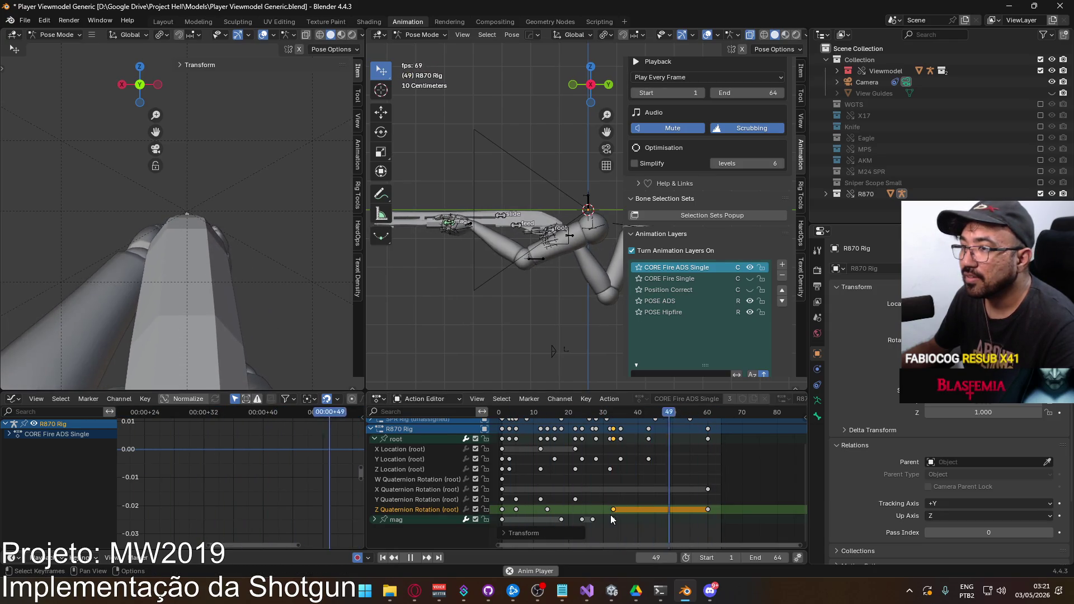
# Return to frame 1 and bring the root's Z Location curve into view.
pyautogui.scroll(-2, 643, 504)
pyautogui.click(563, 416)
pyautogui.moveTo(563, 415); pyautogui.dragTo(524, 419)
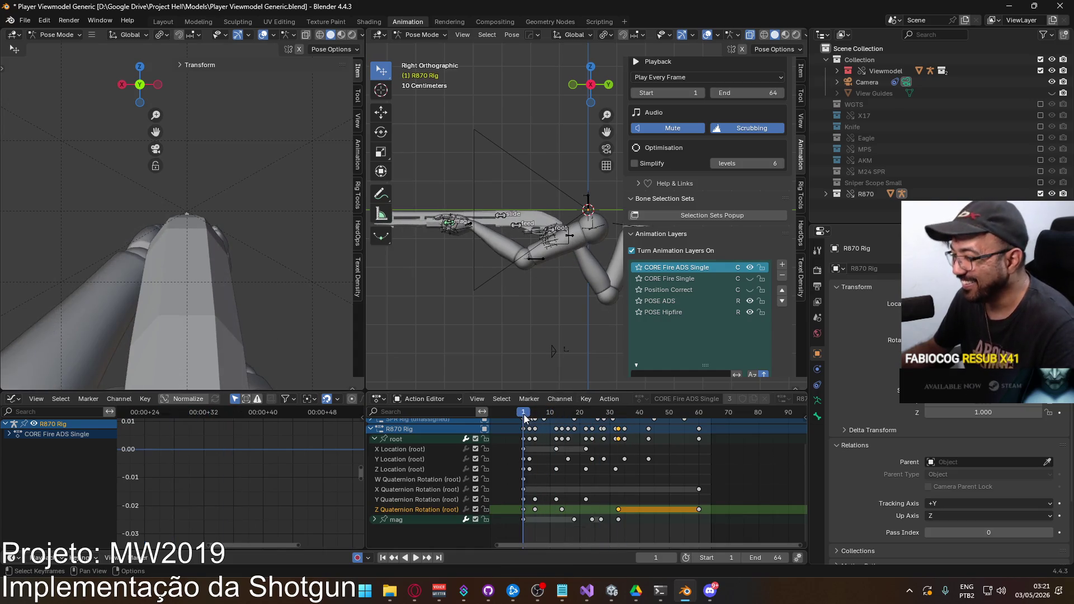
pyautogui.click(410, 470)
pyautogui.moveTo(190, 435)
pyautogui.mouseDown(button='middle')
pyautogui.moveTo(309, 447)
pyautogui.moveTo(288, 436)
pyautogui.mouseUp(button='middle')
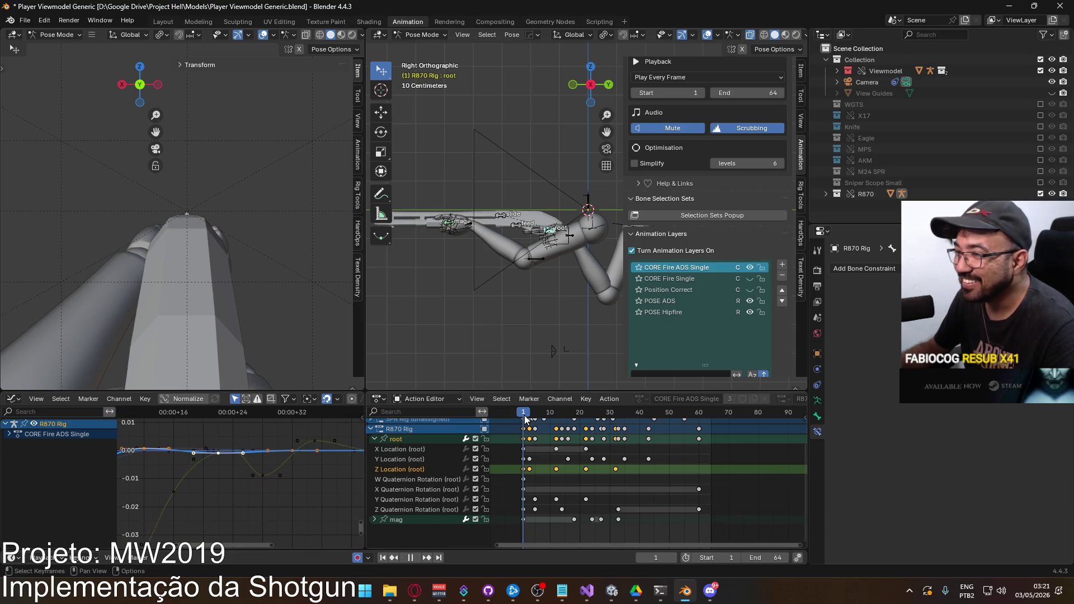
# Lower the root's Z Location key near frame 3 for a deeper dip.
pyautogui.press('space')
pyautogui.moveTo(199, 449)
pyautogui.mouseDown(button='middle')
pyautogui.moveTo(330, 430)
pyautogui.moveTo(278, 461)
pyautogui.moveTo(286, 450)
pyautogui.moveTo(253, 454)
pyautogui.mouseUp(button='middle')
pyautogui.click(252, 450)
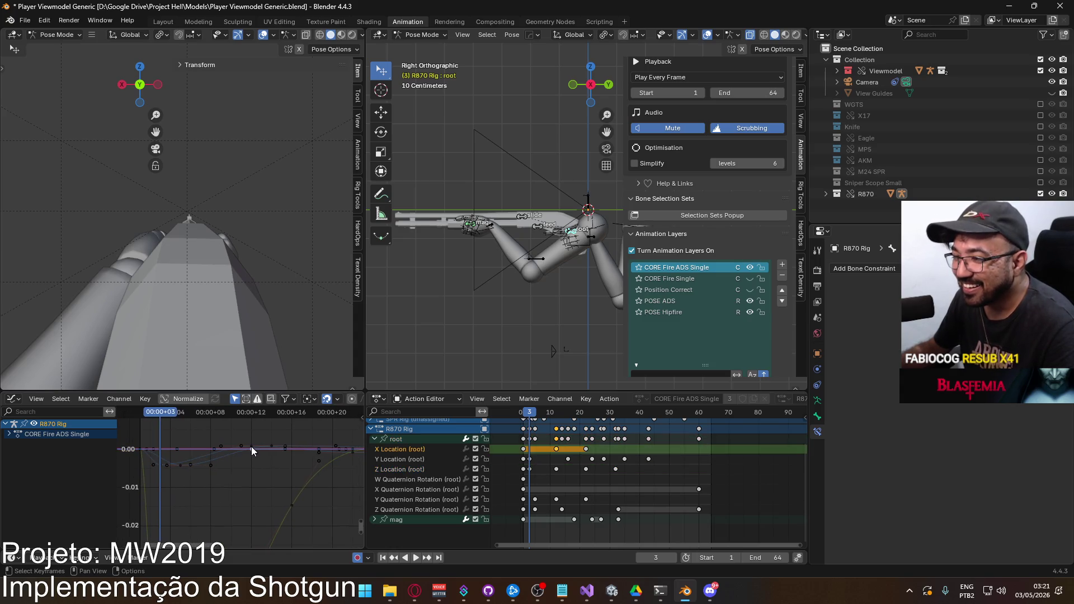
pyautogui.click(251, 447)
pyautogui.press('g')
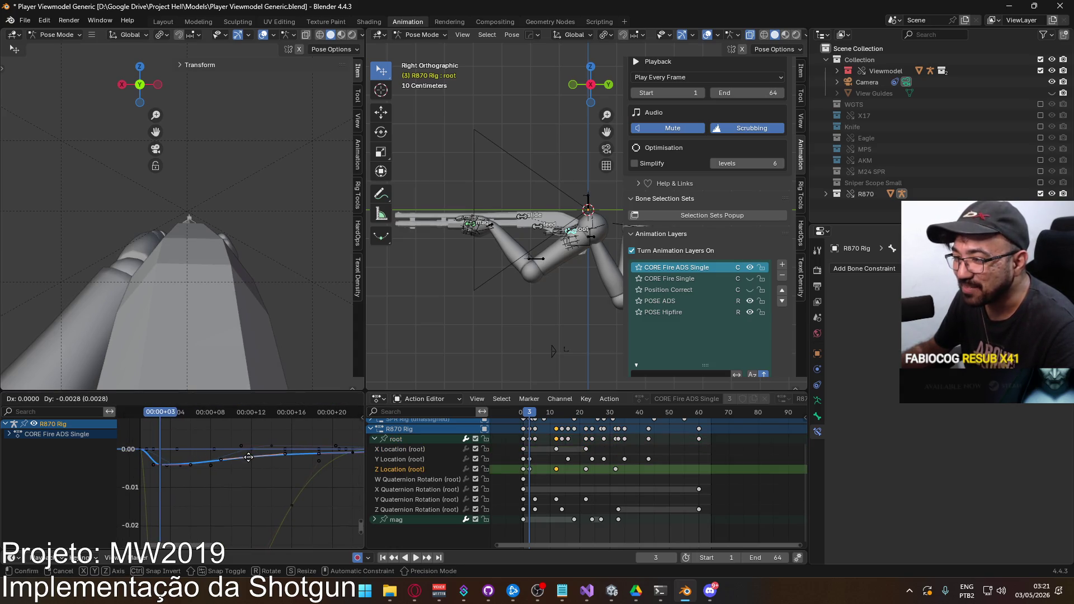
pyautogui.click(243, 457)
pyautogui.press('g')
pyautogui.click(251, 456)
# Check frames 3–12 and lower another Z Location curve point slightly.
pyautogui.moveTo(166, 414)
pyautogui.mouseDown()
pyautogui.moveTo(260, 415)
pyautogui.moveTo(165, 423)
pyautogui.mouseUp()
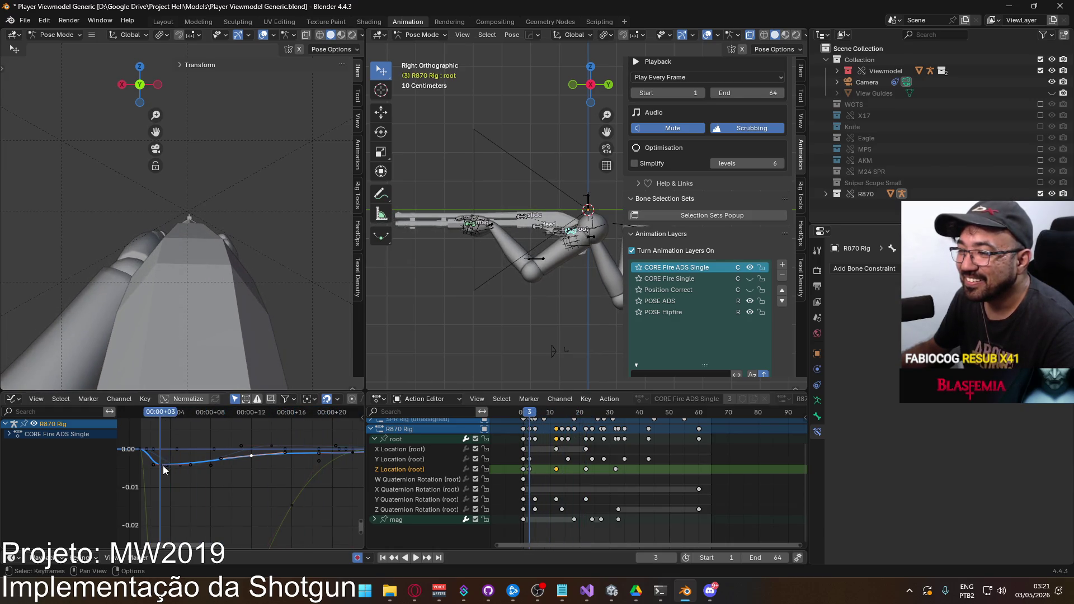
pyautogui.moveTo(183, 467); pyautogui.dragTo(184, 470)
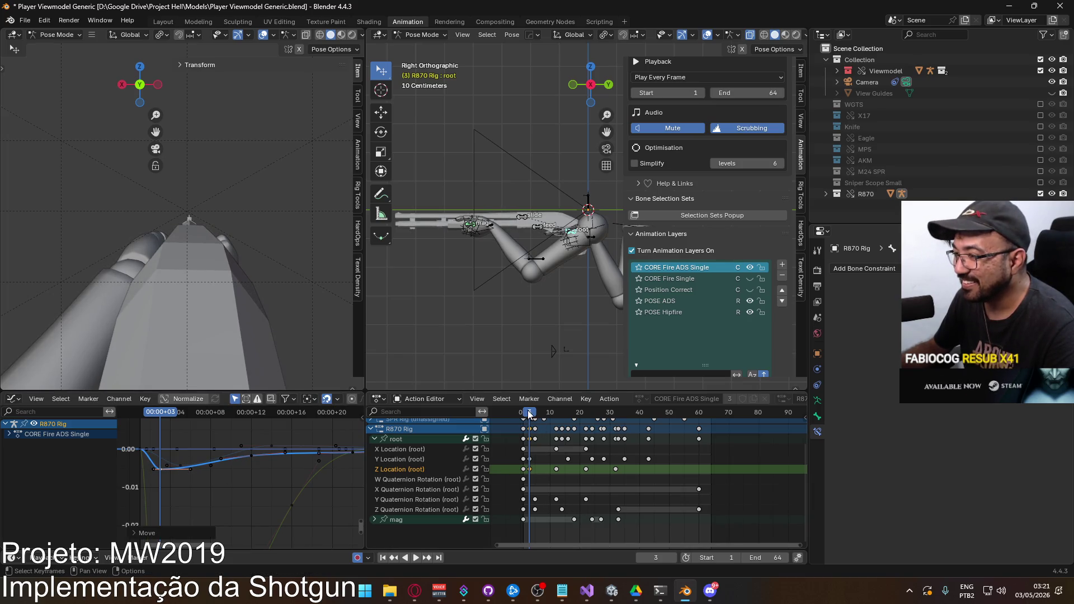
pyautogui.moveTo(528, 411); pyautogui.dragTo(536, 411)
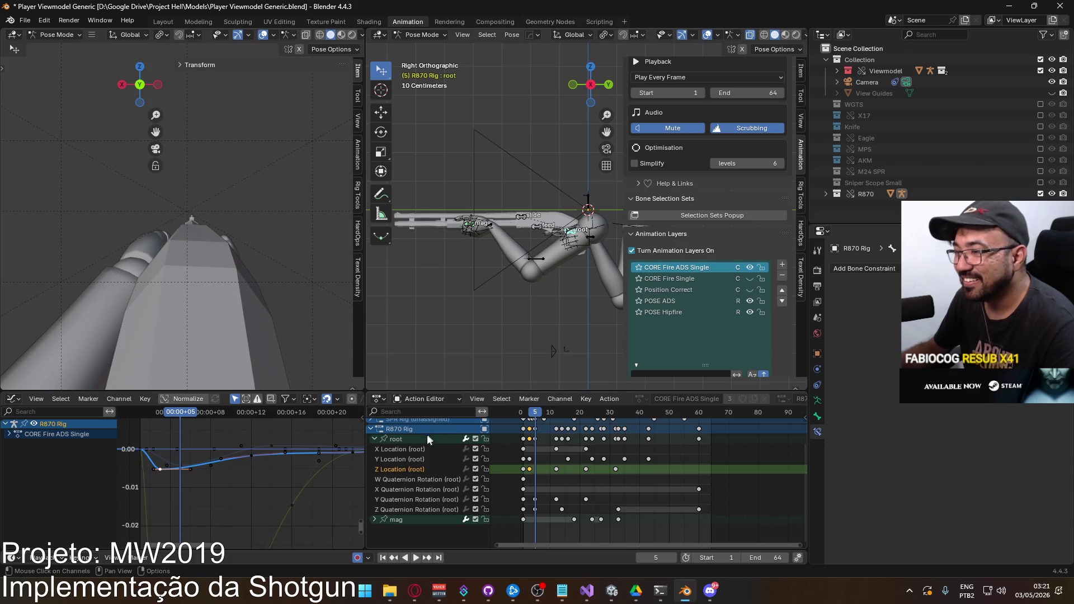
pyautogui.click(411, 489)
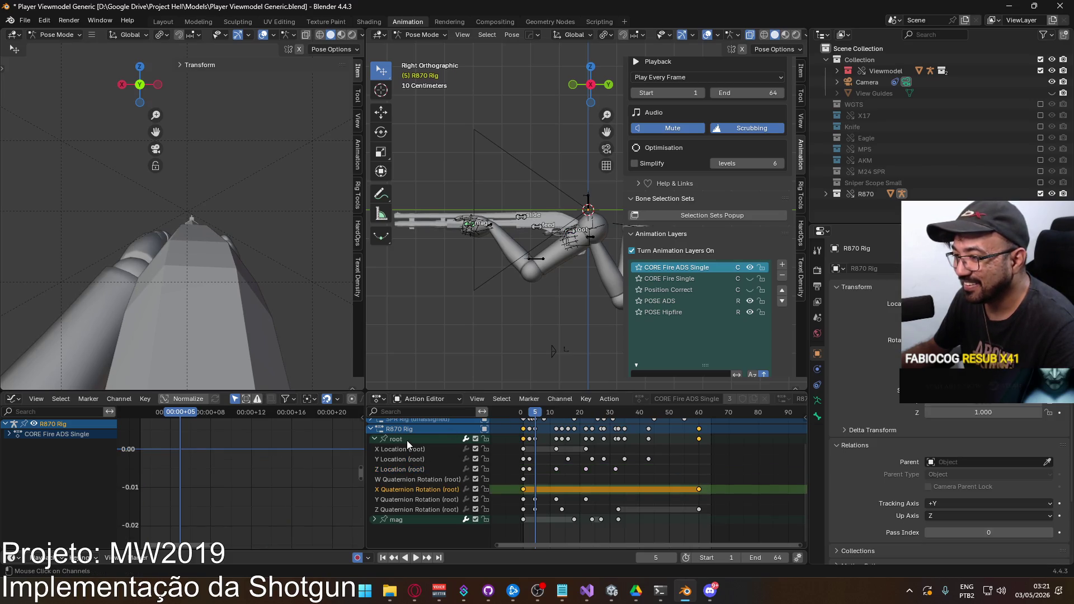
# Paste an X Quaternion Rotation key at frame 5 and raise it for a rotational kick.
pyautogui.press('i')
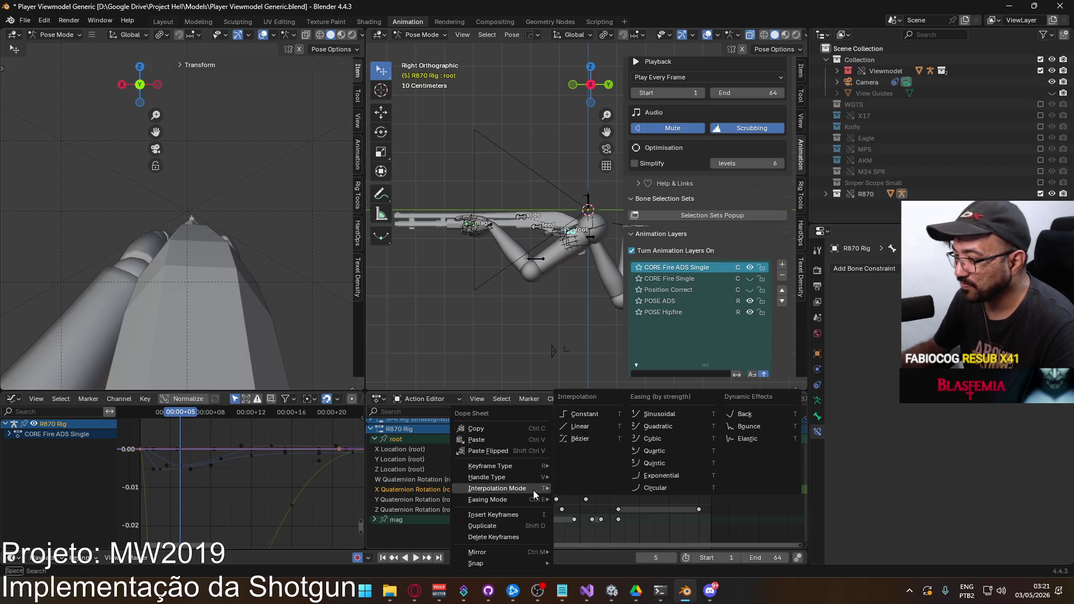
pyautogui.click(528, 513)
pyautogui.hotkey('ctrl', 'z')
pyautogui.hotkey('ctrl', 'v')
pyautogui.press('g')
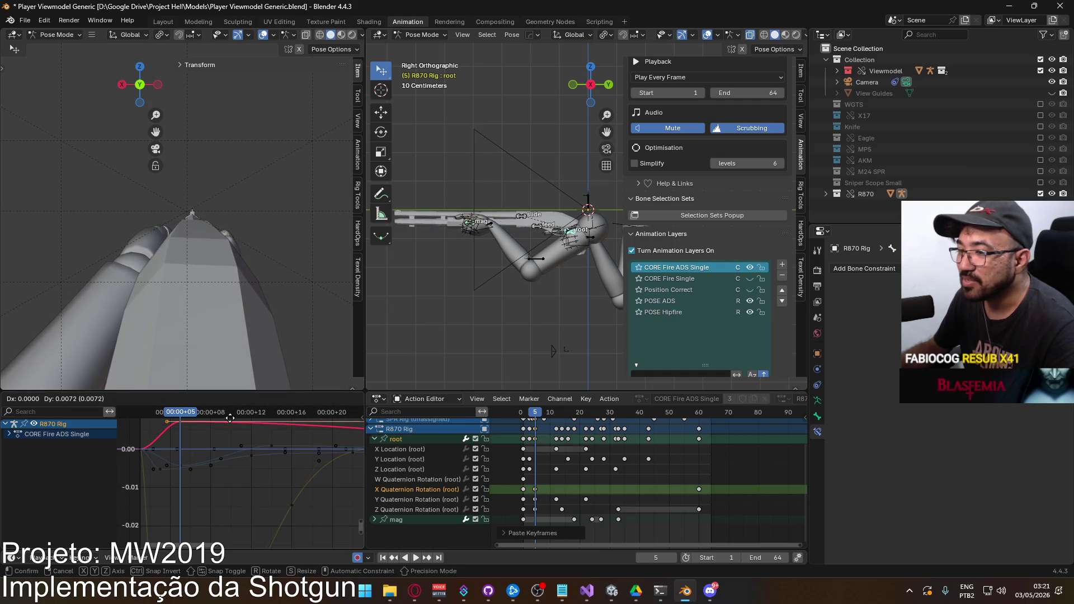
pyautogui.click(203, 417)
pyautogui.moveTo(204, 417)
pyautogui.mouseDown()
pyautogui.moveTo(141, 418)
pyautogui.moveTo(169, 424)
pyautogui.mouseUp()
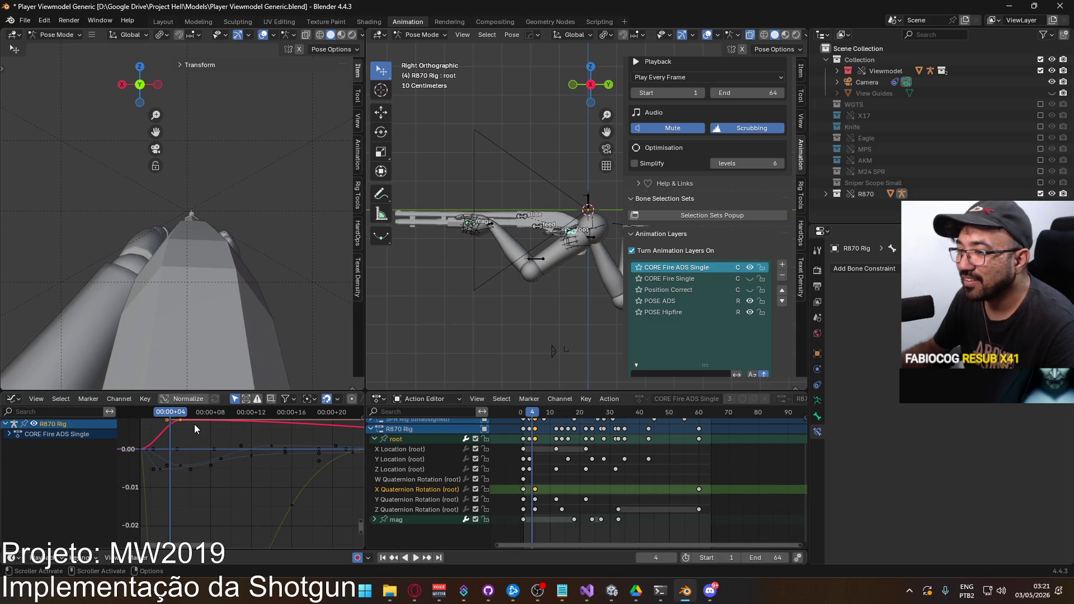
# Paste an X Quaternion Rotation key at frame 18 and lower it.
pyautogui.scroll(-1, 200, 431)
pyautogui.click(190, 414)
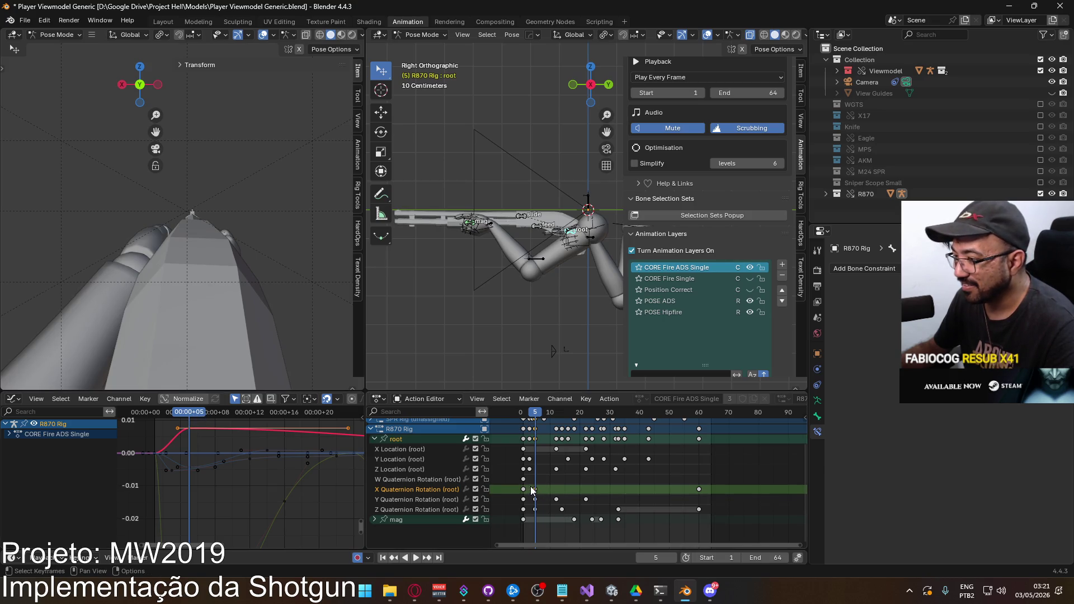
pyautogui.moveTo(520, 493); pyautogui.dragTo(519, 493)
pyautogui.click(524, 417)
pyautogui.moveTo(523, 417); pyautogui.dragTo(574, 414)
pyautogui.hotkey('ctrl', 'v')
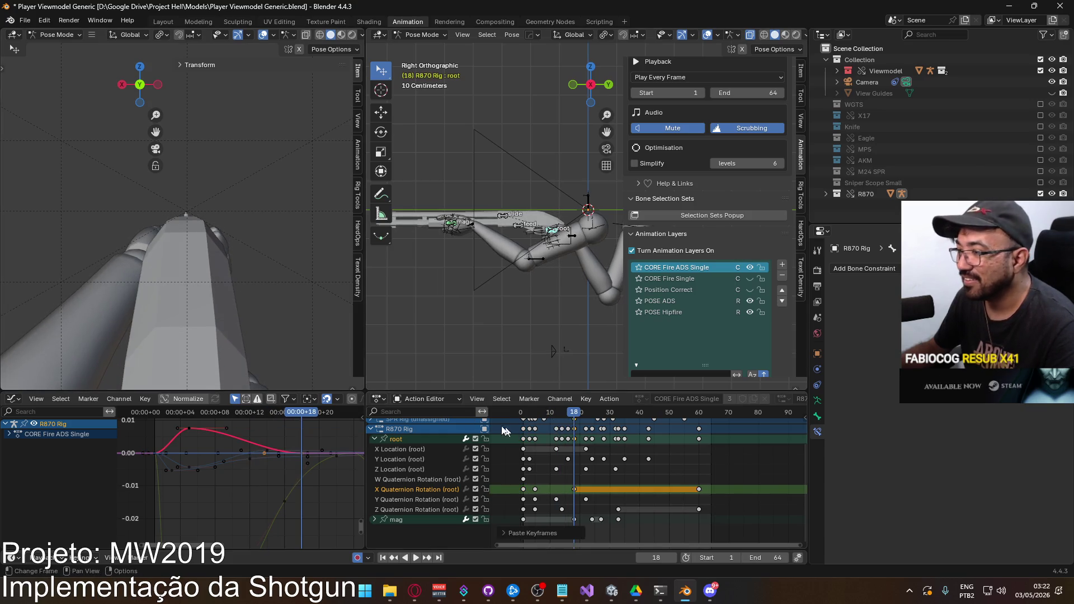
pyautogui.press('g')
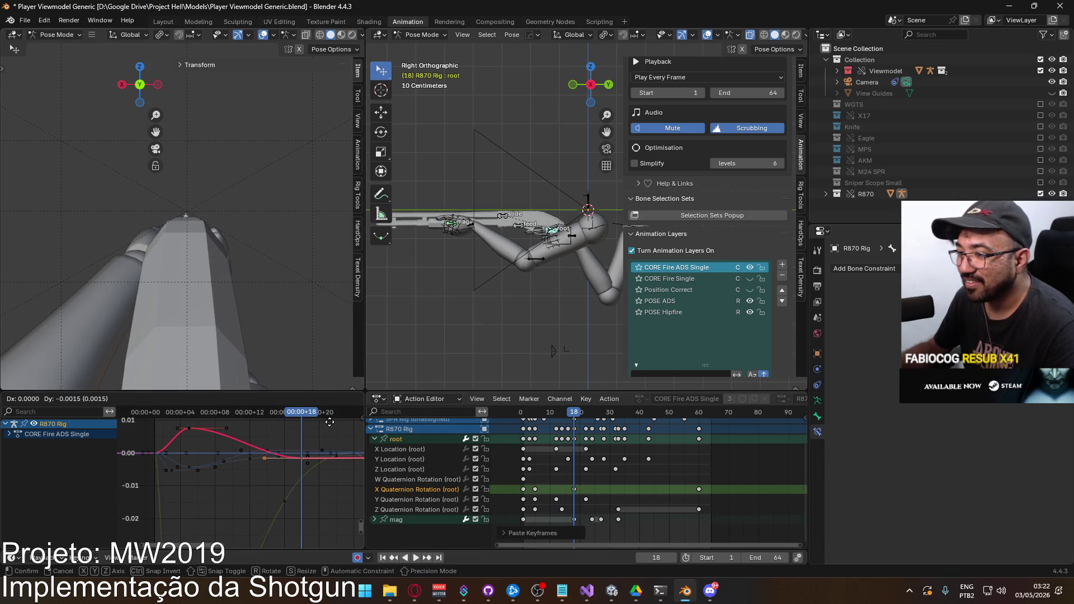
pyautogui.click(352, 427)
# Paste the rotation key at frame 36 and play the fire animation from the start.
pyautogui.press('space')
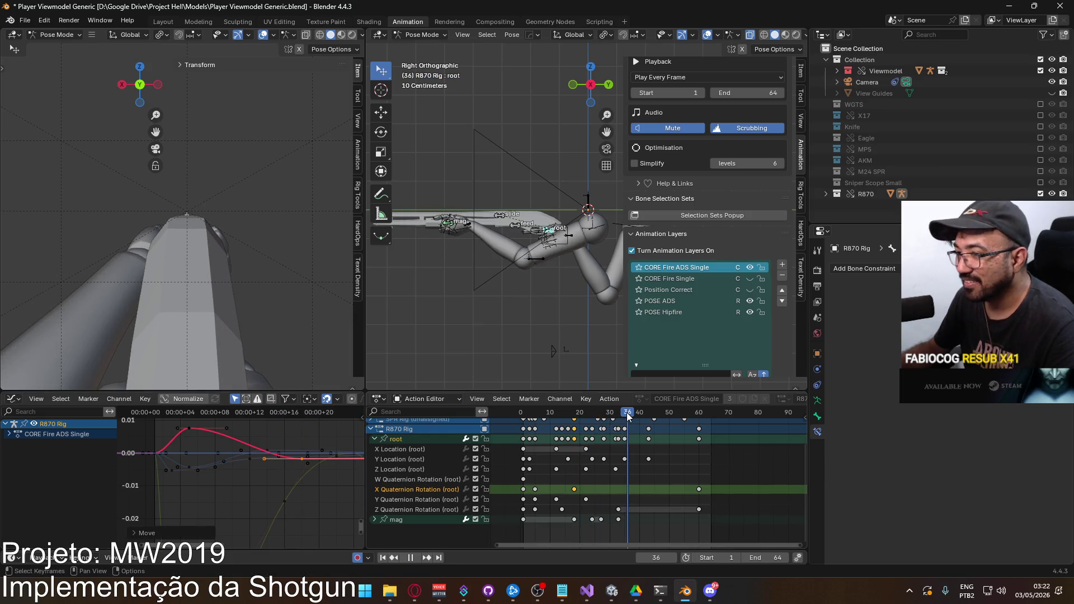
pyautogui.press('space')
pyautogui.hotkey('ctrl', 'v')
pyautogui.press('space')
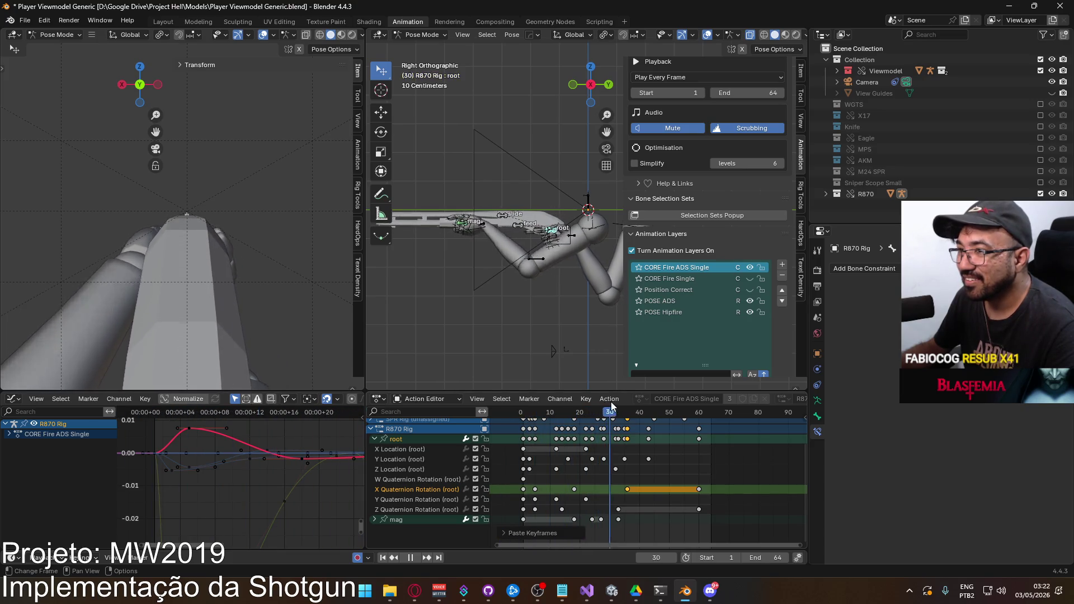
pyautogui.press('space')
pyautogui.moveTo(661, 412); pyautogui.dragTo(521, 412)
pyautogui.click(526, 400)
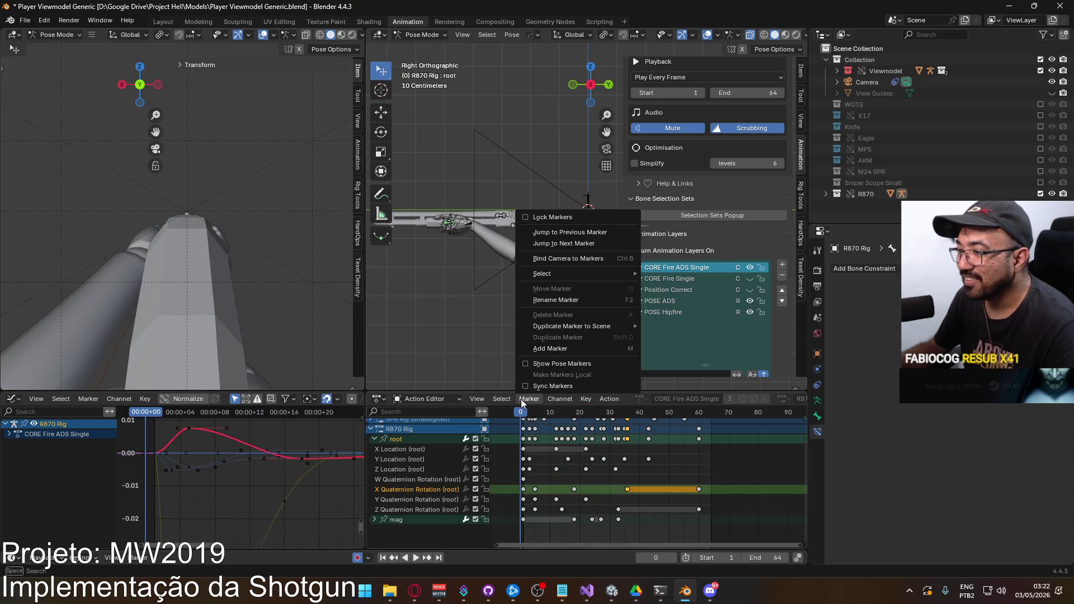
pyautogui.click(522, 414)
pyautogui.press('space')
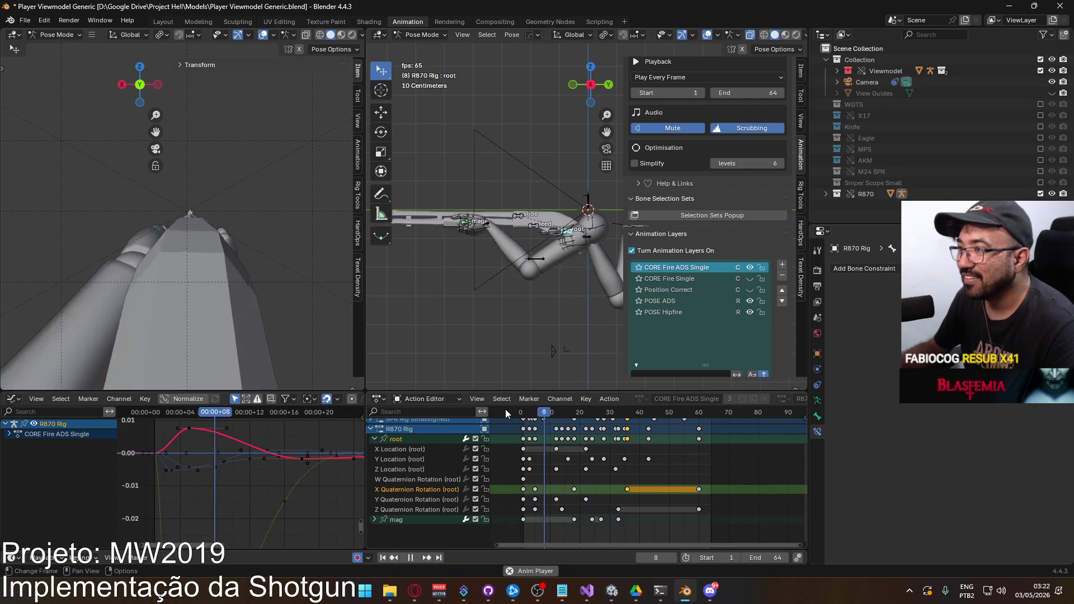
pyautogui.click(587, 409)
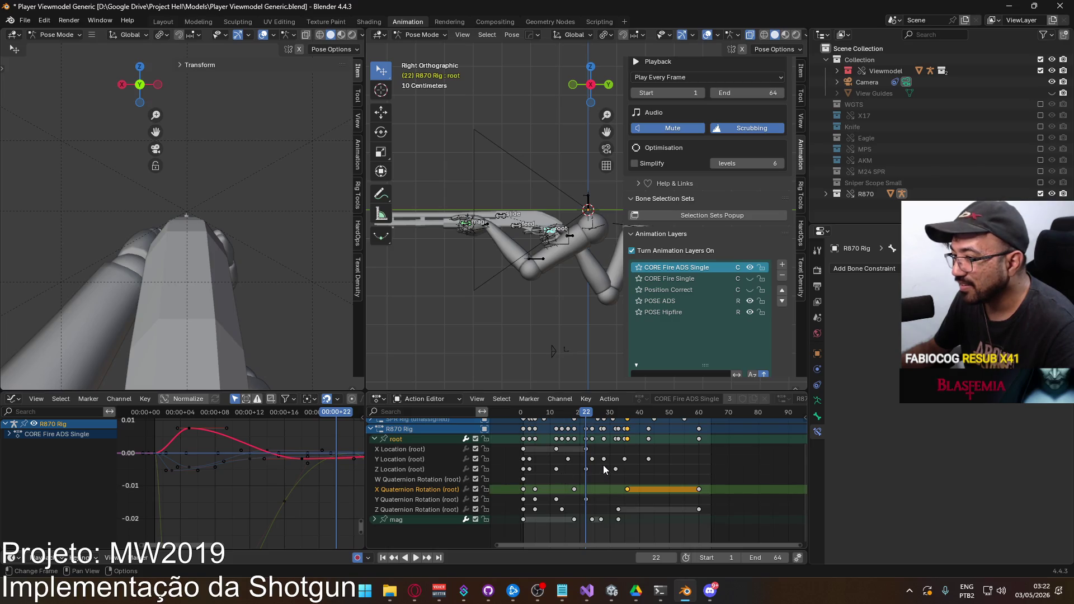
# Review the recoil timing around frames 23–24 in playback.
pyautogui.scroll(3, 604, 470)
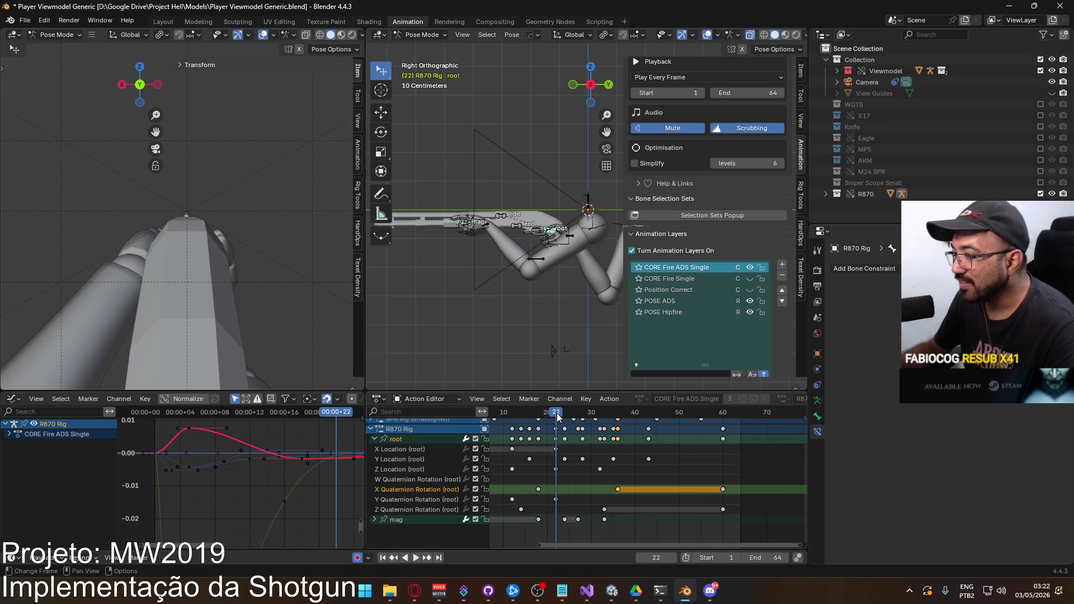
pyautogui.moveTo(558, 416)
pyautogui.mouseDown()
pyautogui.moveTo(571, 413)
pyautogui.moveTo(539, 417)
pyautogui.mouseUp()
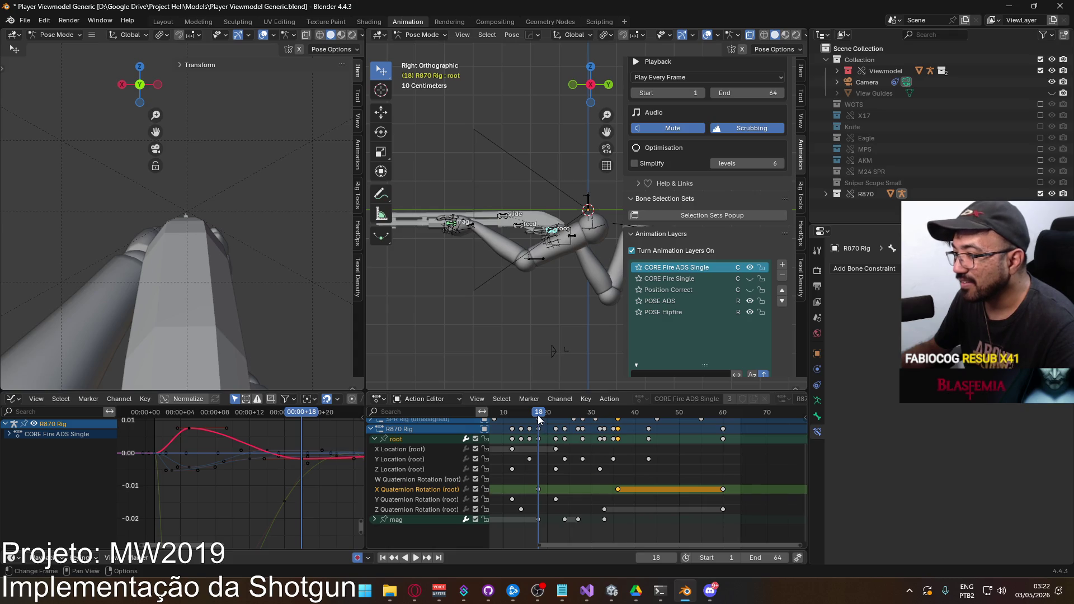
pyautogui.press('space')
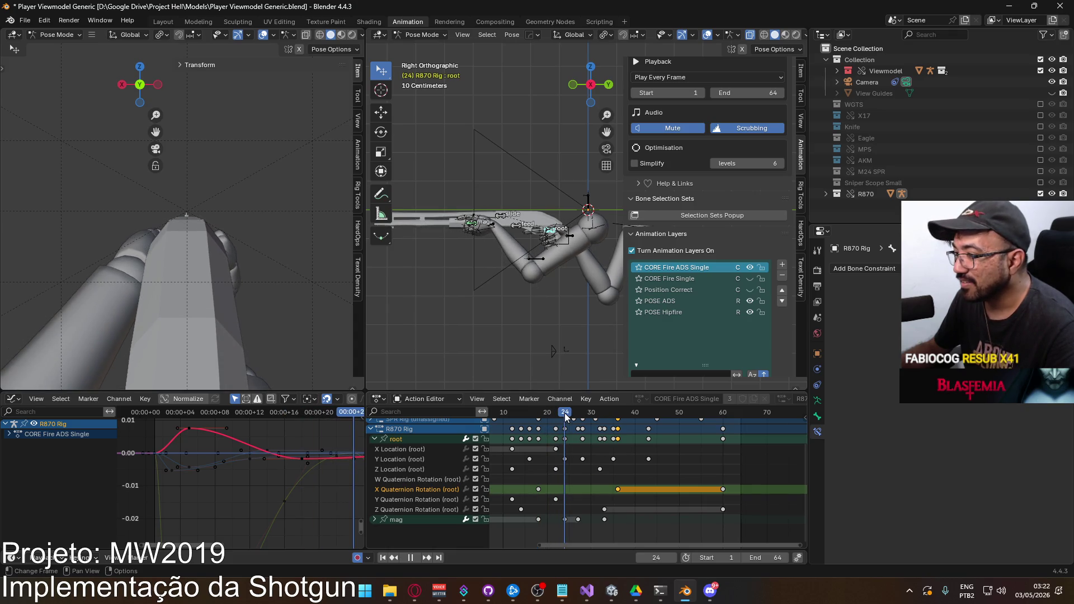
pyautogui.moveTo(565, 416)
pyautogui.mouseDown()
pyautogui.moveTo(532, 417)
pyautogui.moveTo(563, 418)
pyautogui.mouseUp()
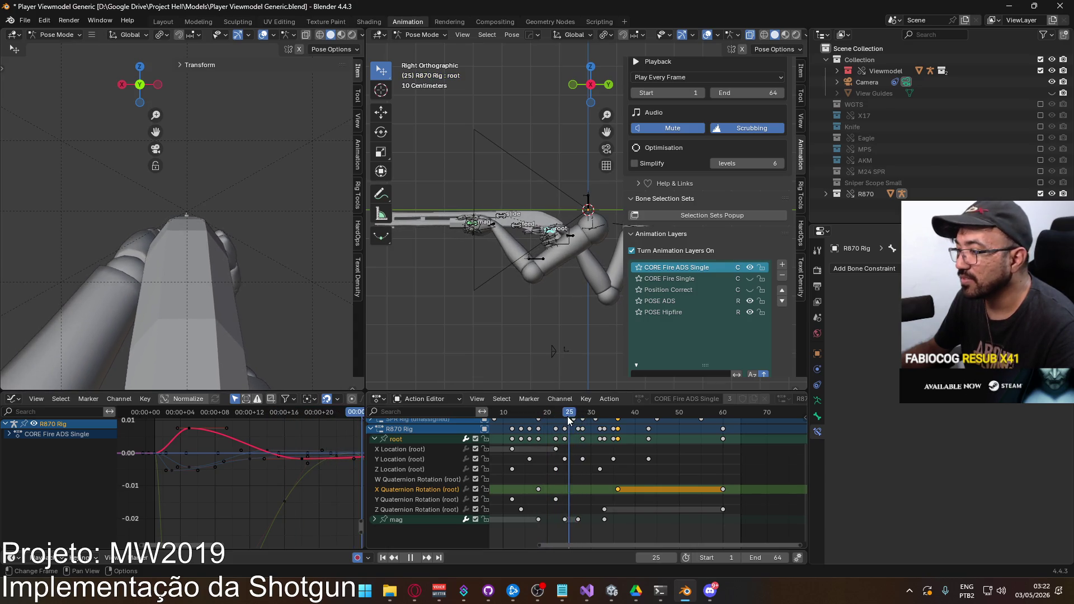
pyautogui.press('space')
# Move the Y Location keys at frames 24 and 28 slightly earlier, then replay from frame 18.
pyautogui.scroll(1, 575, 442)
pyautogui.moveTo(576, 455); pyautogui.dragTo(540, 464)
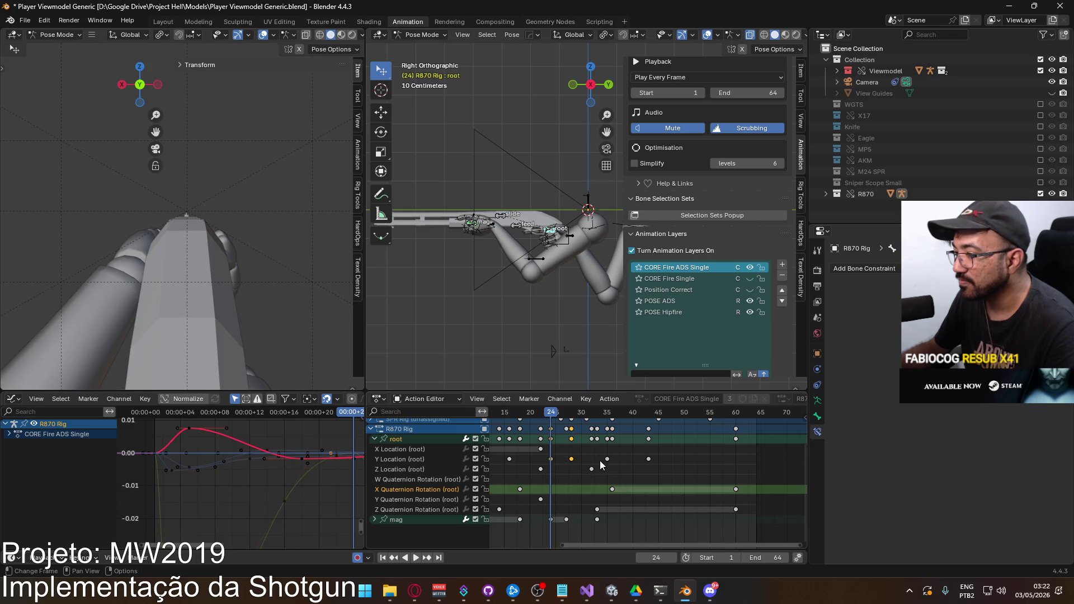
pyautogui.press('g')
pyautogui.click(589, 460)
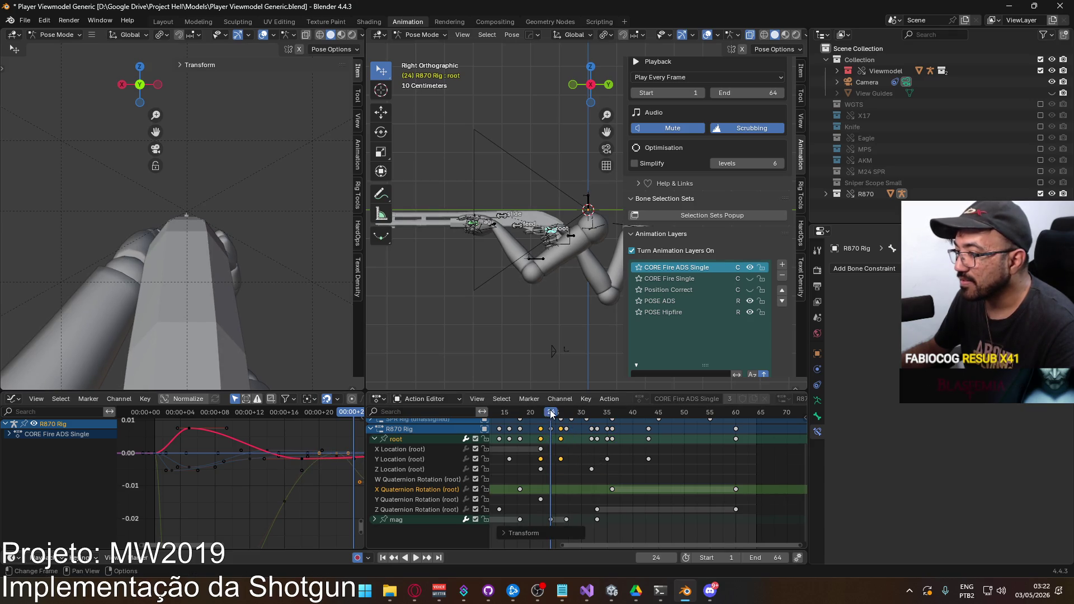
pyautogui.click(520, 417)
pyautogui.press('space')
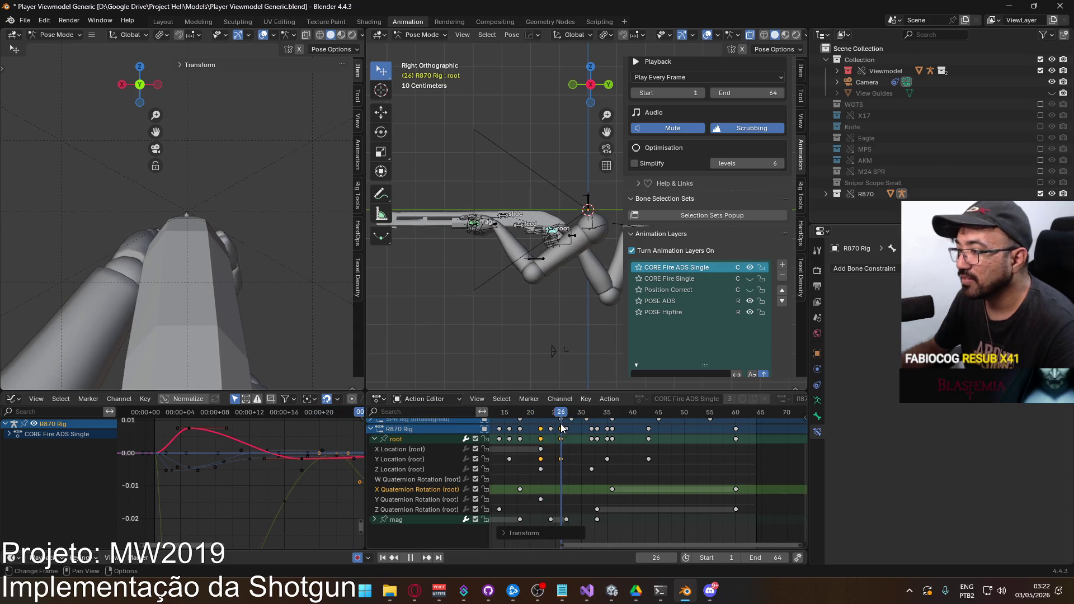
pyautogui.press('space')
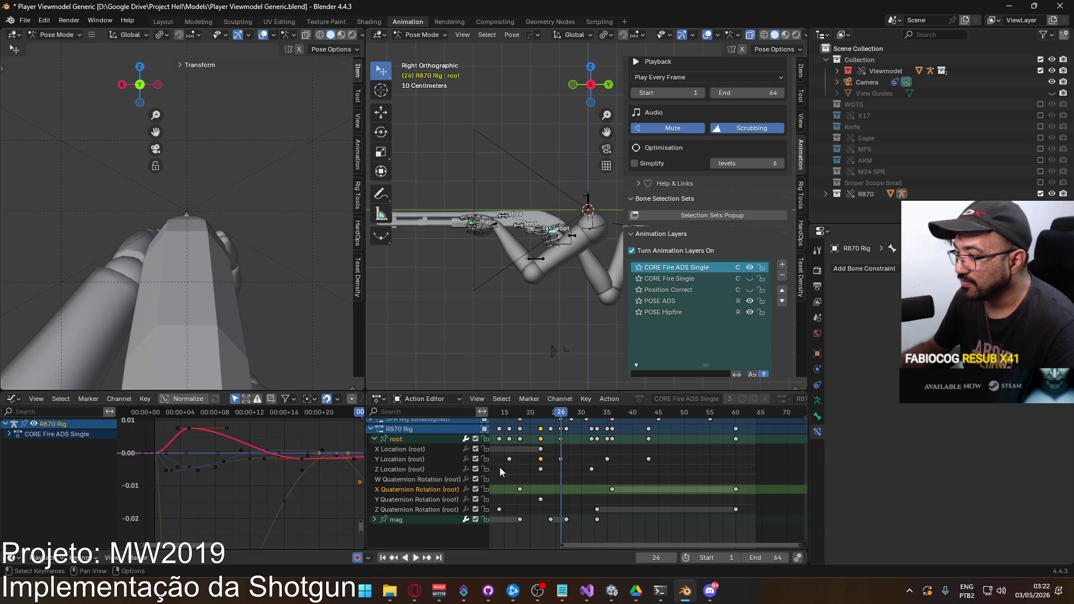
# Lower the root's Y Location key at frame 26 to deepen the dip.
pyautogui.click(417, 460)
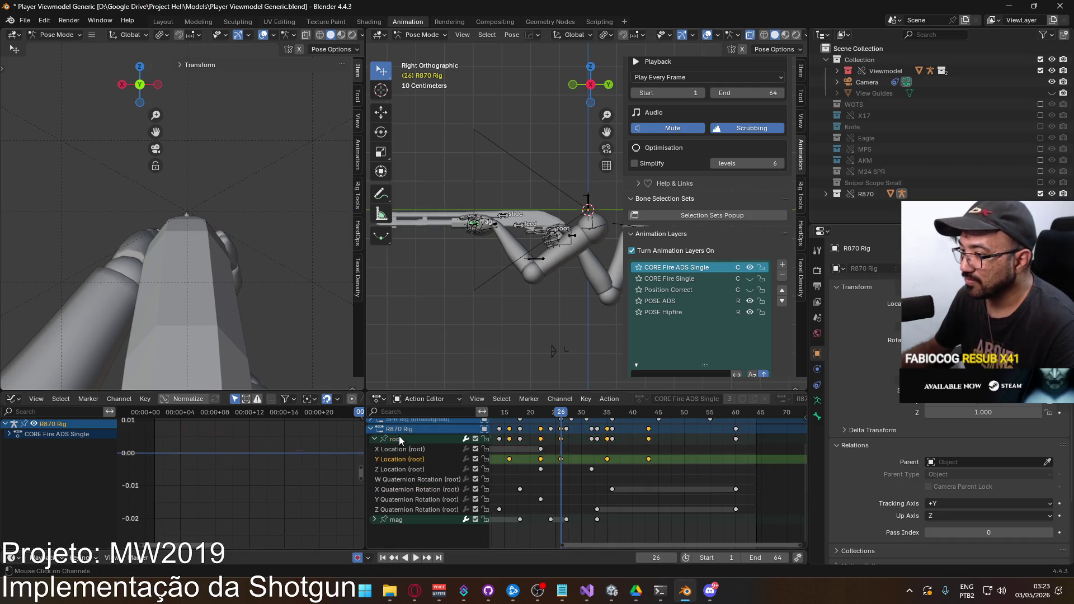
pyautogui.moveTo(318, 475); pyautogui.dragTo(204, 447, button='middle')
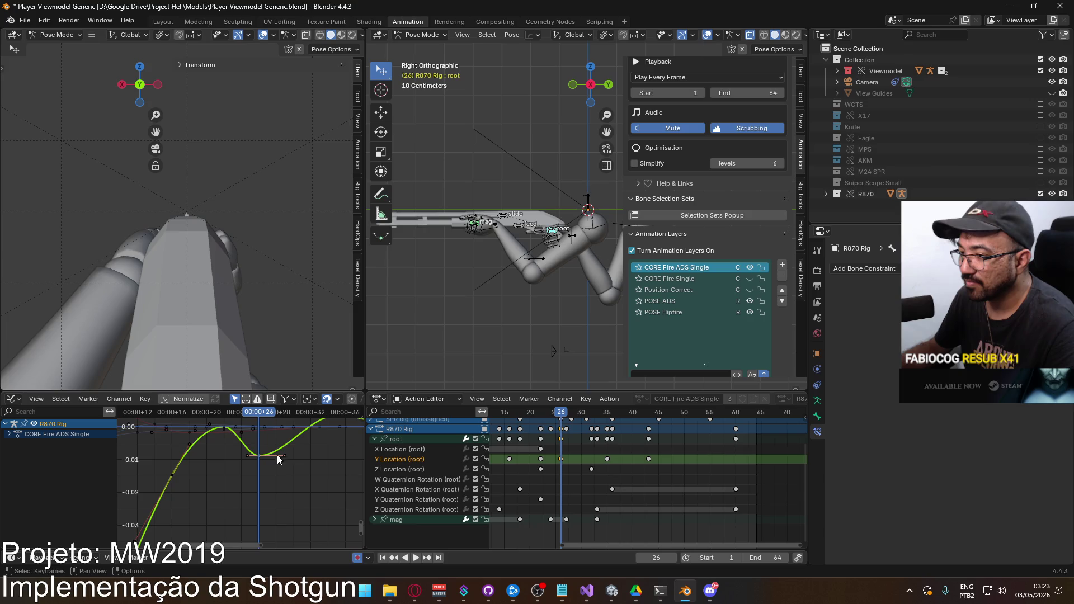
pyautogui.press('g')
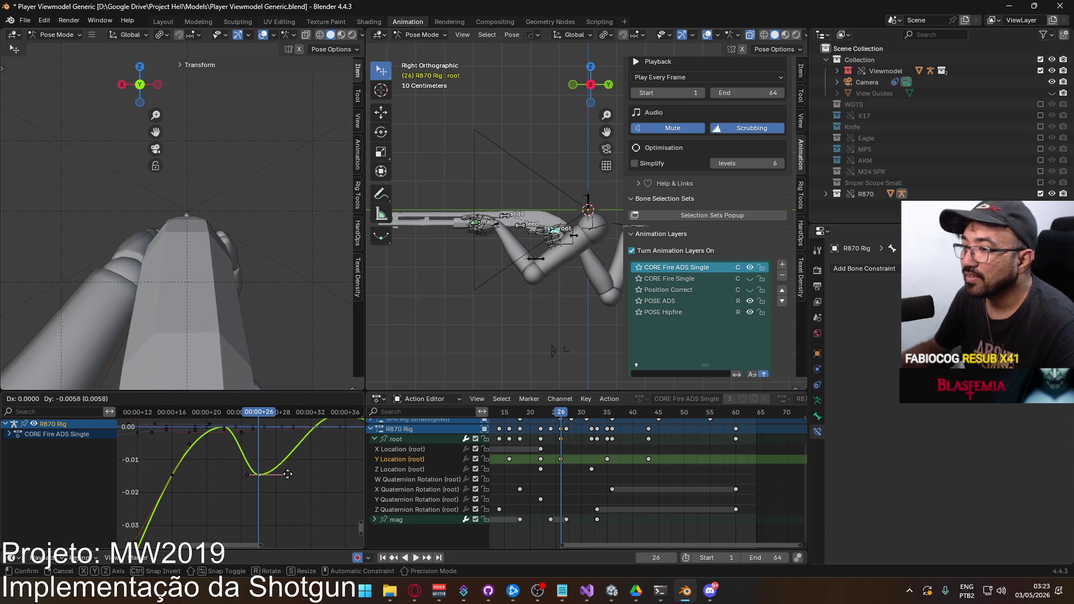
pyautogui.rightClick(291, 471)
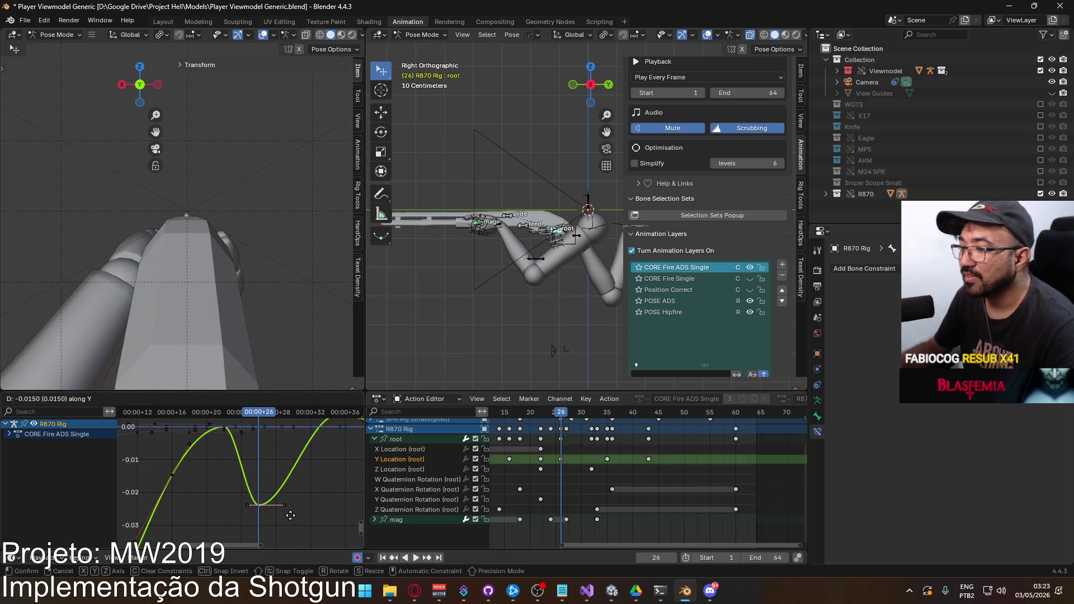
pyautogui.click(288, 478)
pyautogui.scroll(-2, 290, 459)
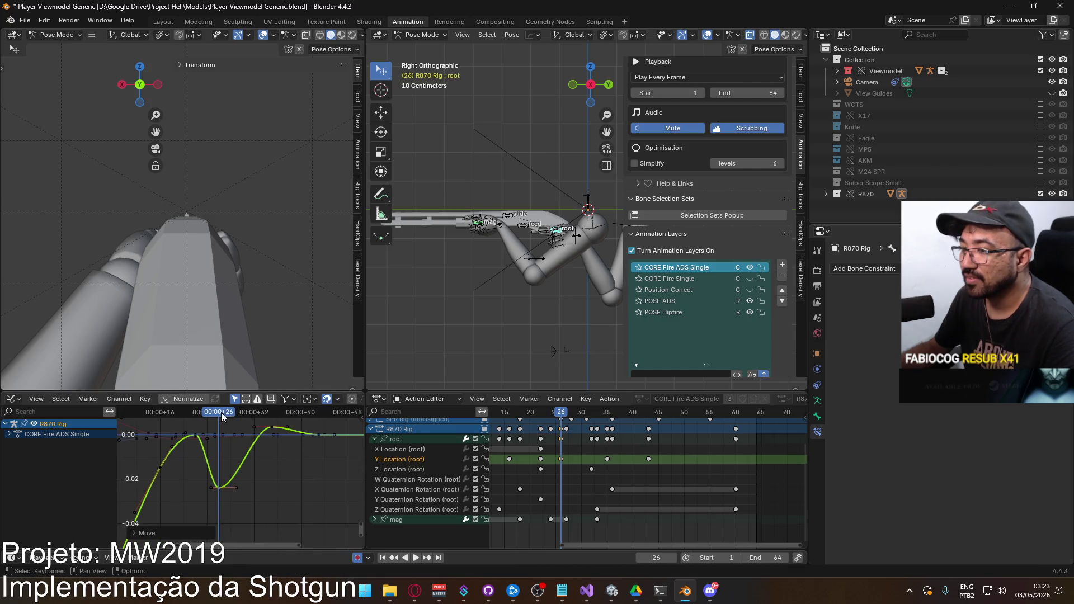
pyautogui.moveTo(220, 412)
pyautogui.mouseDown()
pyautogui.moveTo(183, 414)
pyautogui.moveTo(307, 404)
pyautogui.moveTo(270, 404)
pyautogui.moveTo(271, 421)
pyautogui.moveTo(299, 412)
pyautogui.moveTo(160, 411)
pyautogui.mouseUp()
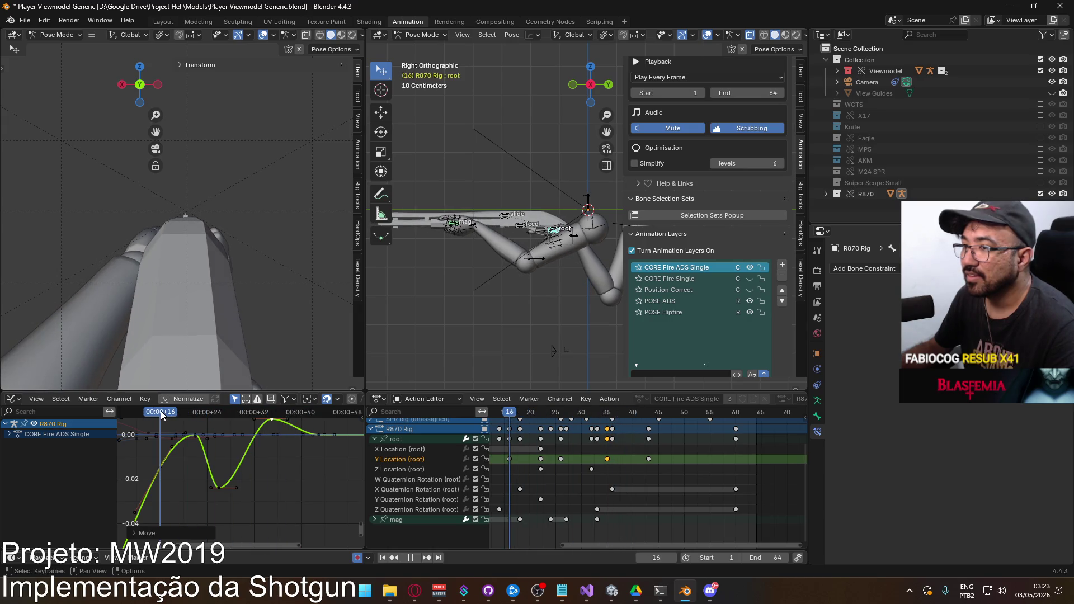
# Slide the last Y Location key later in time only, to about frame 49, and review.
pyautogui.press('space')
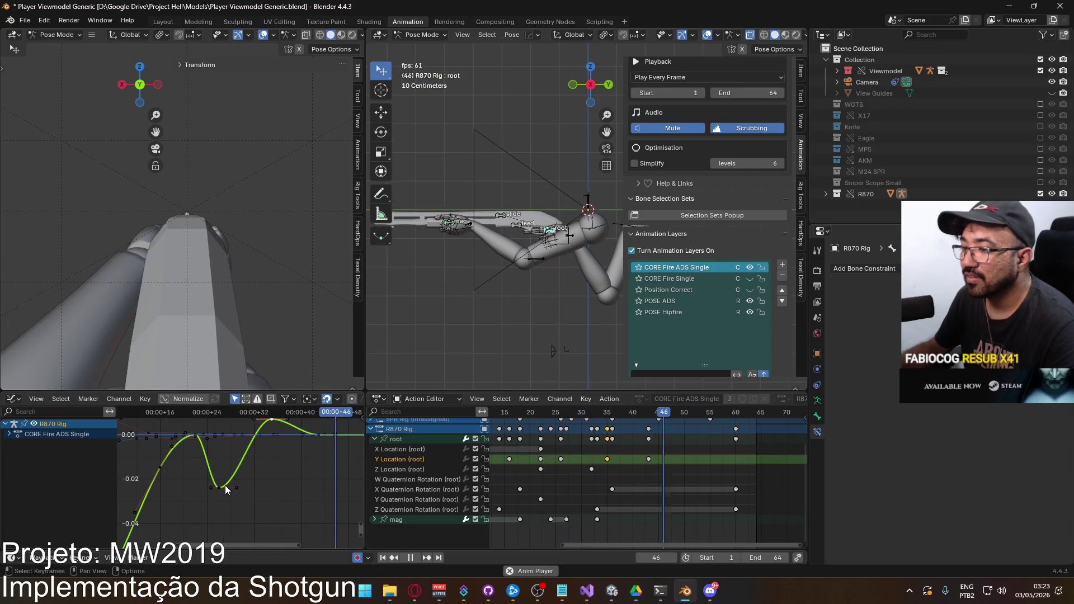
pyautogui.moveTo(277, 442); pyautogui.dragTo(228, 456, button='middle')
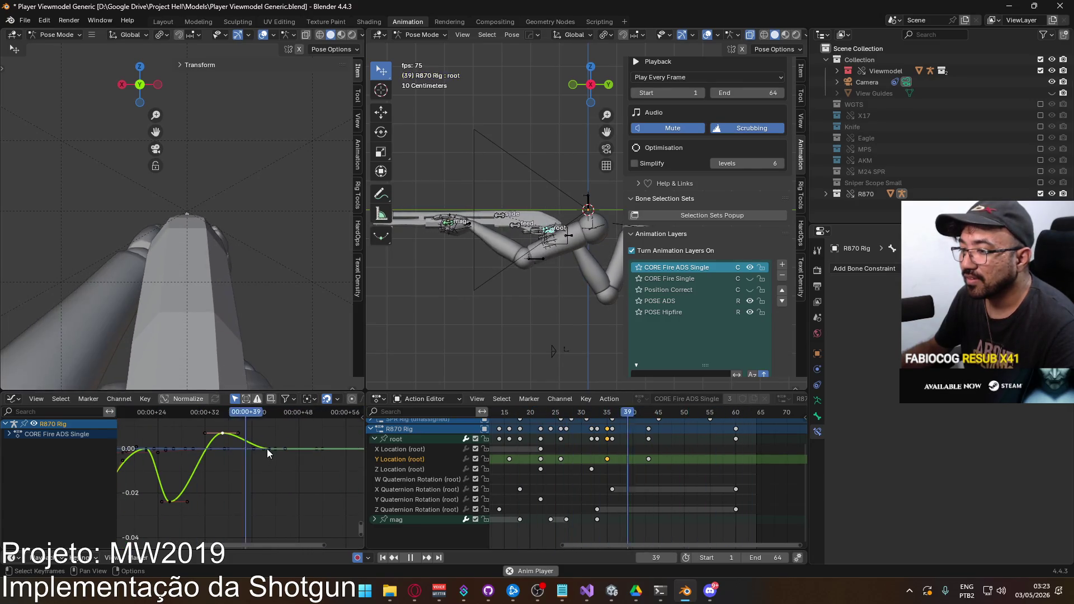
pyautogui.press('g')
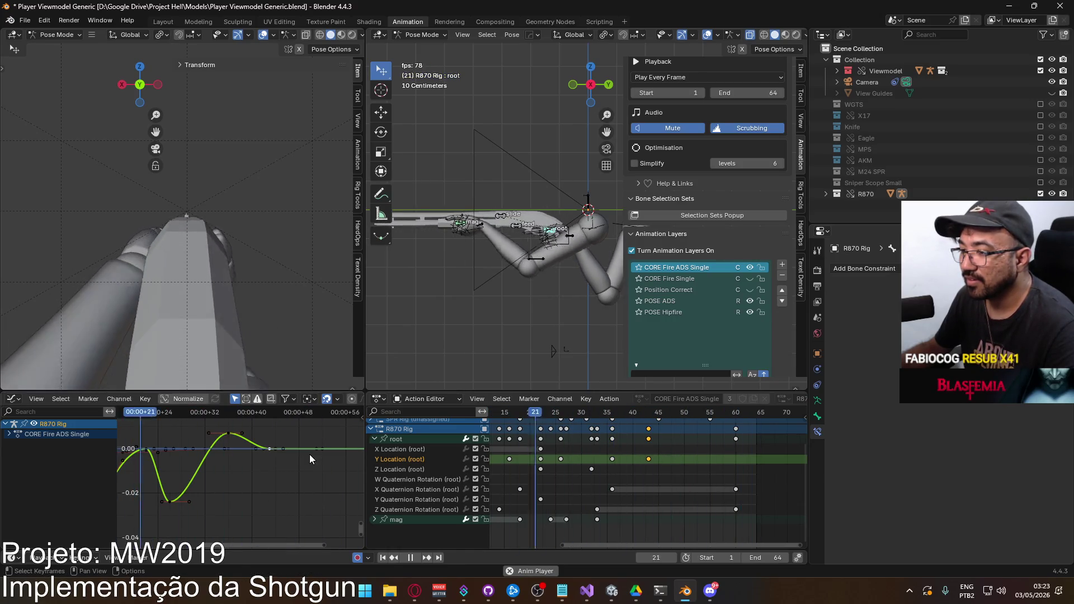
pyautogui.press('x')
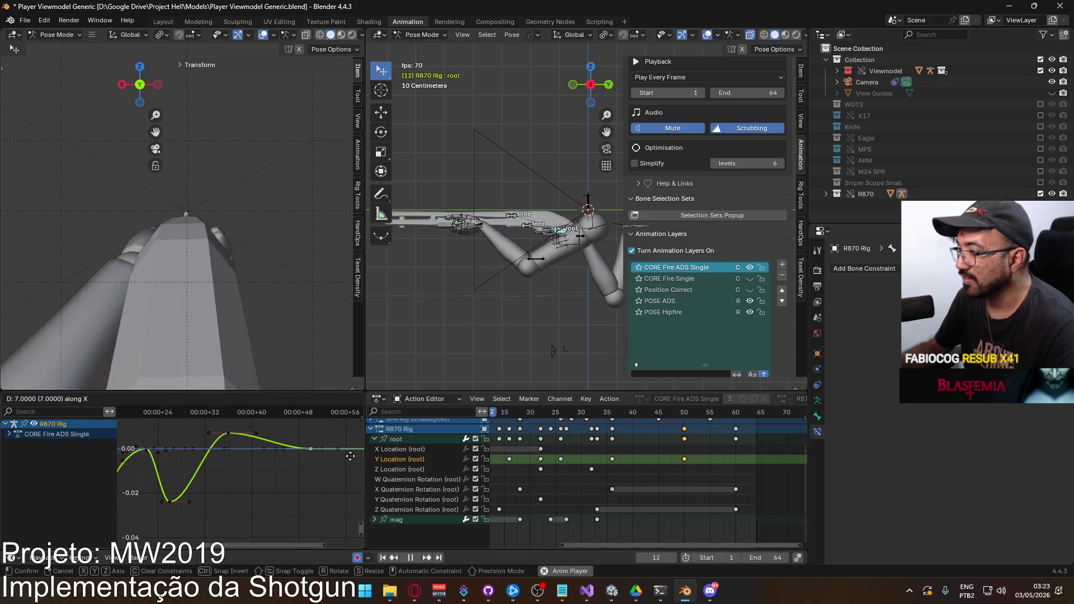
pyautogui.click(351, 455)
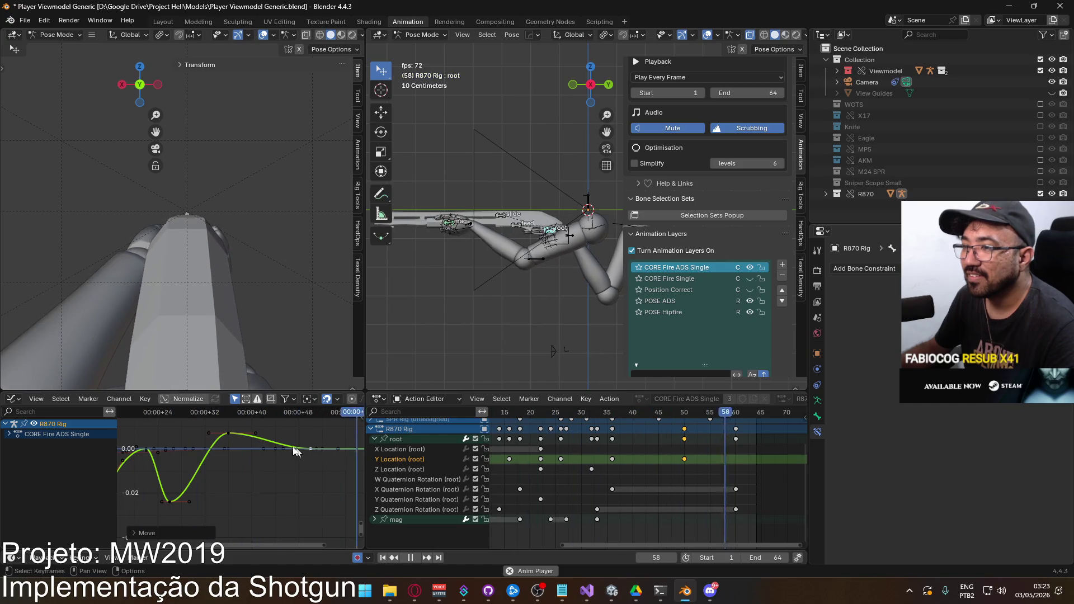
pyautogui.click(153, 412)
pyautogui.moveTo(153, 412)
pyautogui.mouseDown()
pyautogui.moveTo(137, 411)
pyautogui.moveTo(173, 411)
pyautogui.mouseUp()
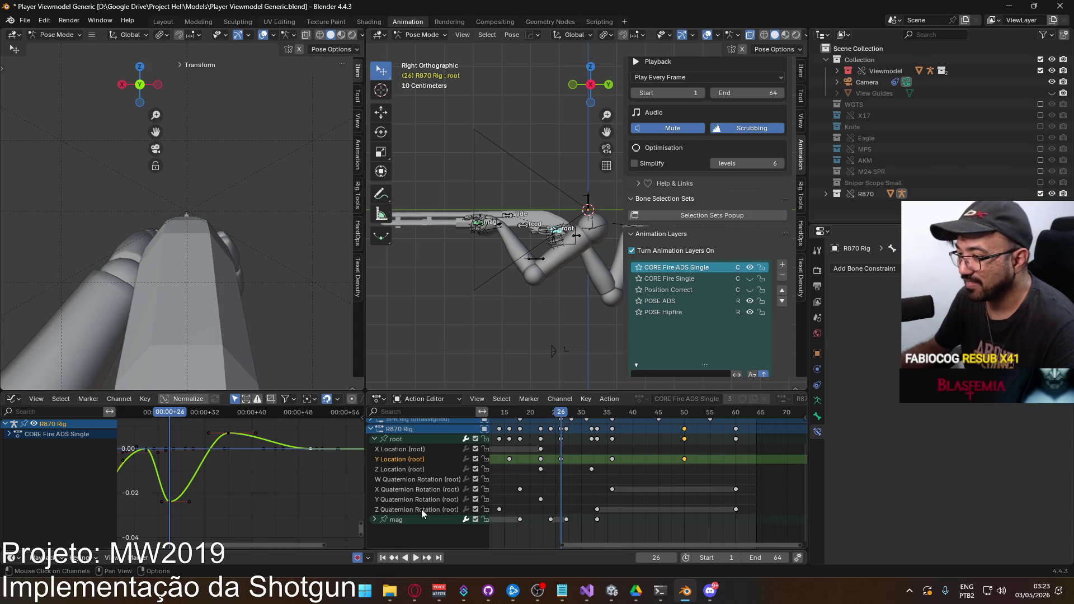
# Paste the copied keys into the root's Y Quaternion Rotation at frame 26.
pyautogui.click(427, 500)
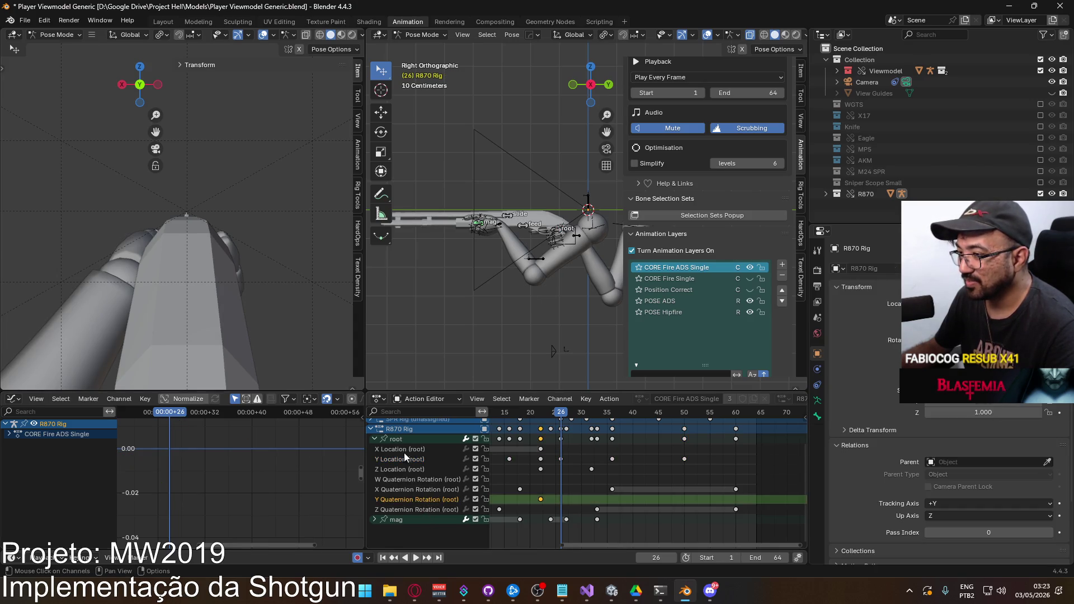
pyautogui.click(405, 438)
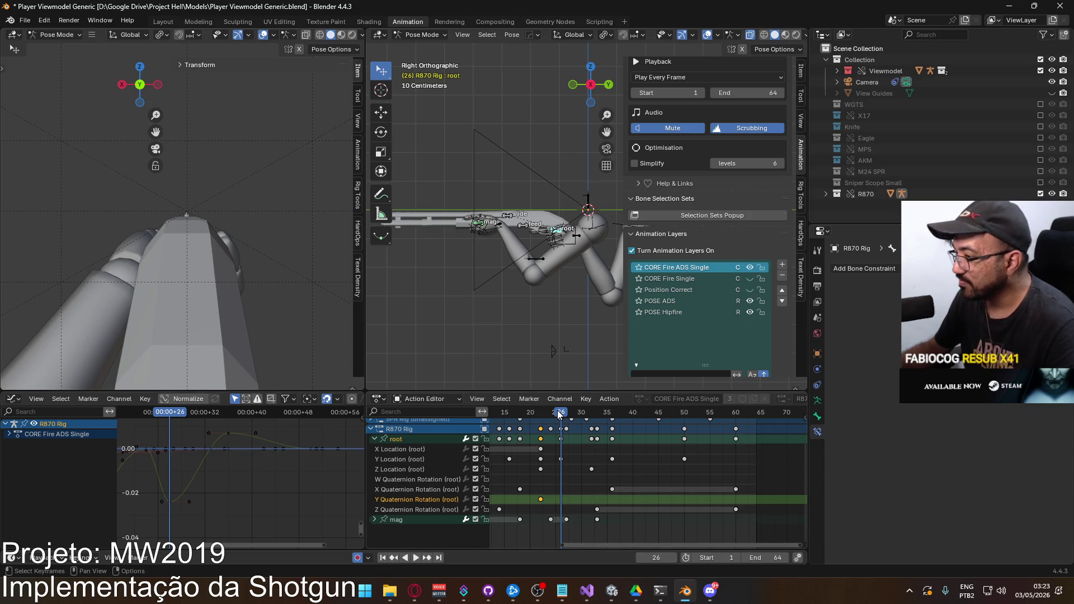
pyautogui.moveTo(559, 414); pyautogui.dragTo(561, 417)
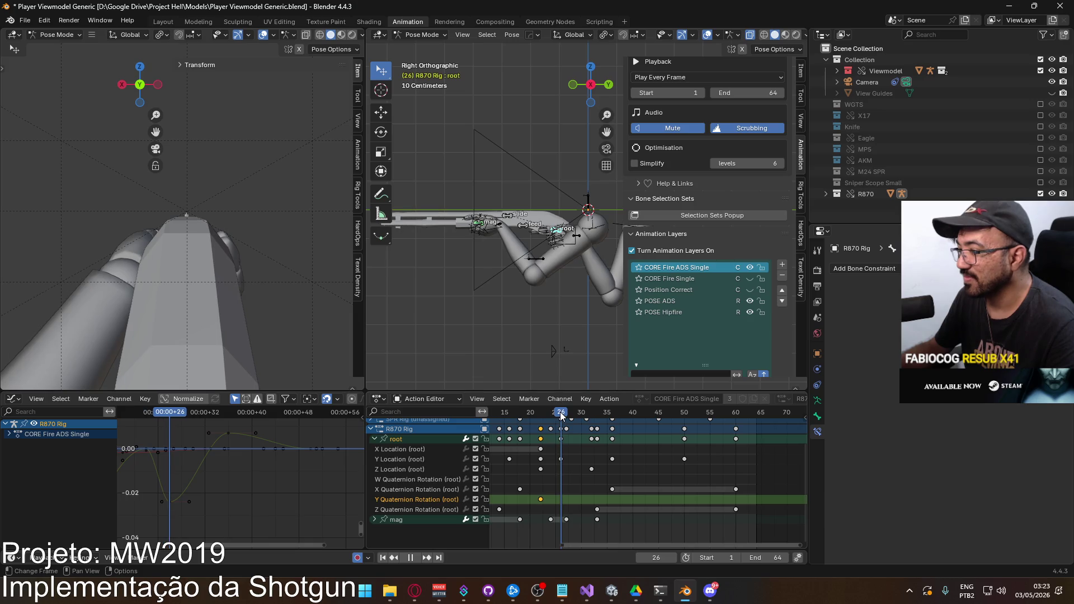
pyautogui.hotkey('ctrl', 'v')
pyautogui.hotkey('ctrl', 'z')
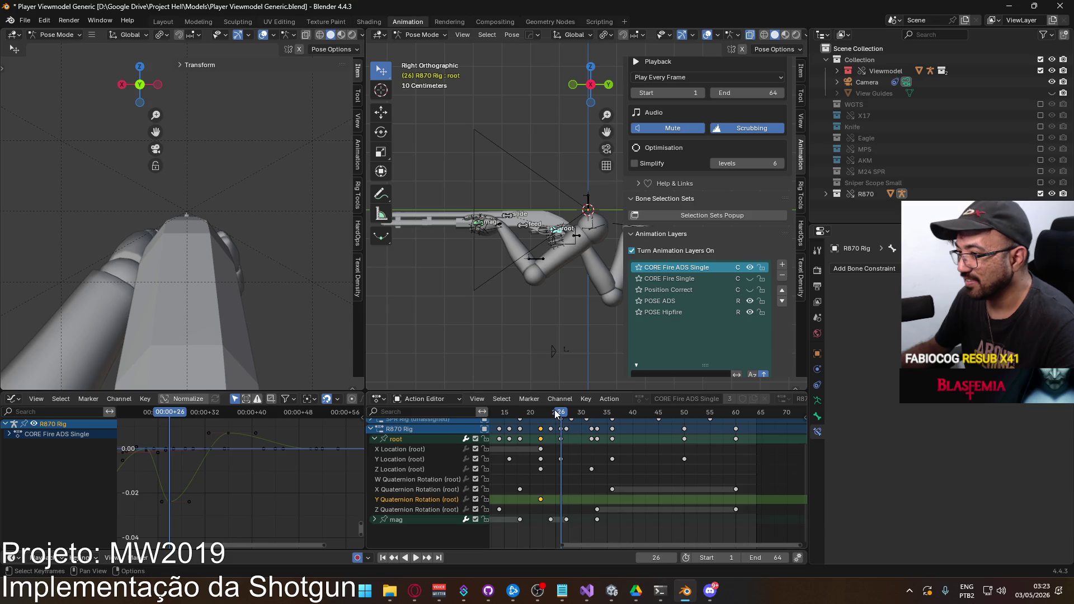
pyautogui.moveTo(556, 414)
pyautogui.mouseDown()
pyautogui.moveTo(543, 413)
pyautogui.moveTo(560, 417)
pyautogui.mouseUp()
pyautogui.hotkey('ctrl', 'v')
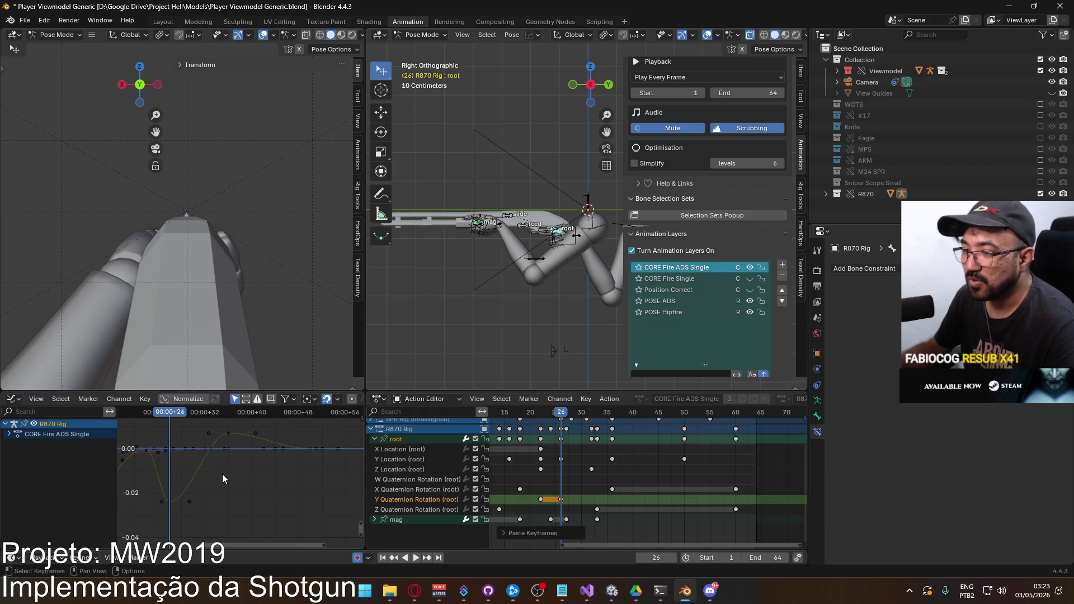
# Shift the pasted Y Quaternion Rotation keys one frame later and play back to check.
pyautogui.press('Home')
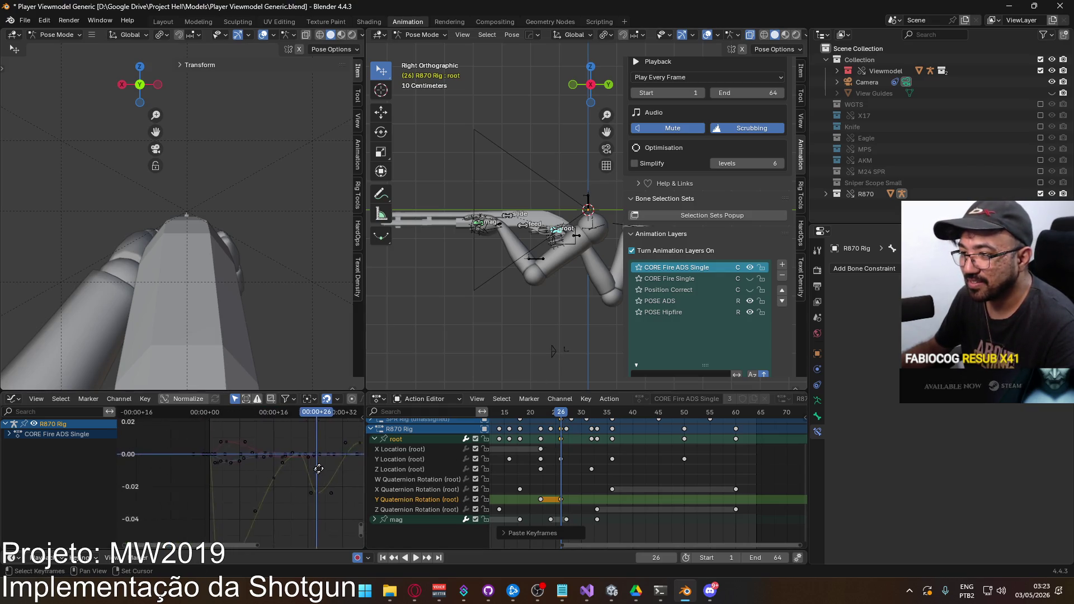
pyautogui.moveTo(305, 515); pyautogui.dragTo(288, 515, button='middle')
pyautogui.scroll(2, 286, 515)
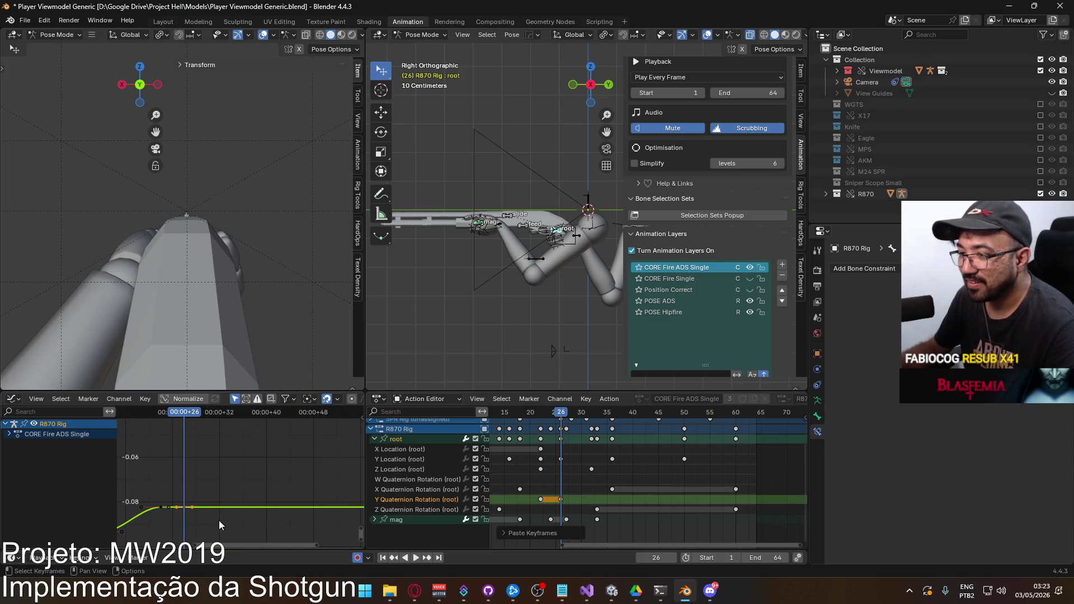
pyautogui.press('g')
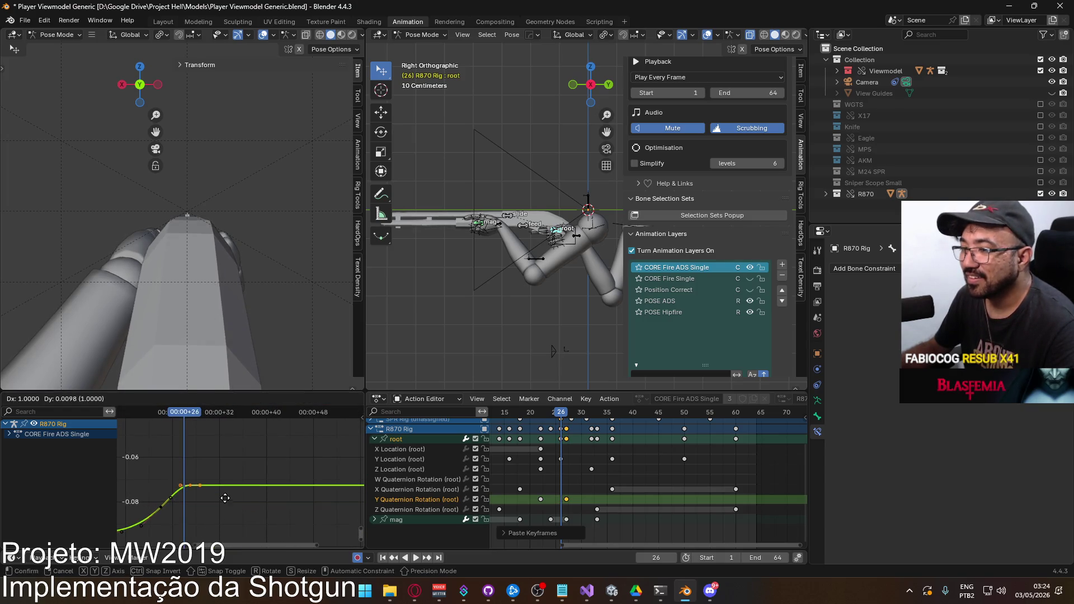
pyautogui.click(226, 486)
pyautogui.press('space')
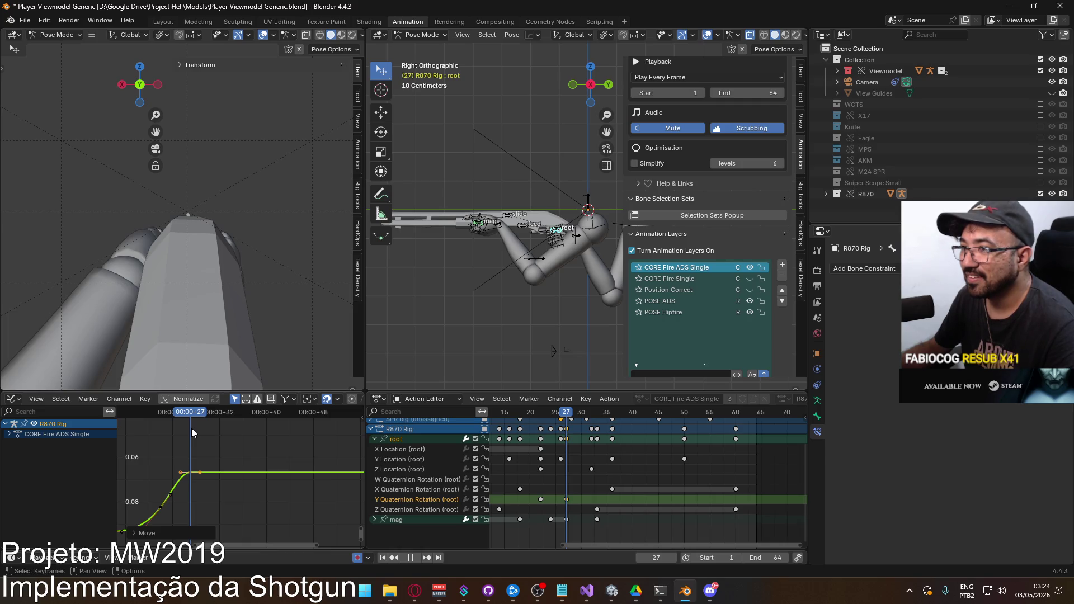
pyautogui.press('space')
# Paste the copied keys again at frame 40 and review the animation.
pyautogui.click(163, 506)
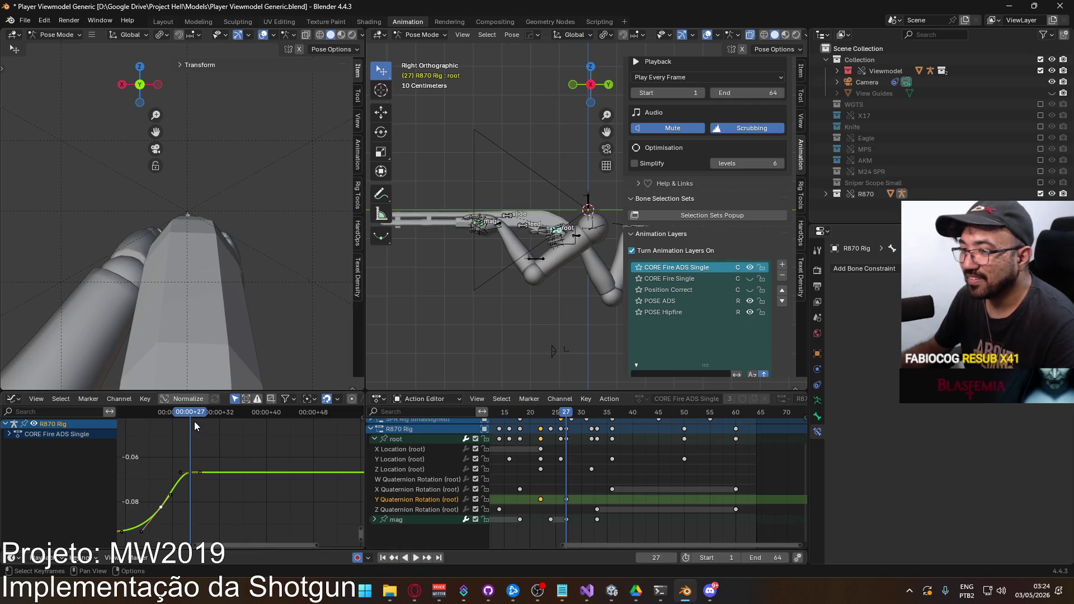
pyautogui.moveTo(193, 422)
pyautogui.mouseDown()
pyautogui.moveTo(163, 421)
pyautogui.moveTo(268, 421)
pyautogui.mouseUp()
pyautogui.hotkey('ctrl', 'v')
pyautogui.press('space')
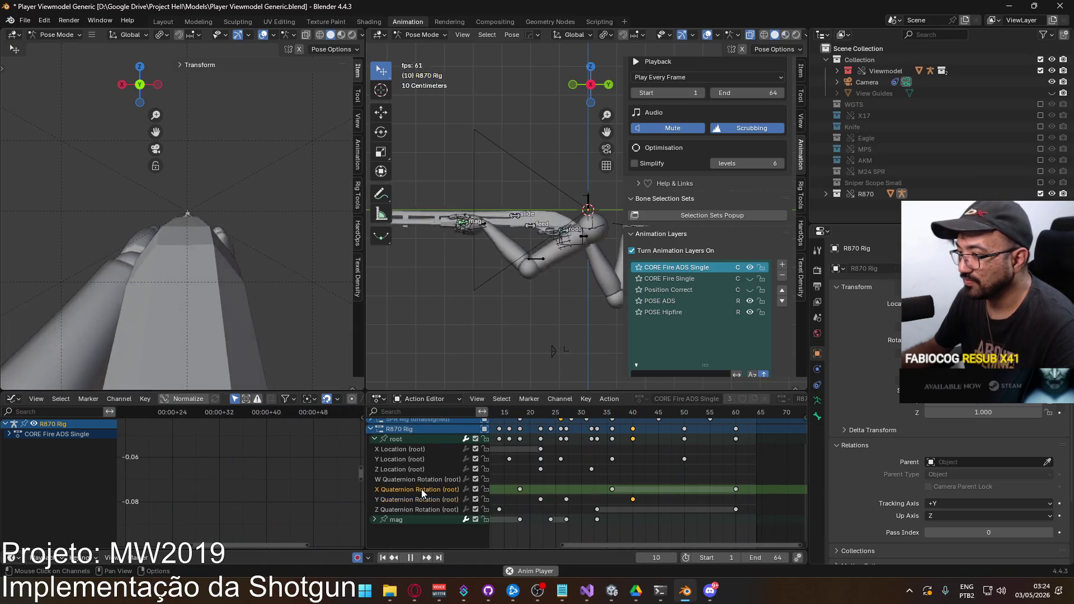
# Paste a key into the root's X Quaternion Rotation at frame 24 and raise it slightly.
pyautogui.click(421, 489)
pyautogui.moveTo(232, 475)
pyautogui.keyDown('ctrl'); pyautogui.mouseDown(button='middle')
pyautogui.moveTo(213, 469)
pyautogui.moveTo(280, 472)
pyautogui.moveTo(256, 472)
pyautogui.moveTo(273, 538)
pyautogui.mouseUp(button='middle'); pyautogui.keyUp('ctrl')
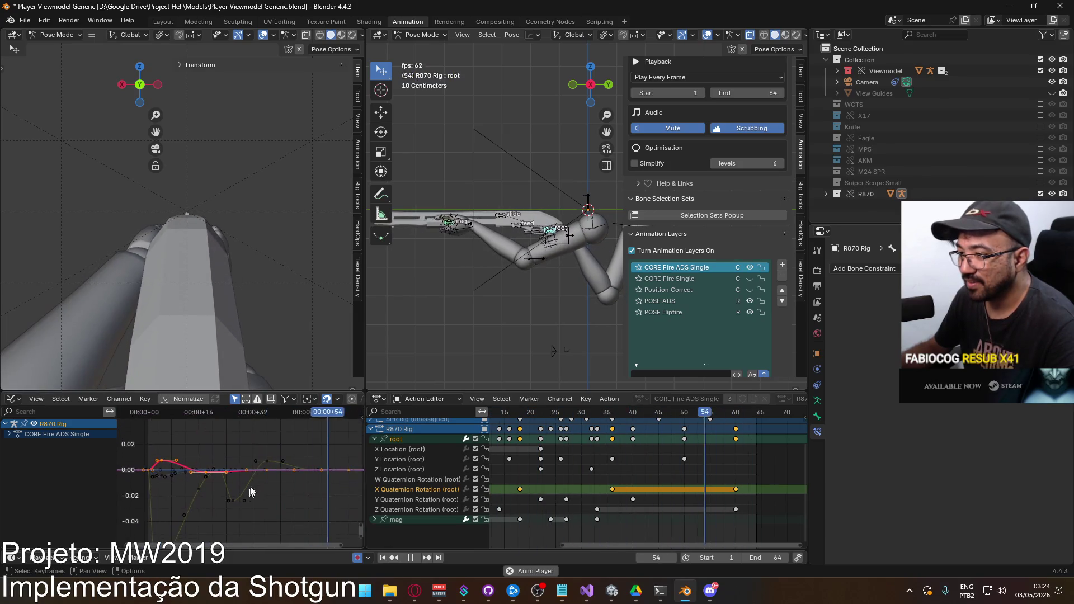
pyautogui.press('space')
pyautogui.moveTo(191, 412); pyautogui.dragTo(225, 414)
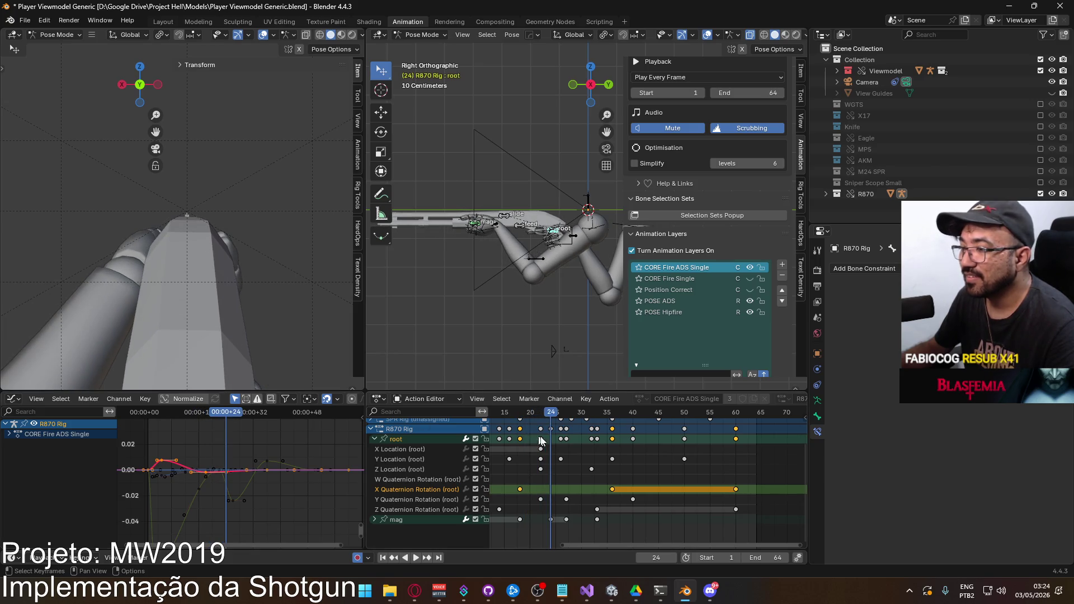
pyautogui.scroll(2, 556, 486)
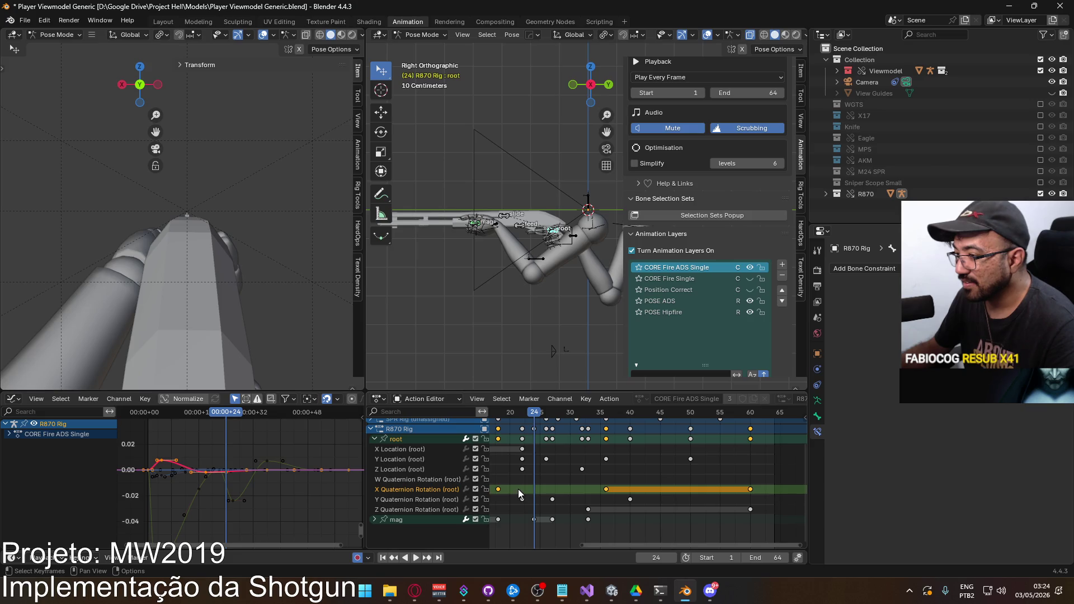
pyautogui.click(498, 489)
pyautogui.hotkey('ctrl', 'v')
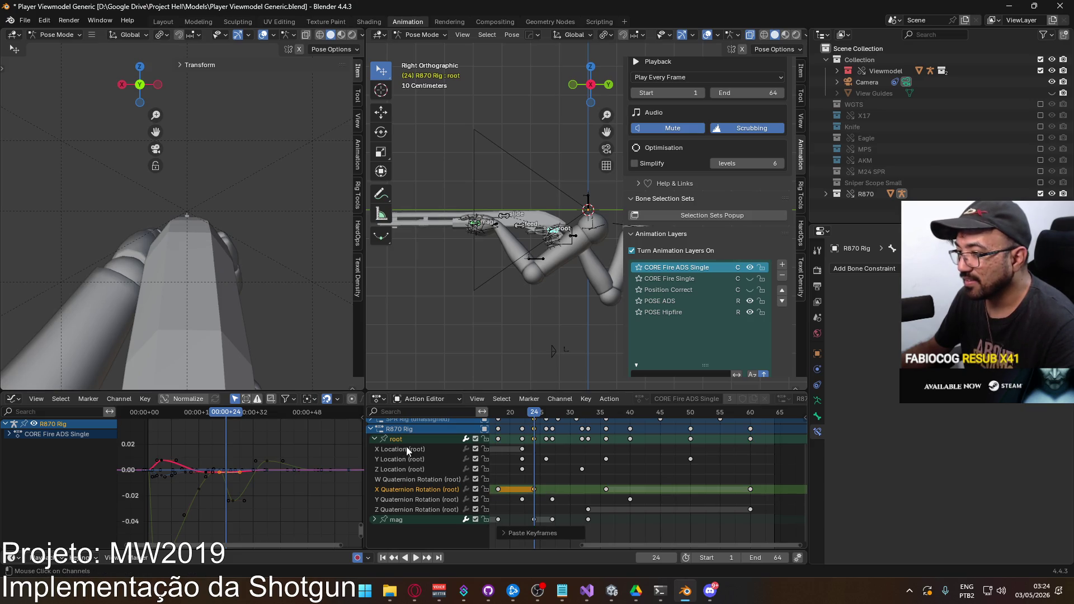
pyautogui.scroll(5, 270, 472)
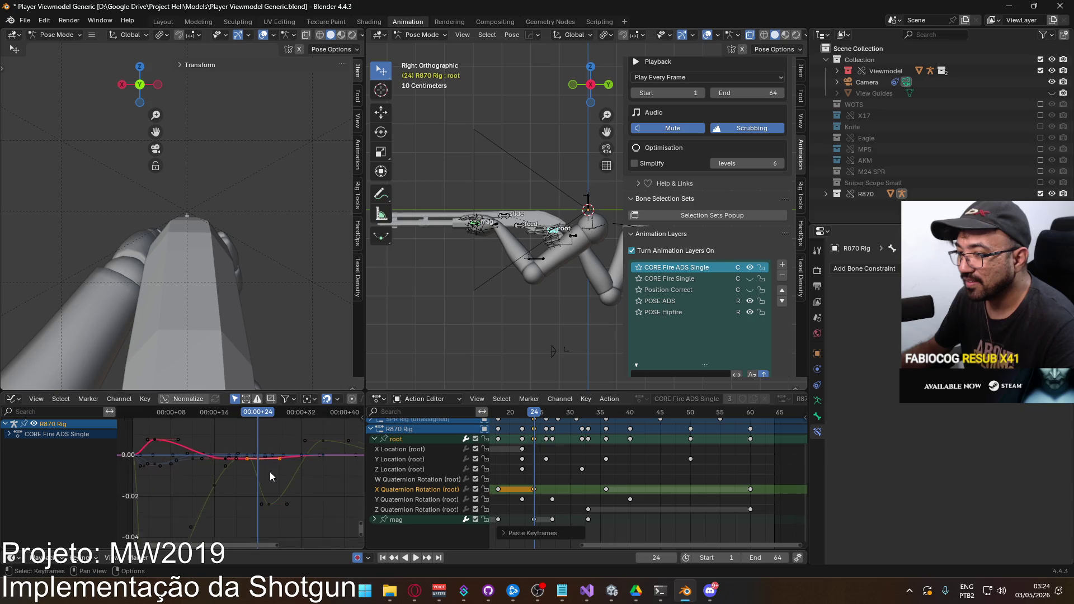
pyautogui.moveTo(274, 462); pyautogui.dragTo(253, 497, button='middle')
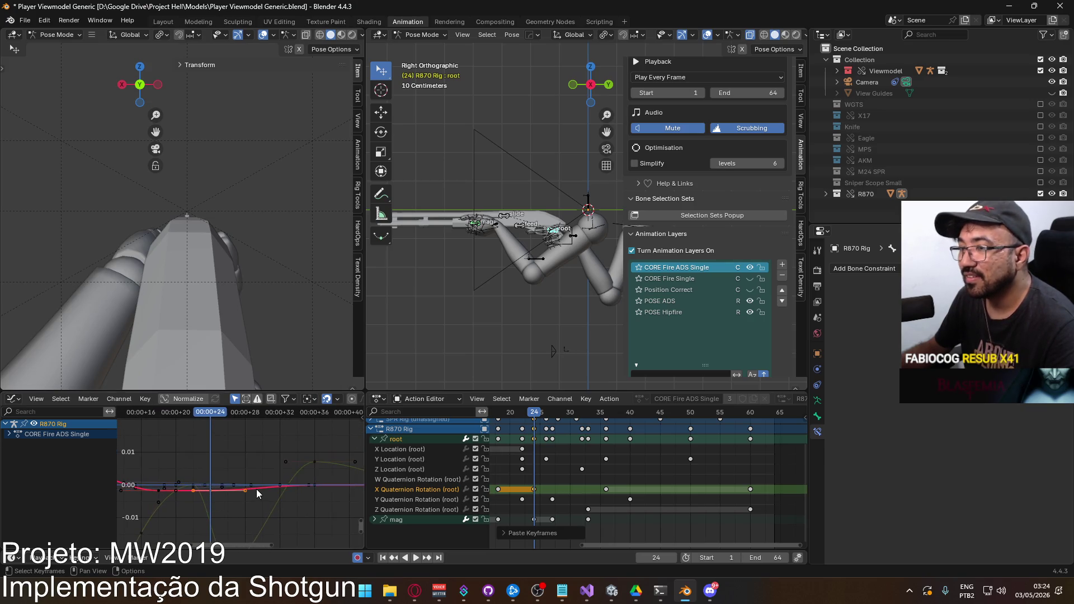
pyautogui.moveTo(256, 490); pyautogui.dragTo(257, 484)
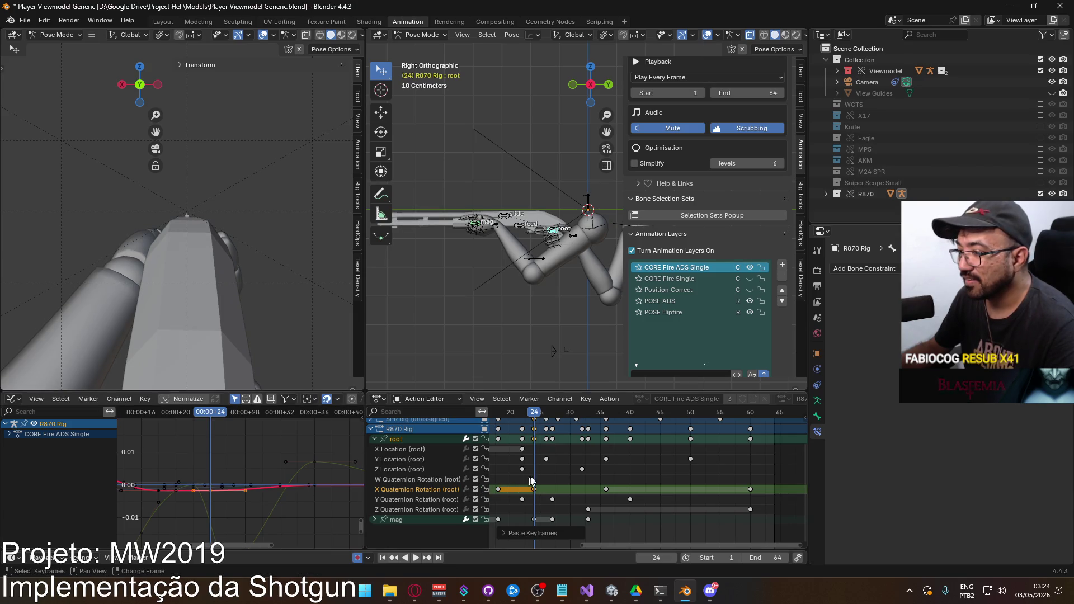
pyautogui.press('space')
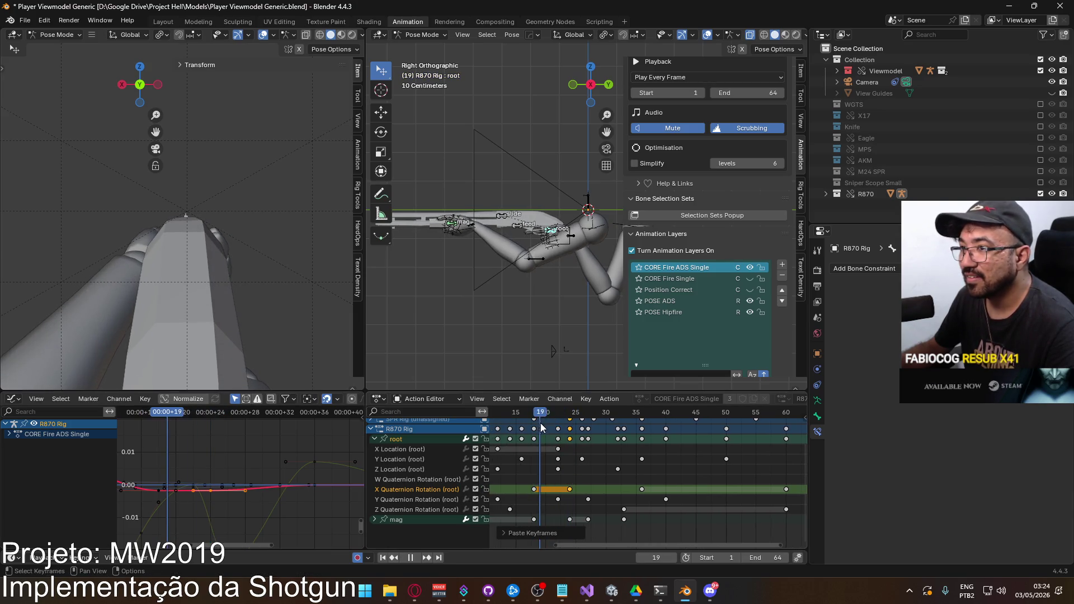
# Re-paste the keys at frame 24, lift the X Quaternion key higher, and review playback.
pyautogui.moveTo(541, 426); pyautogui.dragTo(586, 425)
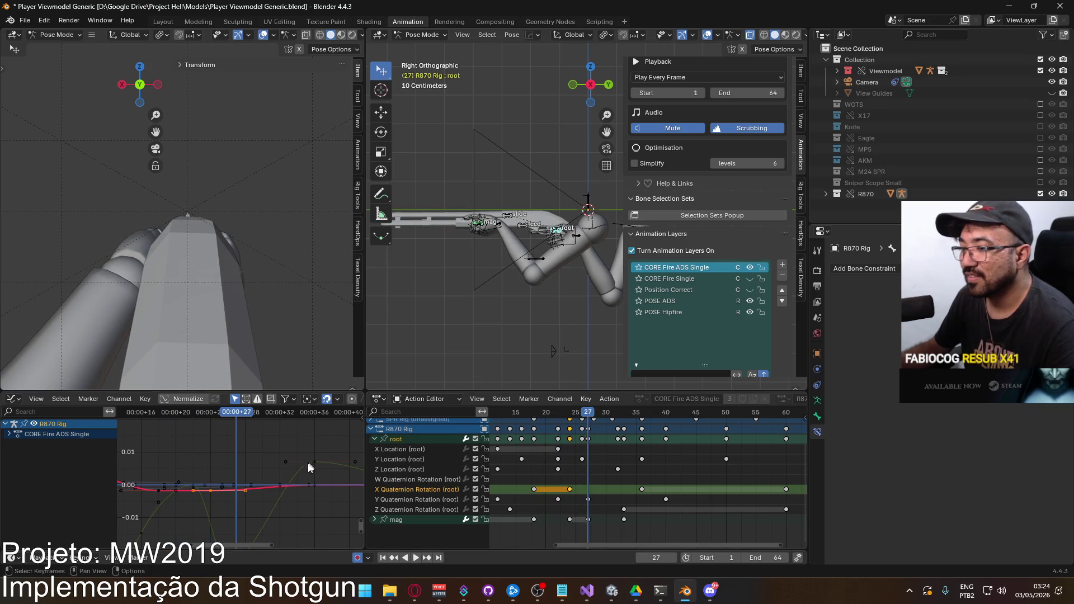
pyautogui.hotkey('ctrl', 'v')
pyautogui.press('g')
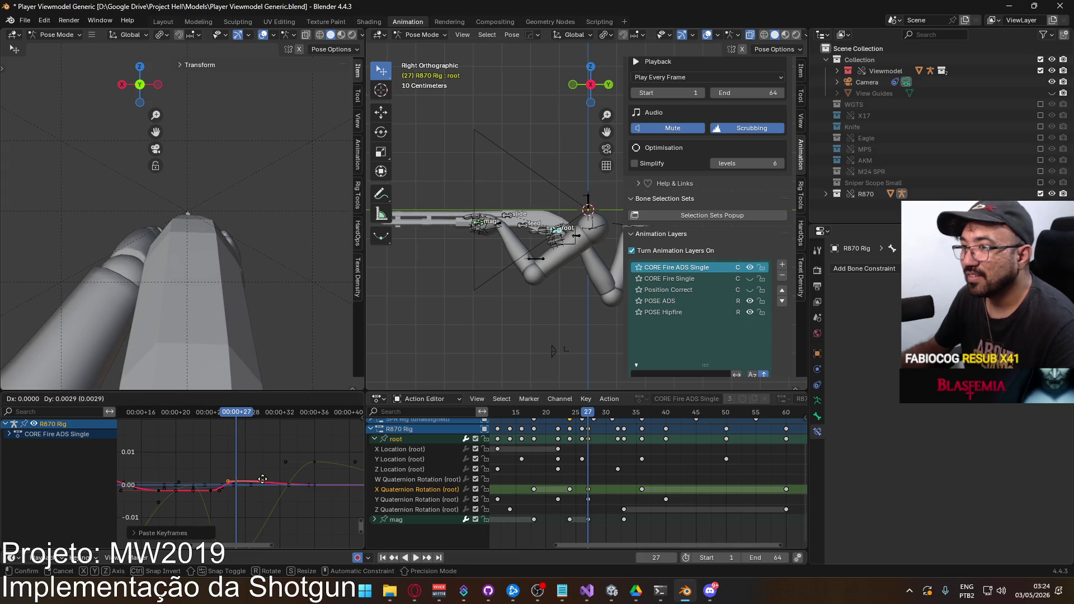
pyautogui.click(266, 473)
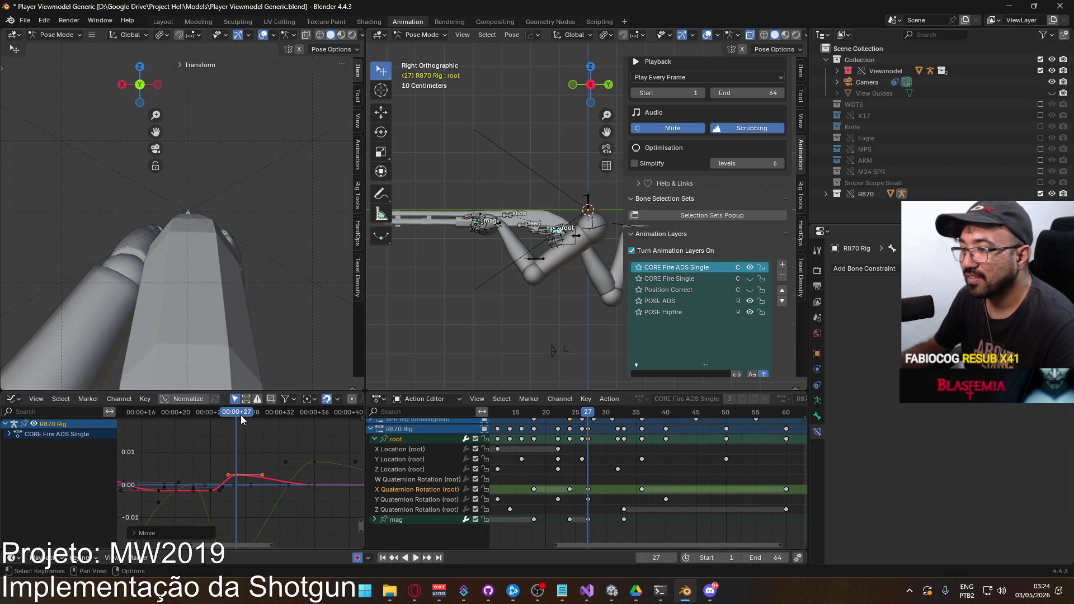
pyautogui.press('space')
pyautogui.moveTo(241, 415)
pyautogui.mouseDown()
pyautogui.moveTo(209, 427)
pyautogui.moveTo(313, 427)
pyautogui.mouseUp()
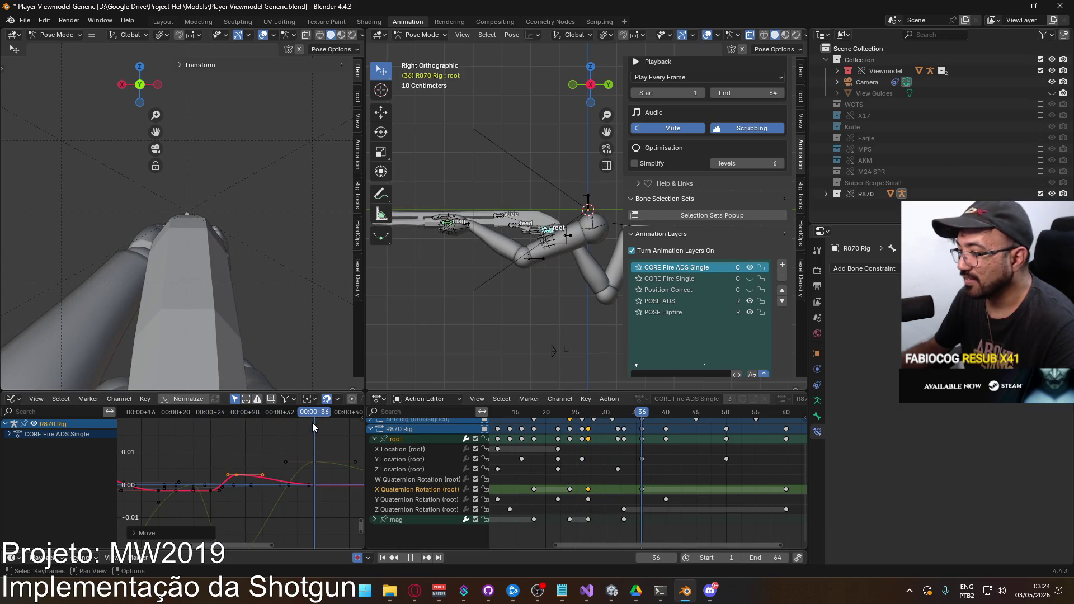
pyautogui.press('space')
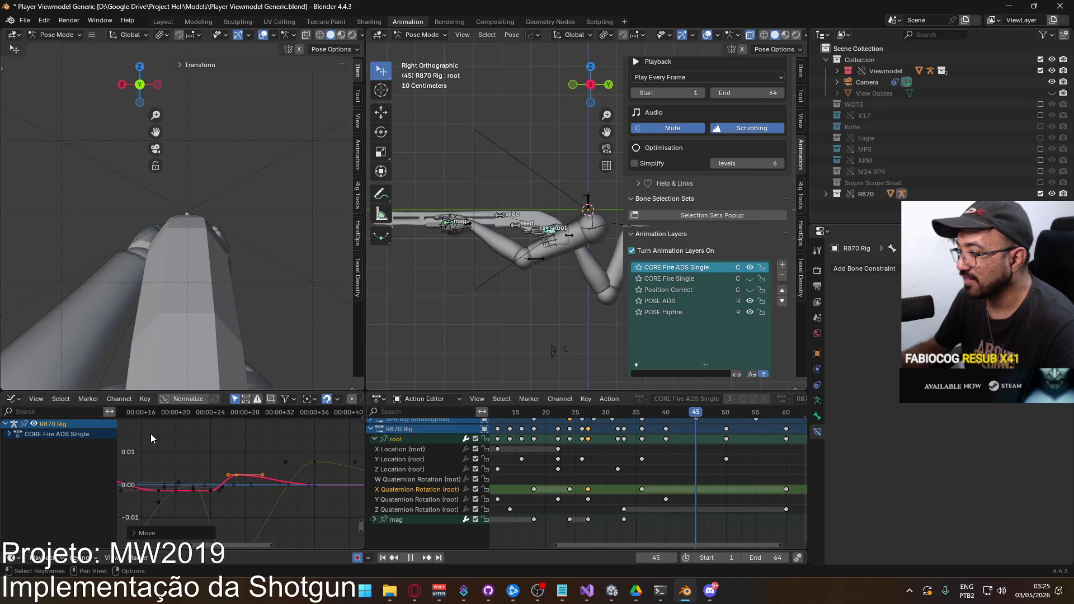
# Paste the copied keys at frame 45 so it holds the frame-36 value.
pyautogui.hotkey('ctrl', 'v')
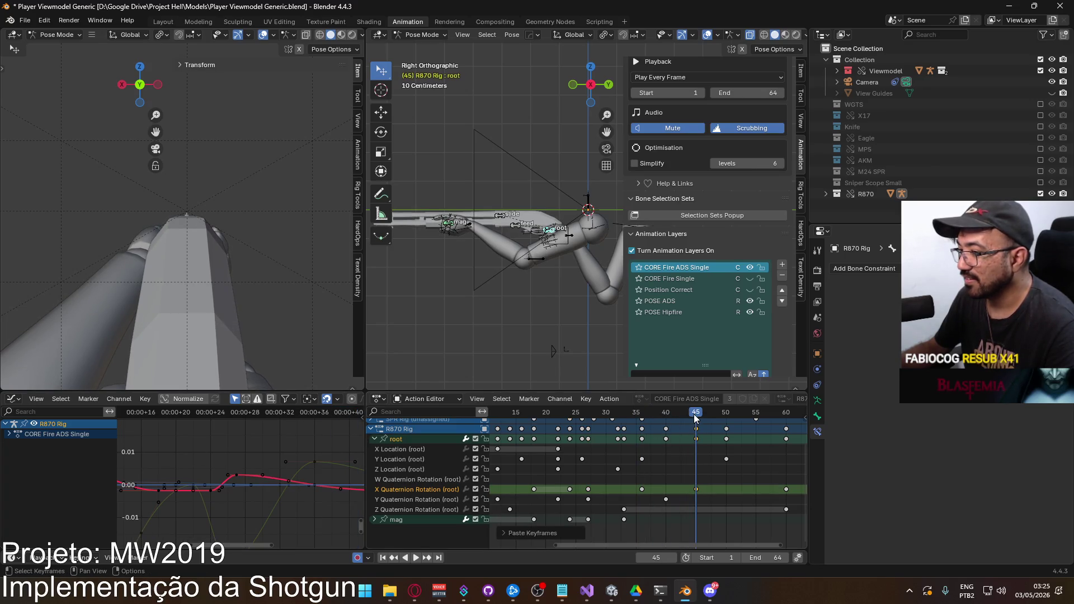
pyautogui.moveTo(694, 416); pyautogui.dragTo(641, 428)
pyautogui.moveTo(208, 469); pyautogui.dragTo(119, 453, button='middle')
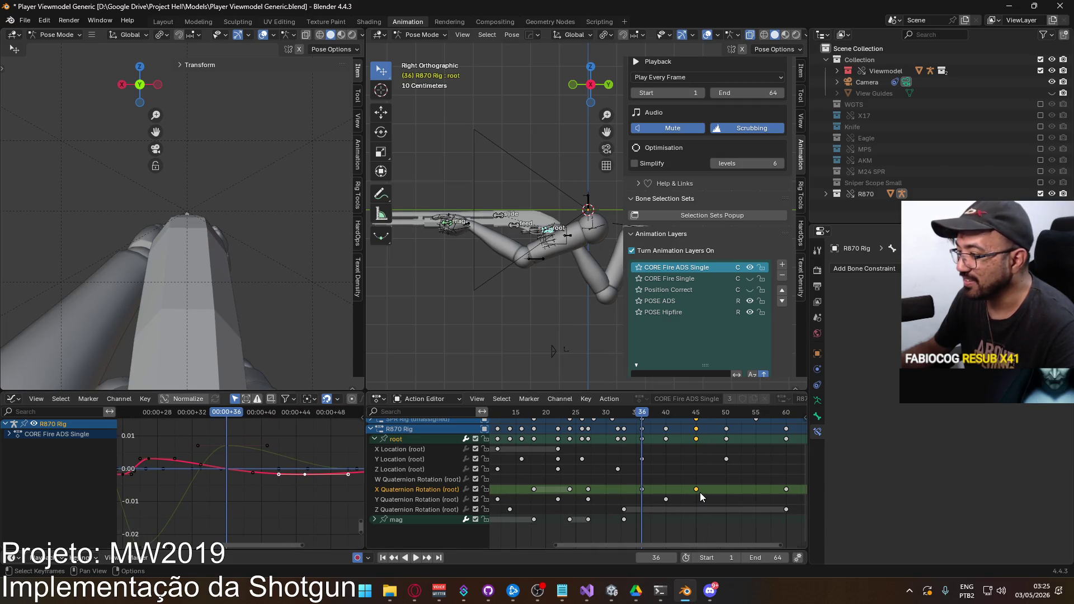
pyautogui.press('Home')
pyautogui.moveTo(703, 414); pyautogui.dragTo(516, 468)
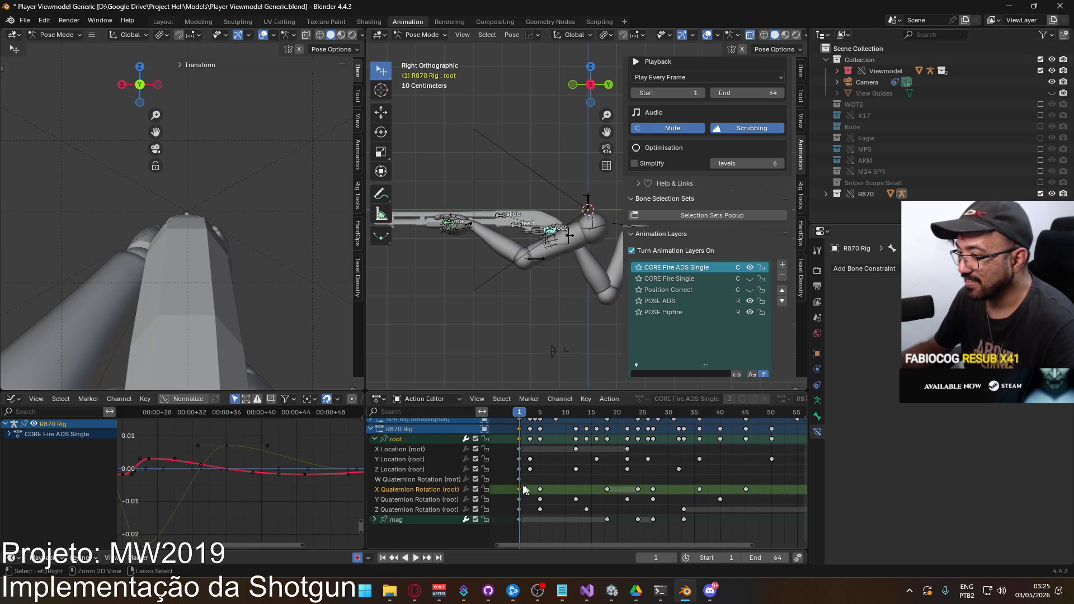
pyautogui.moveTo(534, 425); pyautogui.dragTo(700, 443)
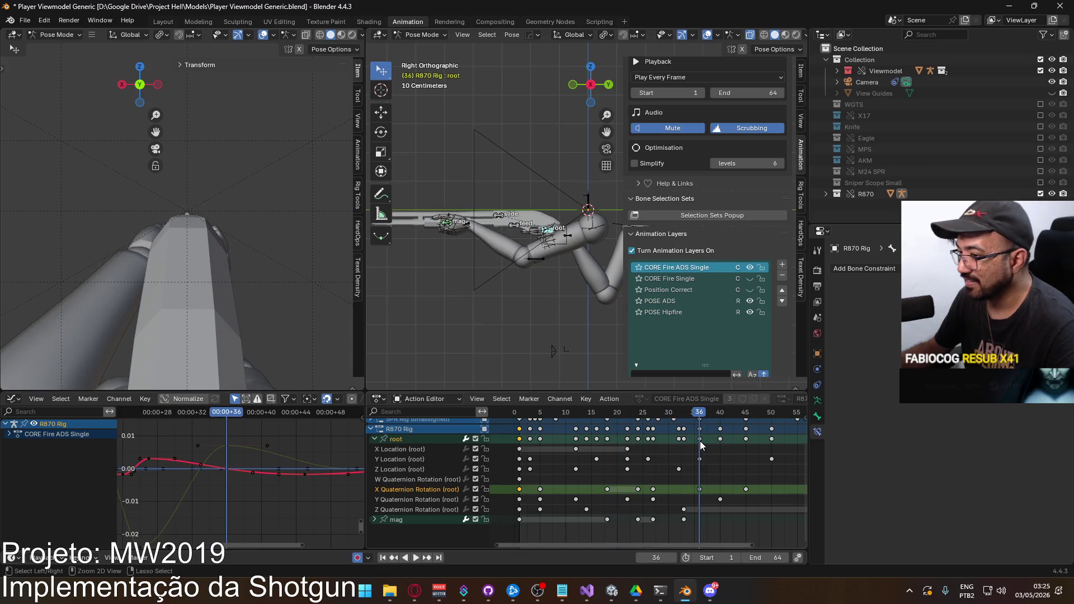
pyautogui.hotkey('ctrl', 'v')
pyautogui.hotkey('ctrl', 'z')
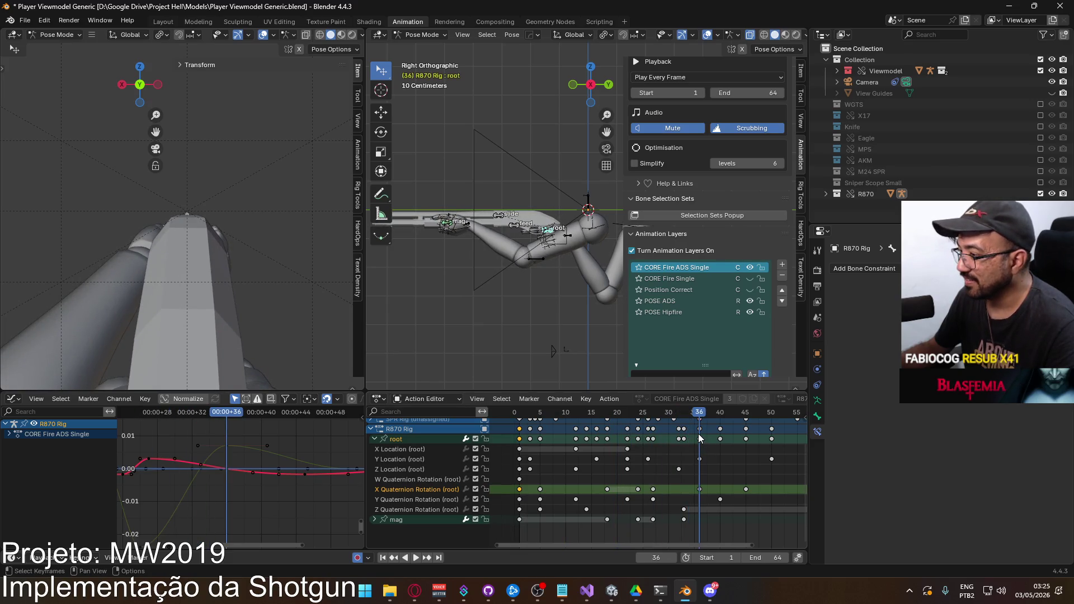
pyautogui.moveTo(702, 420)
pyautogui.mouseDown()
pyautogui.moveTo(749, 424)
pyautogui.moveTo(700, 420)
pyautogui.mouseUp()
pyautogui.hotkey('ctrl', 'v')
# Select the root bone and lower its X Quaternion Rotation keys after frame 36 below zero.
pyautogui.click(238, 476)
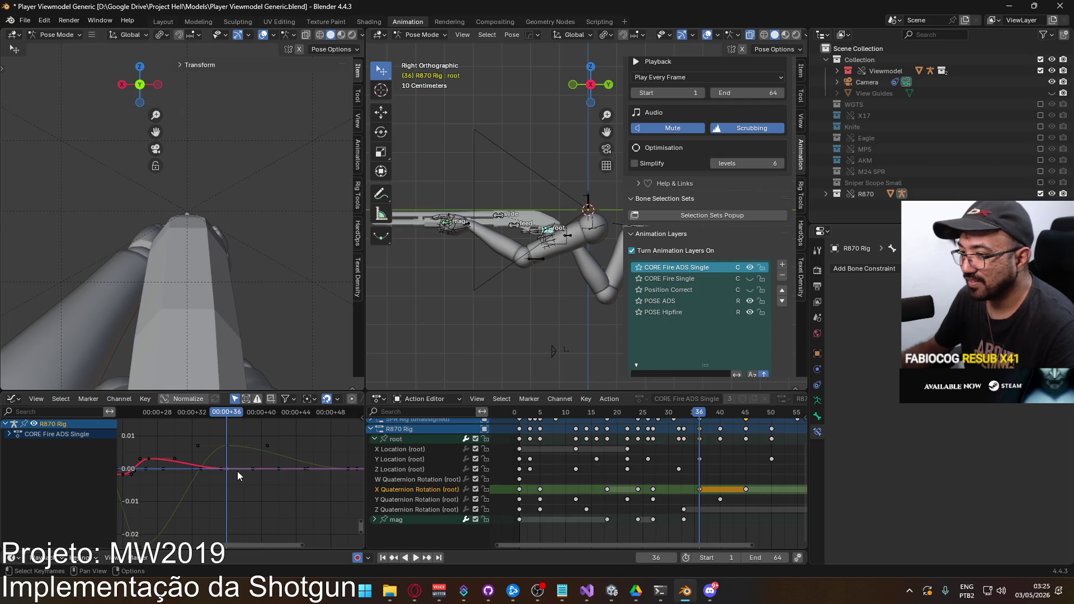
pyautogui.click(699, 490)
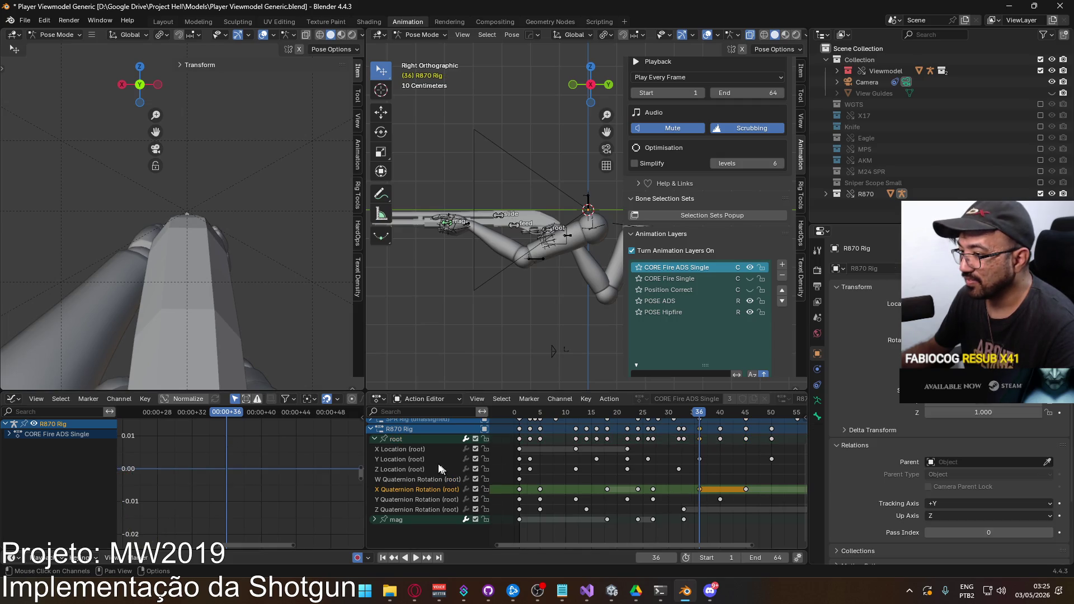
pyautogui.click(399, 441)
pyautogui.press('g')
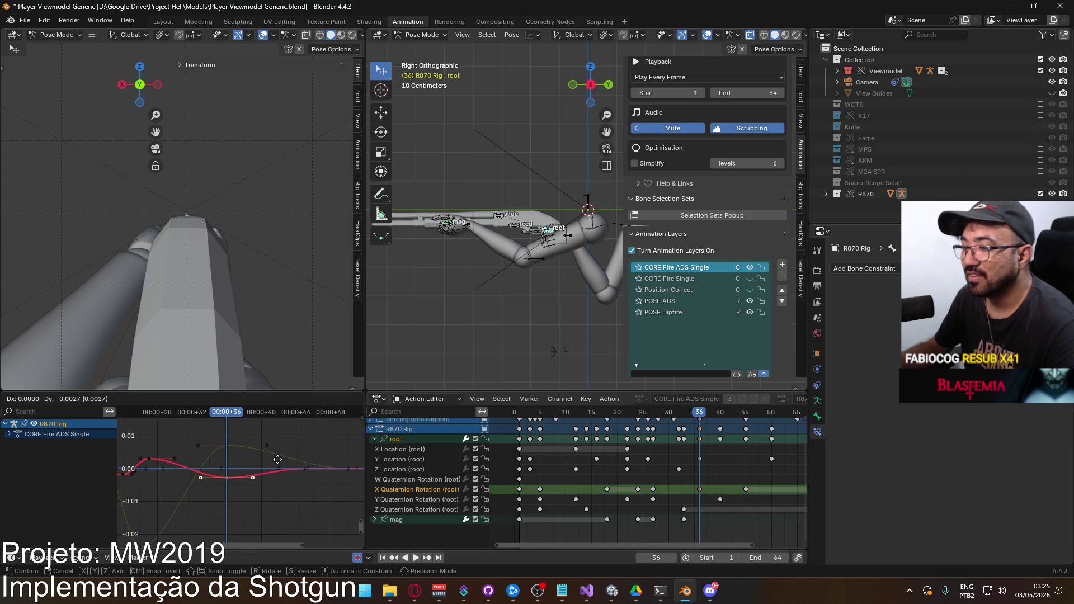
pyautogui.click(277, 459)
pyautogui.press('space')
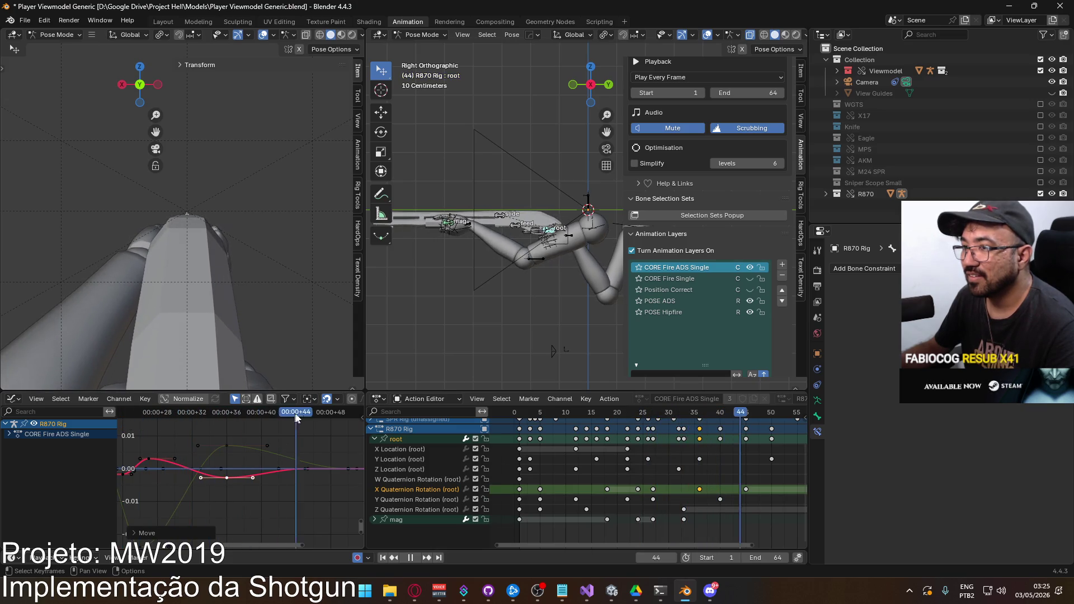
pyautogui.press('Escape')
# Lower that key further, then raise the frame-27 key about 0.004 and play back.
pyautogui.press('g')
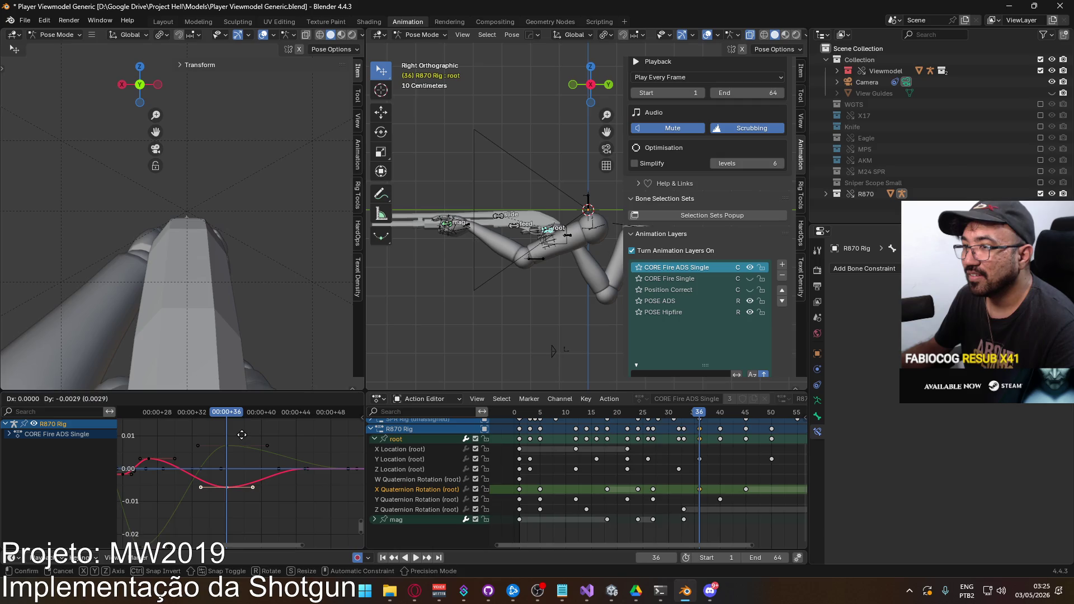
pyautogui.click(242, 435)
pyautogui.moveTo(233, 414)
pyautogui.mouseDown()
pyautogui.moveTo(140, 411)
pyautogui.moveTo(337, 419)
pyautogui.moveTo(283, 429)
pyautogui.moveTo(169, 424)
pyautogui.moveTo(363, 418)
pyautogui.moveTo(123, 418)
pyautogui.moveTo(155, 418)
pyautogui.moveTo(146, 420)
pyautogui.mouseUp()
pyautogui.press('g')
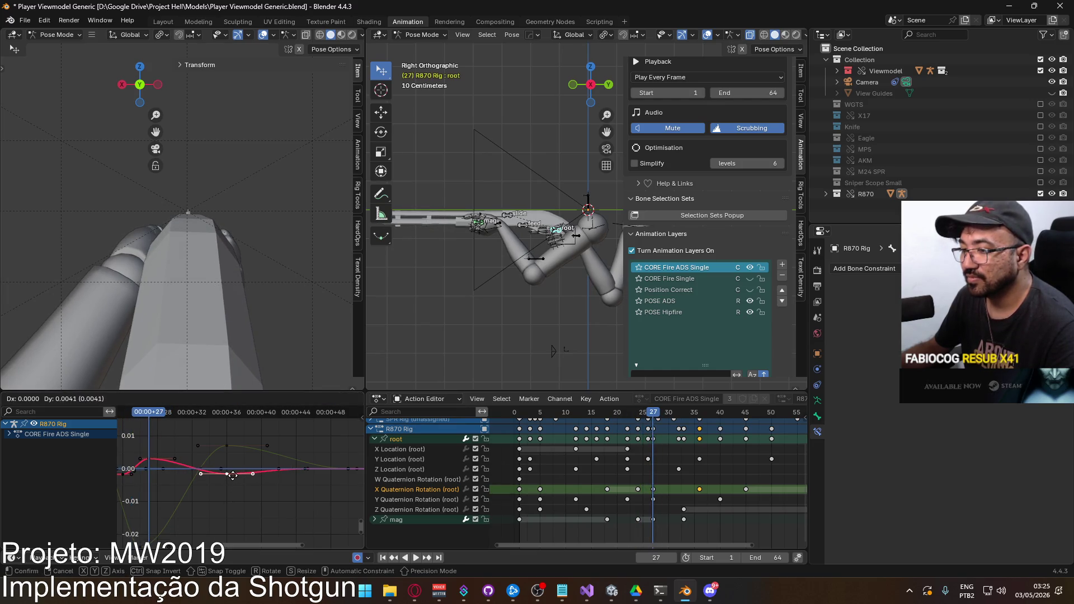
pyautogui.click(232, 474)
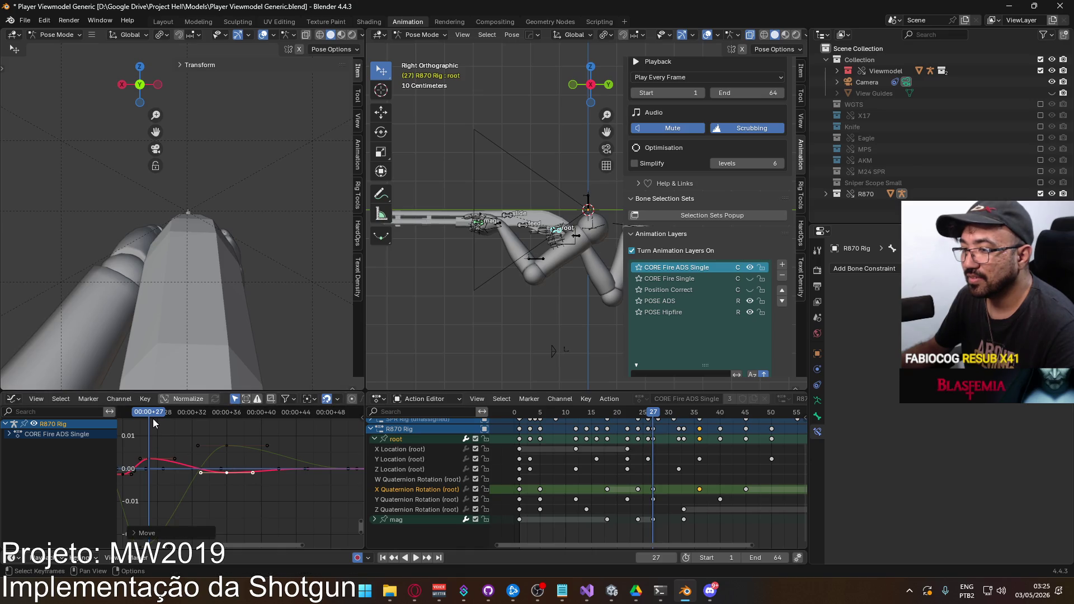
pyautogui.press('space')
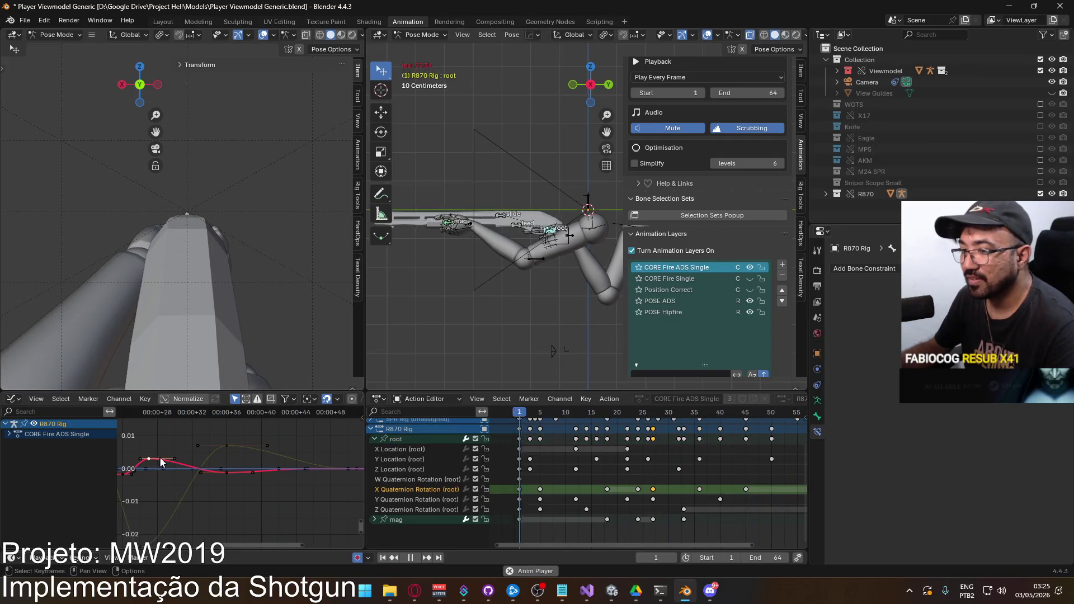
# Nudge a red-curve key one frame later, lower the mid dip, and move the frame-40 key to 37.
pyautogui.press('g')
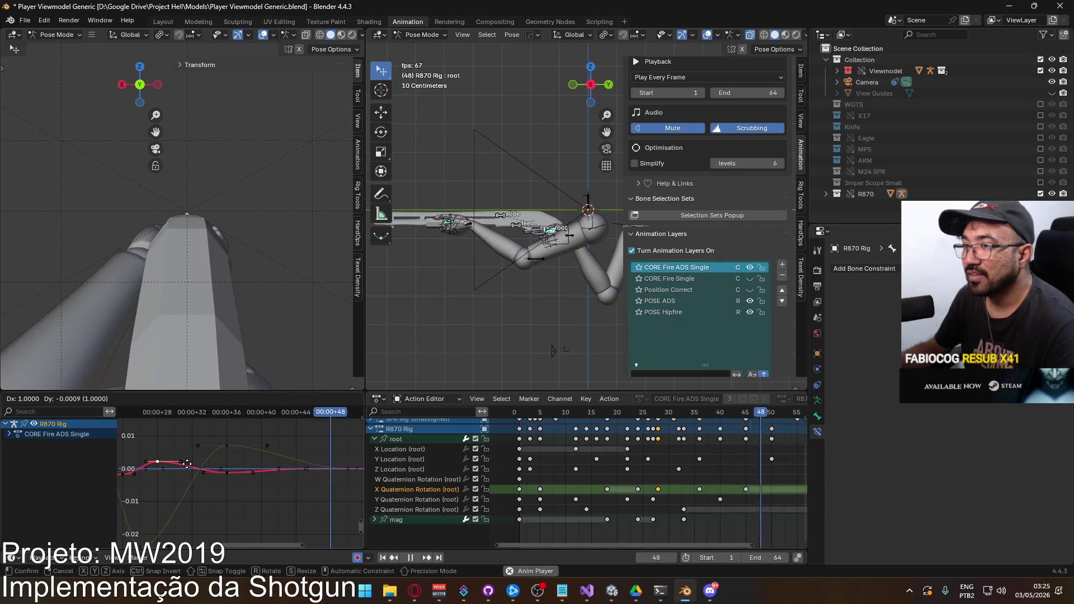
pyautogui.click(187, 464)
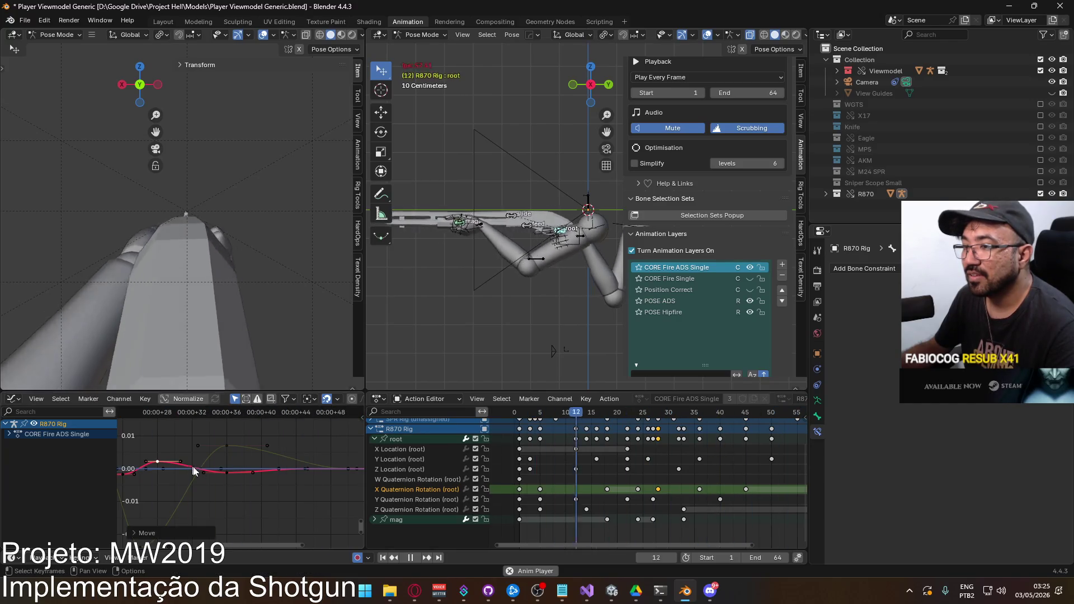
pyautogui.press('g')
pyautogui.click(222, 479)
pyautogui.moveTo(226, 473); pyautogui.dragTo(226, 479)
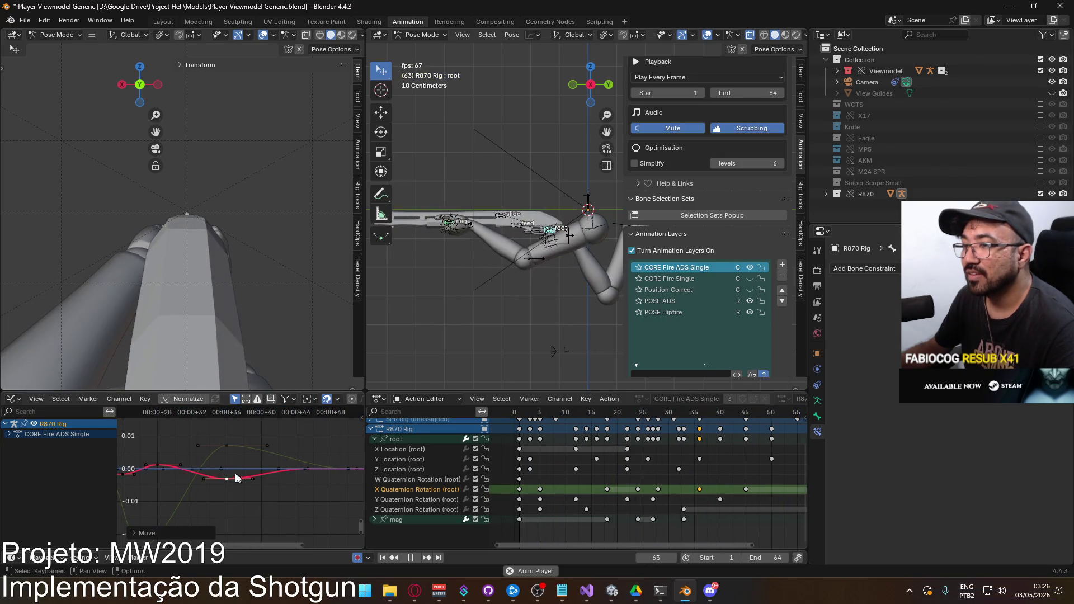
pyautogui.click(159, 465)
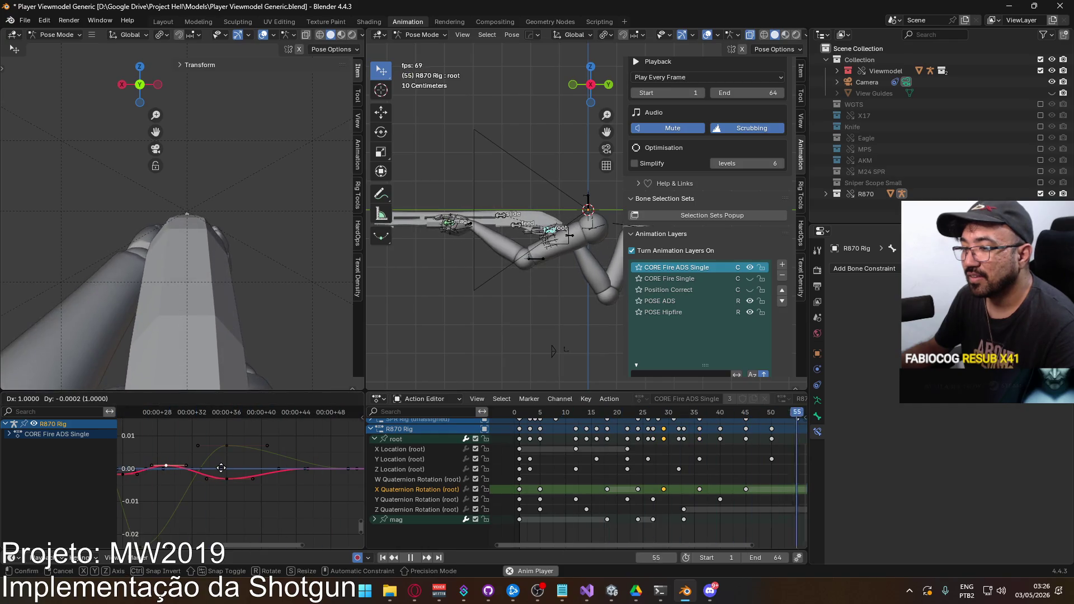
pyautogui.moveTo(227, 478); pyautogui.dragTo(259, 484)
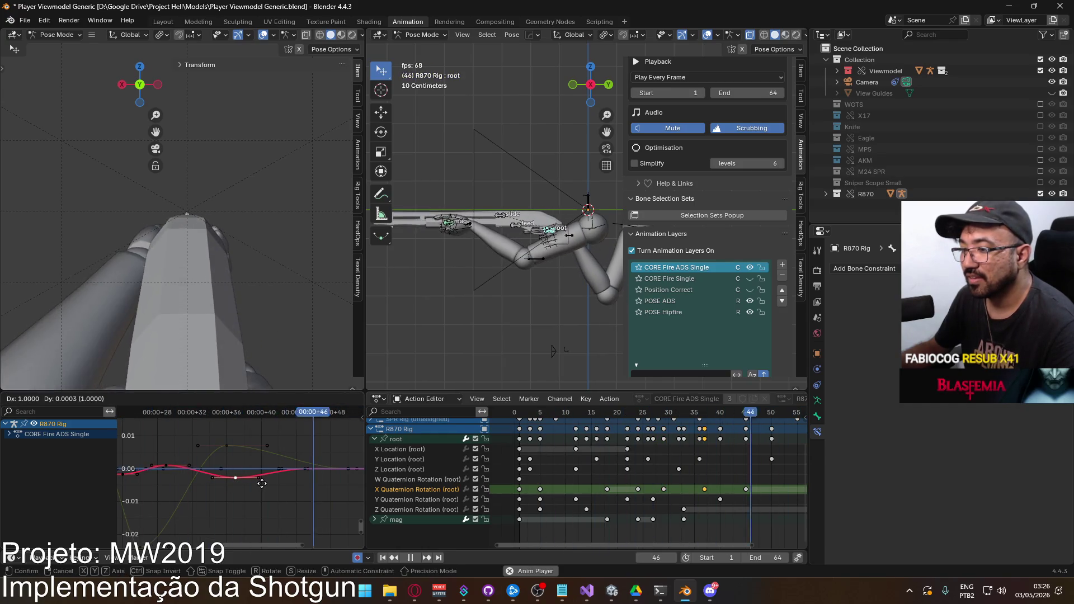
pyautogui.click(259, 483)
# Shift the late X Quaternion Rotation key from frame 45 to frame 47.
pyautogui.click(751, 485)
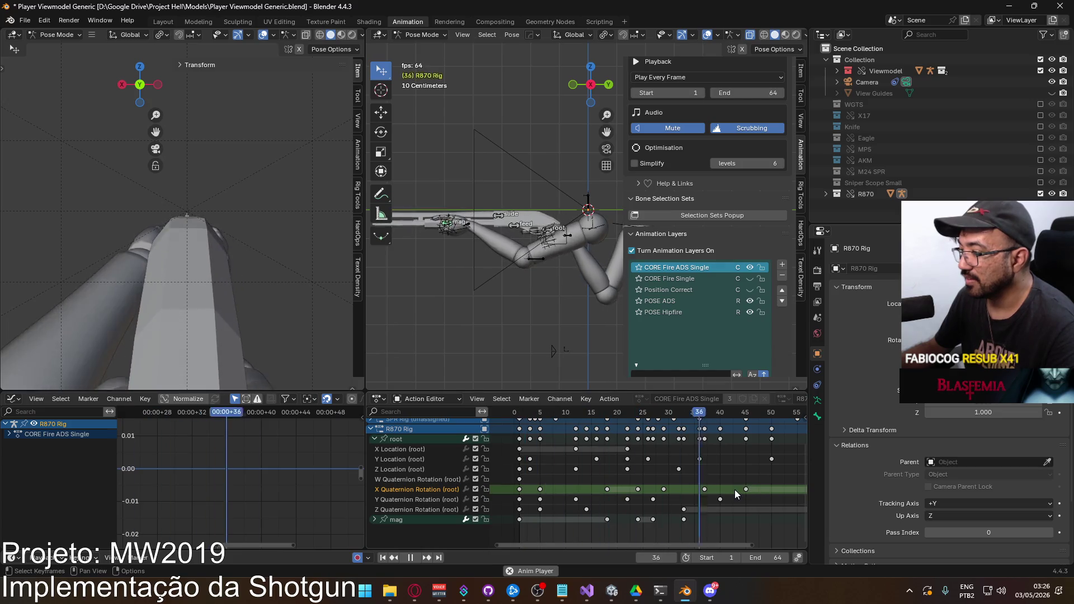
pyautogui.click(750, 489)
pyautogui.press('g')
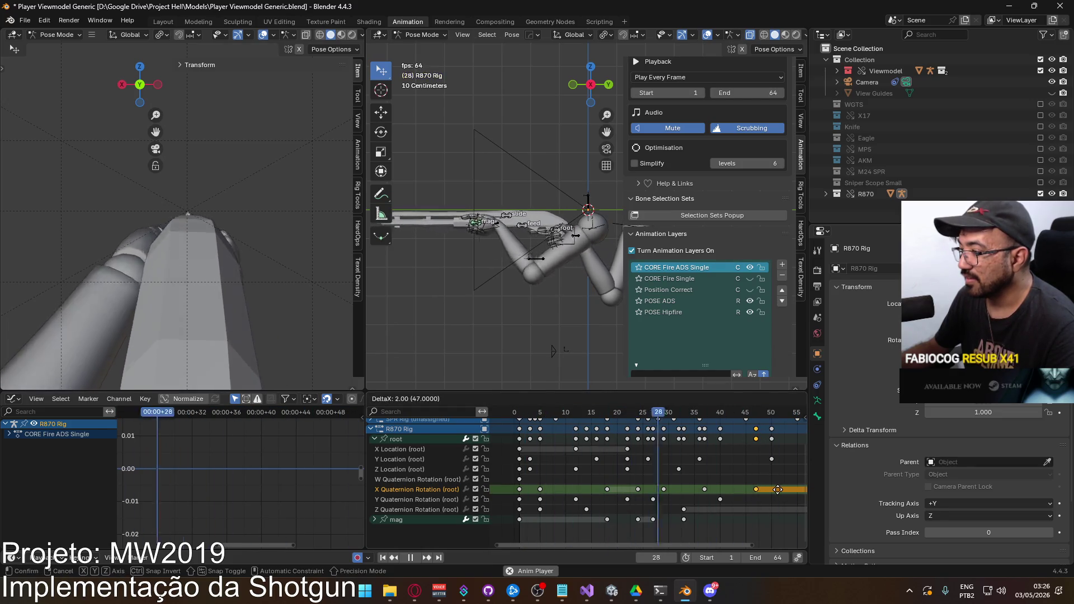
pyautogui.click(777, 490)
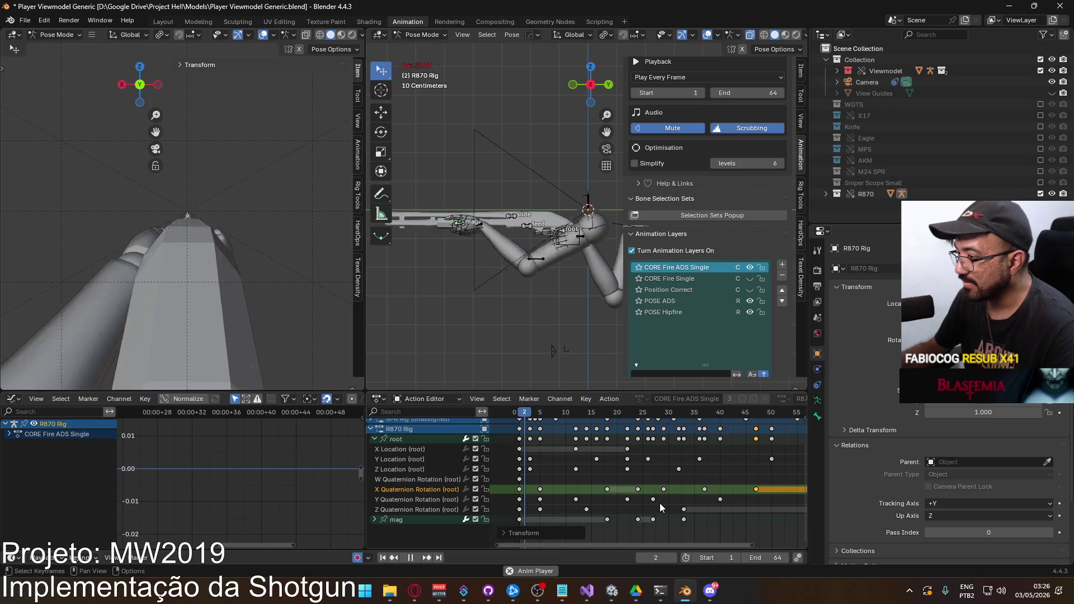
pyautogui.click(426, 499)
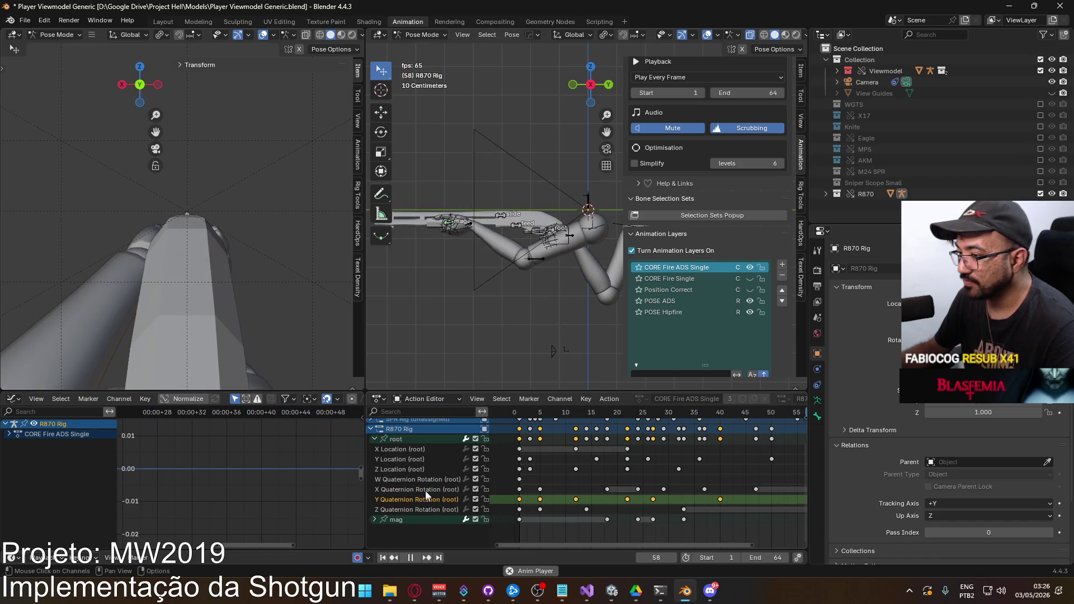
# Zoom in on the root's Y Quaternion Rotation curve and shift the selected key one frame later.
pyautogui.scroll(-1, 230, 479)
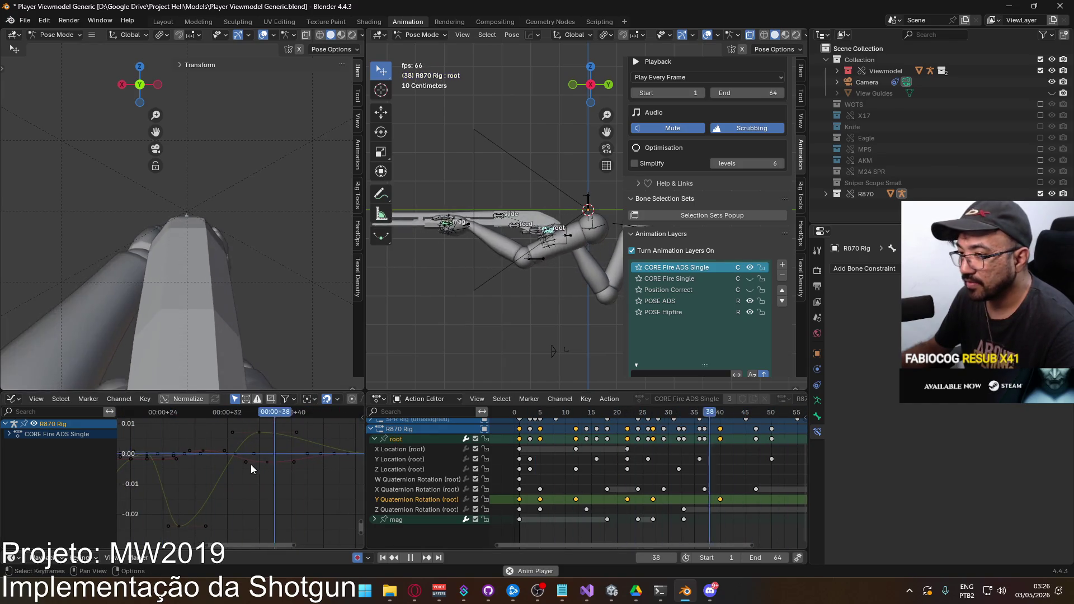
pyautogui.press('Home')
pyautogui.moveTo(283, 518)
pyautogui.keyDown('ctrl'); pyautogui.mouseDown(button='middle')
pyautogui.moveTo(234, 519)
pyautogui.moveTo(239, 509)
pyautogui.moveTo(290, 538)
pyautogui.moveTo(294, 515)
pyautogui.mouseUp(button='middle'); pyautogui.keyUp('ctrl')
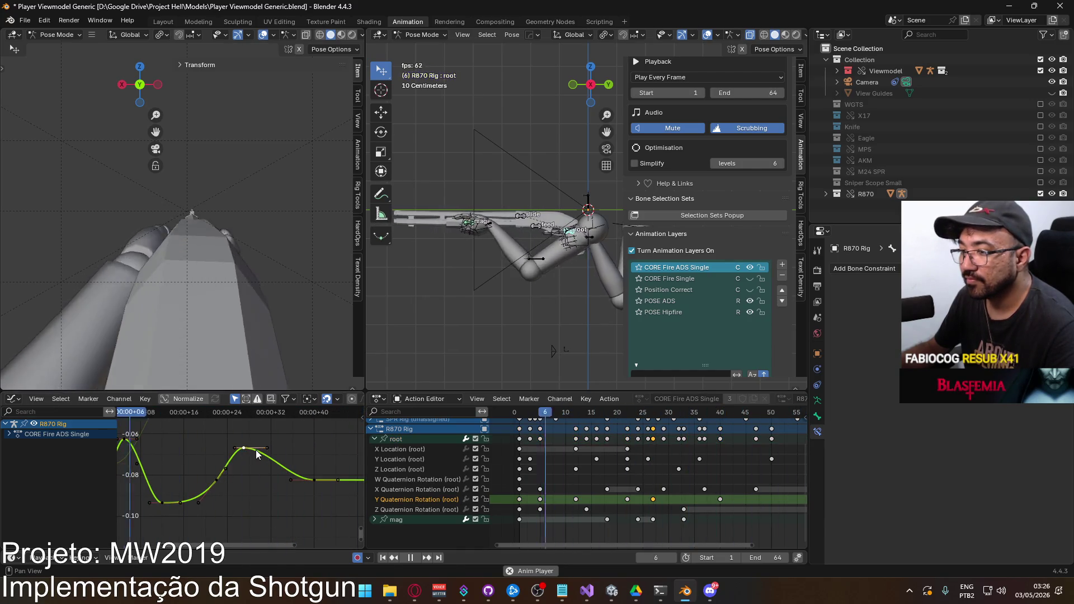
pyautogui.press('g')
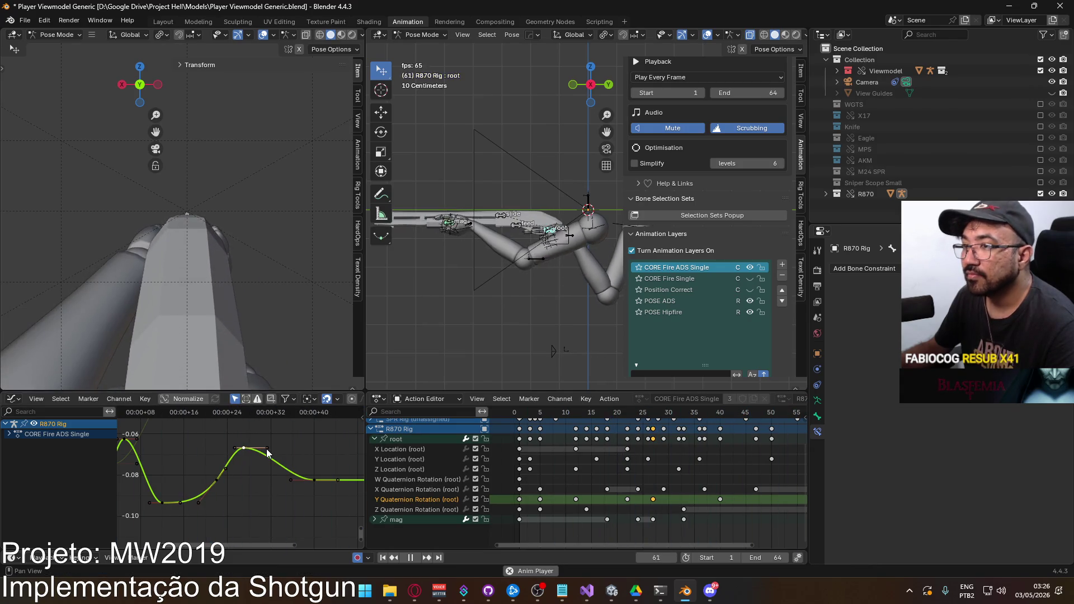
pyautogui.click(266, 449)
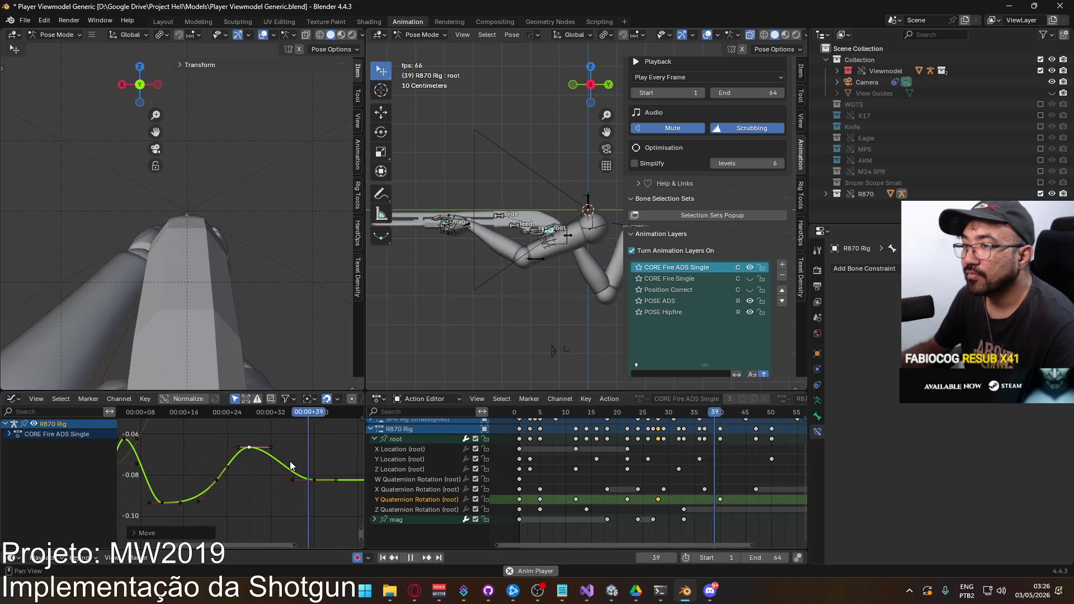
# Try moving the frame-40 keys toward 47, undo it, and stop playback at frame 5.
pyautogui.click(315, 480)
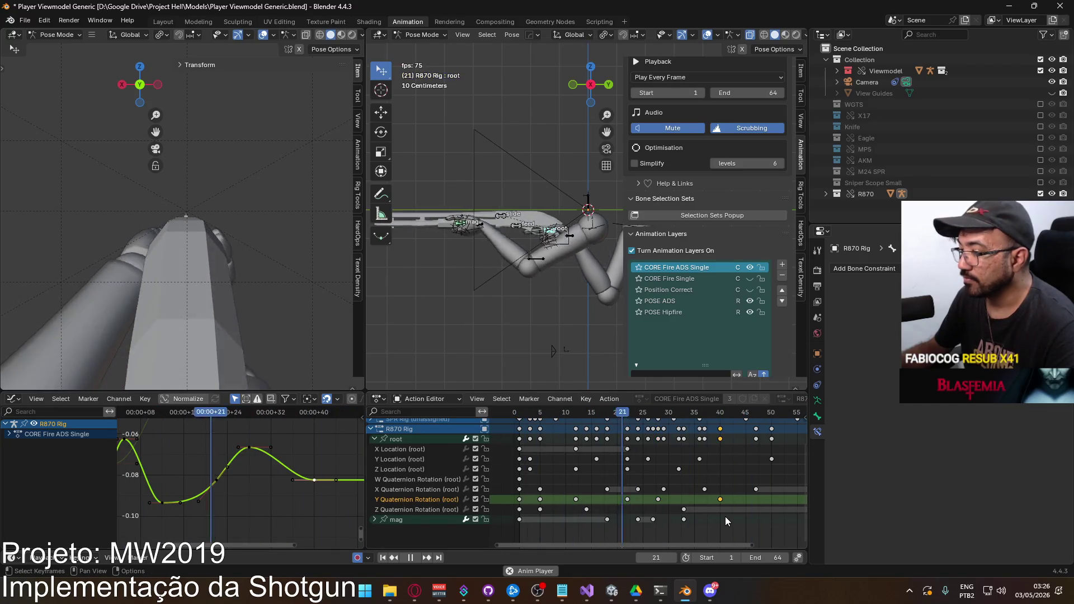
pyautogui.press('g')
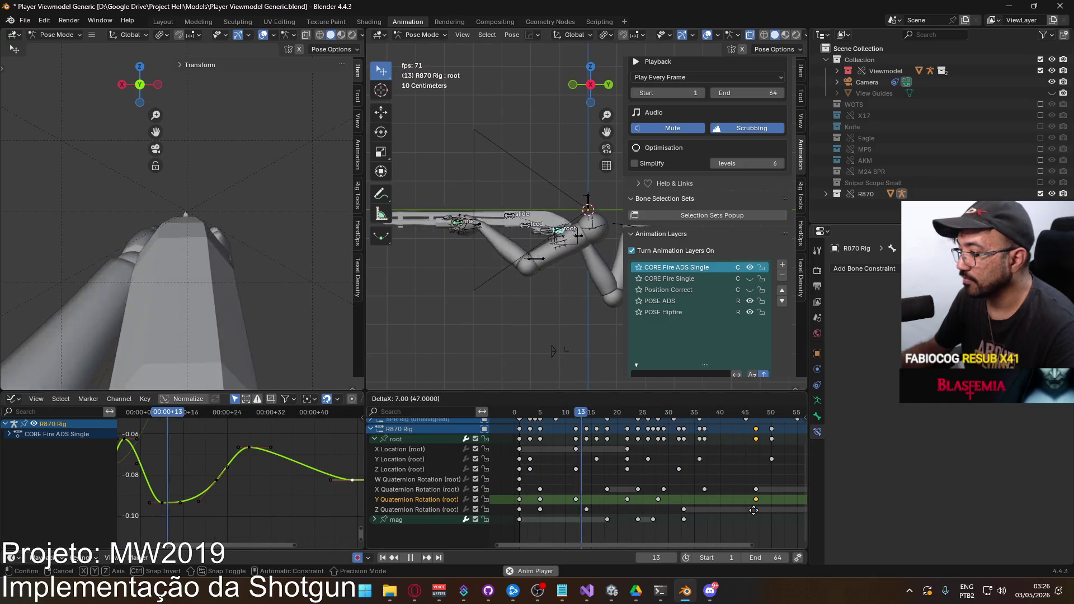
pyautogui.click(766, 510)
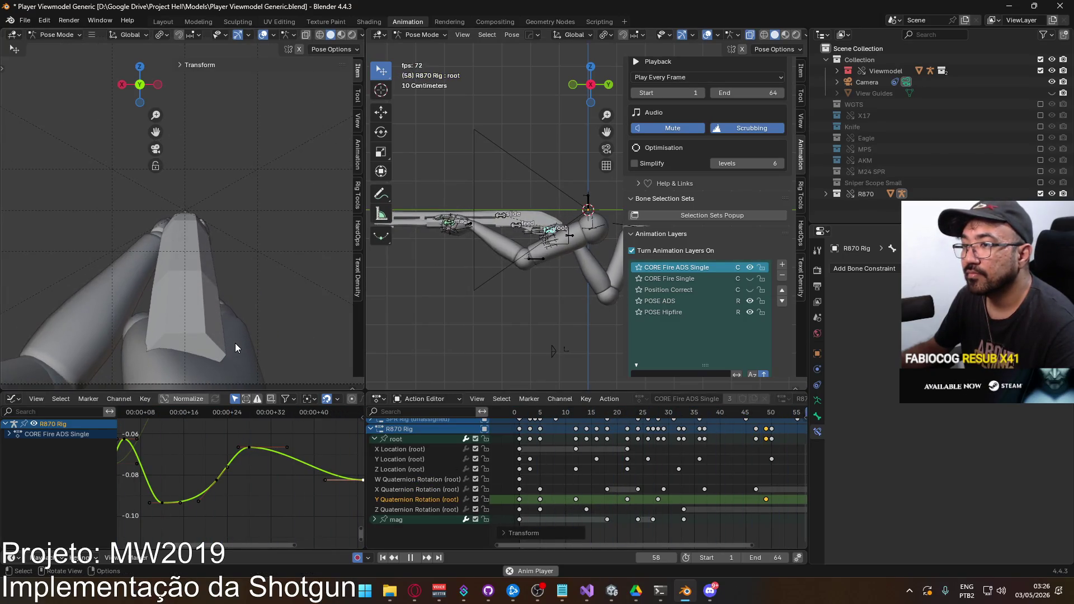
pyautogui.hotkey('ctrl', 'z')
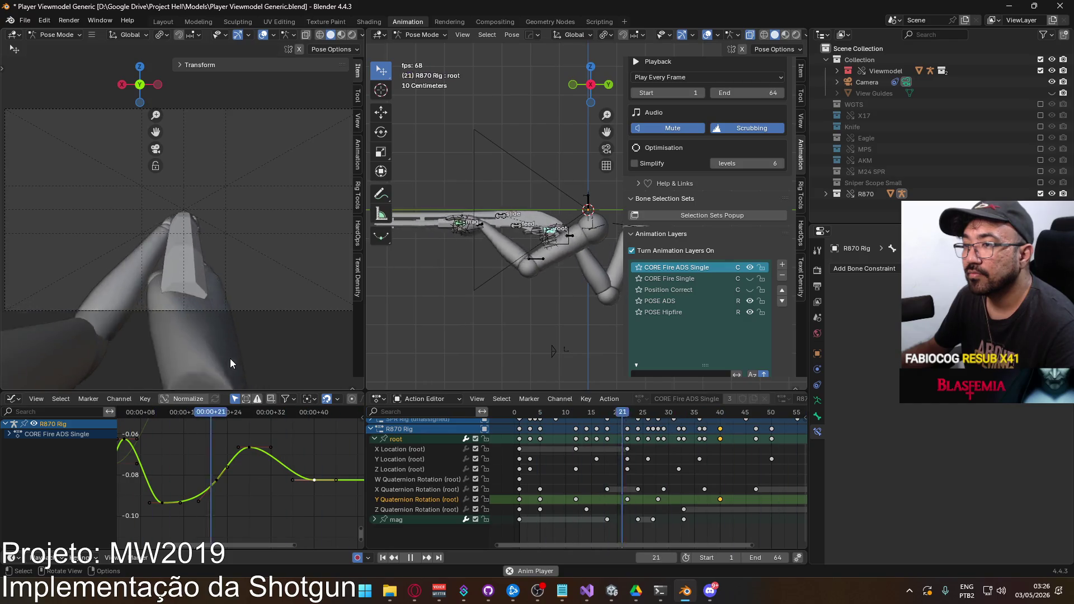
pyautogui.press('space')
pyautogui.moveTo(527, 413); pyautogui.dragTo(542, 417)
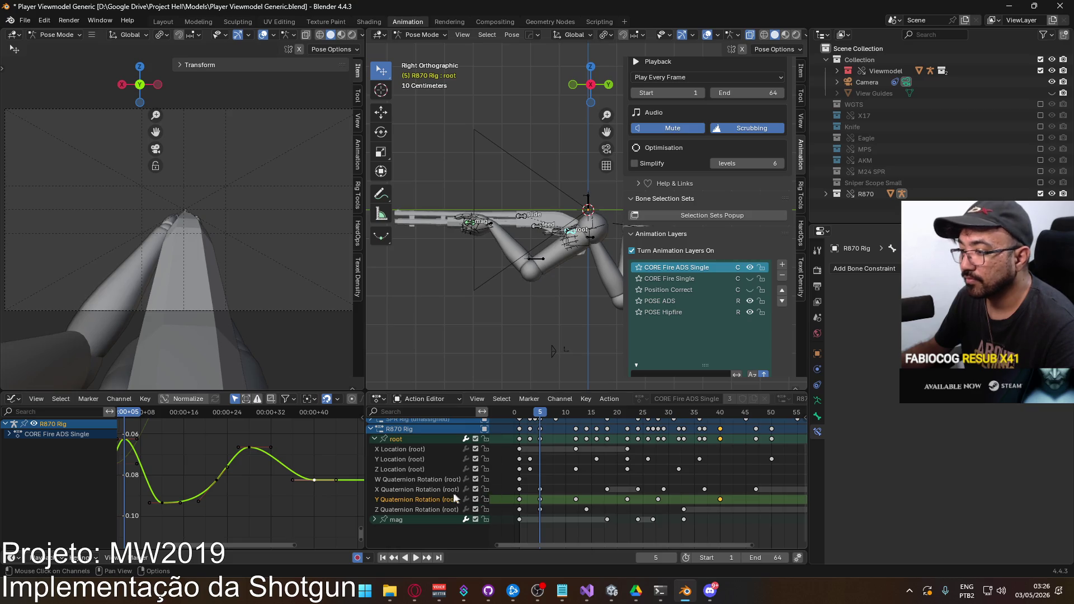
# Raise the root's X Quaternion Rotation recoil peak key and move it one frame earlier to frame 4.
pyautogui.click(419, 489)
pyautogui.click(410, 439)
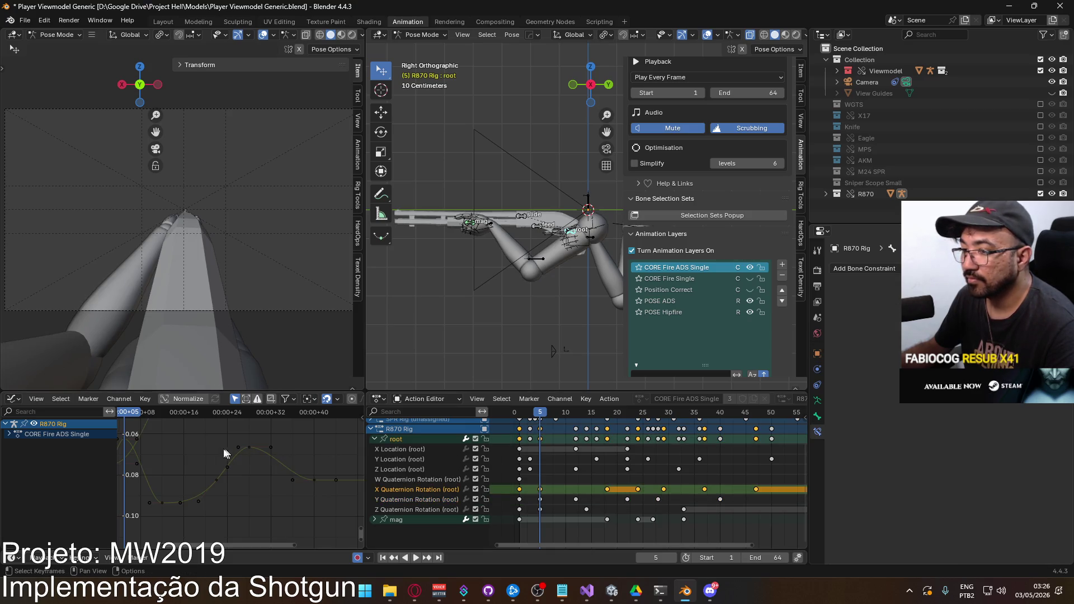
pyautogui.press('Home')
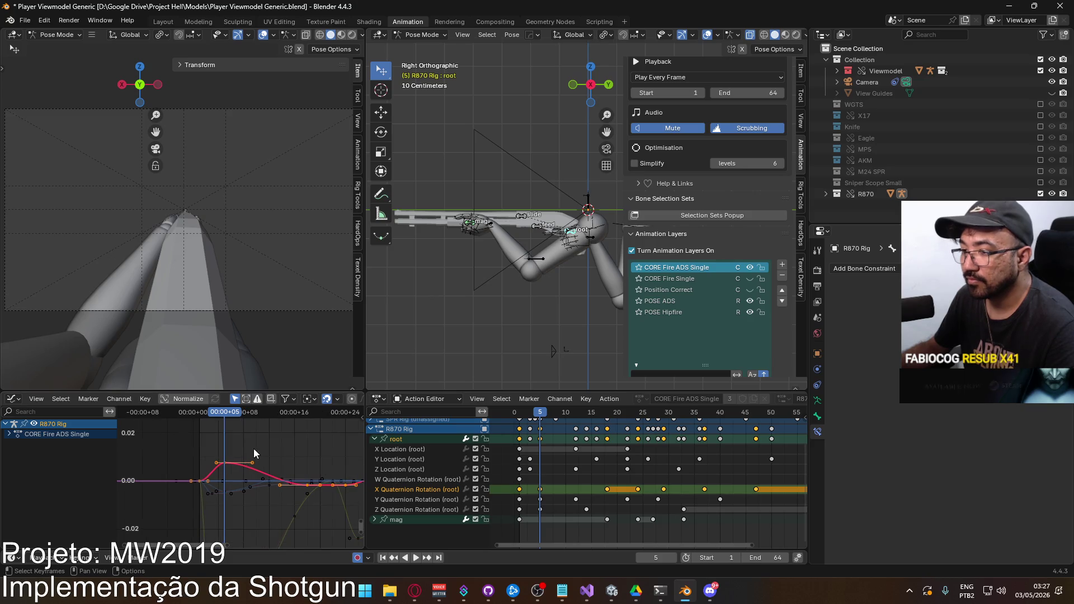
pyautogui.moveTo(227, 465)
pyautogui.mouseDown()
pyautogui.moveTo(297, 435)
pyautogui.moveTo(303, 450)
pyautogui.moveTo(294, 425)
pyautogui.mouseUp()
pyautogui.scroll(-2, 303, 450)
pyautogui.scroll(3, 285, 452)
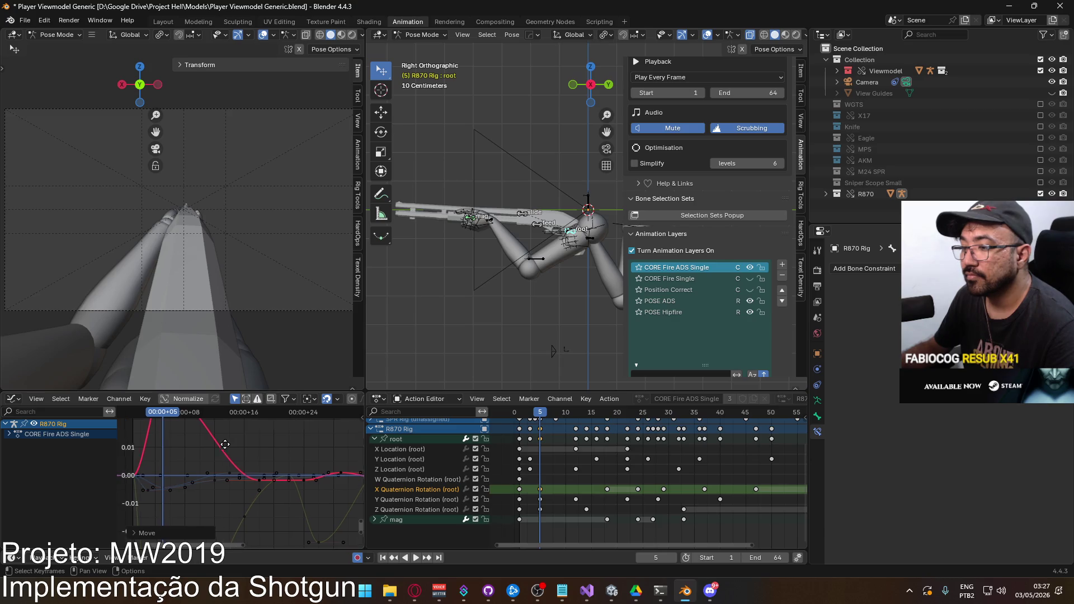
pyautogui.scroll(-3, 225, 445)
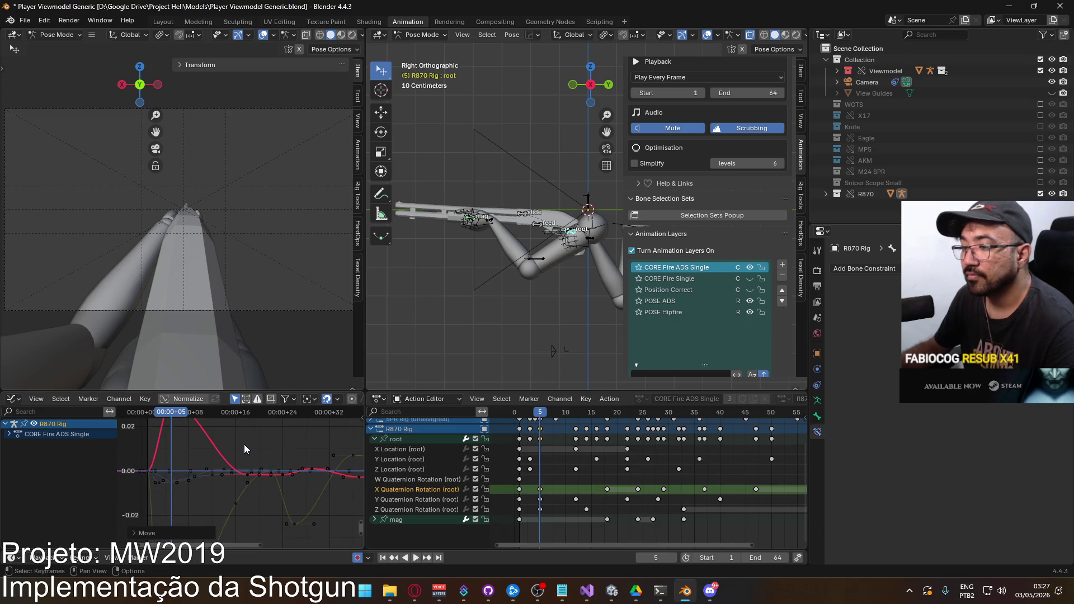
pyautogui.scroll(-3, 242, 444)
pyautogui.press('g')
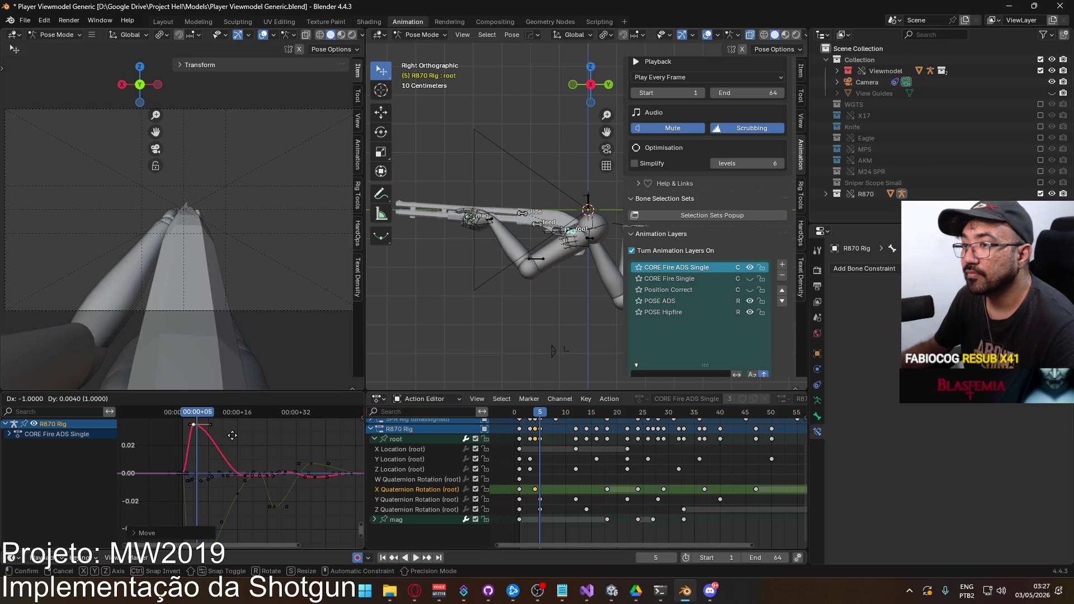
pyautogui.click(235, 432)
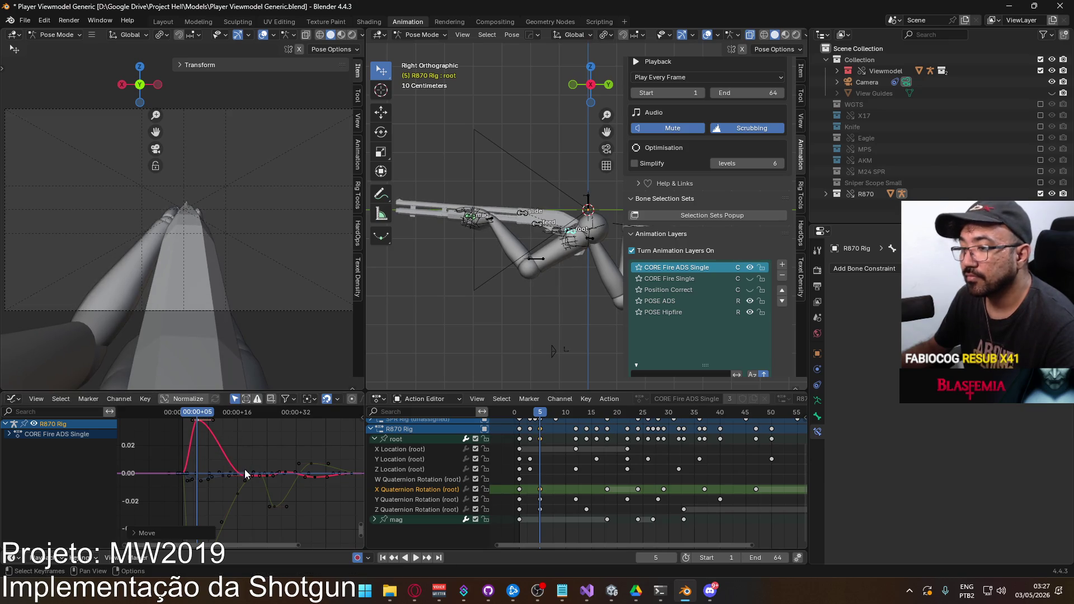
pyautogui.moveTo(212, 420)
pyautogui.mouseDown()
pyautogui.moveTo(181, 418)
pyautogui.moveTo(247, 414)
pyautogui.mouseUp()
# Slightly lower the key near frame 18 and replay from frame 1.
pyautogui.press('g')
pyautogui.click(267, 425)
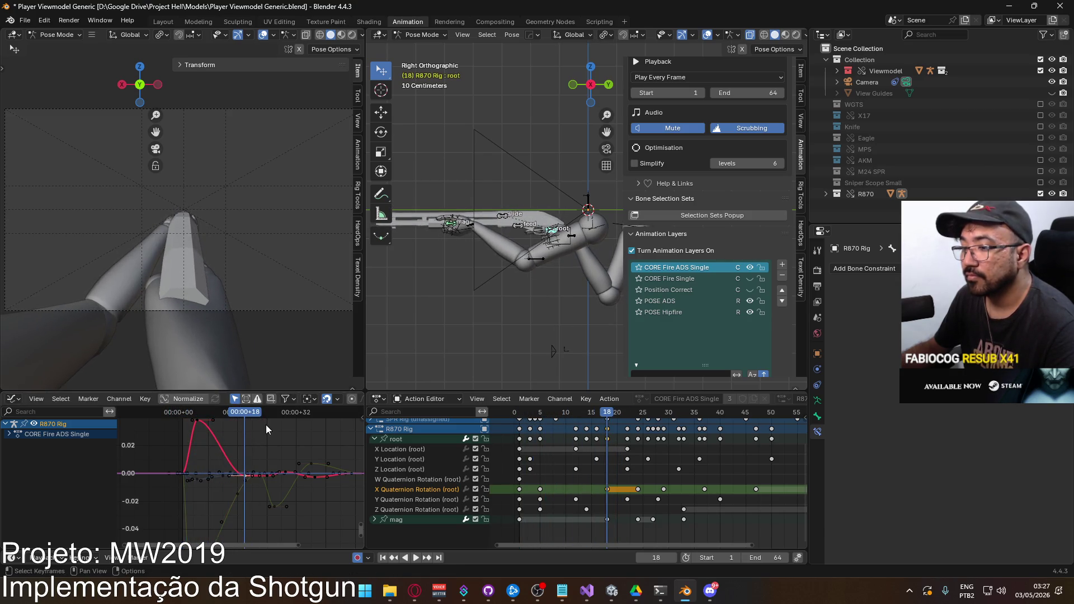
pyautogui.press('g')
pyautogui.click(266, 430)
pyautogui.press('space')
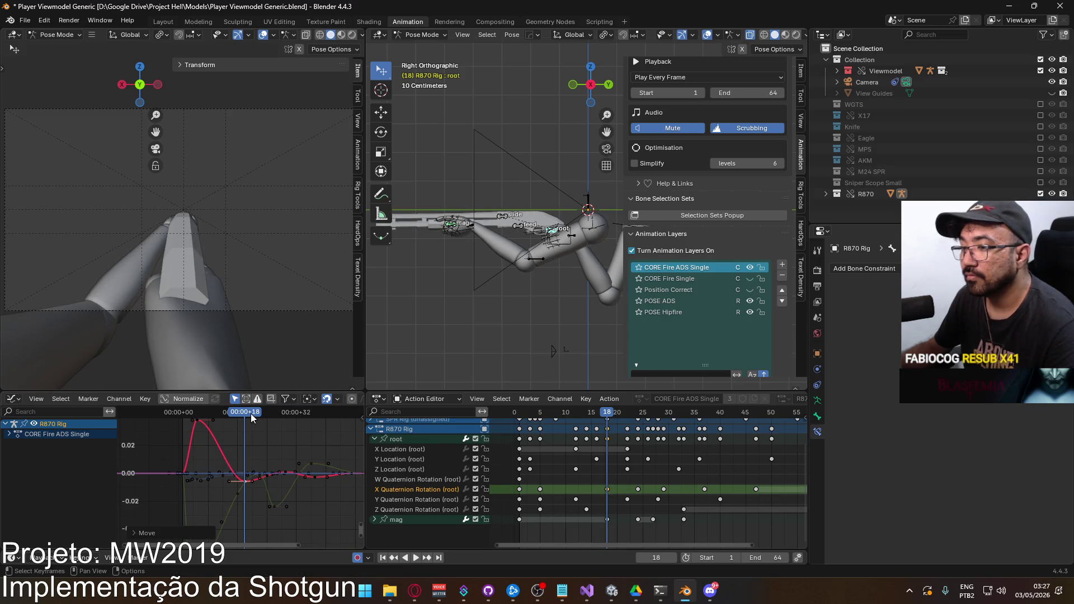
pyautogui.moveTo(251, 414); pyautogui.dragTo(183, 414)
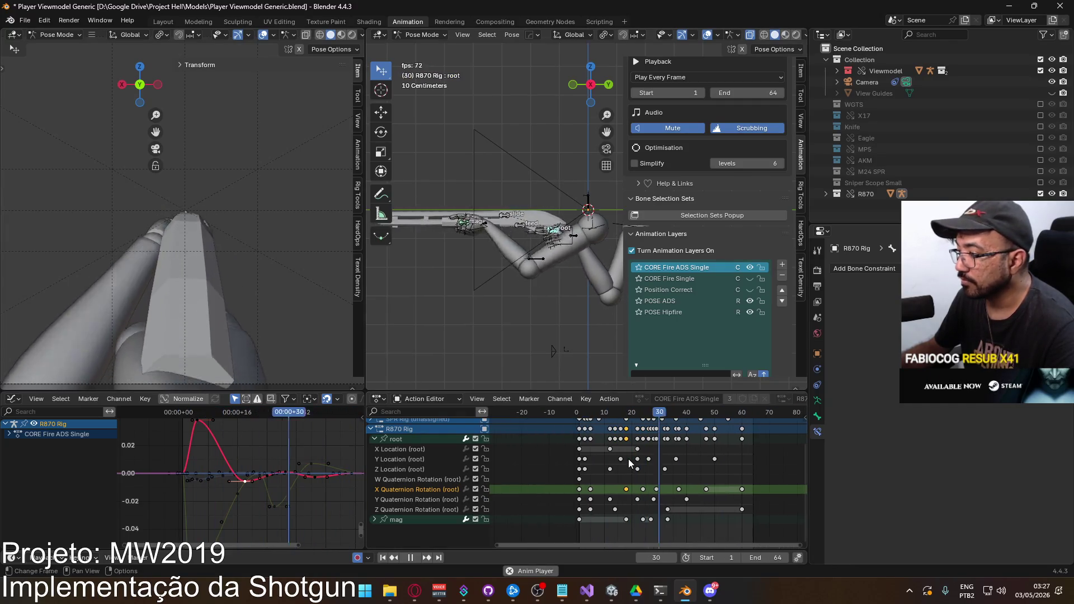
# Stop playback at frame 60, set the End frame to 60, and rewind to frame 1.
pyautogui.scroll(-3, 629, 459)
pyautogui.click(742, 418)
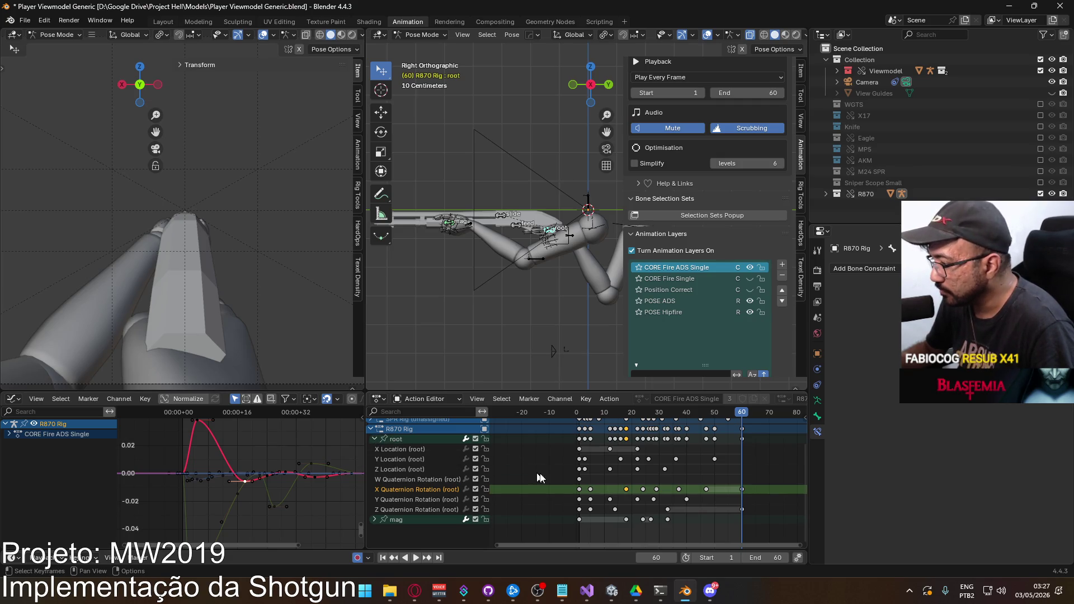
pyautogui.scroll(-3, 610, 468)
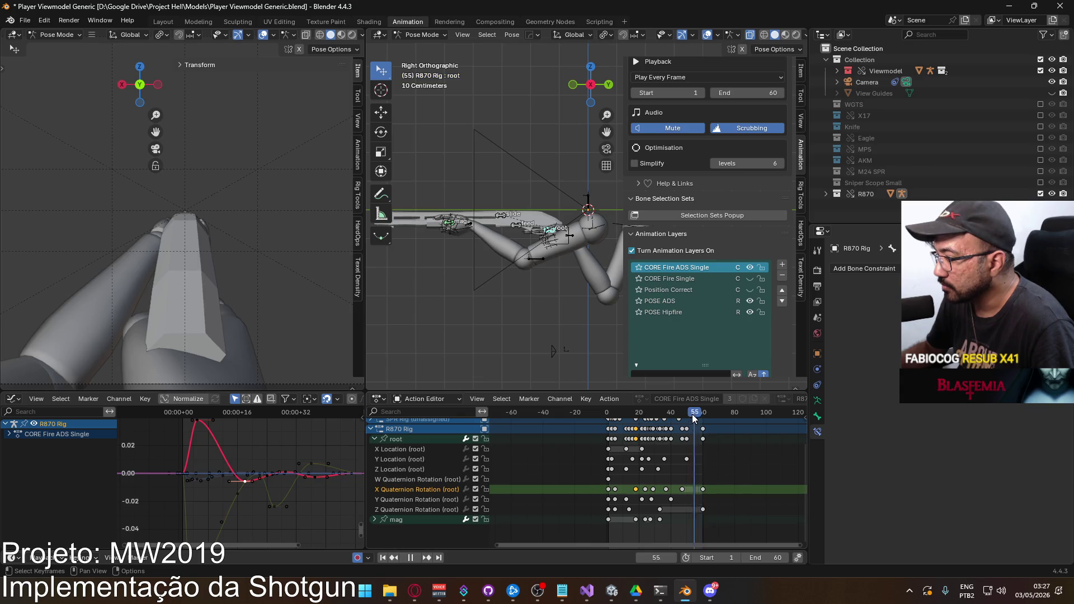
pyautogui.moveTo(692, 414); pyautogui.dragTo(609, 421)
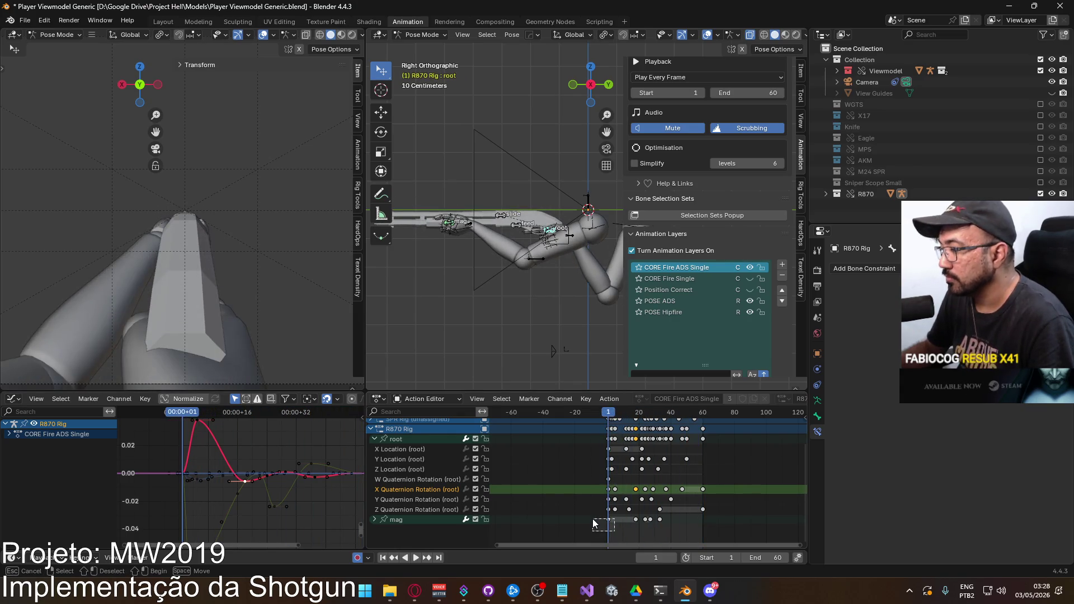
pyautogui.click(399, 521)
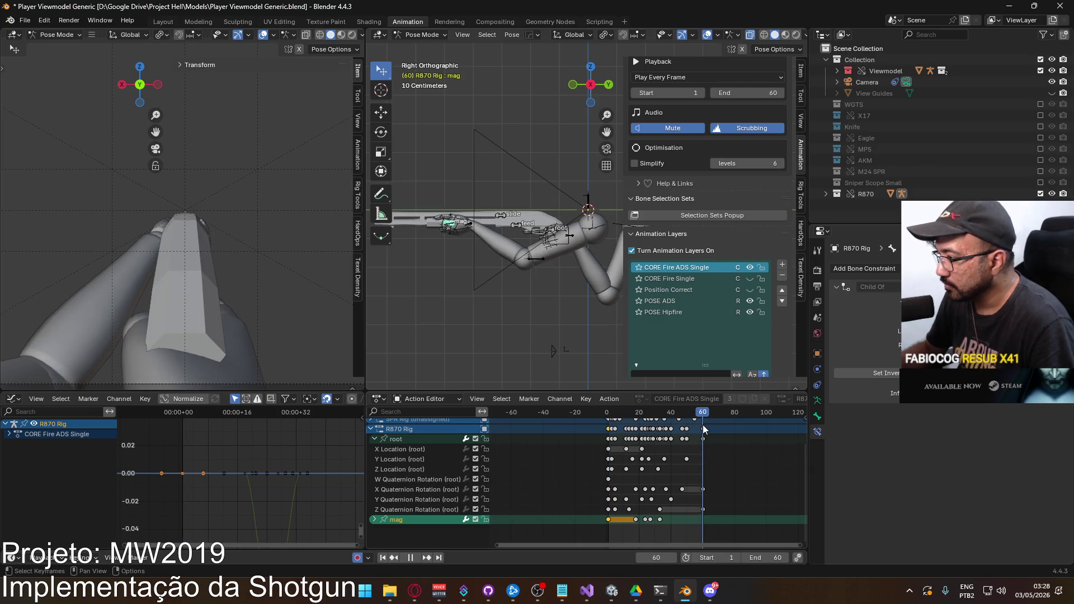
# Paste the mag pose at frame 60, slide the root X Location key later, and review playback.
pyautogui.hotkey('ctrl', 'v')
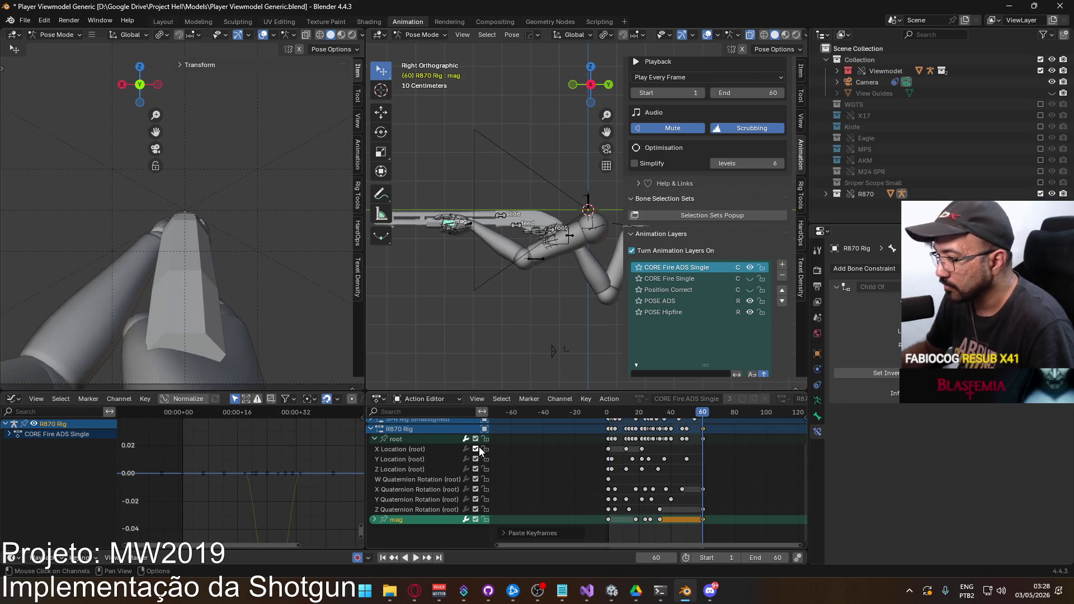
pyautogui.moveTo(642, 451); pyautogui.dragTo(733, 457)
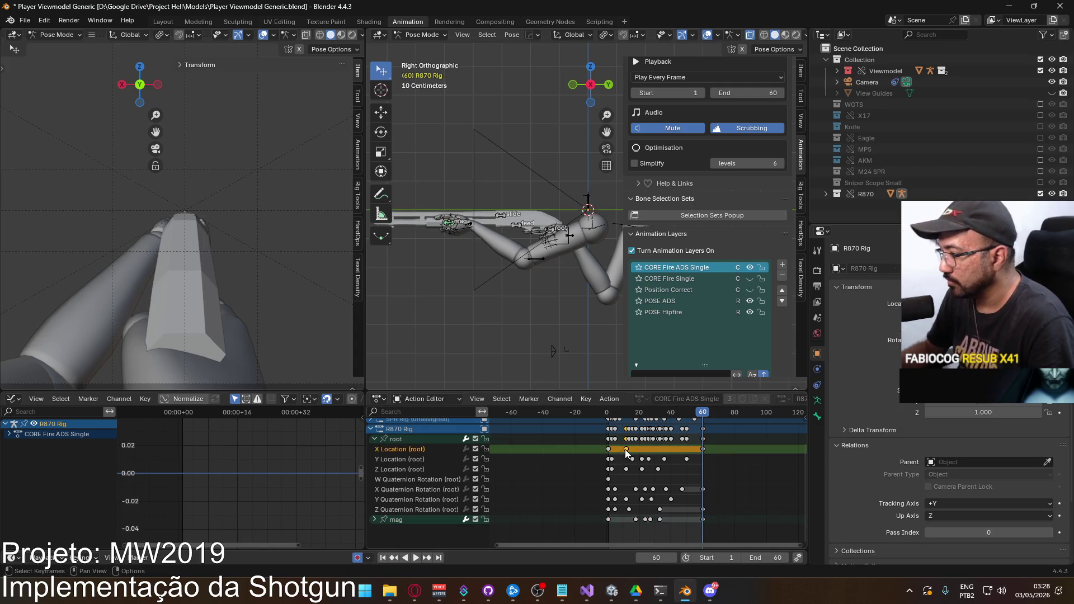
pyautogui.press('space')
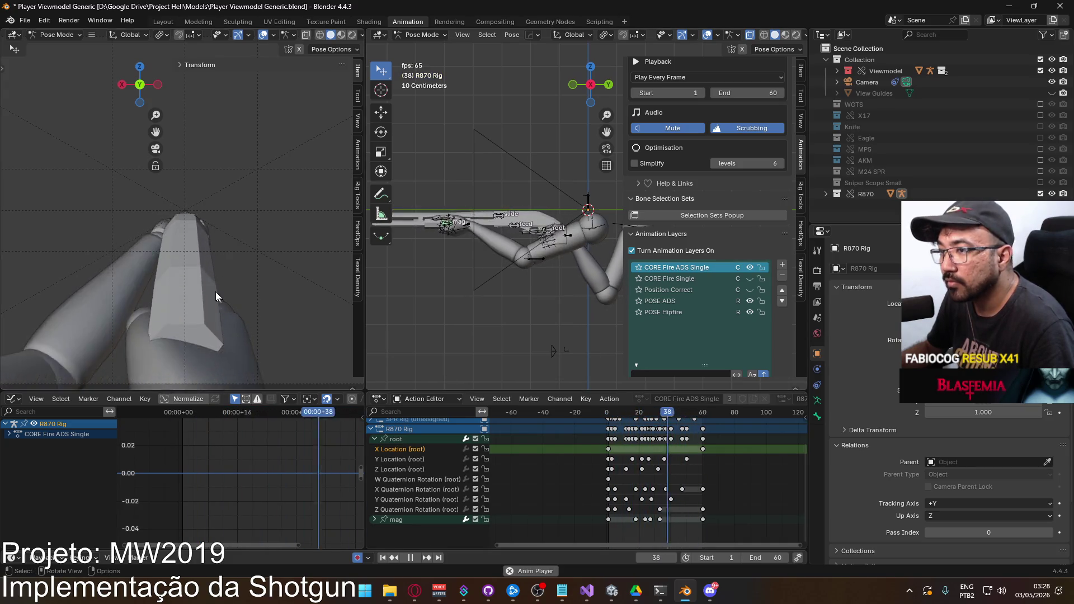
pyautogui.press('space')
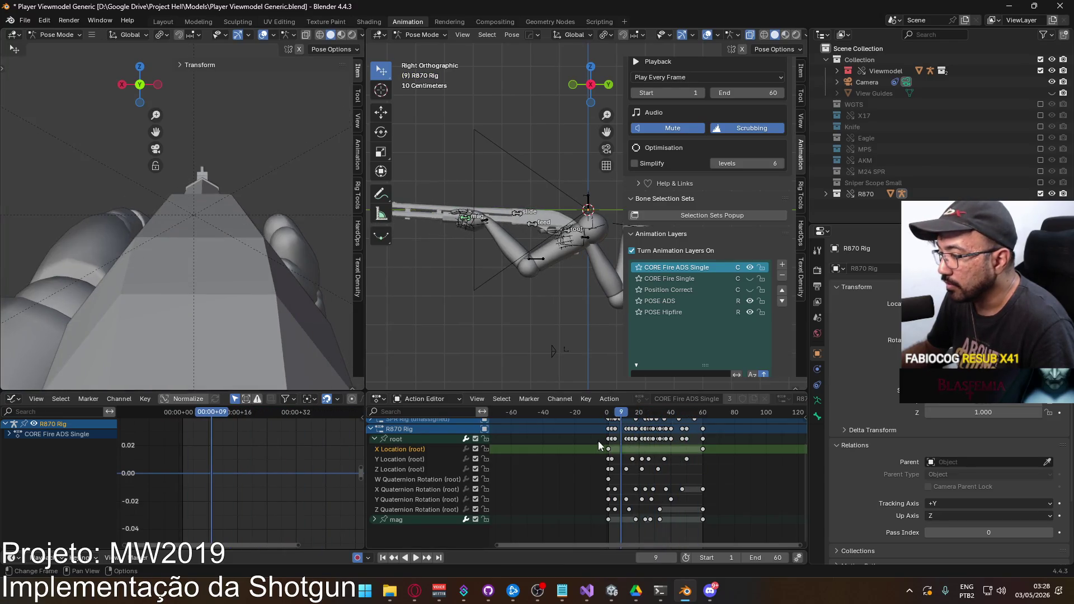
pyautogui.moveTo(638, 414); pyautogui.dragTo(653, 417)
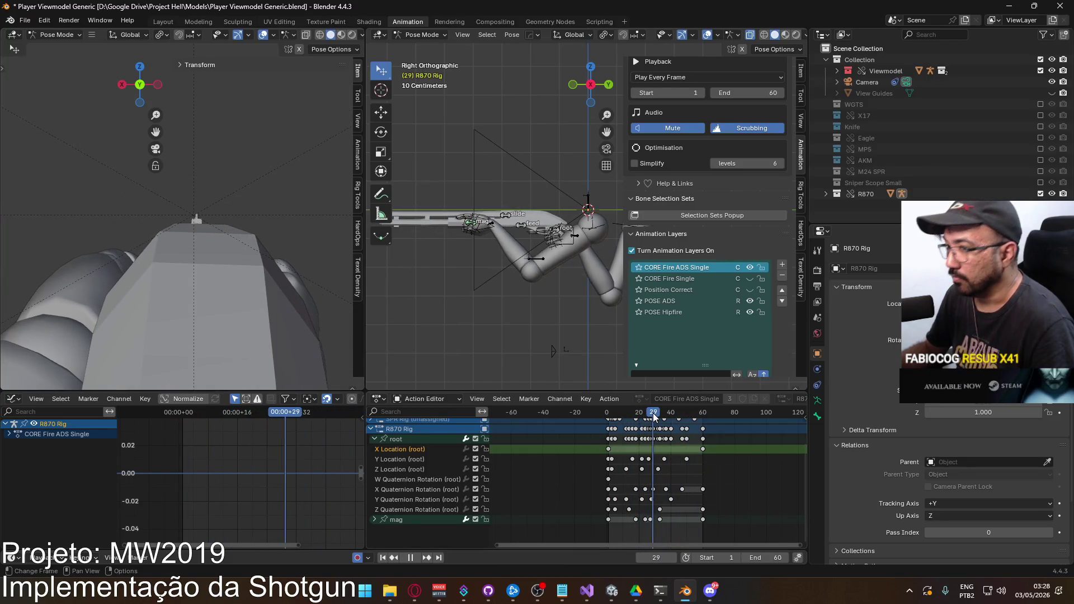
pyautogui.click(408, 490)
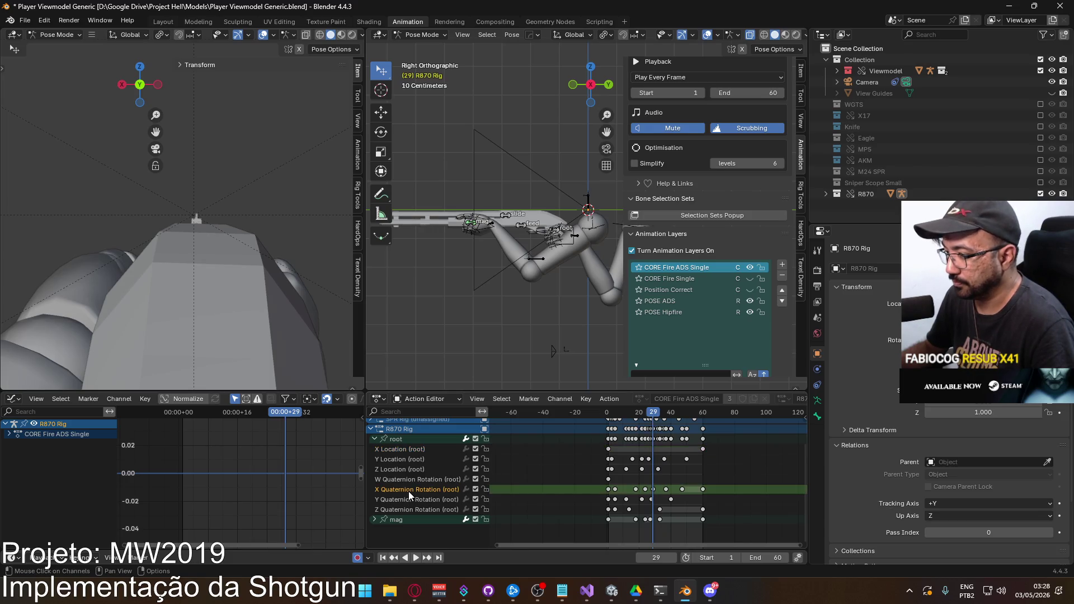
# Select the root's X Quaternion Rotation key near frame 18 and lower it.
pyautogui.click(398, 438)
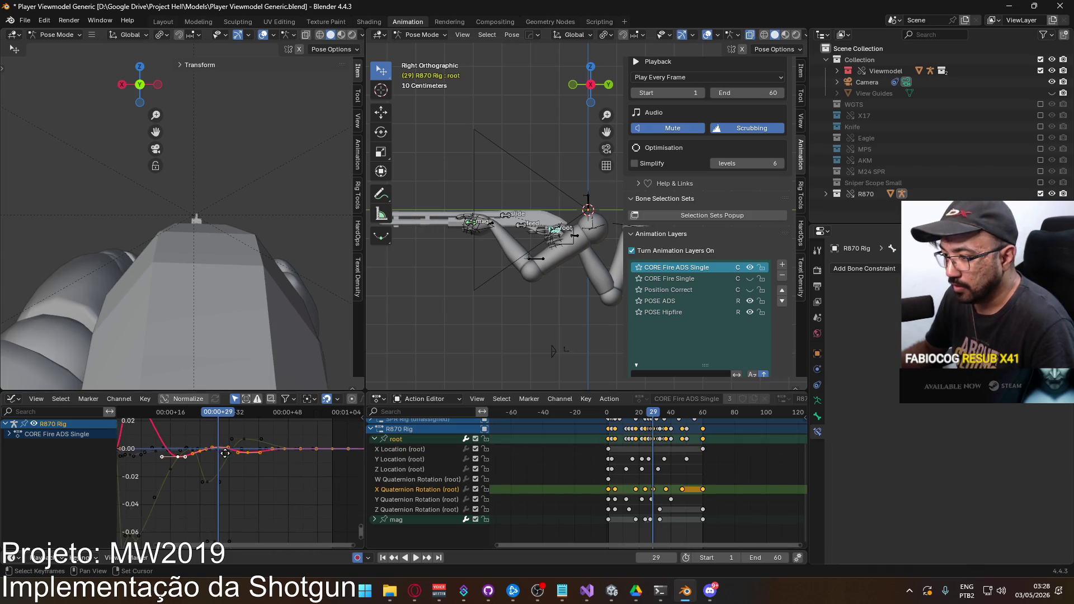
pyautogui.scroll(1, 191, 478)
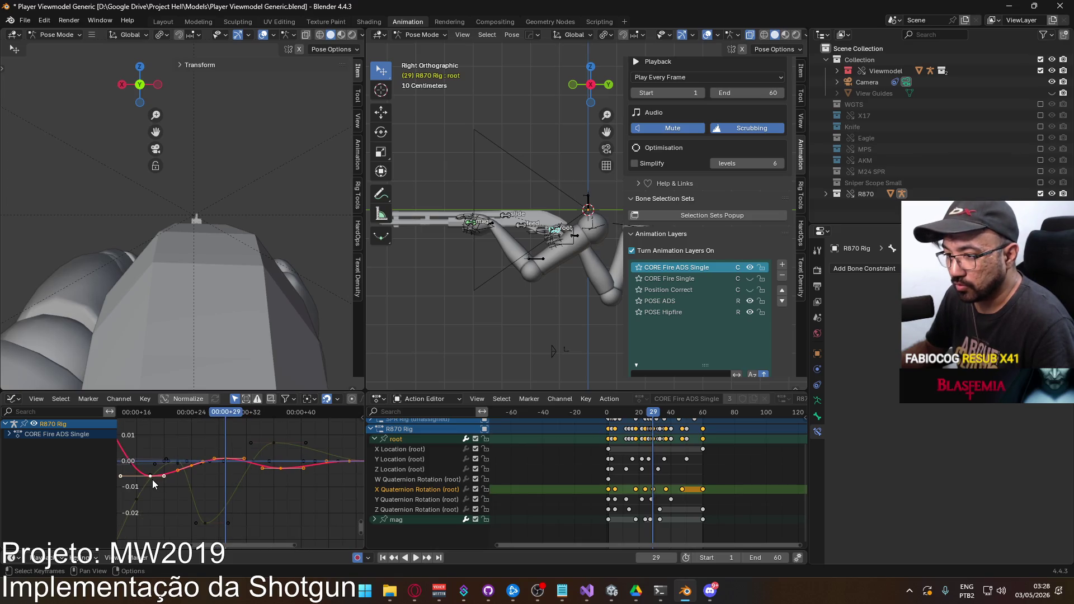
pyautogui.click(149, 478)
pyautogui.hotkey('ctrl', 'z')
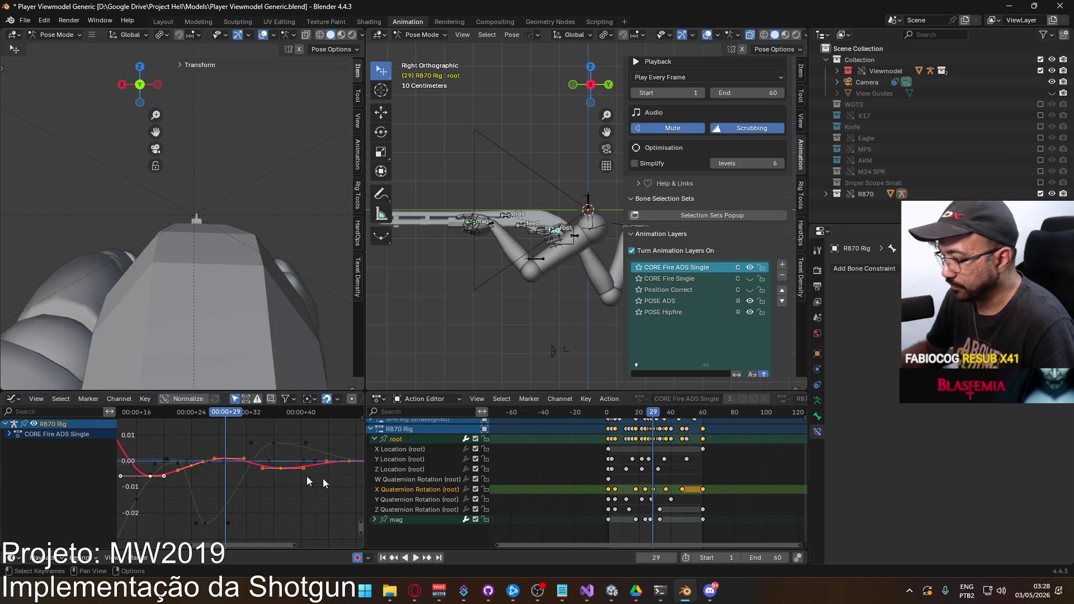
pyautogui.click(149, 478)
pyautogui.click(149, 477)
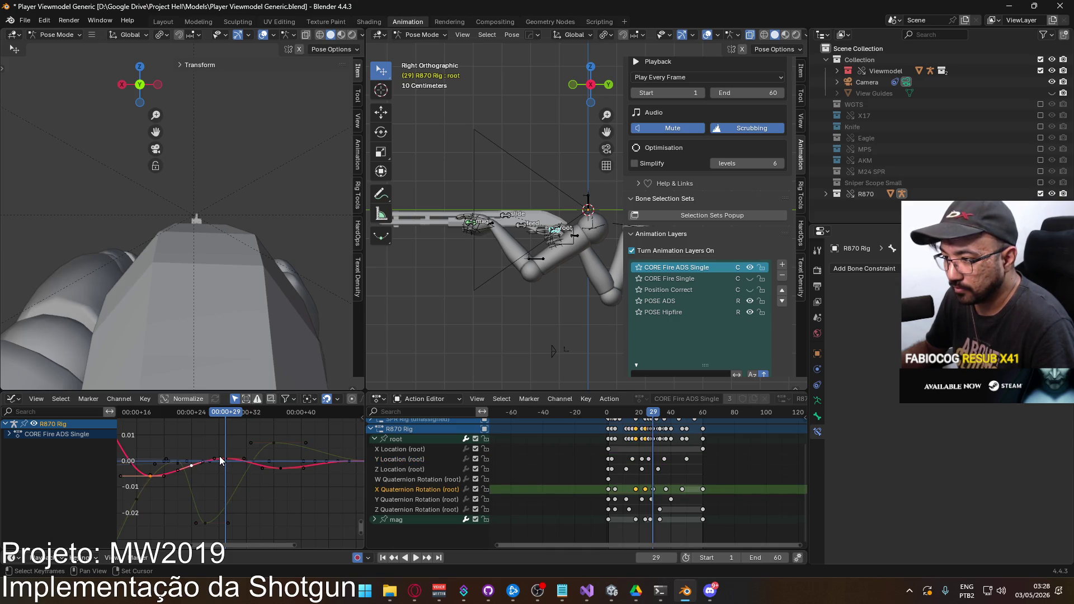
pyautogui.press('g')
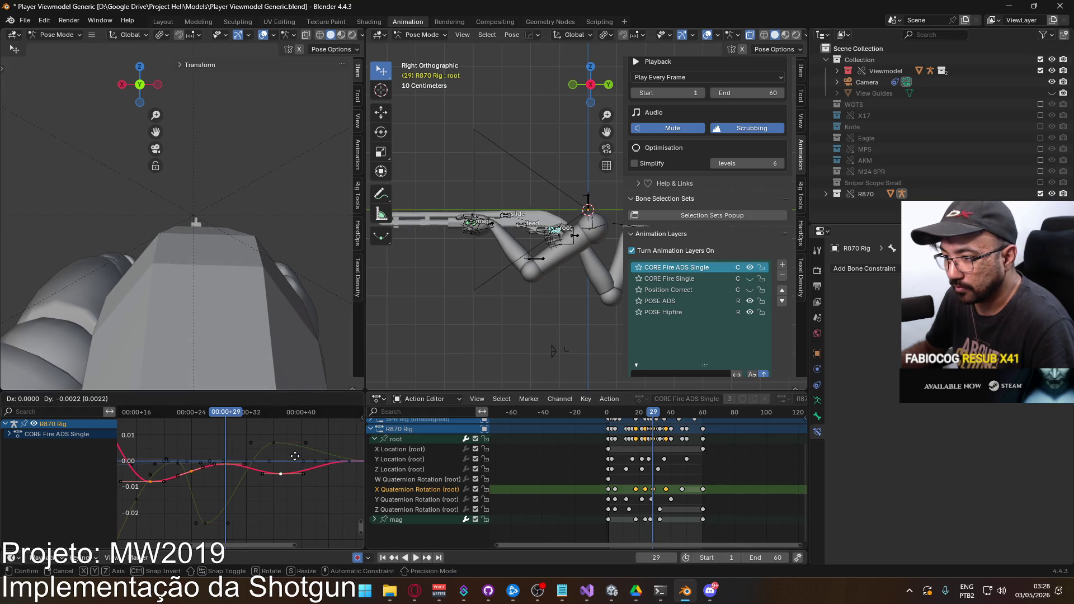
pyautogui.click(295, 463)
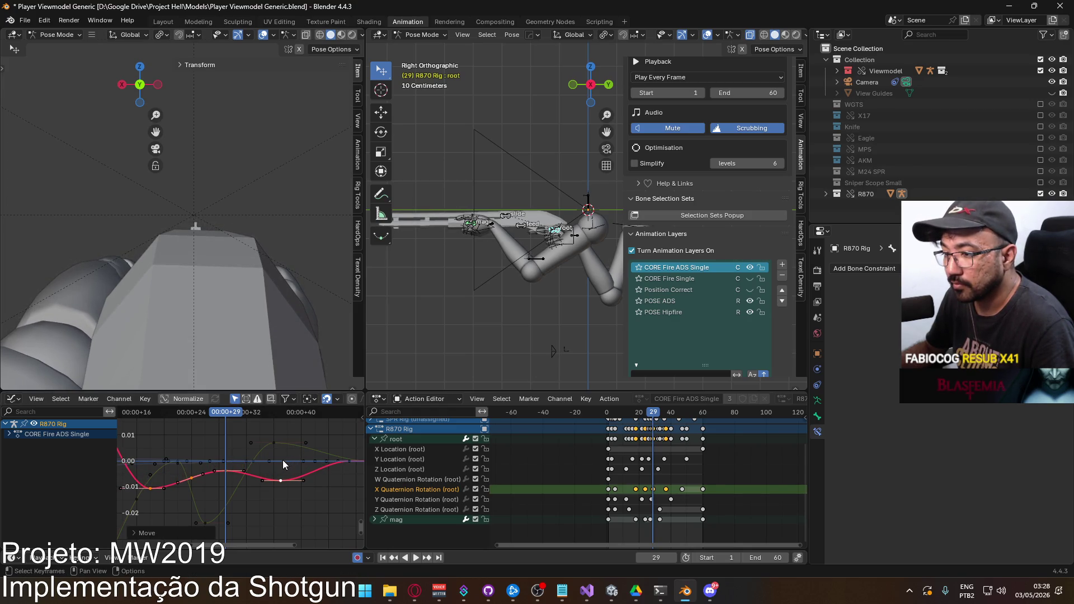
pyautogui.scroll(-1, 257, 472)
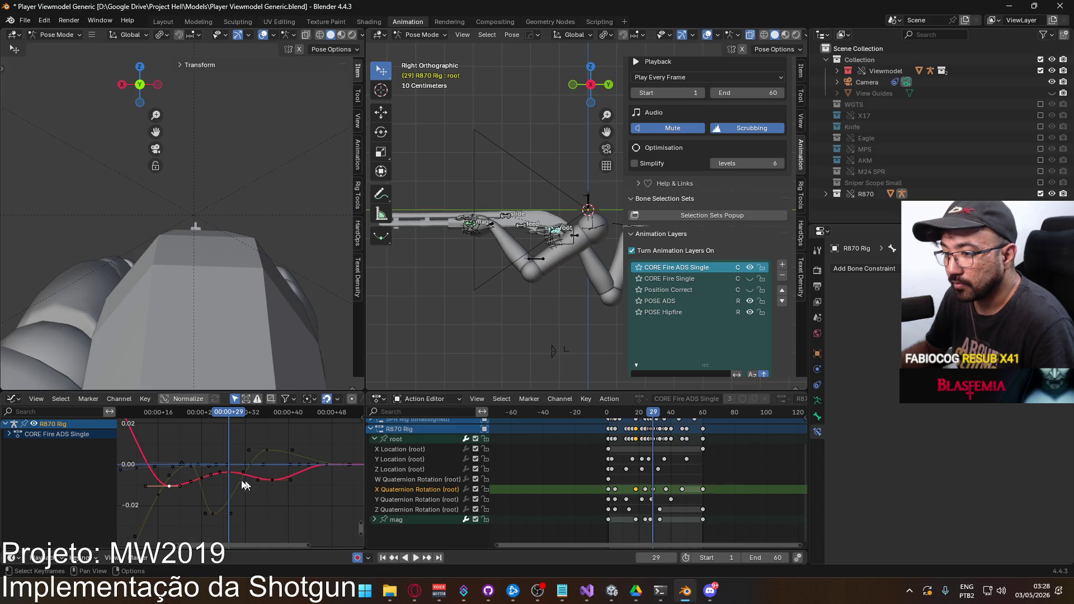
# Nudge the frame-29 X Quaternion key slightly up and replay the fire animation.
pyautogui.press('g')
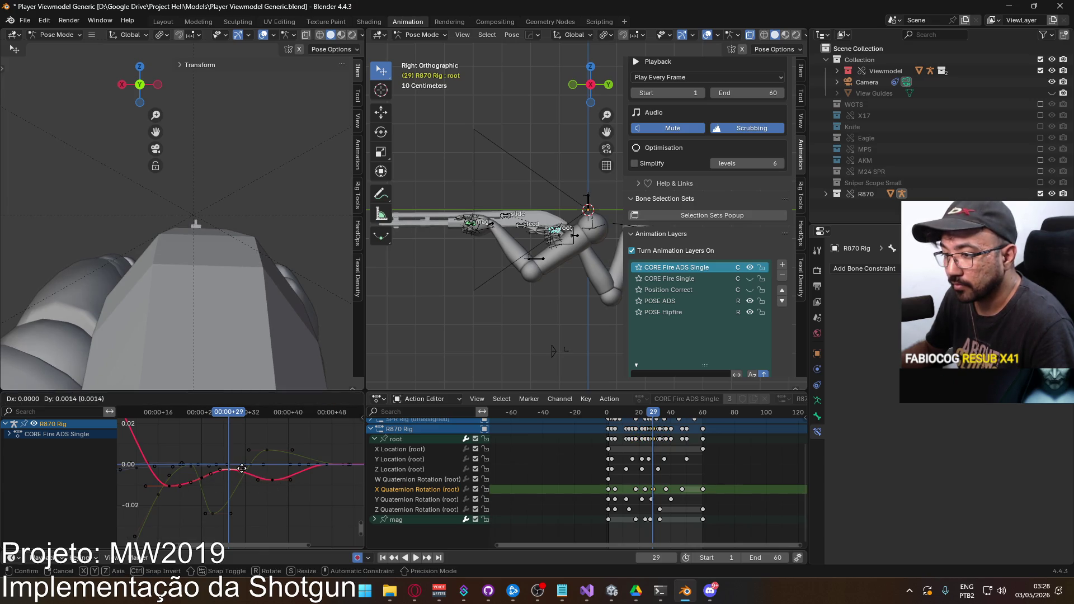
pyautogui.click(241, 469)
pyautogui.press('space')
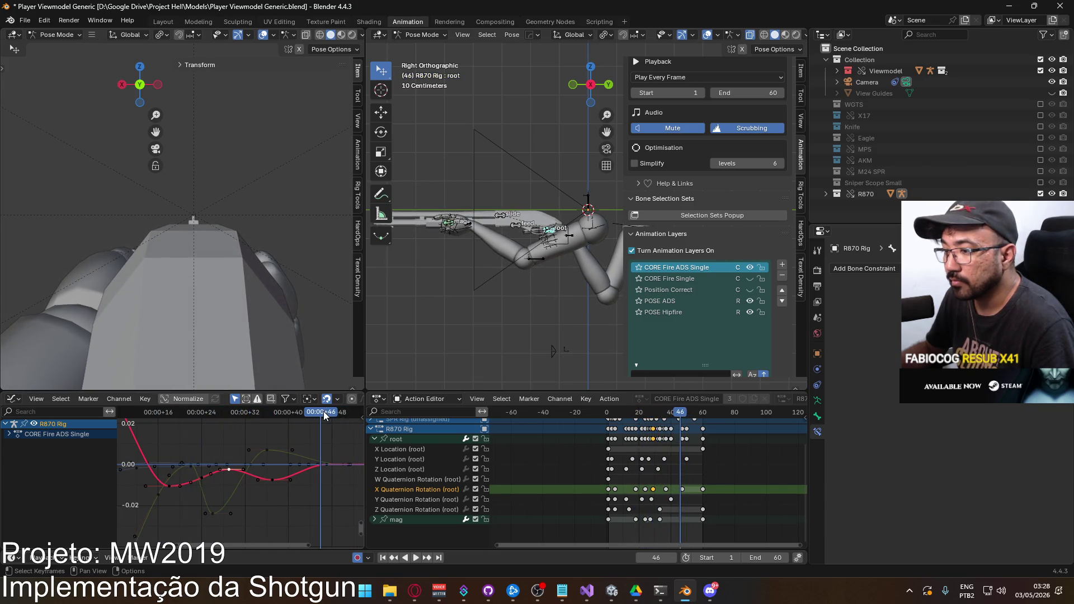
pyautogui.press('space')
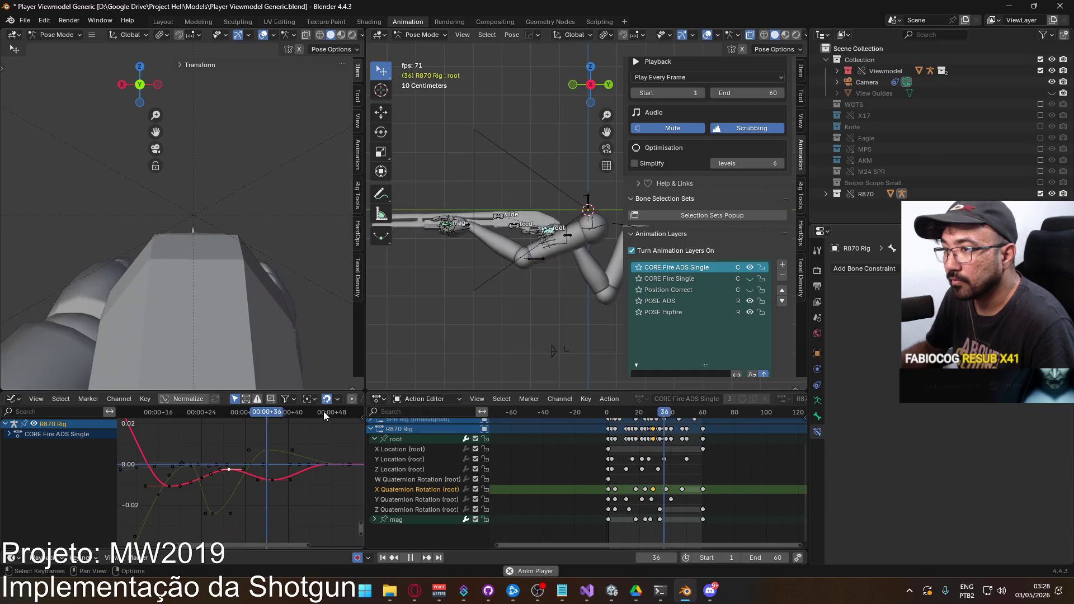
pyautogui.press('Home')
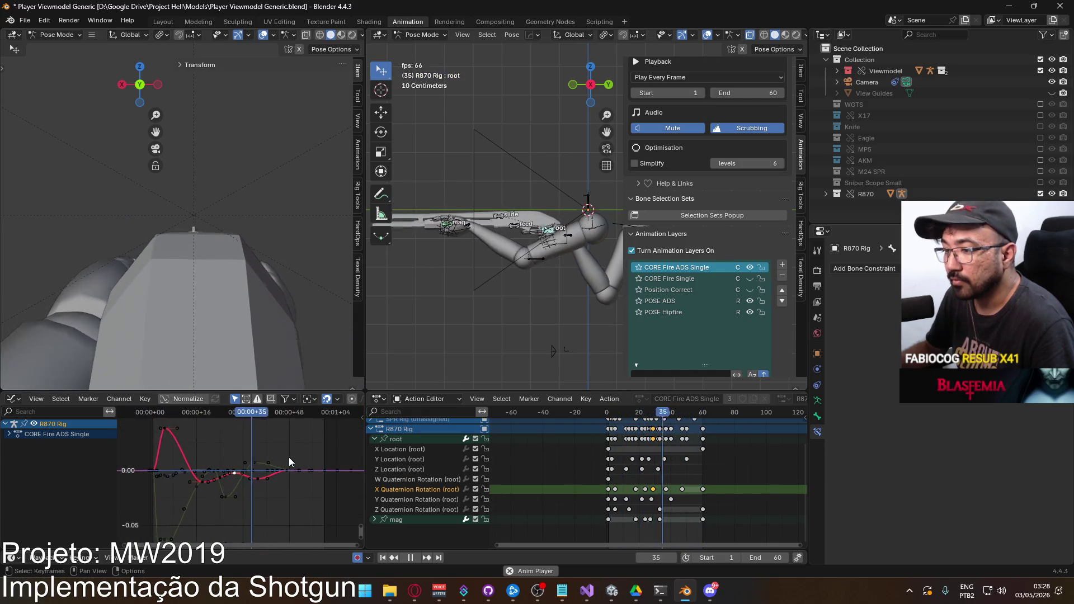
pyautogui.scroll(2, 290, 458)
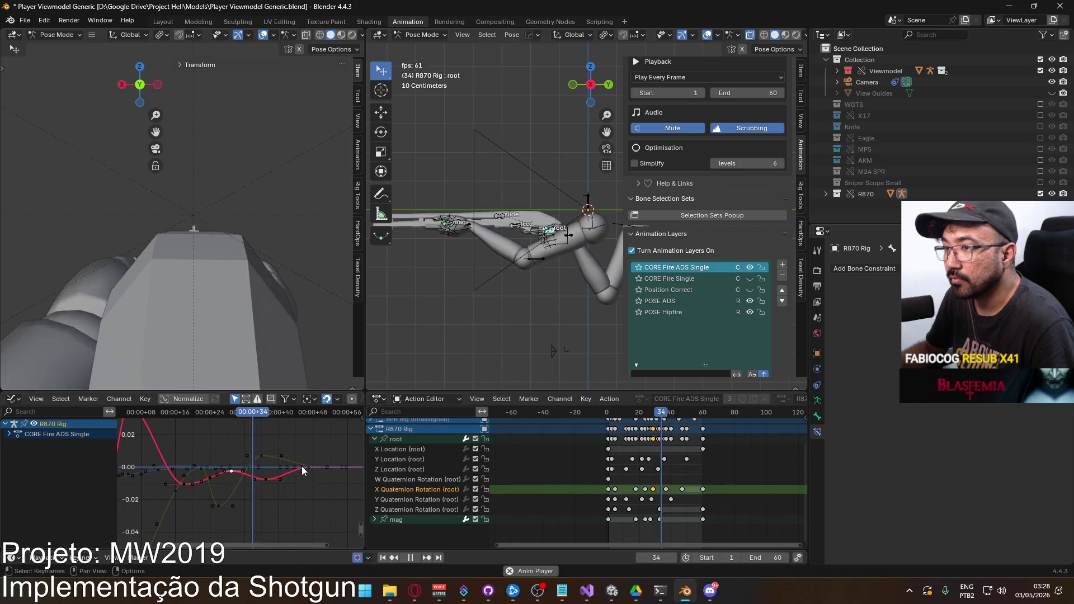
# Shift the late X Quaternion Rotation keys five frames later, to frame 52.
pyautogui.click(309, 474)
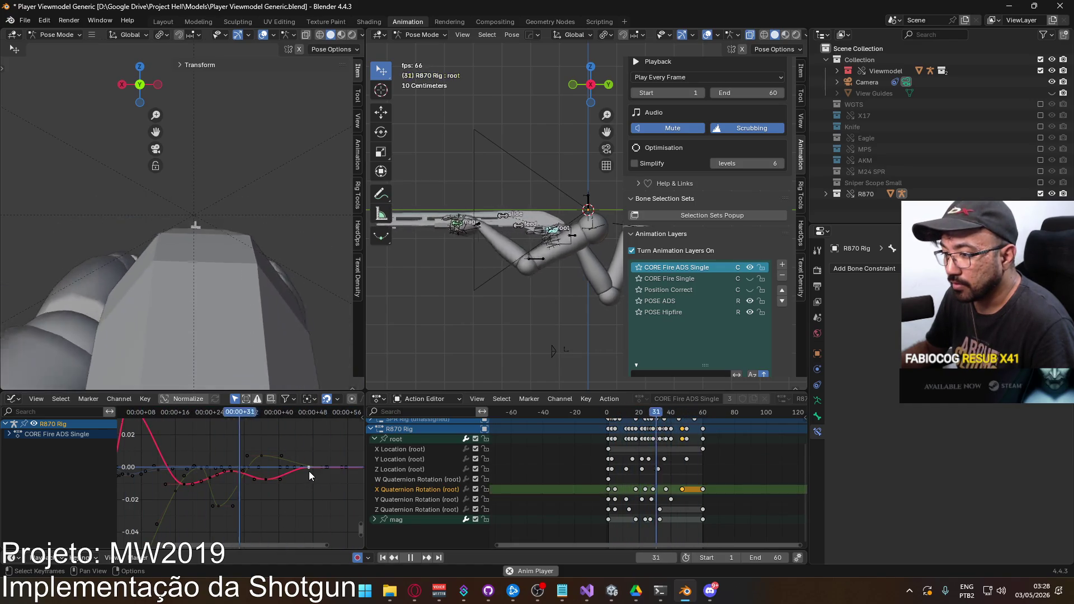
pyautogui.keyDown('ctrl'); pyautogui.scroll(-5, 309, 471); pyautogui.keyUp('ctrl')
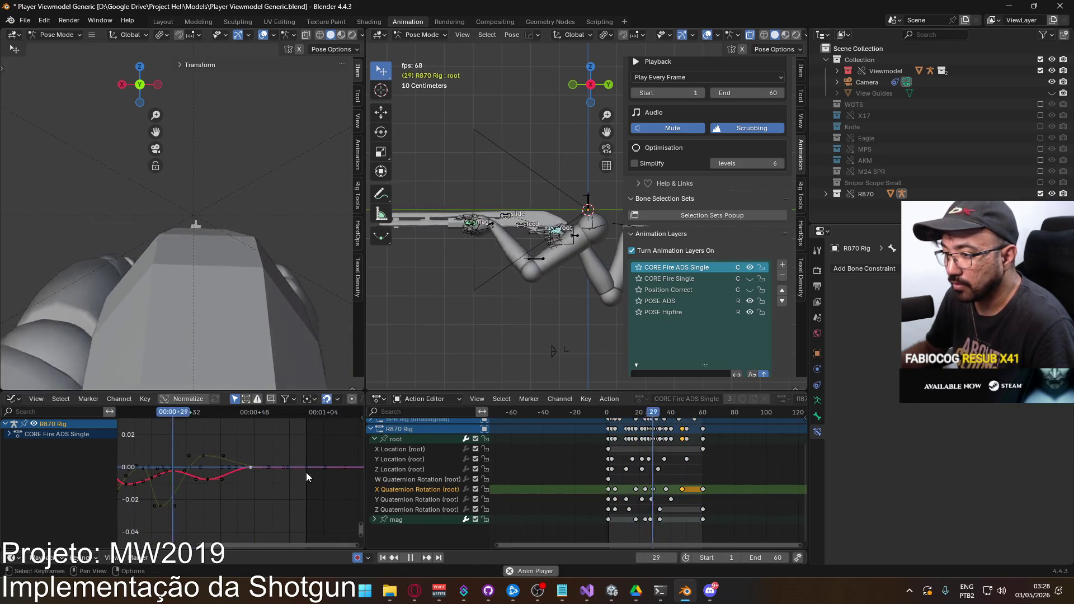
pyautogui.press('g')
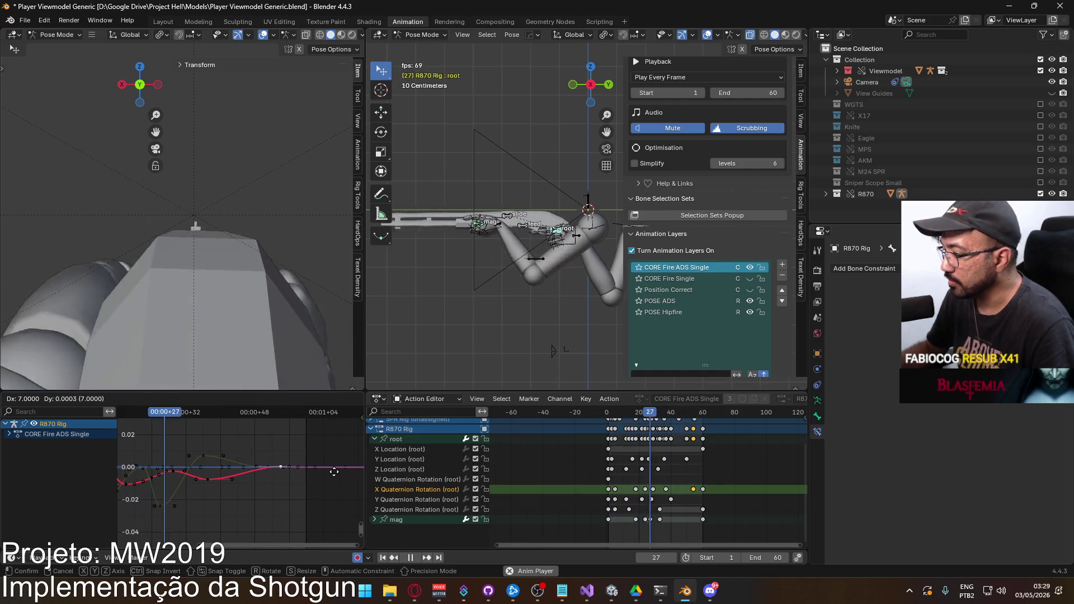
pyautogui.rightClick(343, 477)
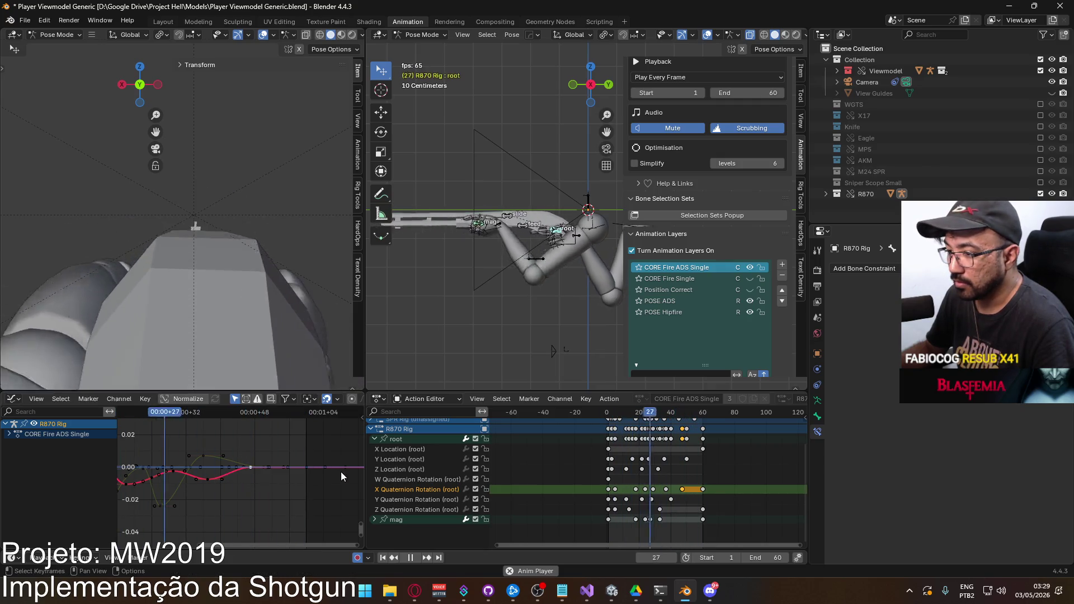
pyautogui.scroll(3, 727, 504)
pyautogui.press('g')
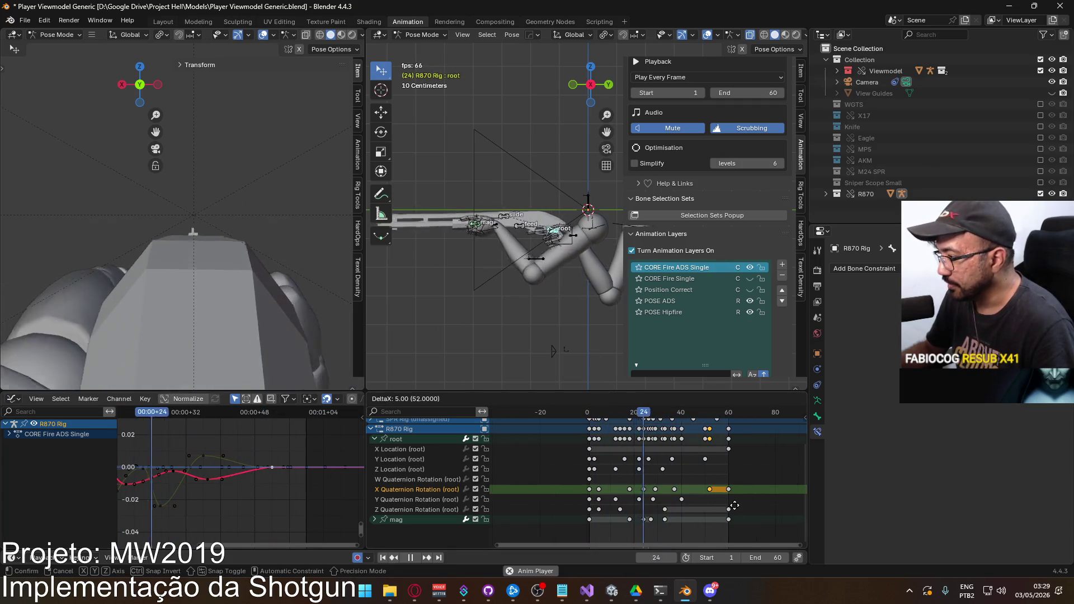
pyautogui.click(734, 504)
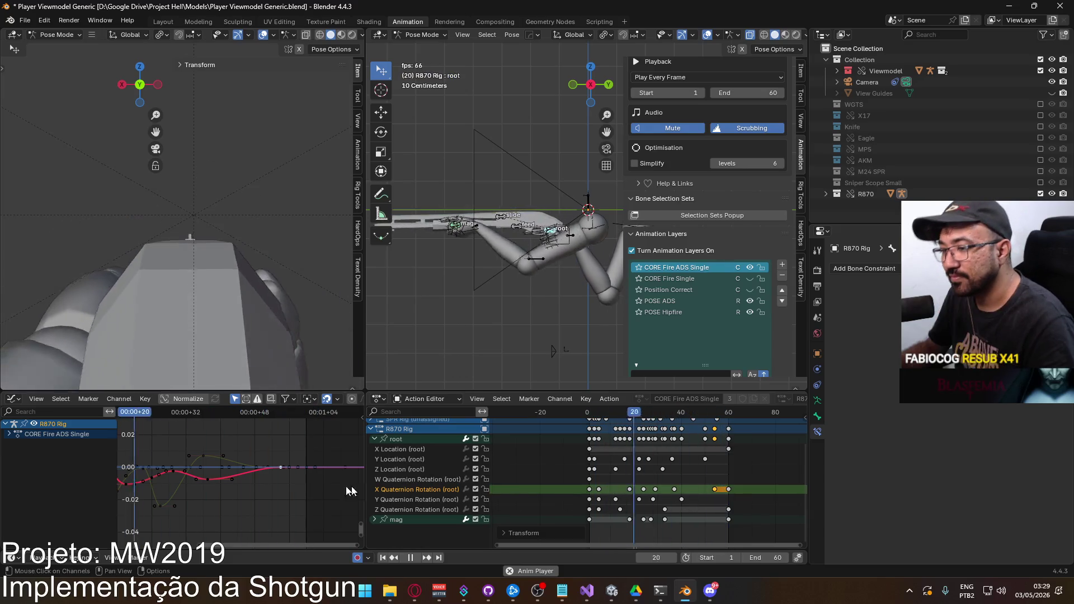
pyautogui.moveTo(207, 471); pyautogui.dragTo(270, 455, button='middle')
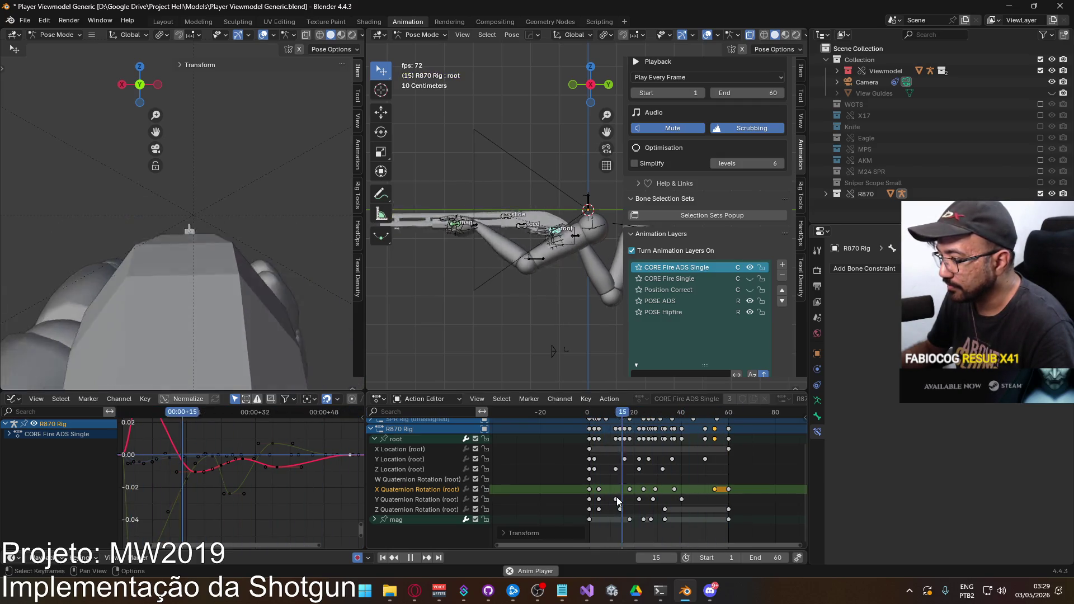
# Select the late Y Location keys and shift them four frames later along time.
pyautogui.click(230, 494)
pyautogui.moveTo(280, 444); pyautogui.dragTo(249, 452, button='middle')
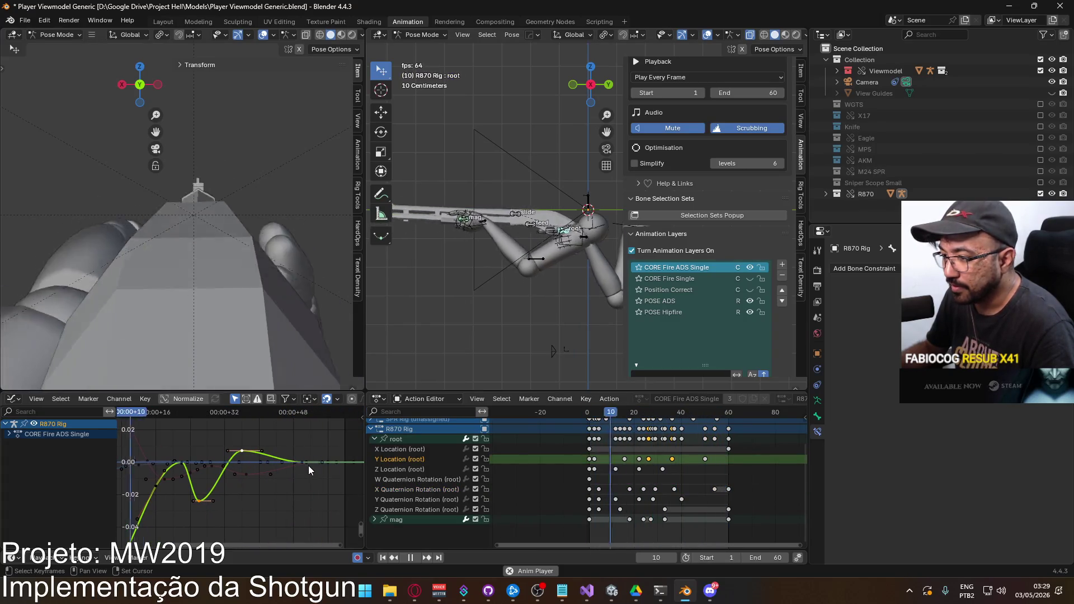
pyautogui.keyDown('shift'); pyautogui.click(706, 459); pyautogui.keyUp('shift')
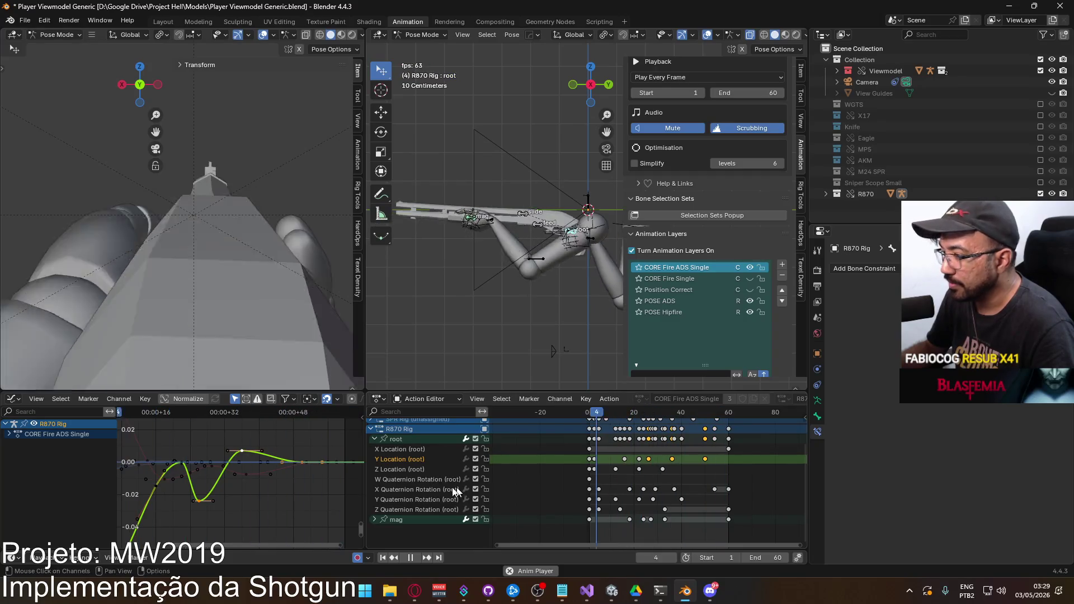
pyautogui.press('g')
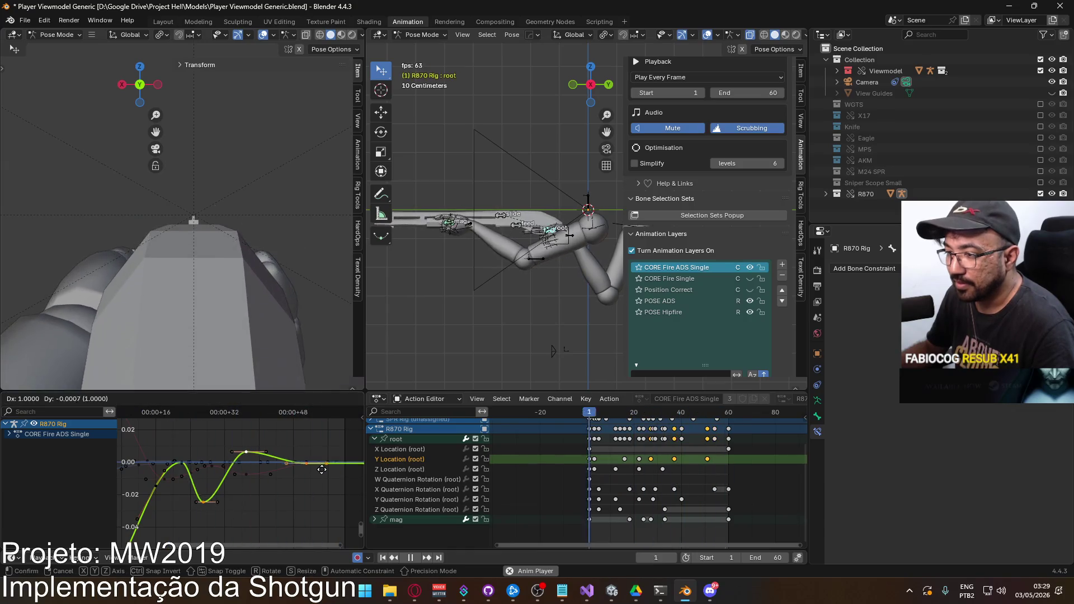
pyautogui.press('Escape')
pyautogui.press('g')
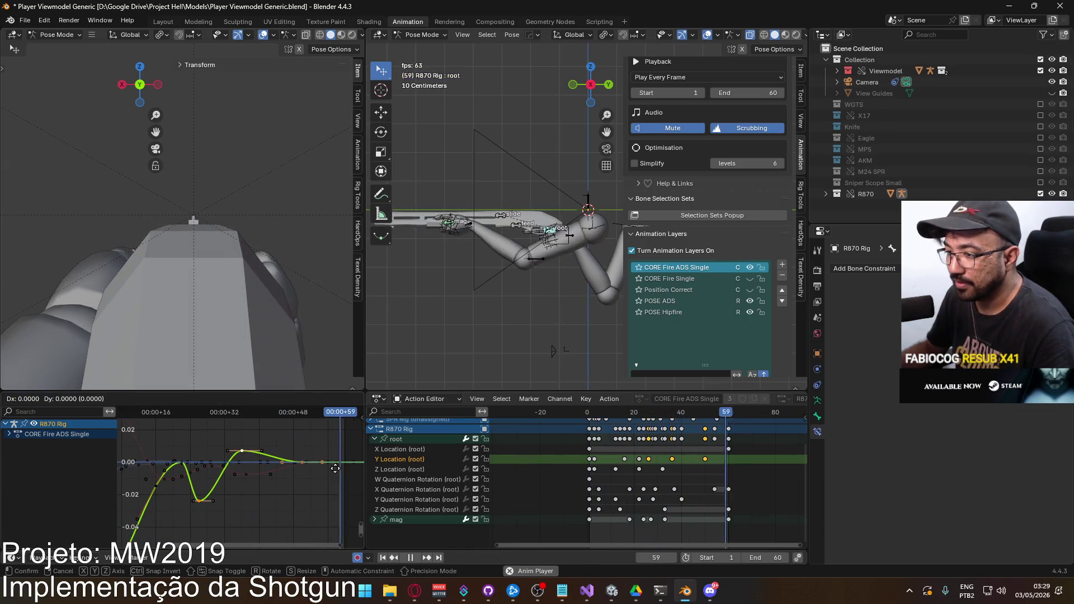
pyautogui.press('x')
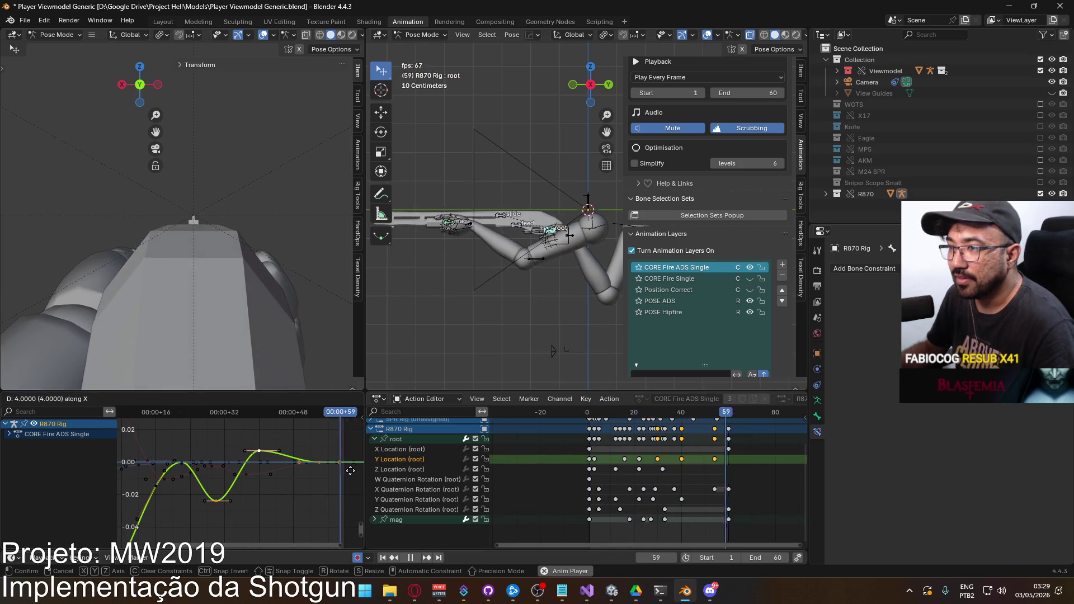
pyautogui.click(350, 471)
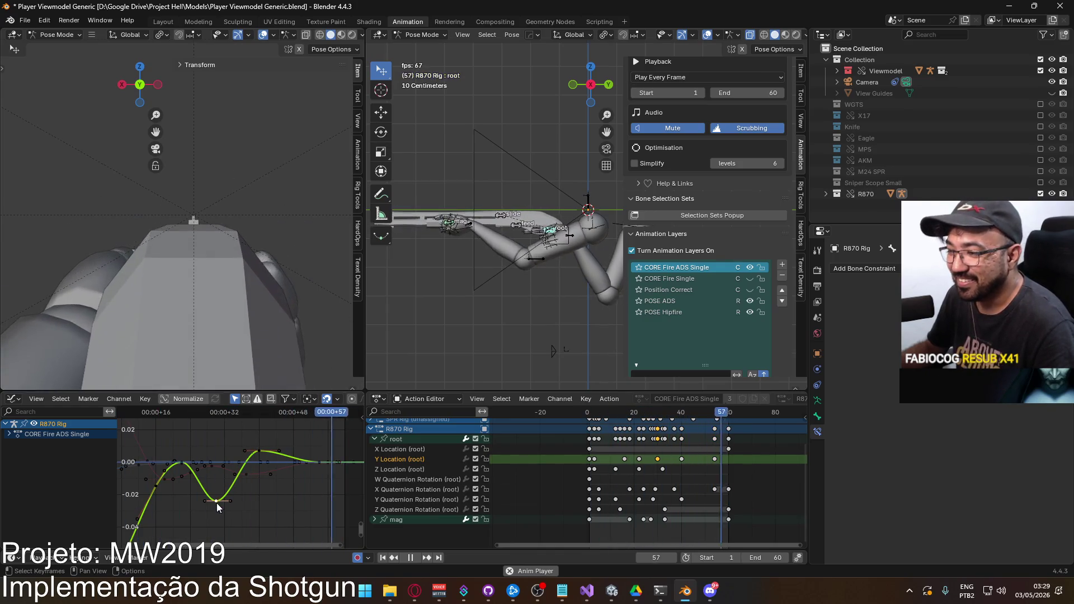
# Raise the dip keyframe and lower the peak keyframe on the root's Y Location curve.
pyautogui.press('g')
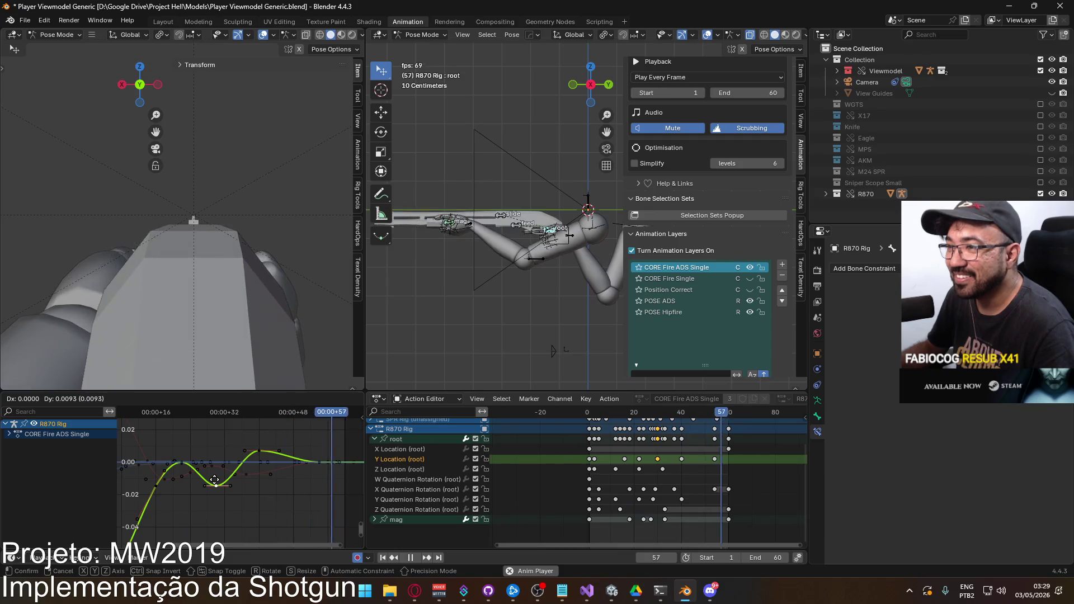
pyautogui.click(215, 484)
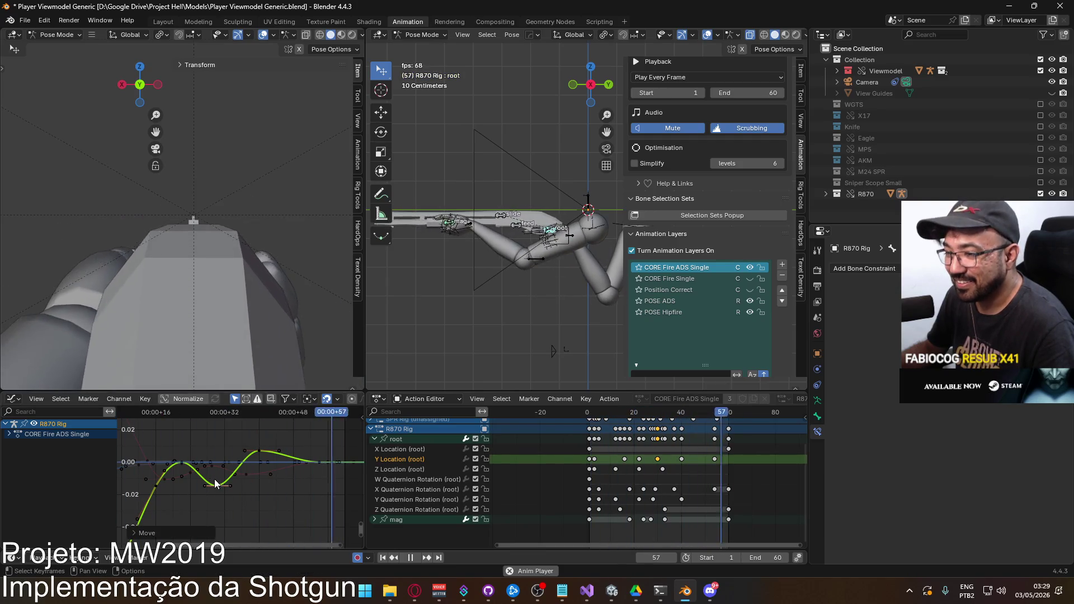
pyautogui.press('g')
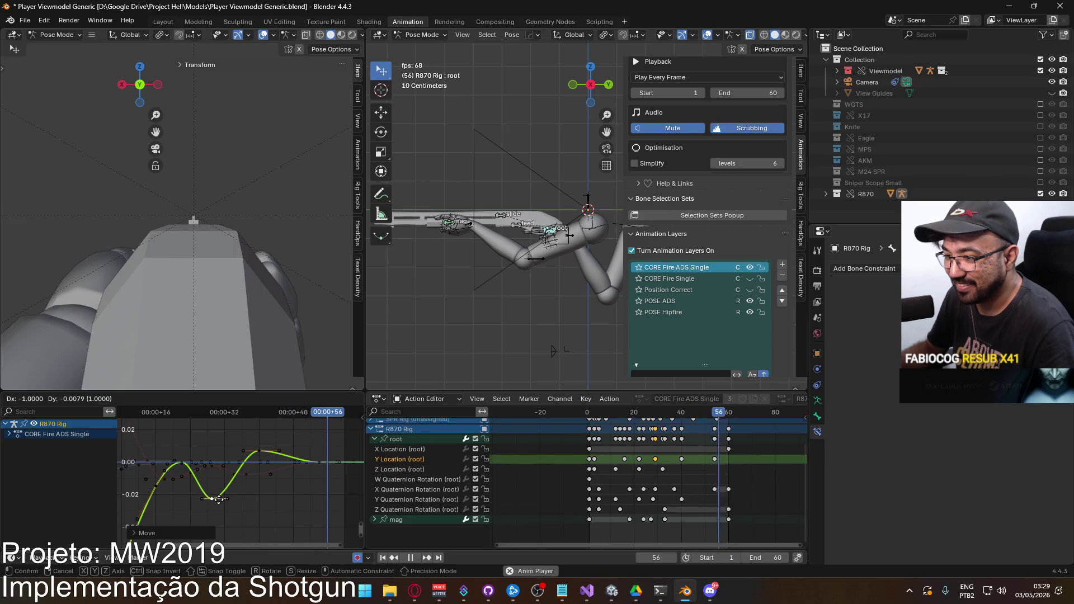
pyautogui.click(218, 499)
pyautogui.click(258, 451)
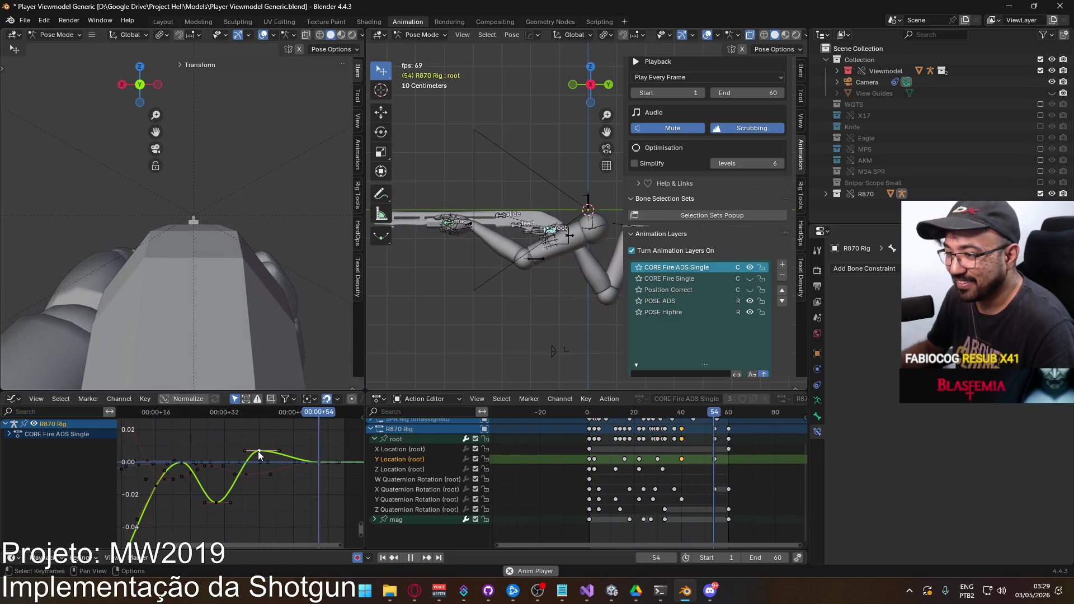
pyautogui.press('g')
pyautogui.moveTo(254, 481)
pyautogui.mouseDown()
pyautogui.moveTo(255, 503)
pyautogui.moveTo(259, 452)
pyautogui.moveTo(268, 490)
pyautogui.mouseUp()
pyautogui.press('g')
pyautogui.click(268, 490)
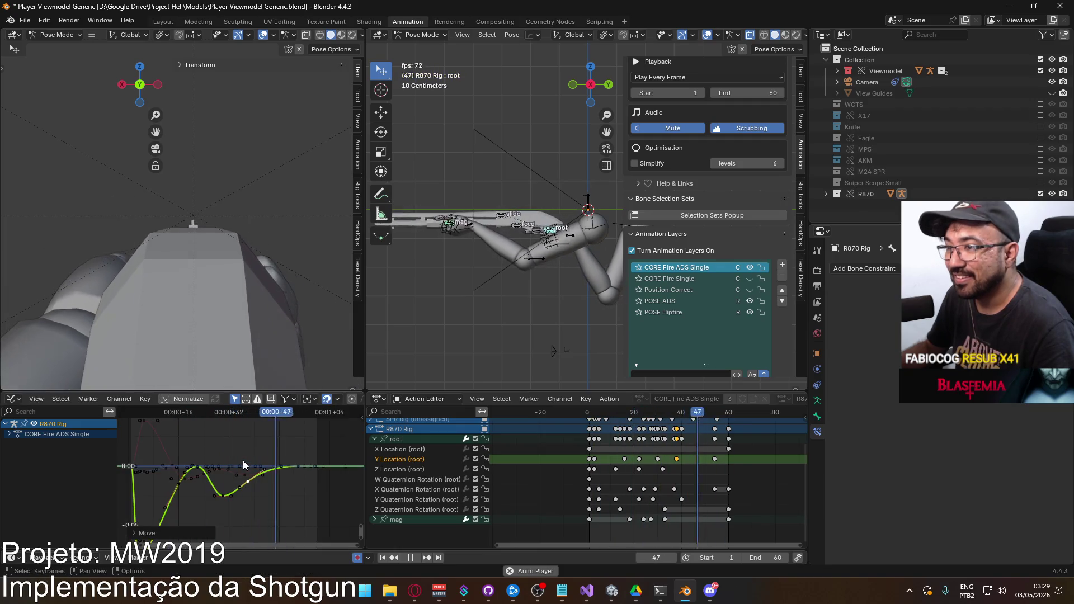
pyautogui.scroll(-3, 243, 461)
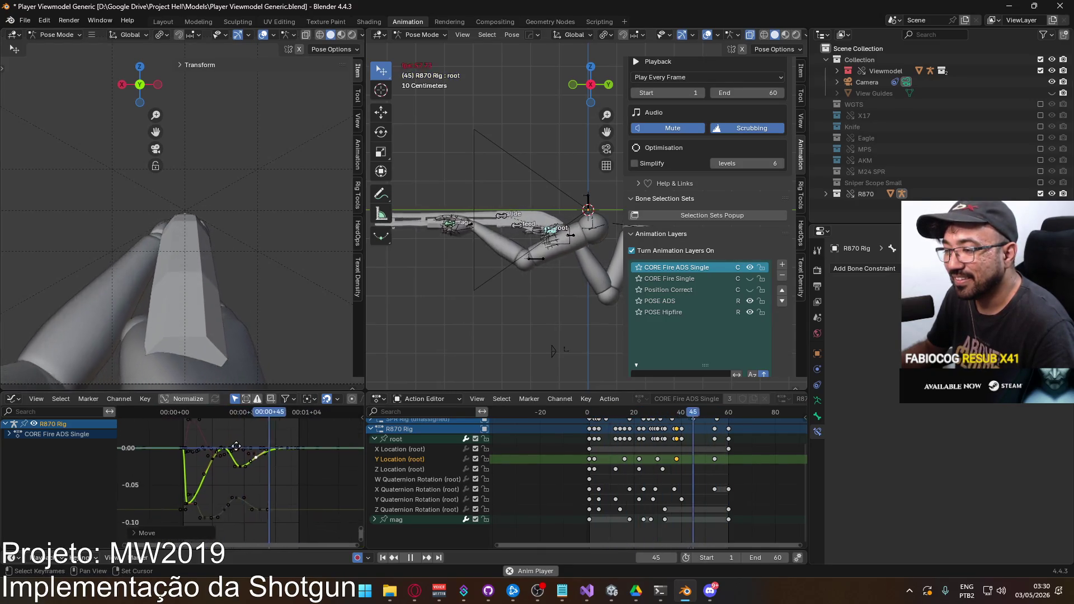
pyautogui.scroll(-1, 232, 463)
pyautogui.moveTo(232, 463); pyautogui.dragTo(246, 449, button='middle')
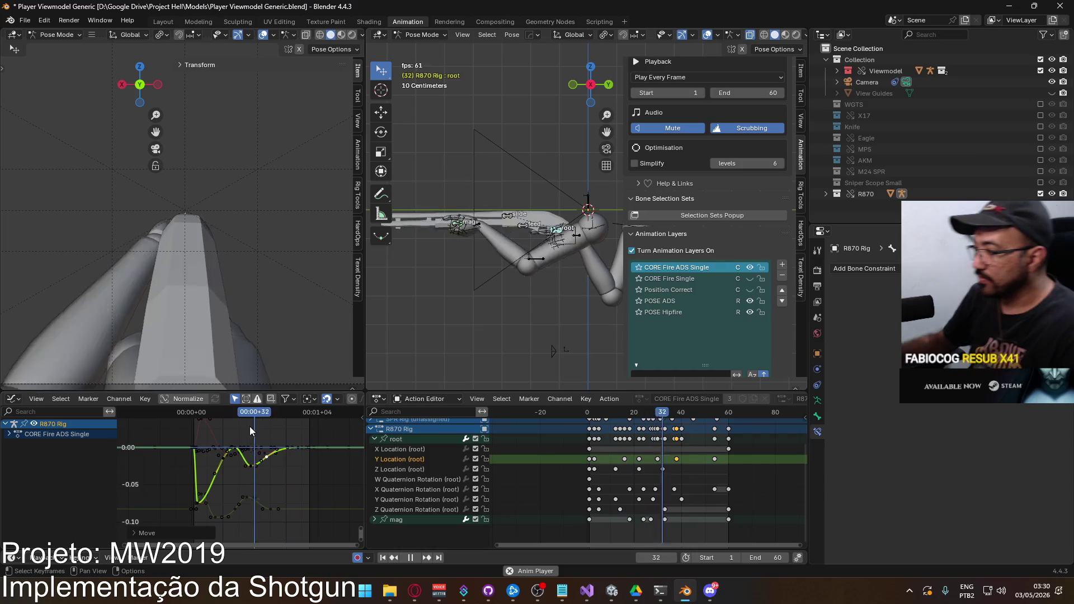
# Stop playback at frame 1, save, hide CORE Fire ADS Single and make POSE ADS active.
pyautogui.press('space')
pyautogui.moveTo(595, 413); pyautogui.dragTo(590, 413)
pyautogui.hotkey('ctrl', 's')
pyautogui.click(374, 439)
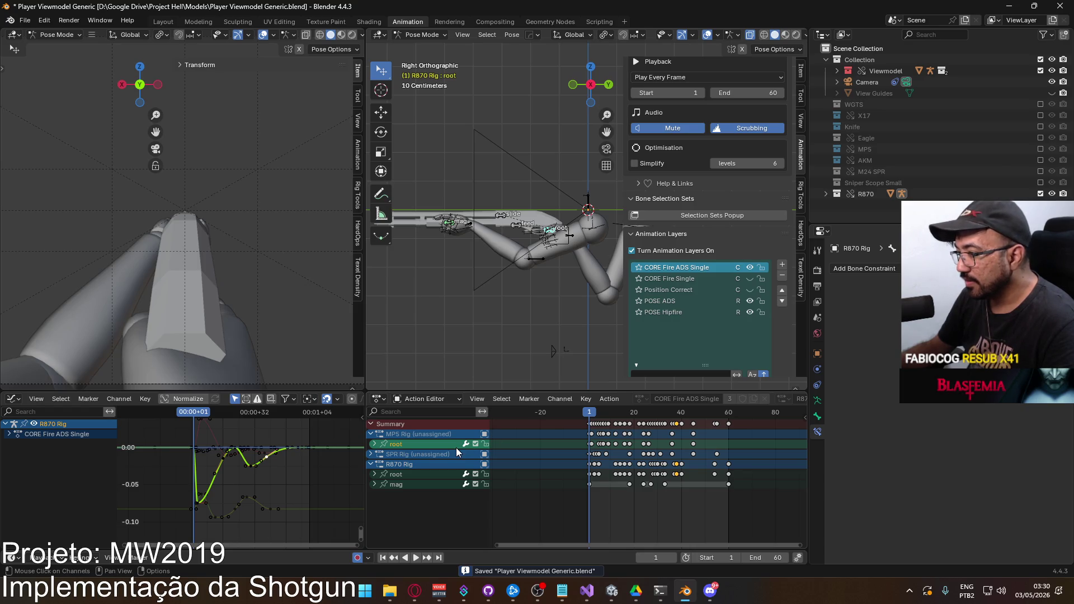
pyautogui.hotkey('ctrl', 's')
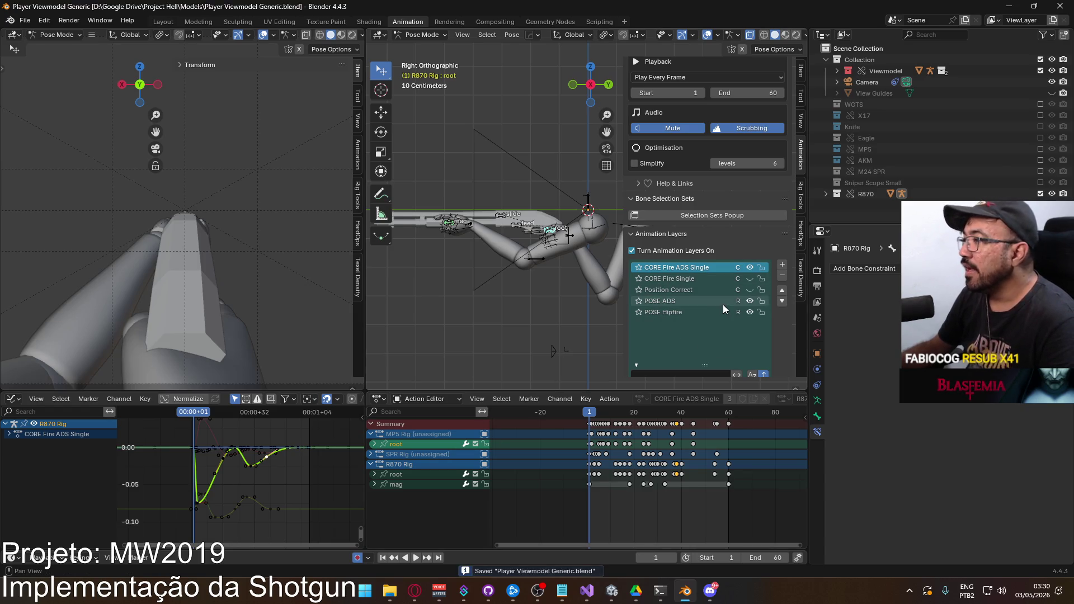
pyautogui.click(750, 268)
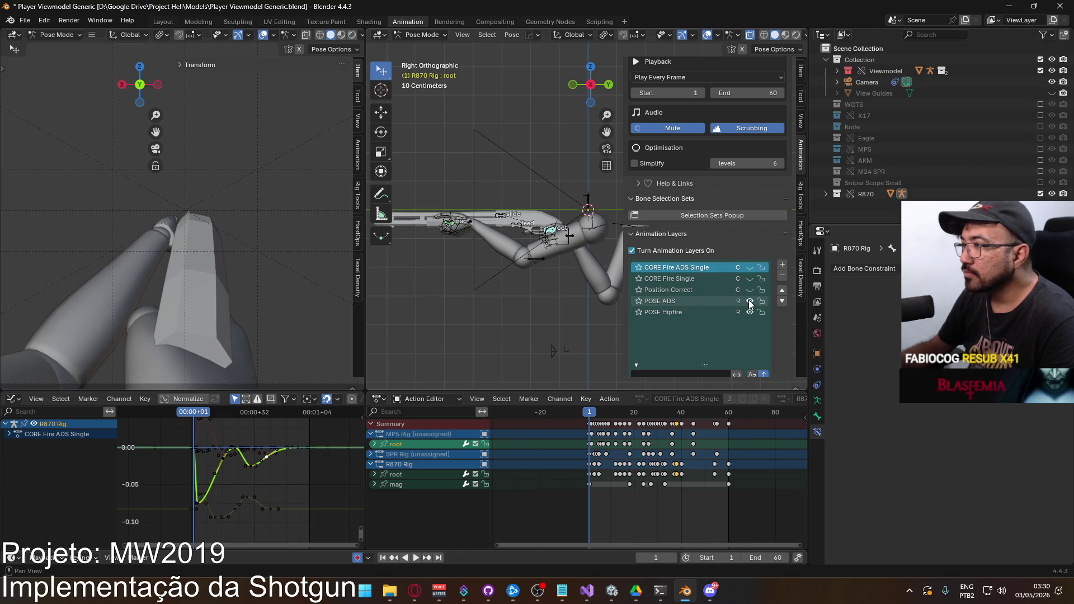
pyautogui.click(696, 301)
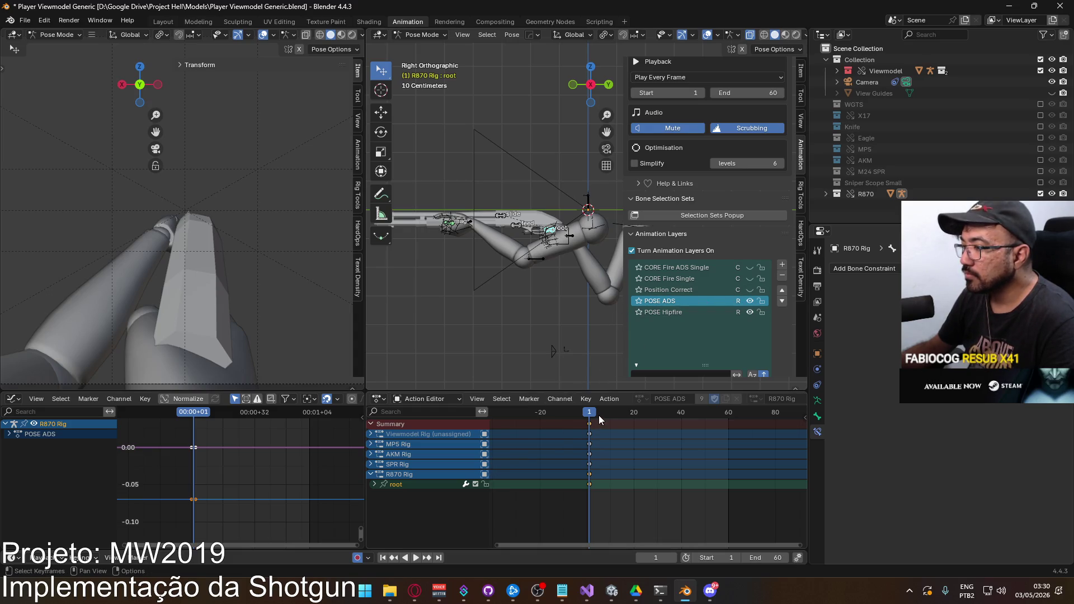
# Preview the POSE ADS layer, then set the root bone's Rotation W to 1.
pyautogui.press('space')
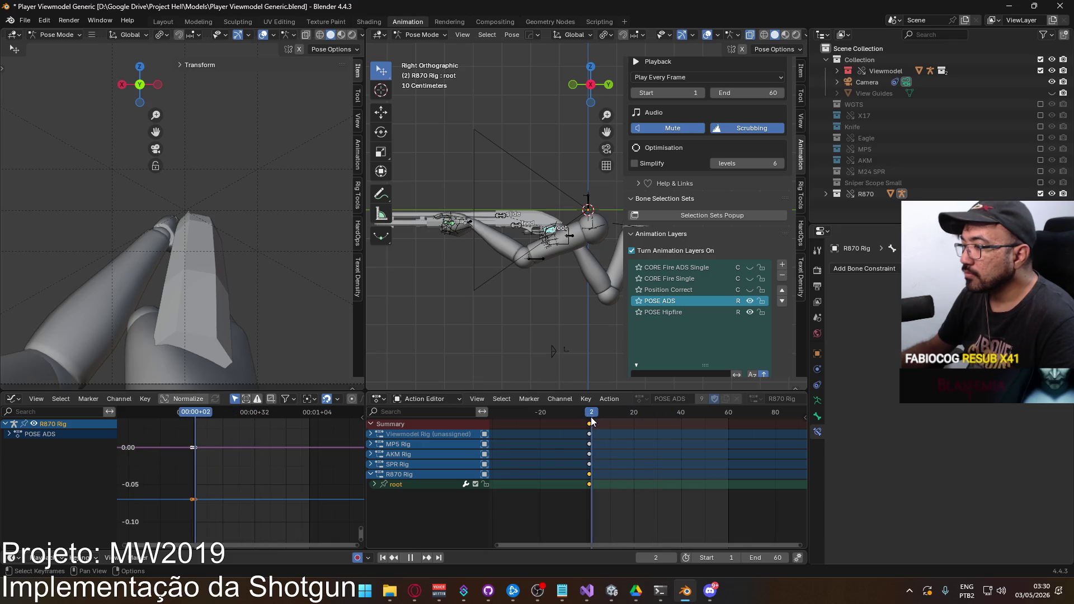
pyautogui.click(750, 302)
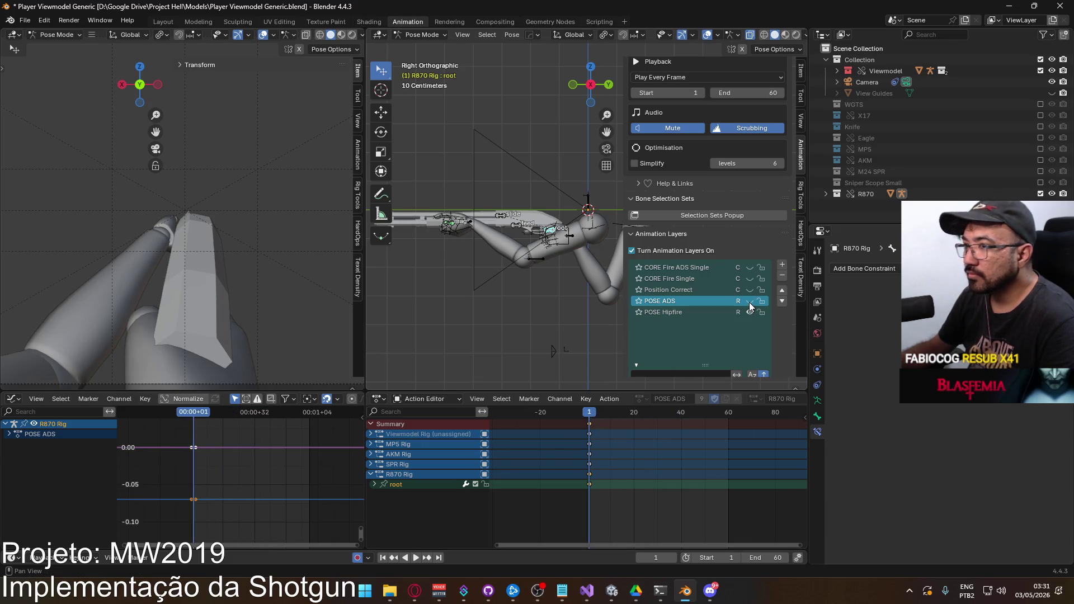
pyautogui.click(750, 302)
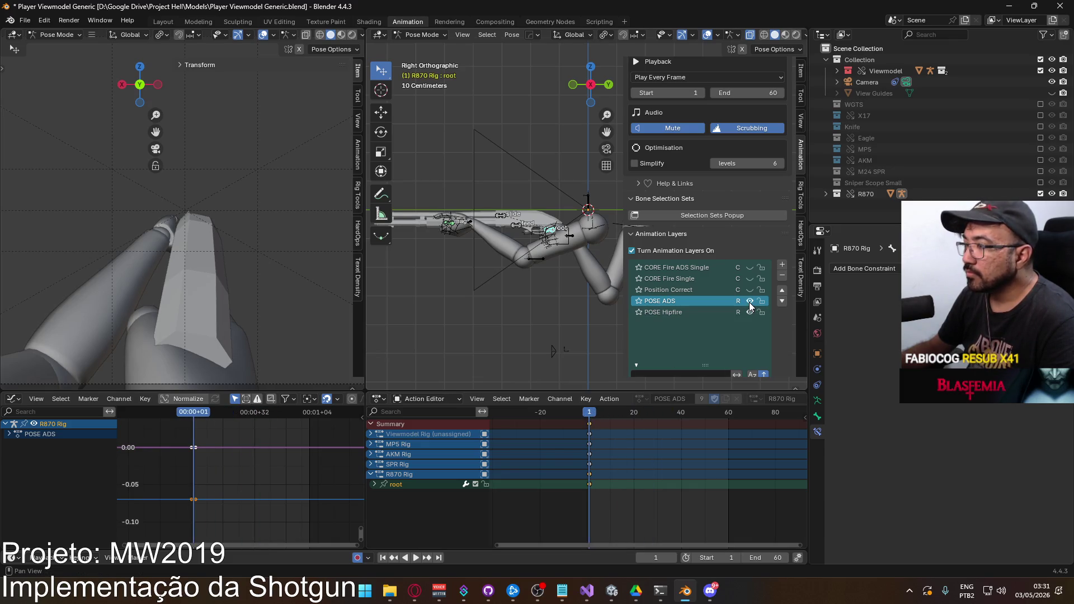
pyautogui.click(376, 486)
pyautogui.moveTo(539, 481); pyautogui.dragTo(548, 446, button='middle')
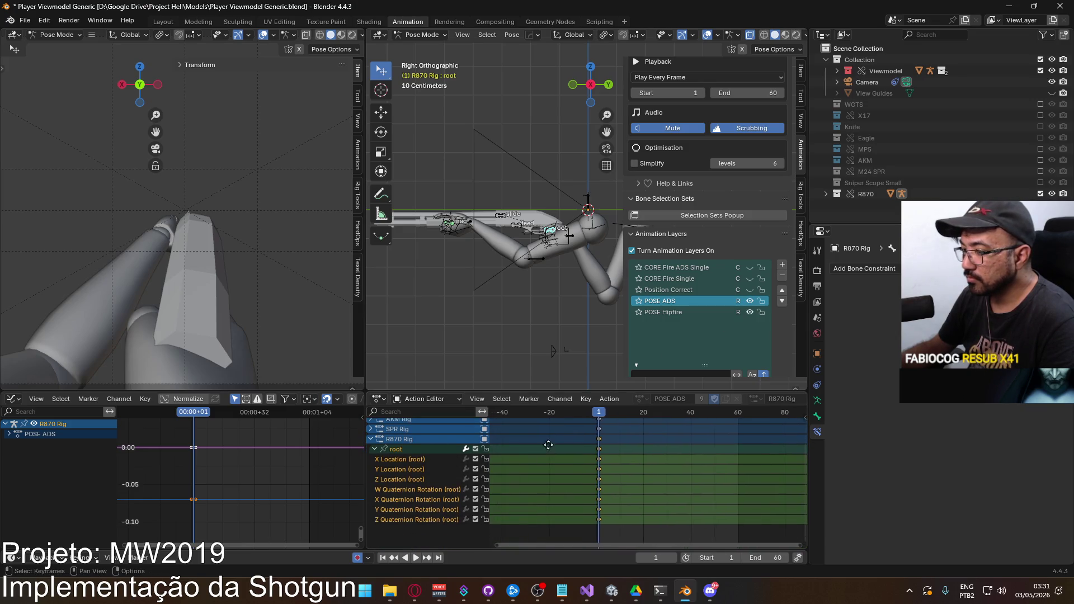
pyautogui.click(801, 72)
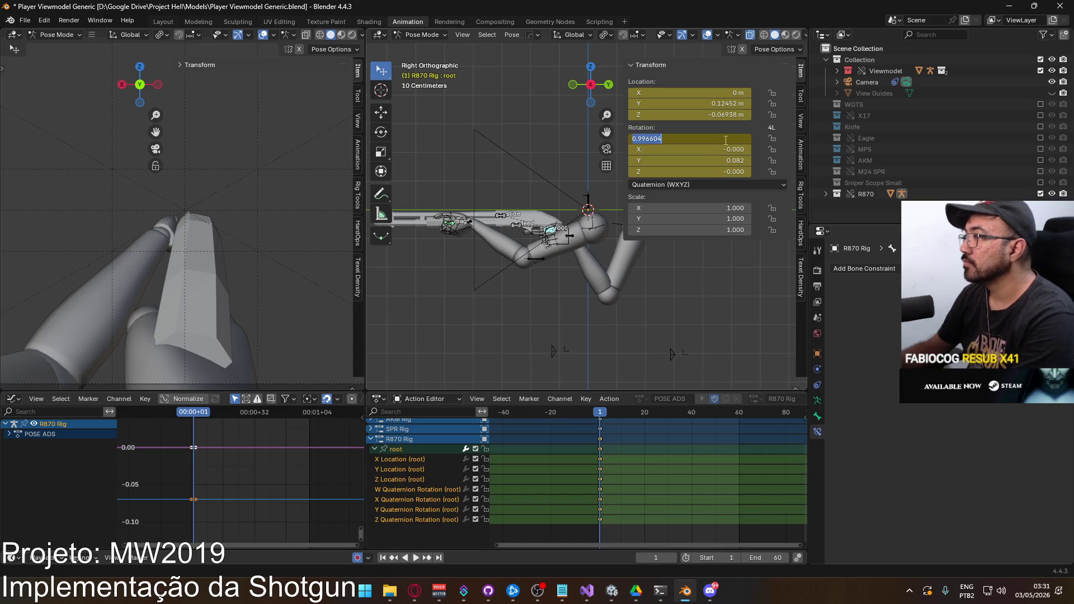
pyautogui.write('1')
pyautogui.press('Return')
pyautogui.press('Return')
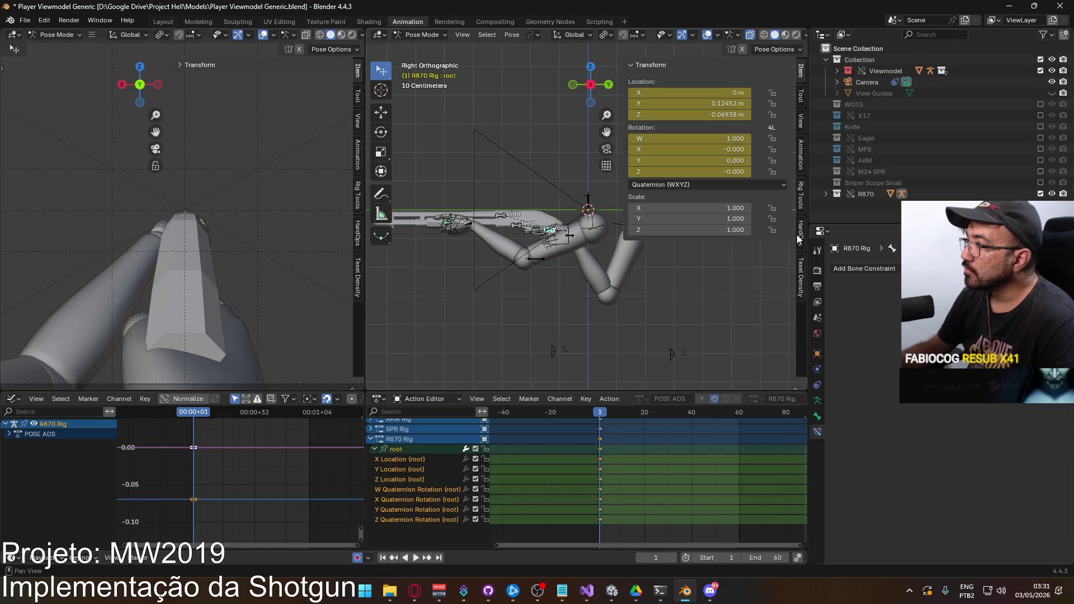
# Show the CORE Fire ADS Single layer, preview the shot, and make it the editing layer.
pyautogui.click(802, 170)
pyautogui.scroll(-10, 775, 322)
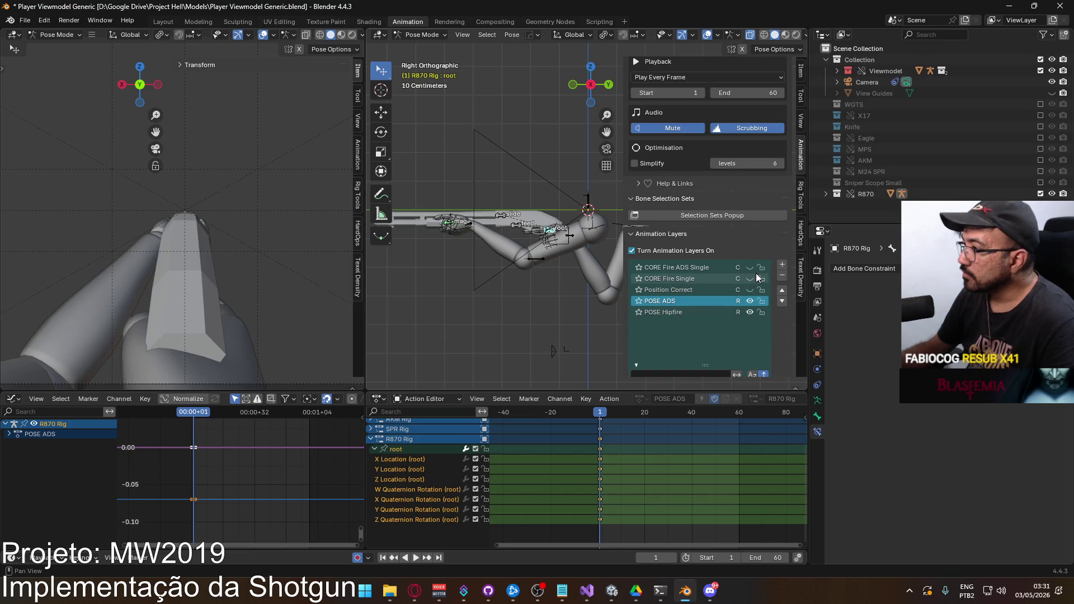
pyautogui.click(750, 267)
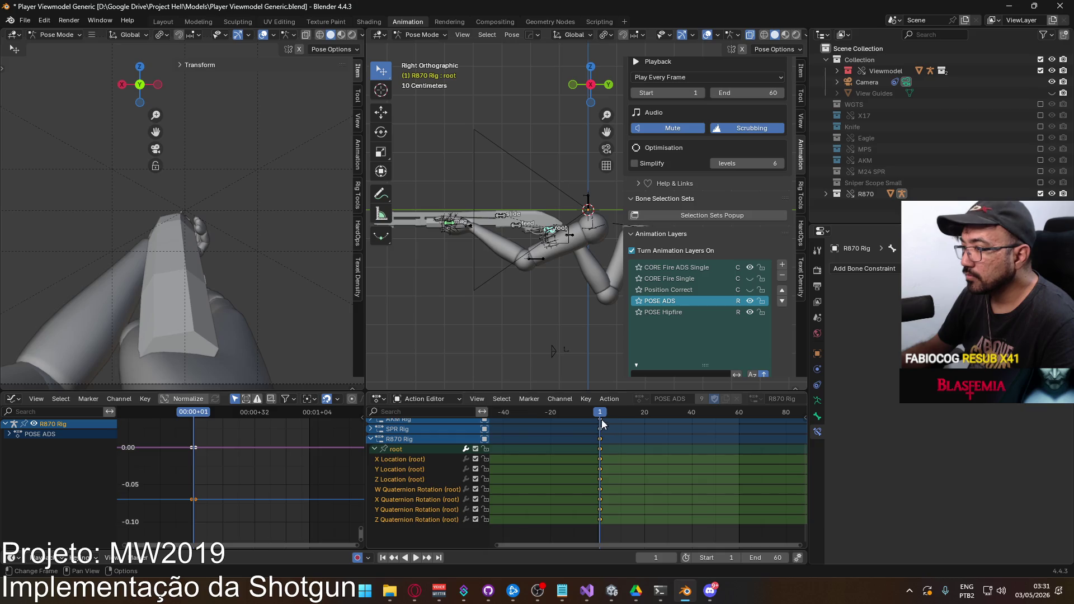
pyautogui.press('space')
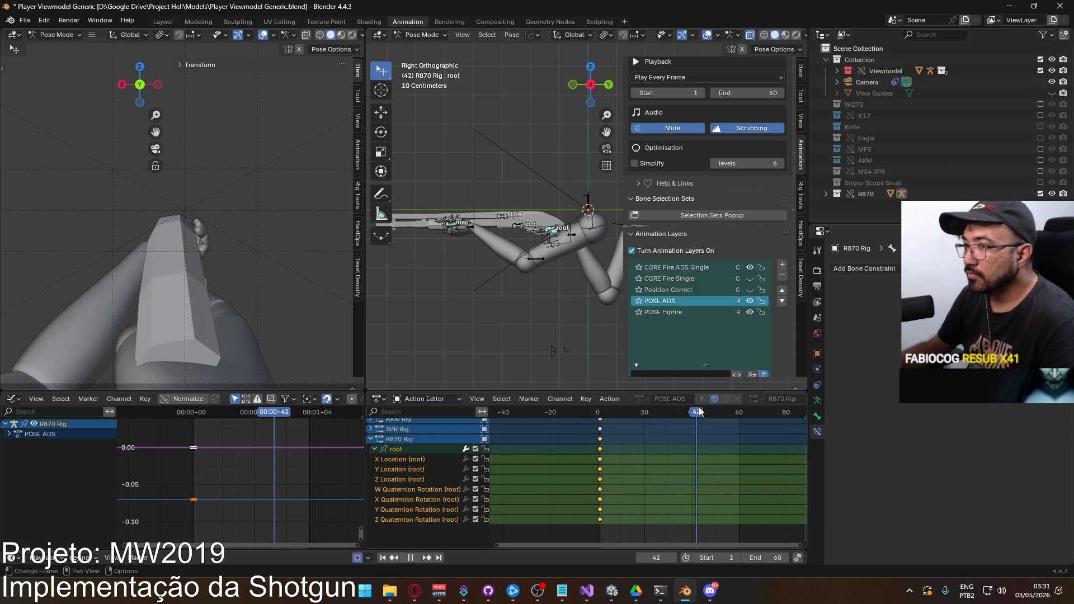
pyautogui.moveTo(700, 411)
pyautogui.mouseDown()
pyautogui.moveTo(746, 413)
pyautogui.moveTo(602, 419)
pyautogui.mouseUp()
pyautogui.press('Escape')
pyautogui.click(699, 269)
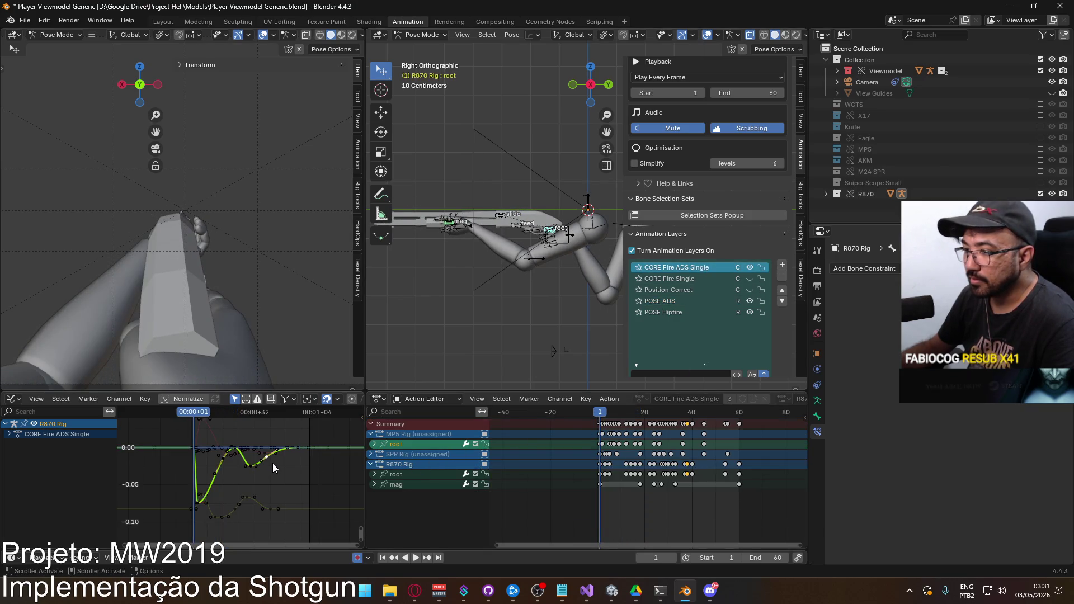
# Select the root's Y Quaternion Rotation curve and raise its keys vertically.
pyautogui.scroll(2, 273, 464)
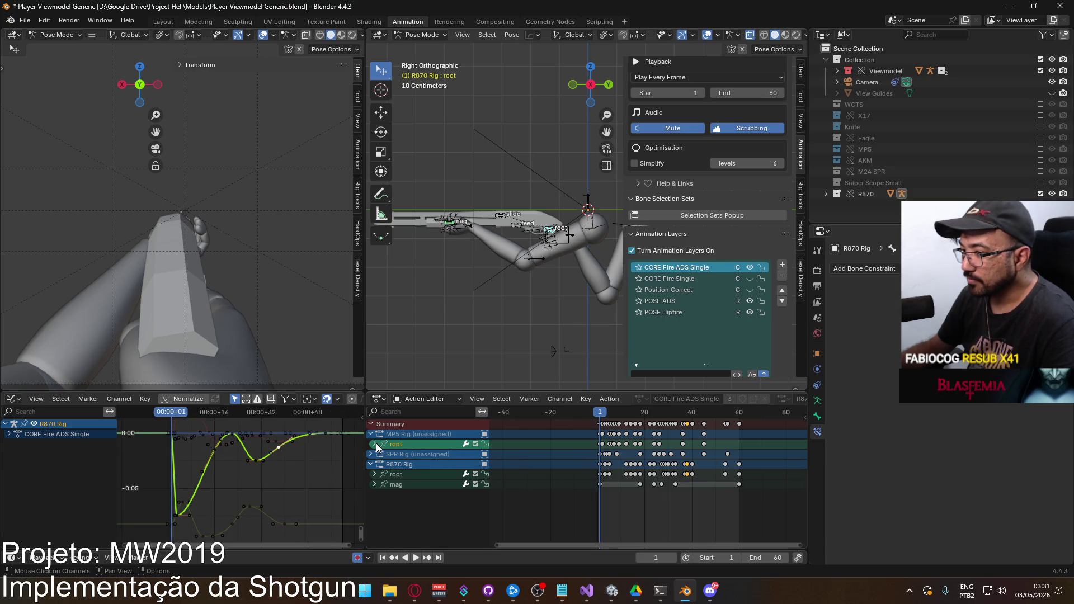
pyautogui.click(375, 475)
pyautogui.click(401, 495)
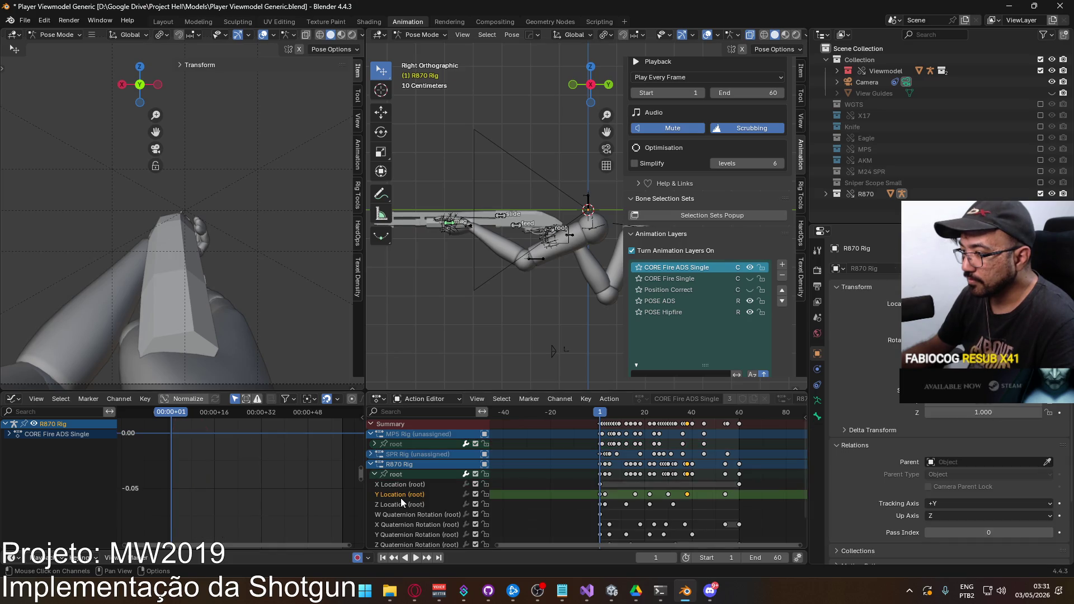
pyautogui.click(406, 535)
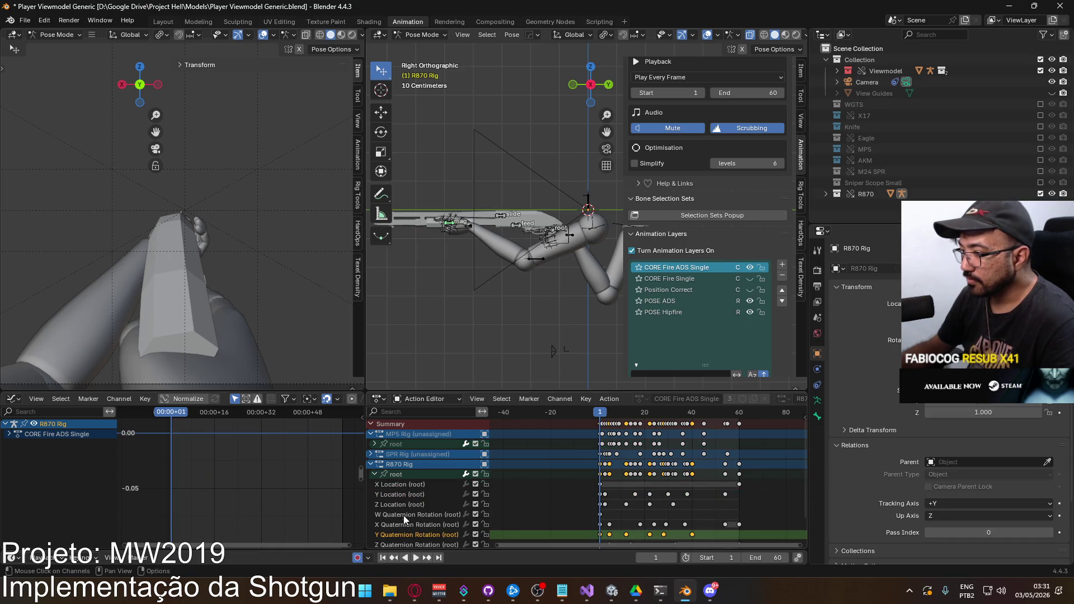
pyautogui.click(395, 476)
pyautogui.moveTo(277, 498); pyautogui.dragTo(273, 471, button='middle')
pyautogui.scroll(-3, 275, 469)
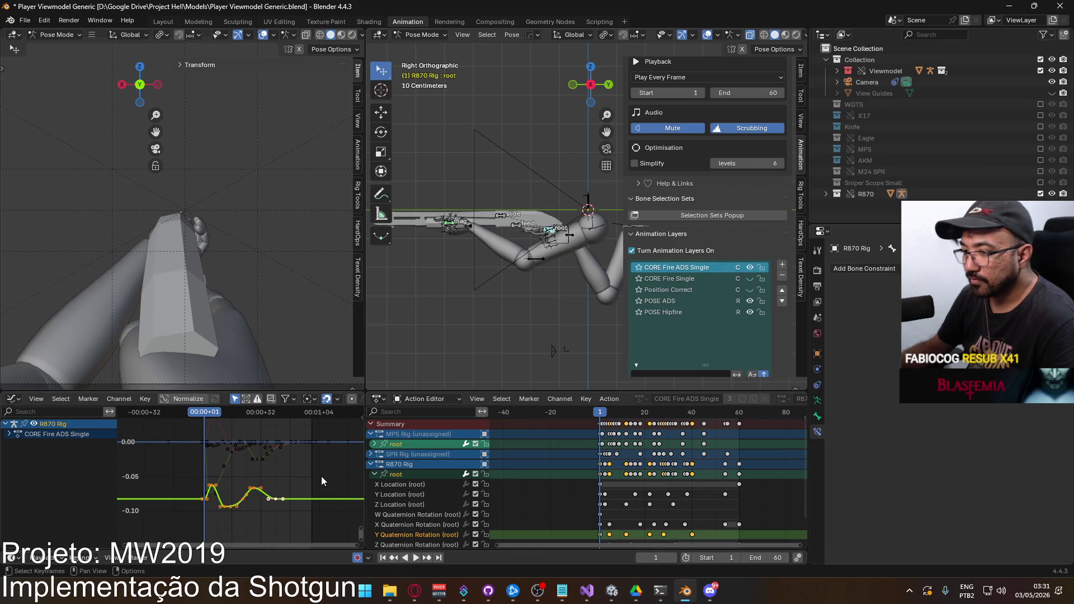
pyautogui.press('g')
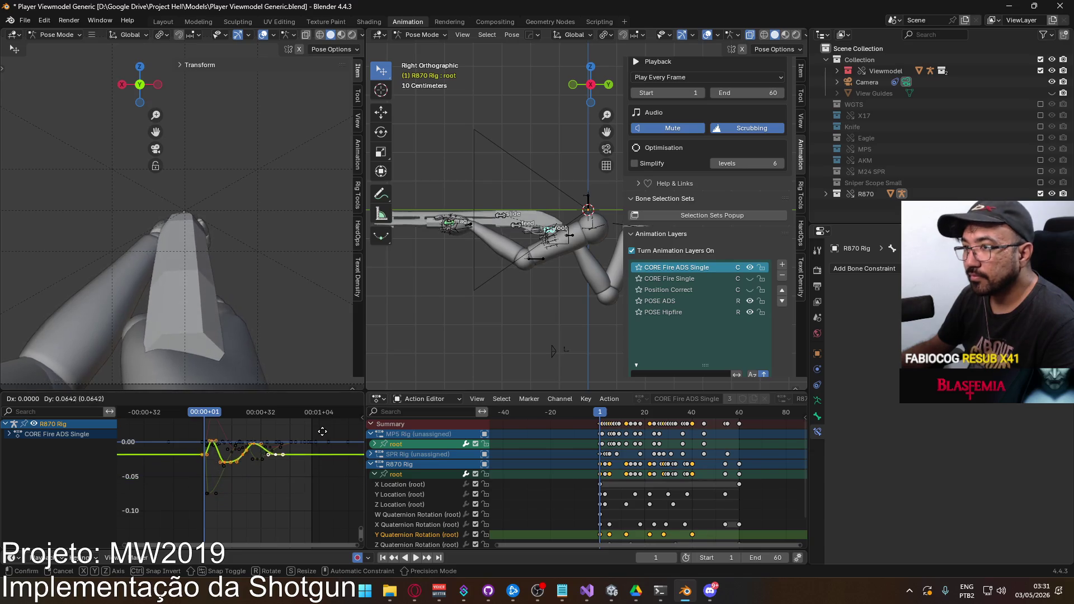
pyautogui.press('Escape')
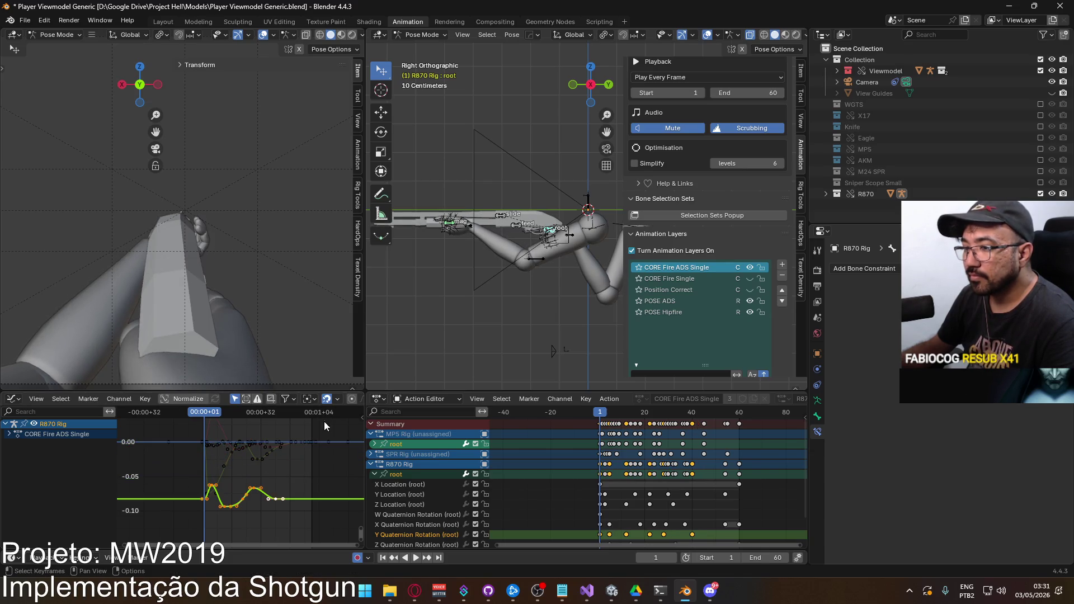
pyautogui.press('g')
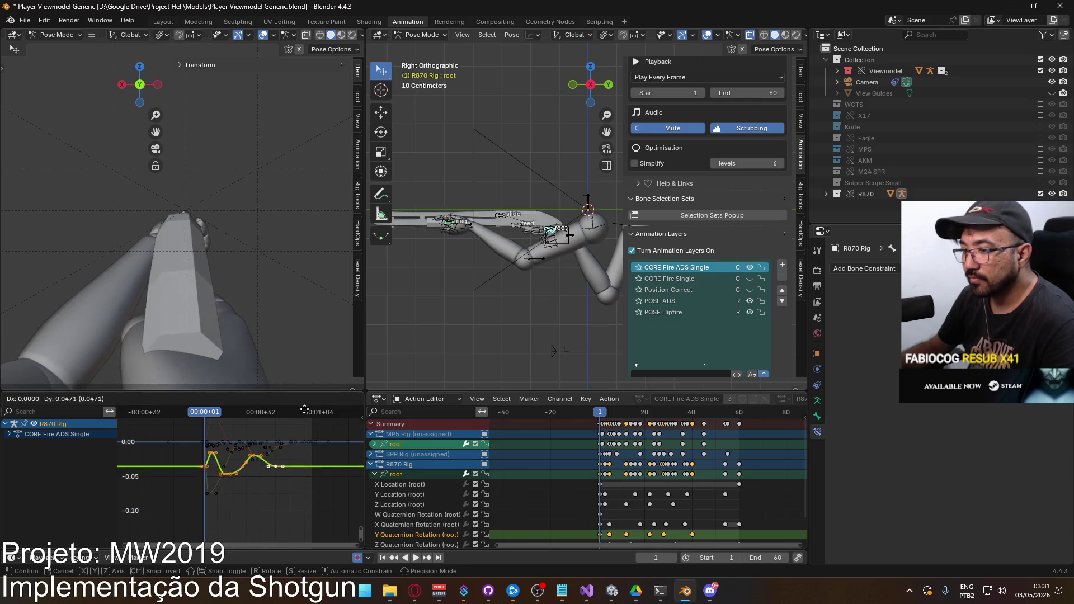
pyautogui.press('Escape')
pyautogui.press('g')
pyautogui.press('y')
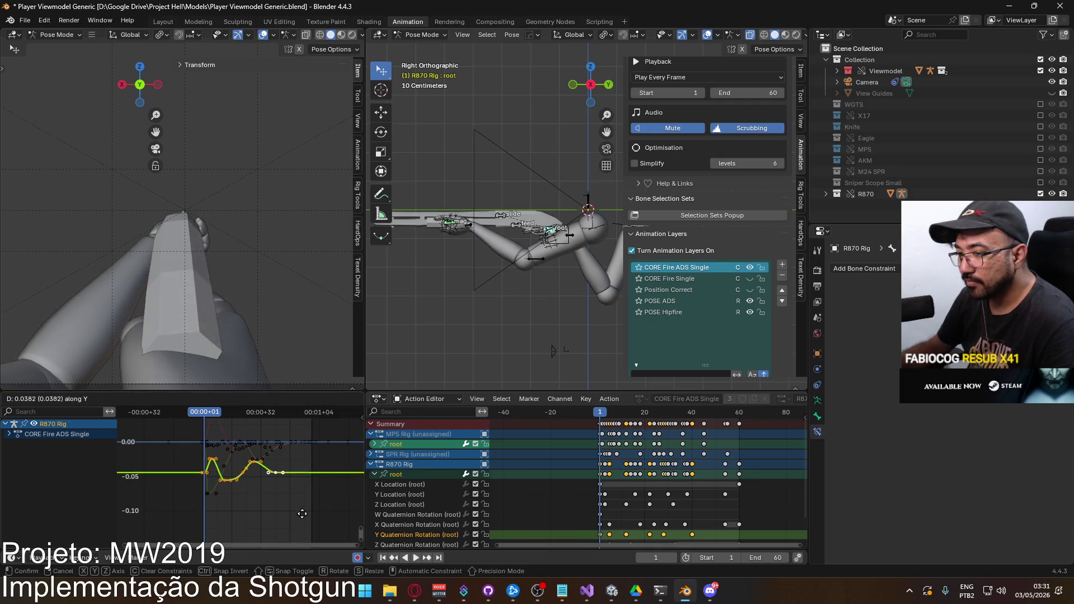
pyautogui.click(301, 484)
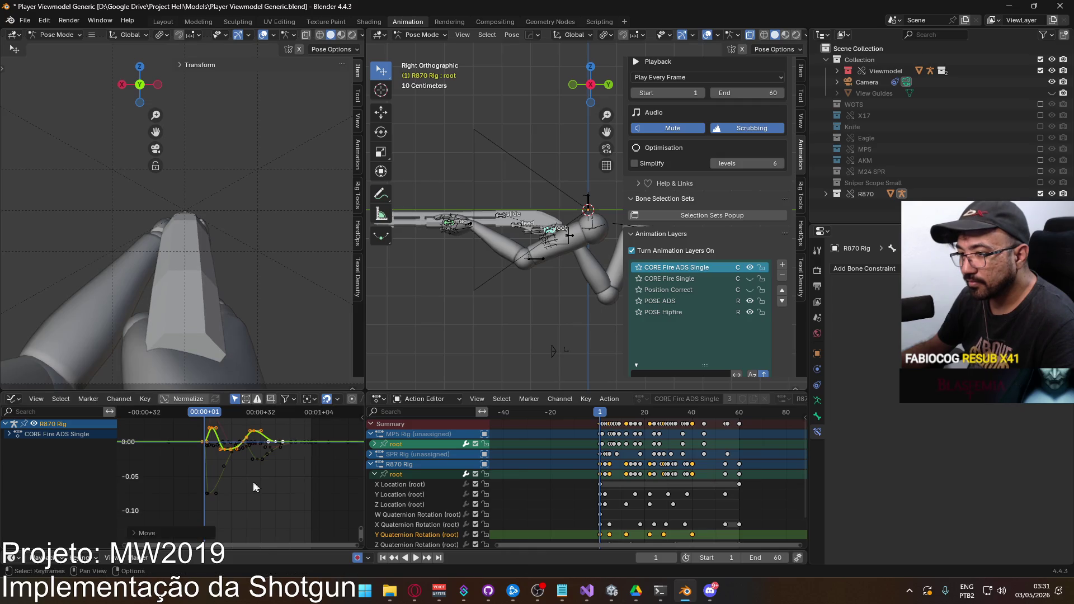
# Make a second small vertical adjustment to the Y Quaternion Rotation keys.
pyautogui.scroll(5, 253, 482)
pyautogui.scroll(8, 254, 477)
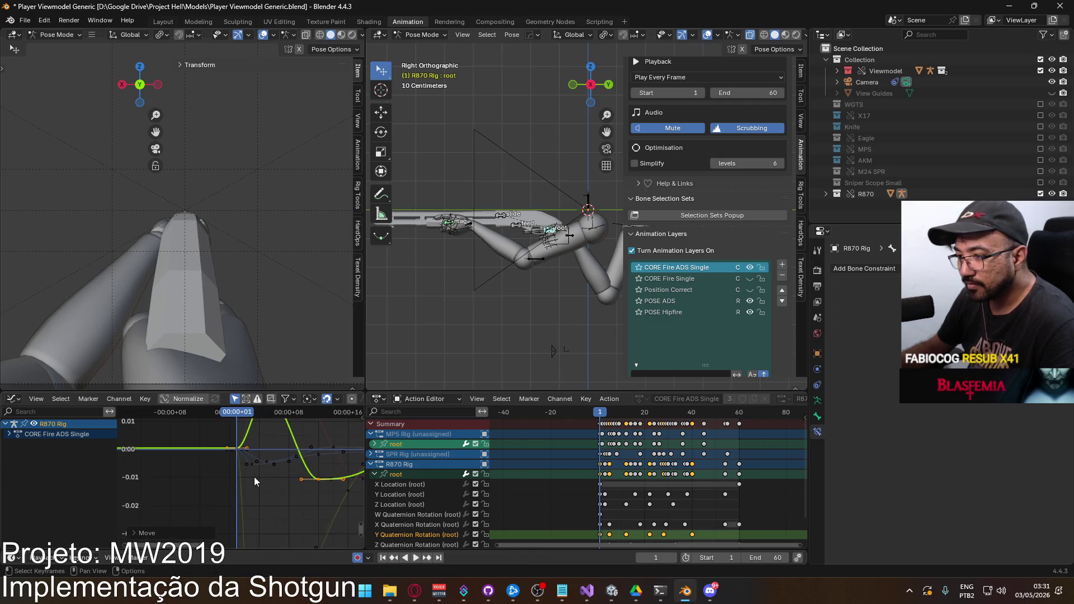
pyautogui.scroll(2, 284, 481)
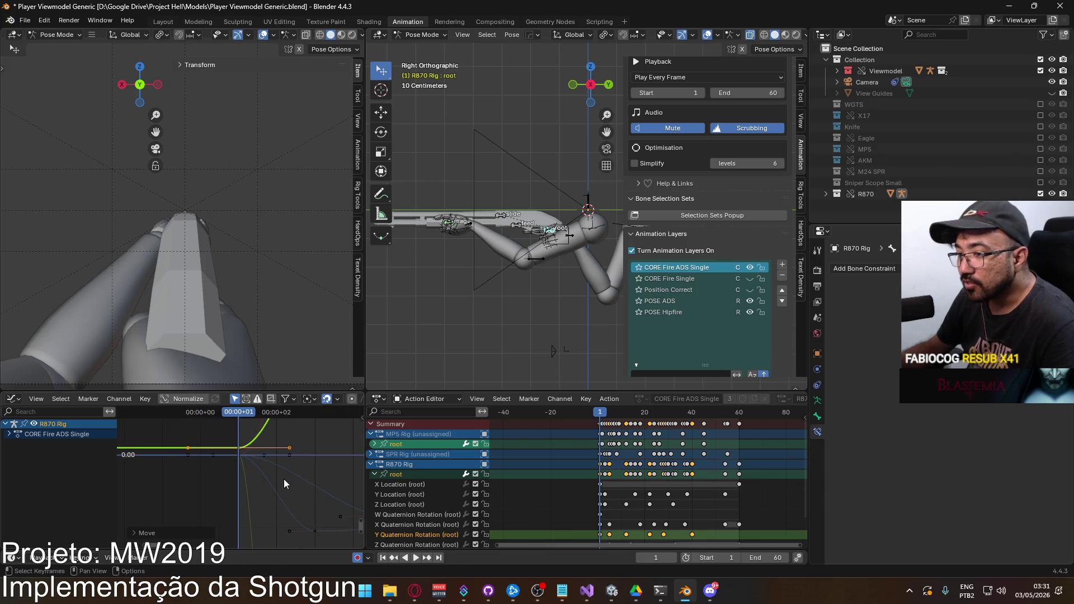
pyautogui.press('g')
pyautogui.press('y')
pyautogui.click(285, 487)
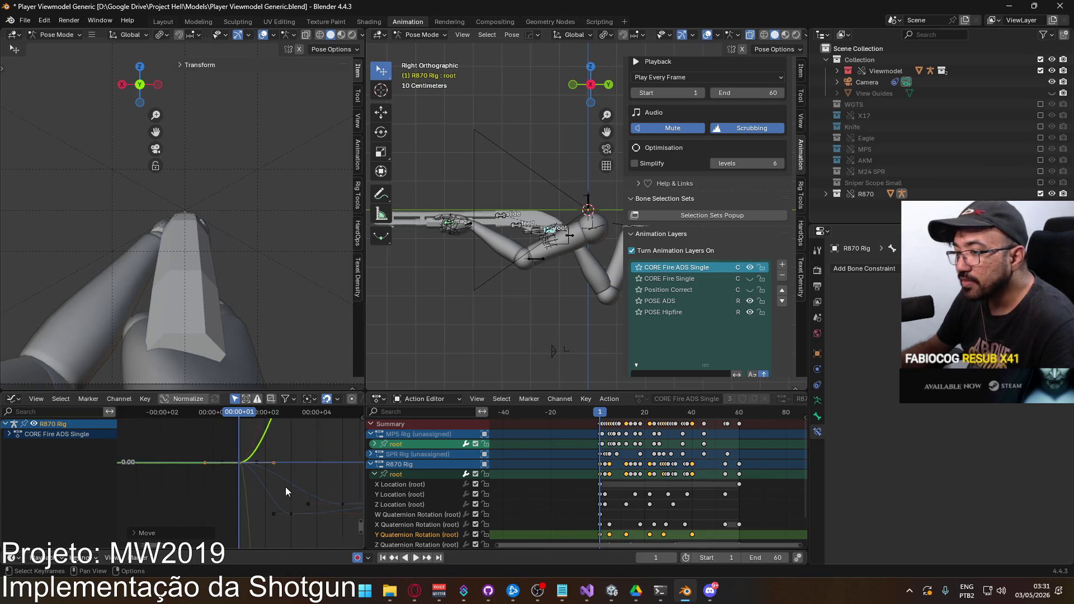
pyautogui.scroll(-6, 286, 485)
pyautogui.scroll(-2, 287, 485)
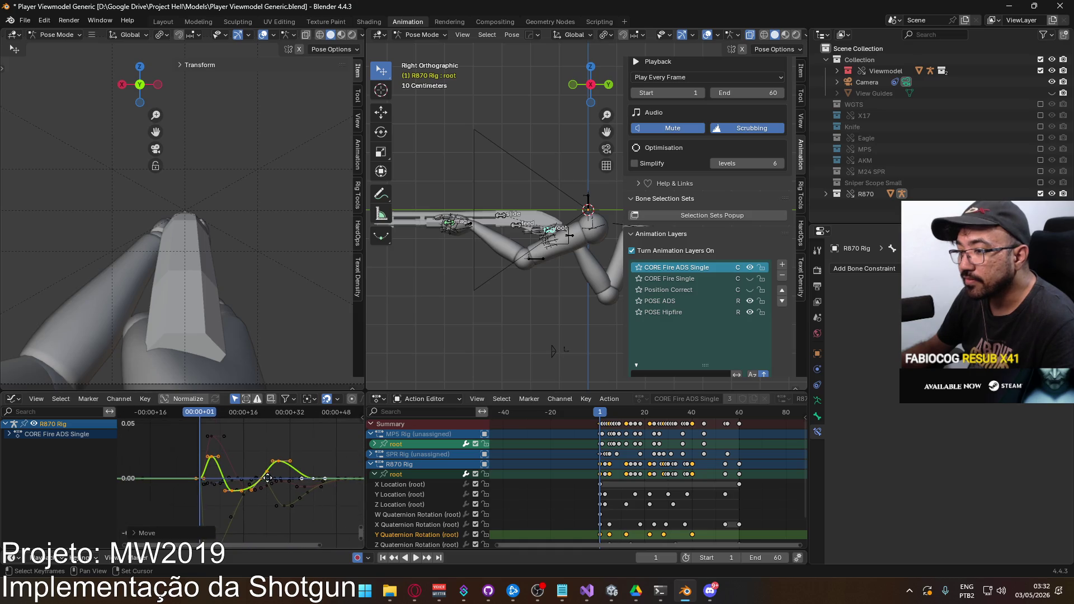
# Play back the fire animation, save the file, and hide the CORE Fire ADS Single layer.
pyautogui.moveTo(202, 419); pyautogui.dragTo(326, 423)
pyautogui.press('space')
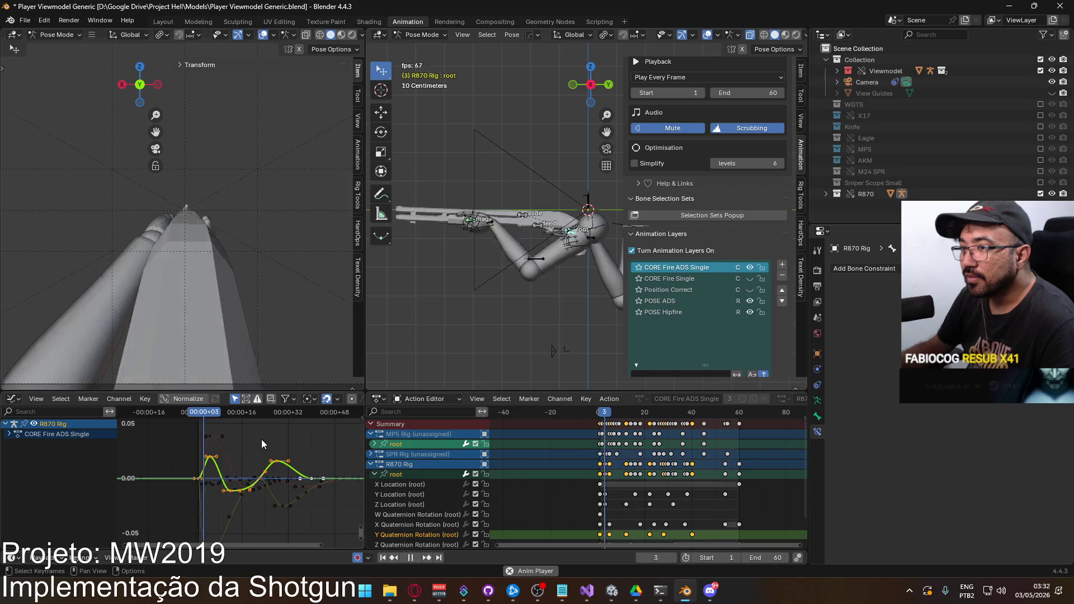
pyautogui.press('space')
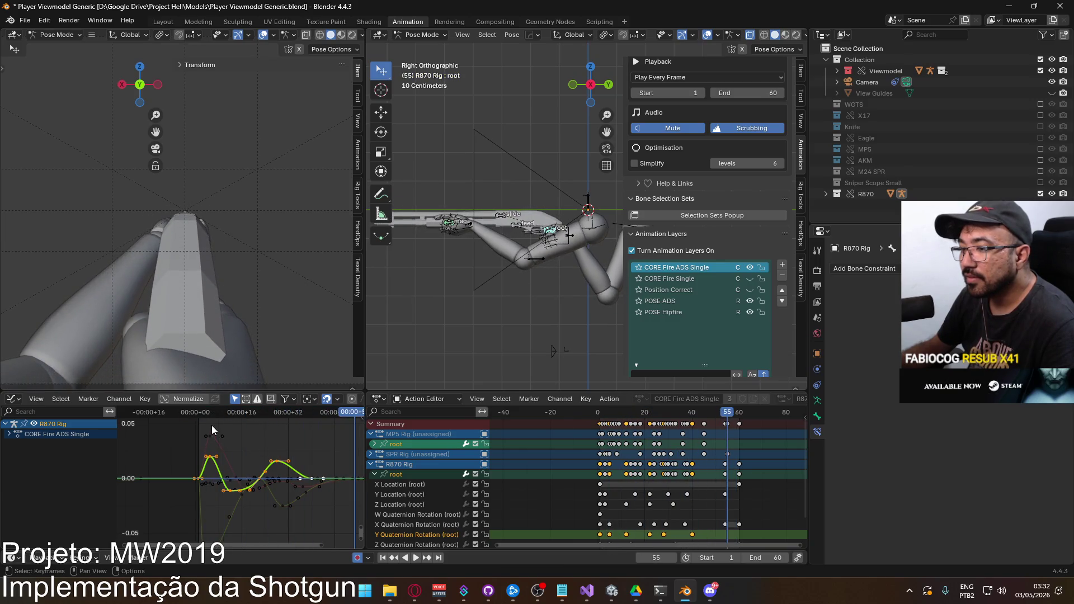
pyautogui.hotkey('ctrl', 's')
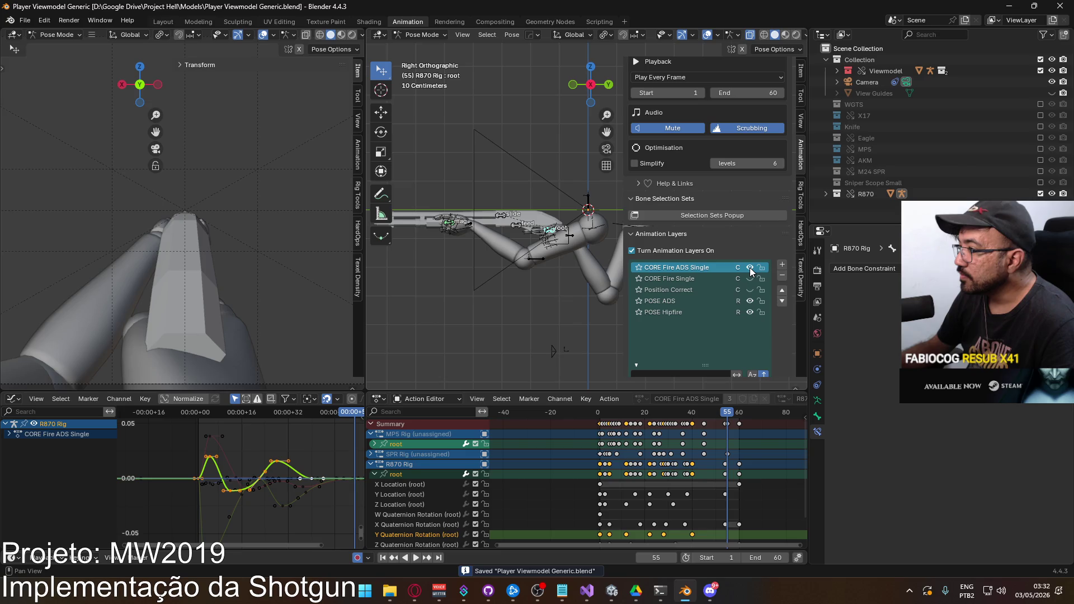
pyautogui.click(750, 267)
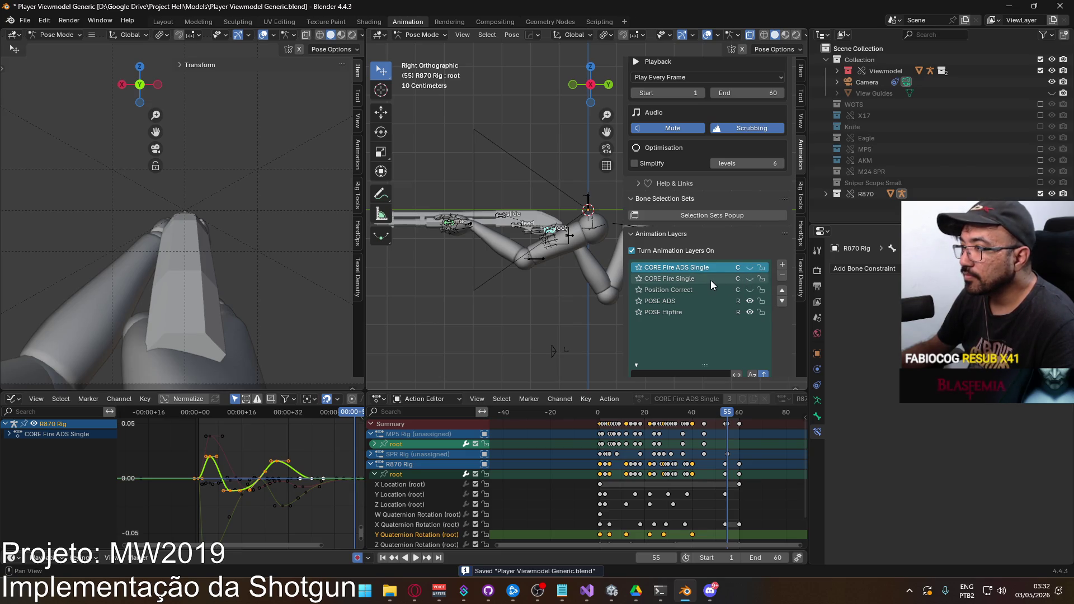
pyautogui.click(710, 280)
# Show CORE Fire Single and nudge the root's Y Quaternion Rotation keys vertically.
pyautogui.click(750, 279)
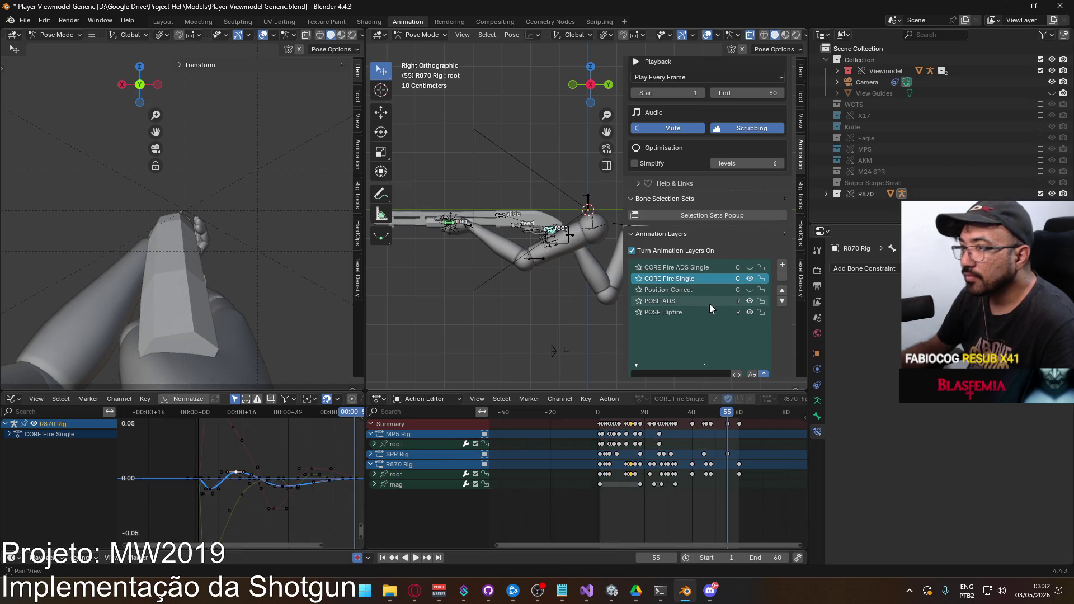
pyautogui.press('space')
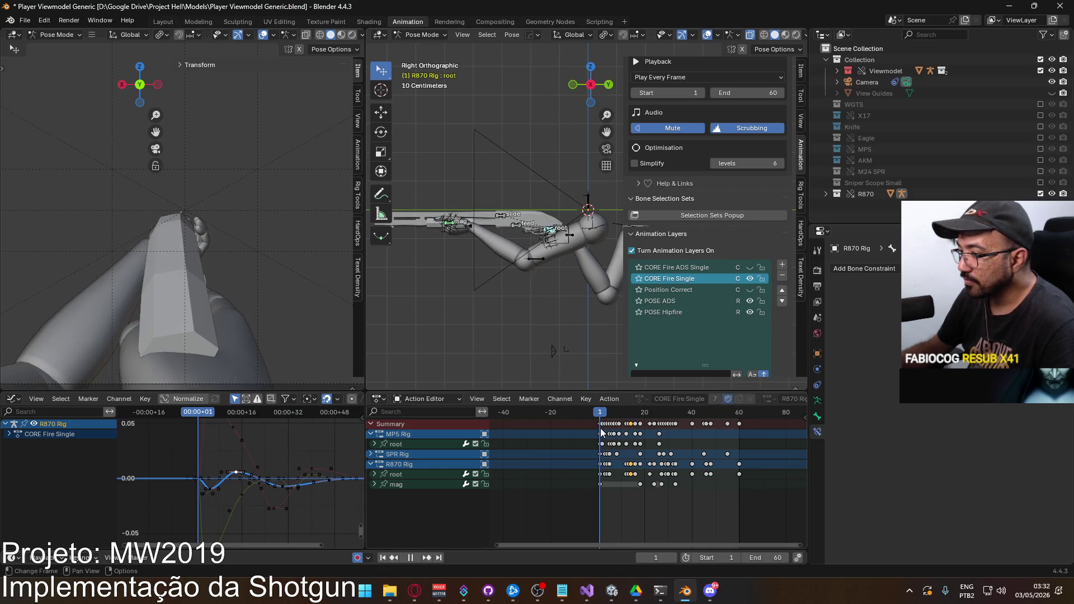
pyautogui.press('space')
pyautogui.click(398, 475)
pyautogui.click(374, 474)
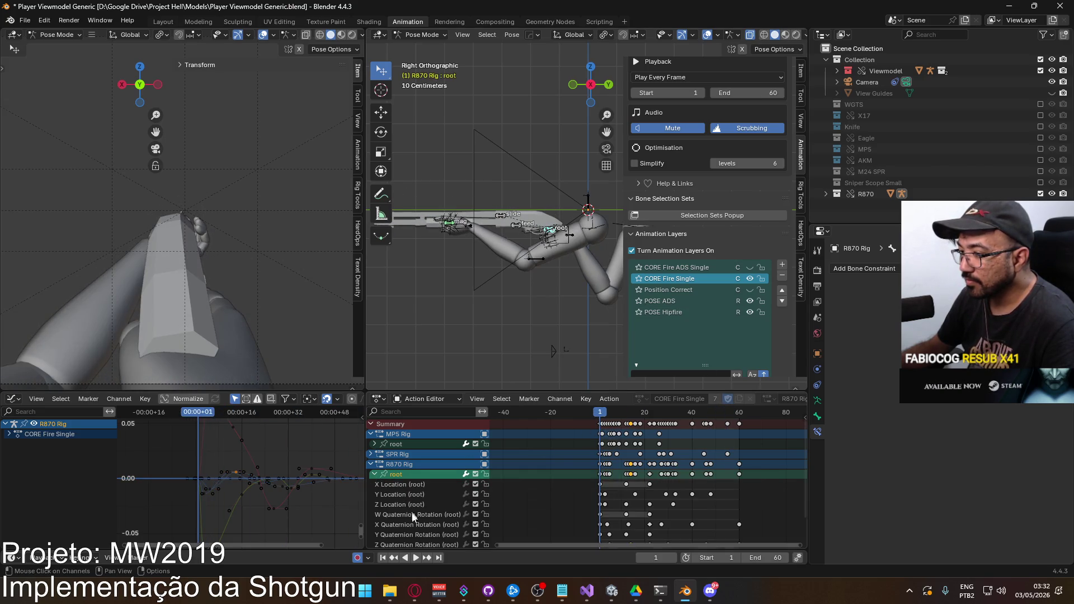
pyautogui.click(421, 535)
pyautogui.click(396, 475)
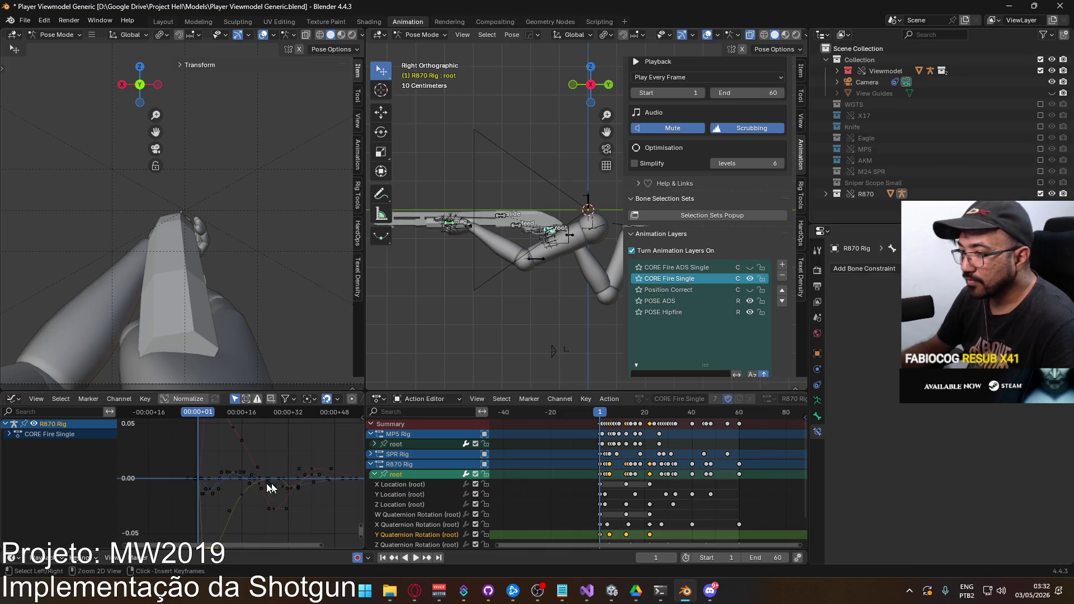
pyautogui.press('KP_Decimal')
pyautogui.scroll(-2, 294, 476)
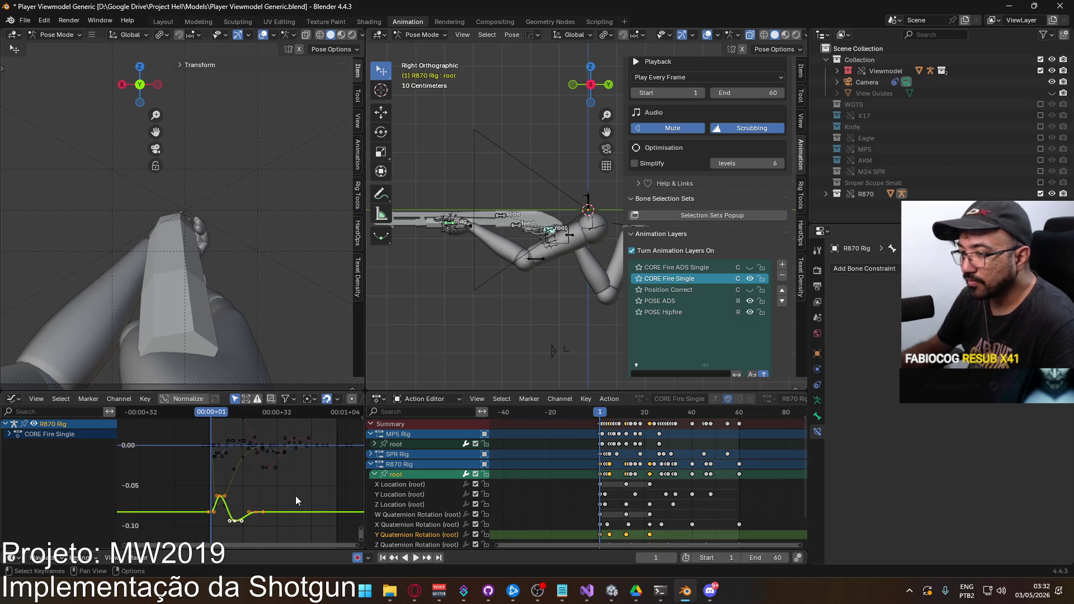
pyautogui.press('g')
pyautogui.press('y')
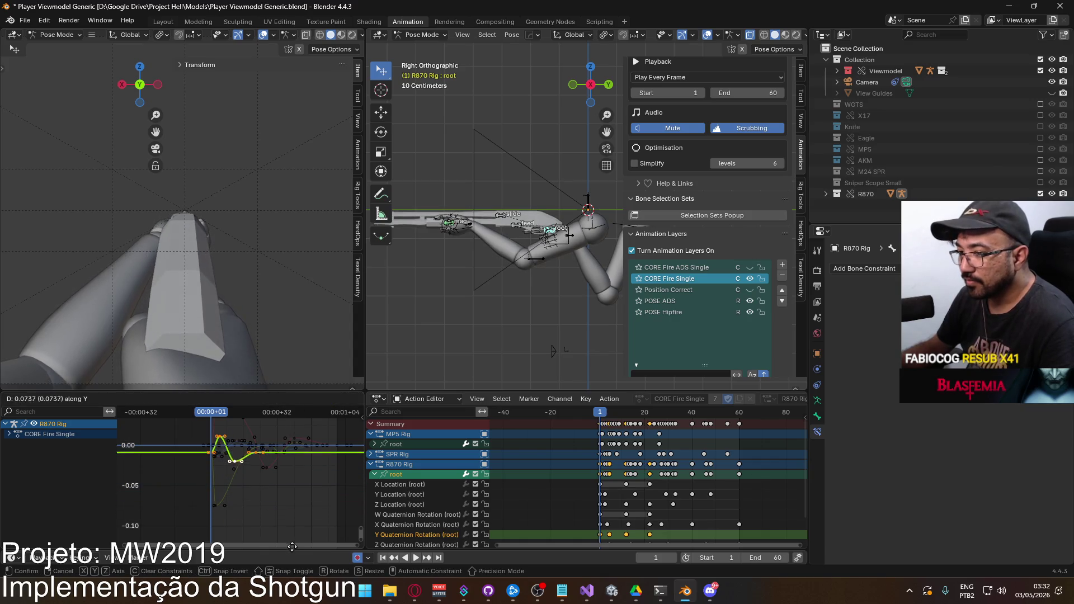
pyautogui.click(291, 540)
# Make a second small vertical tweak to the Y Quaternion Rotation keys.
pyautogui.scroll(5, 235, 516)
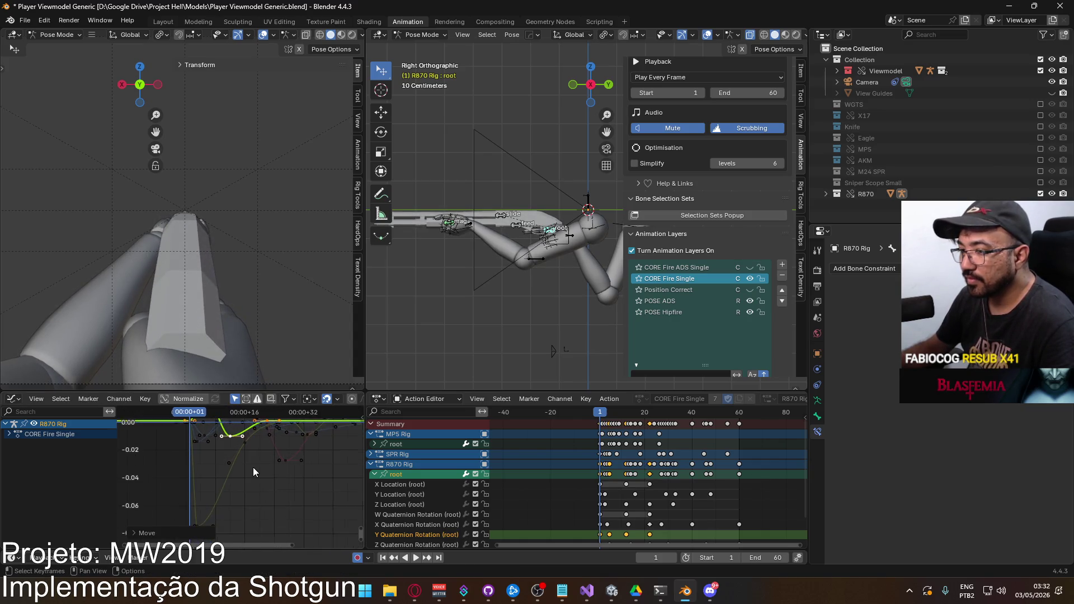
pyautogui.scroll(8, 315, 512)
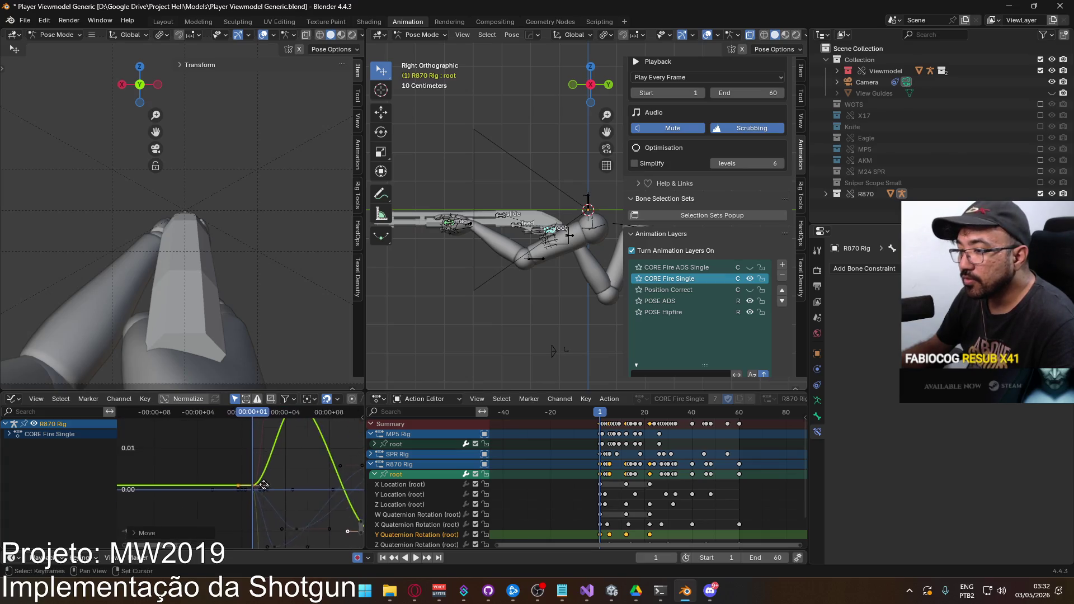
pyautogui.press('g')
pyautogui.press('y')
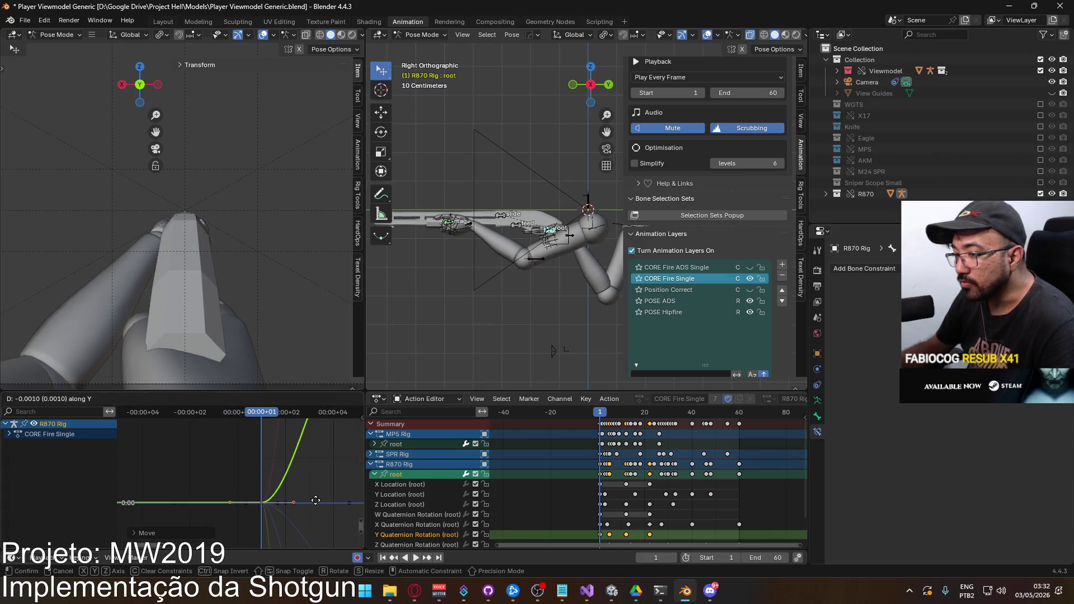
pyautogui.click(315, 500)
pyautogui.scroll(-10, 314, 502)
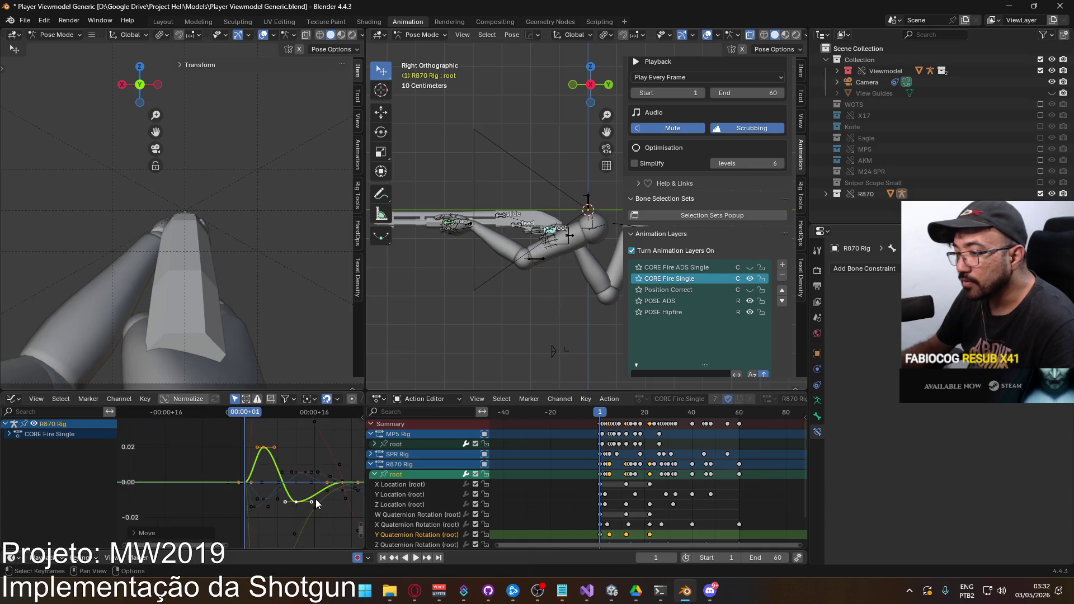
pyautogui.moveTo(314, 503); pyautogui.dragTo(247, 496, button='middle')
# Preview the fire with POSE ADS turned off and Position Correct turned on.
pyautogui.press('space')
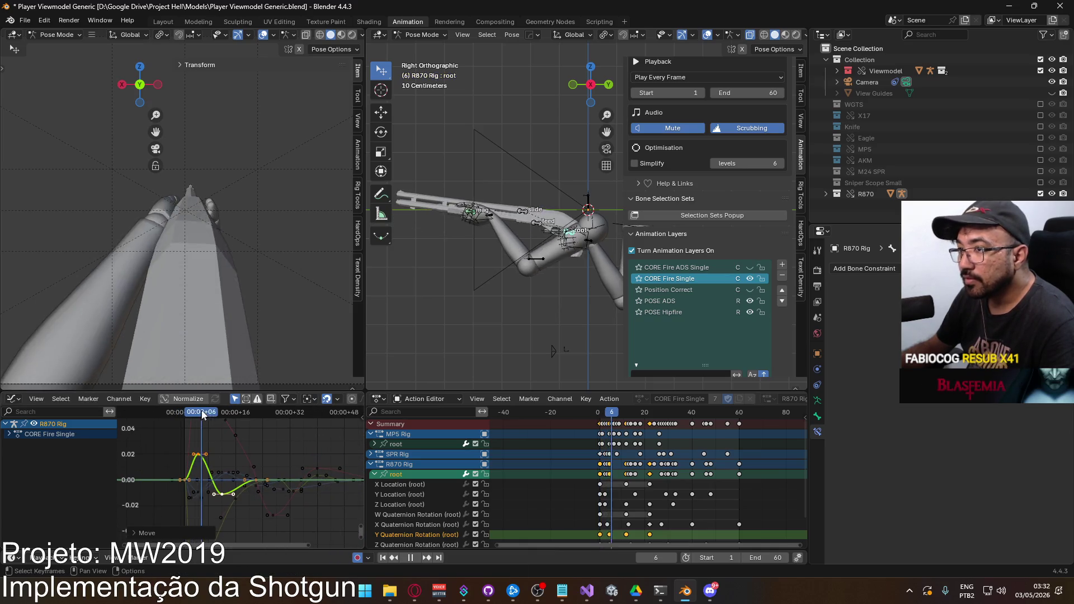
pyautogui.click(183, 417)
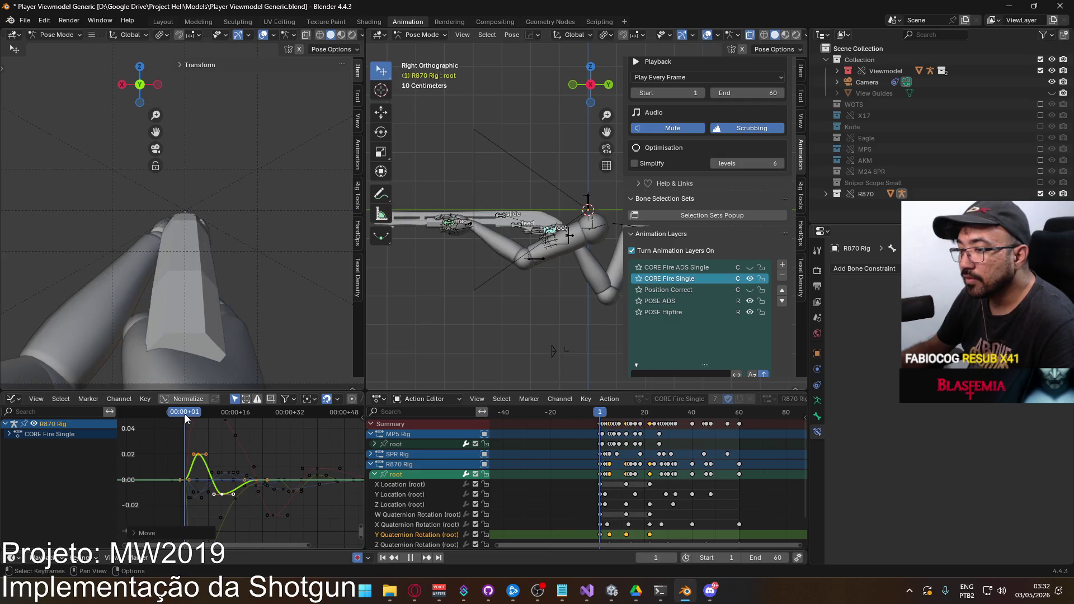
pyautogui.press('space')
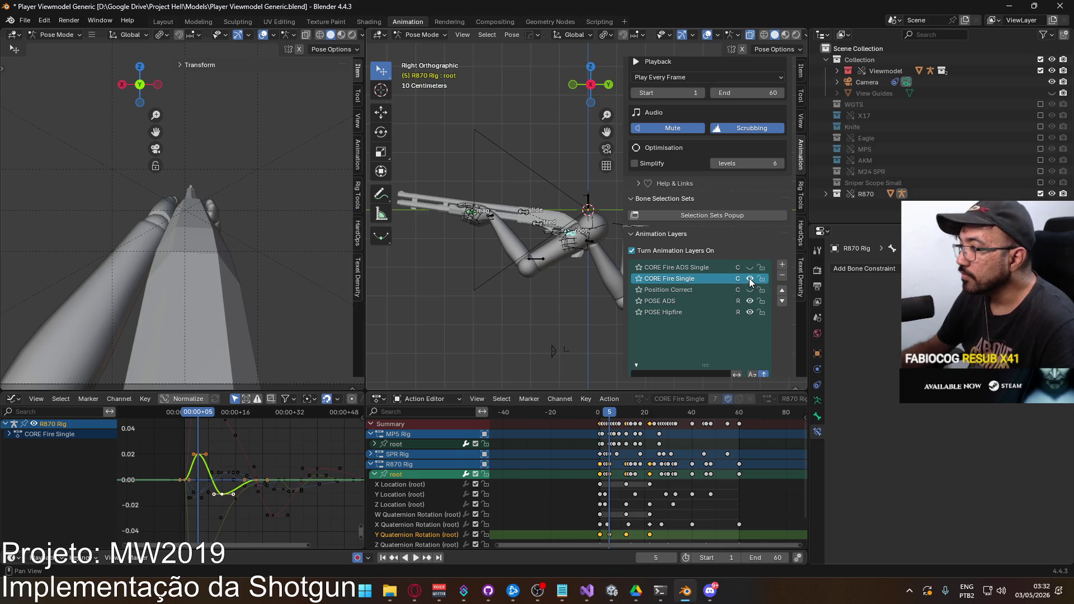
pyautogui.click(750, 301)
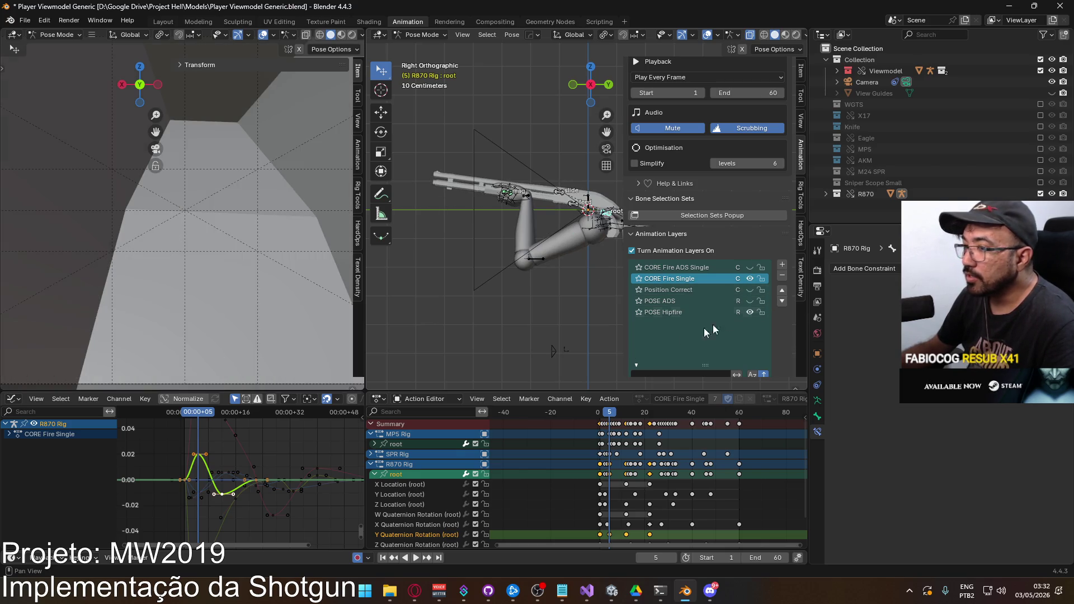
pyautogui.scroll(-4, 250, 348)
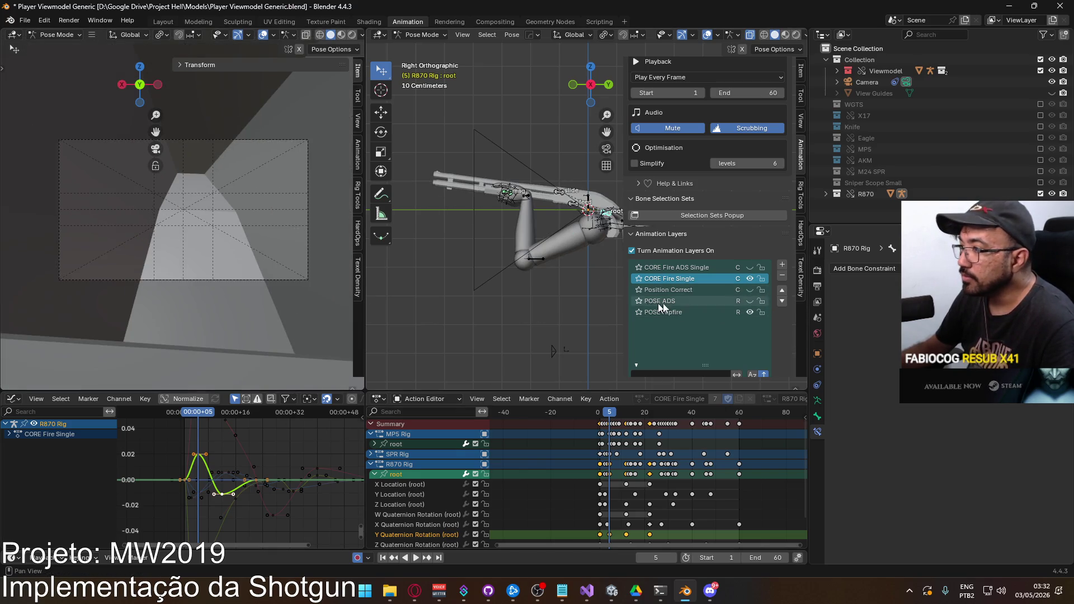
pyautogui.click(751, 290)
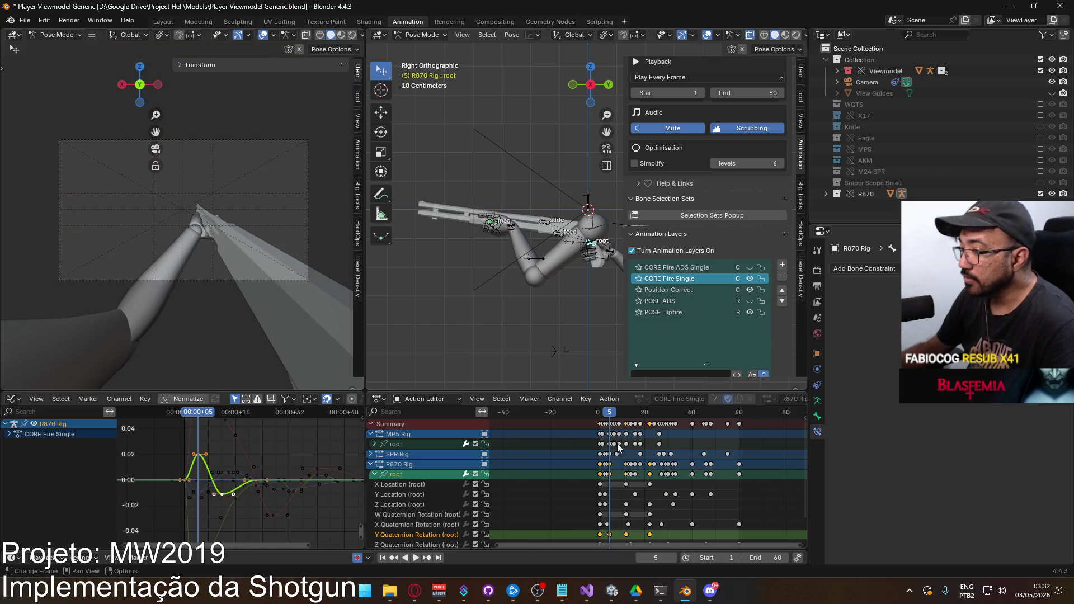
pyautogui.press('space')
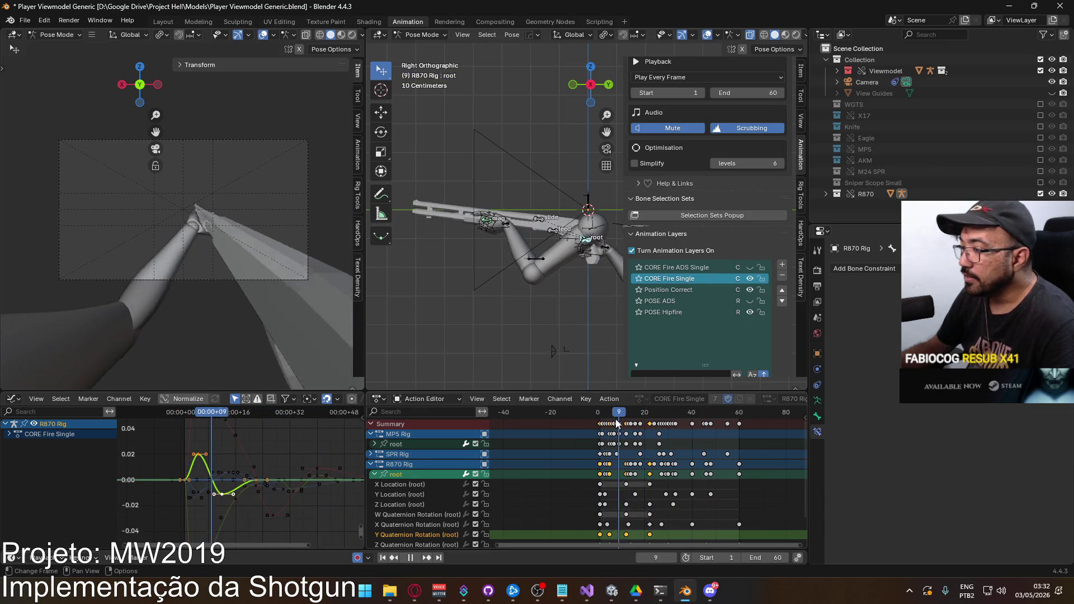
# Collapse the R870 Rig root channels, save the file, and replay the animation.
pyautogui.click(374, 477)
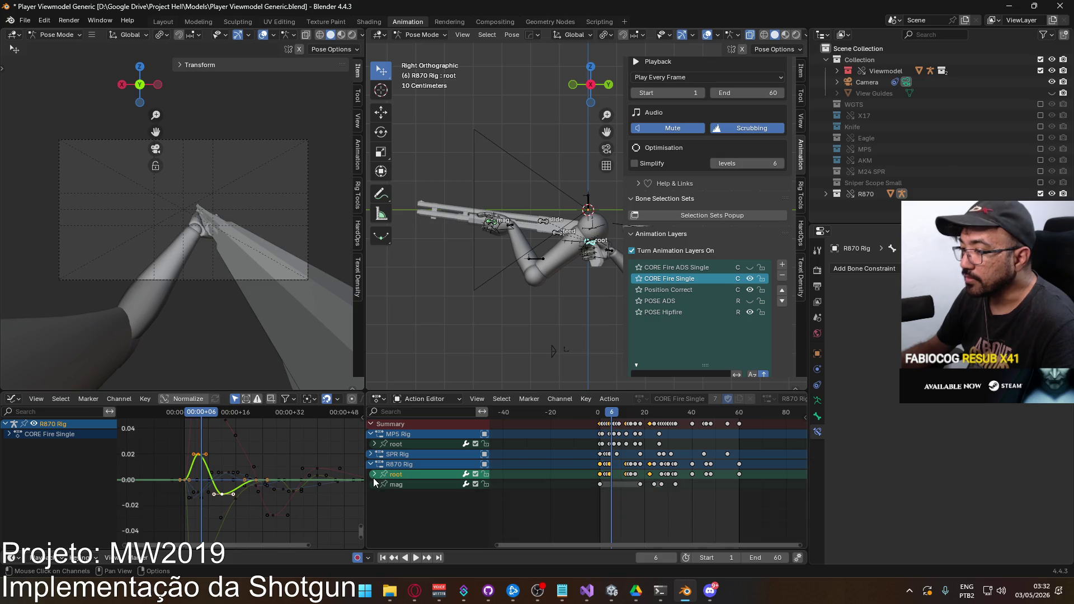
pyautogui.hotkey('ctrl', 's')
pyautogui.scroll(2, 630, 465)
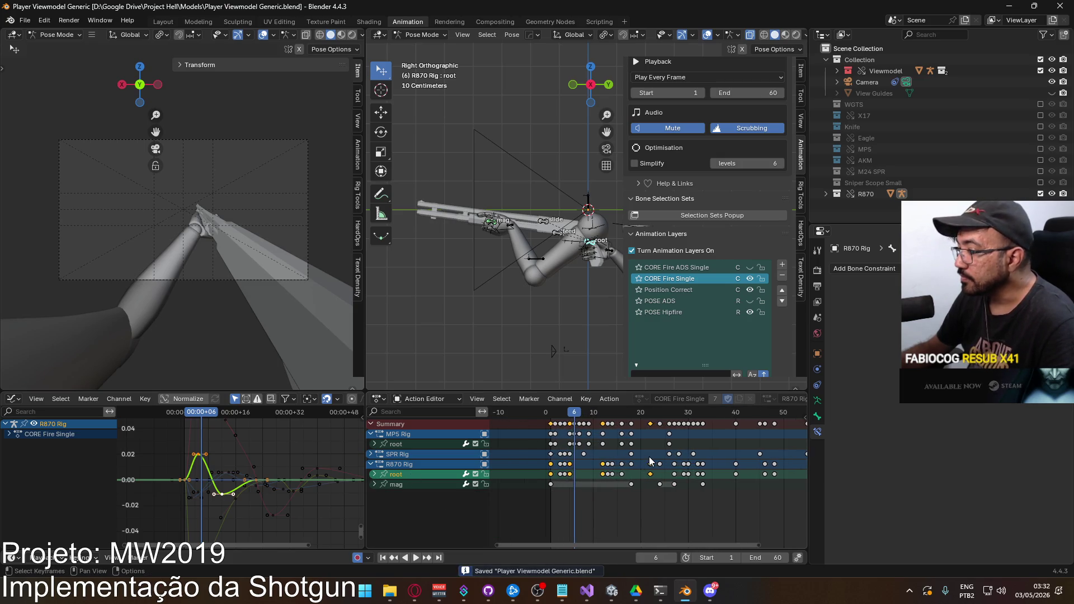
pyautogui.press('space')
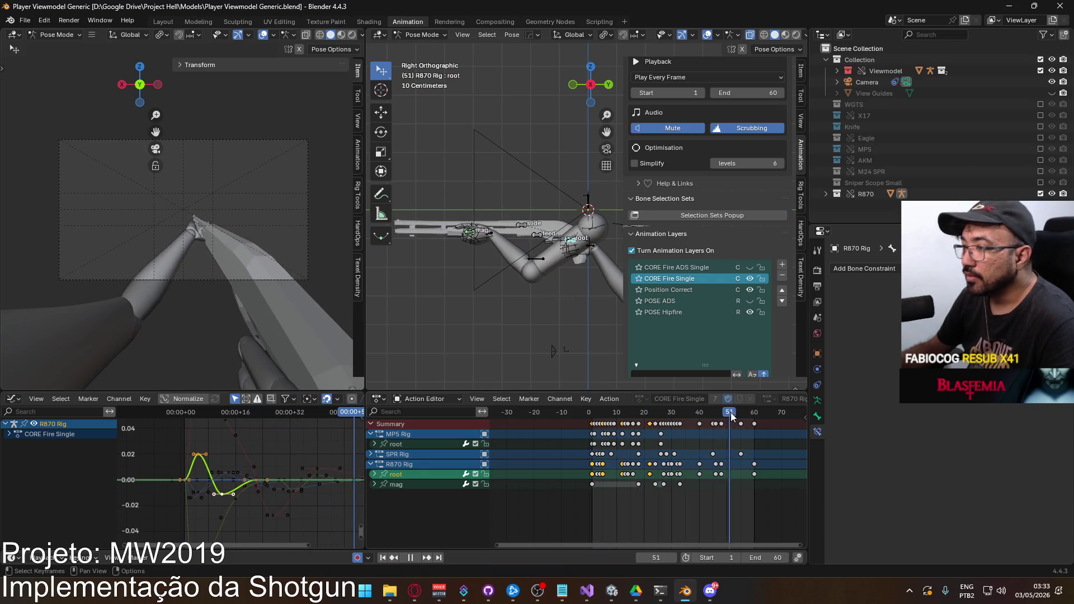
pyautogui.press('Escape')
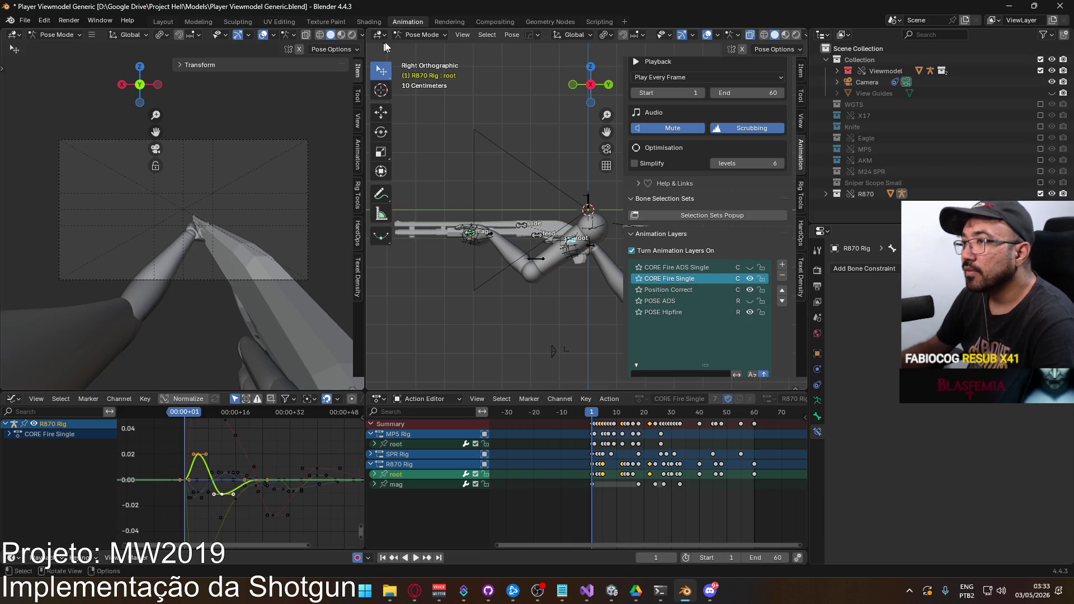
pyautogui.click(422, 34)
# Switch to Object Mode and select the Viewmodel Rig, showing its IK Hand L R870 layer.
pyautogui.click(417, 48)
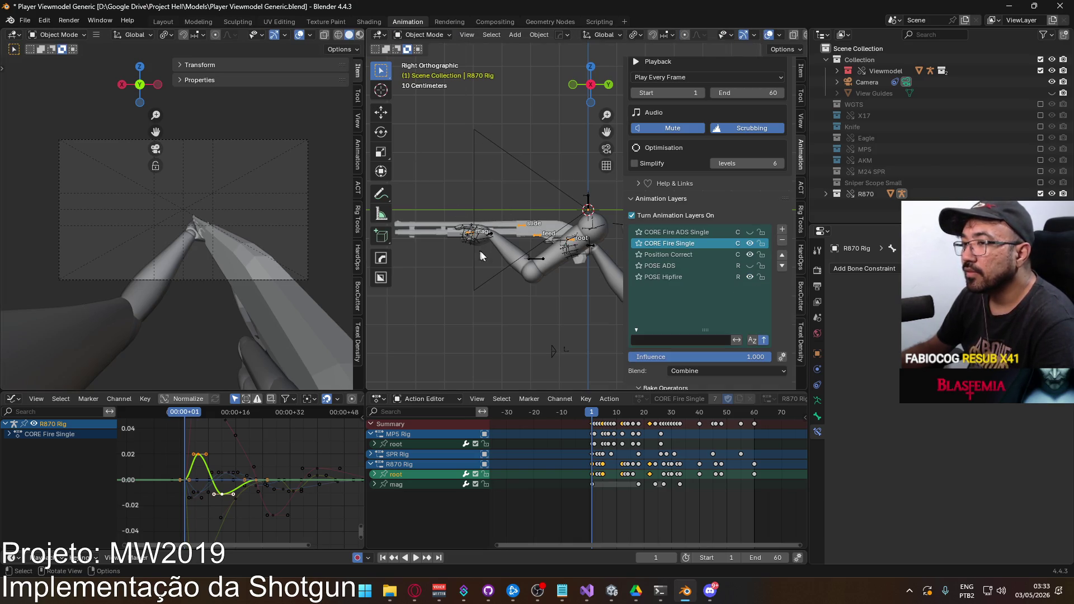
pyautogui.scroll(3, 538, 299)
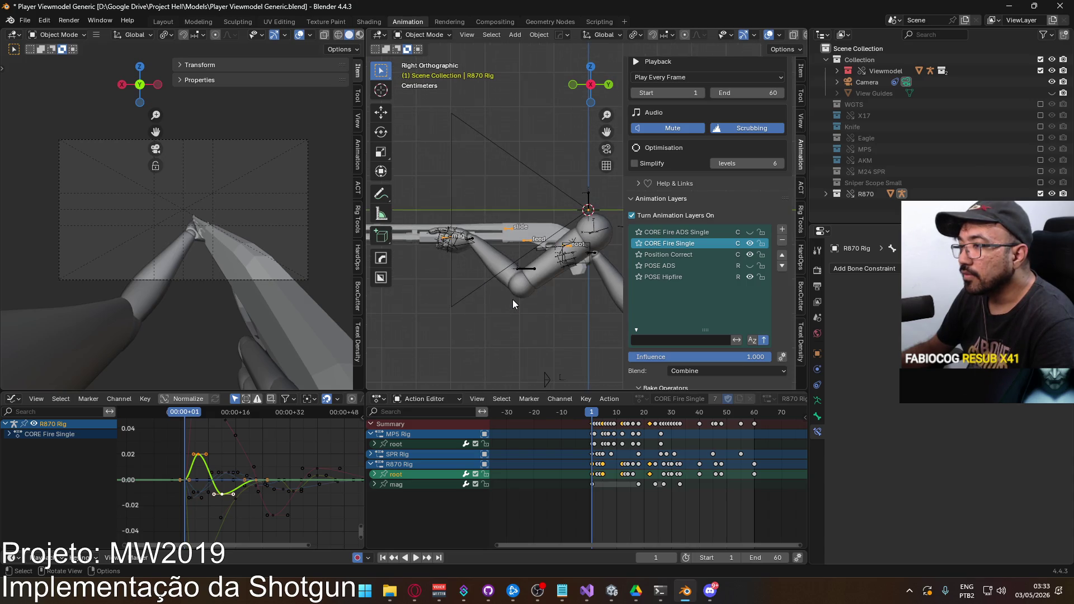
pyautogui.click(474, 245)
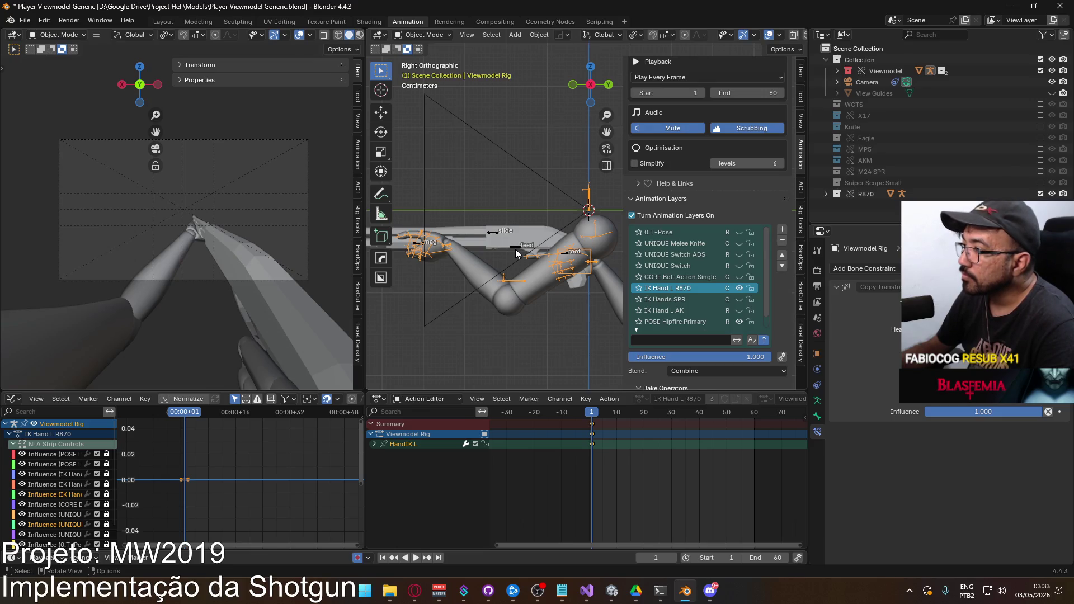
pyautogui.click(516, 253)
pyautogui.click(599, 235)
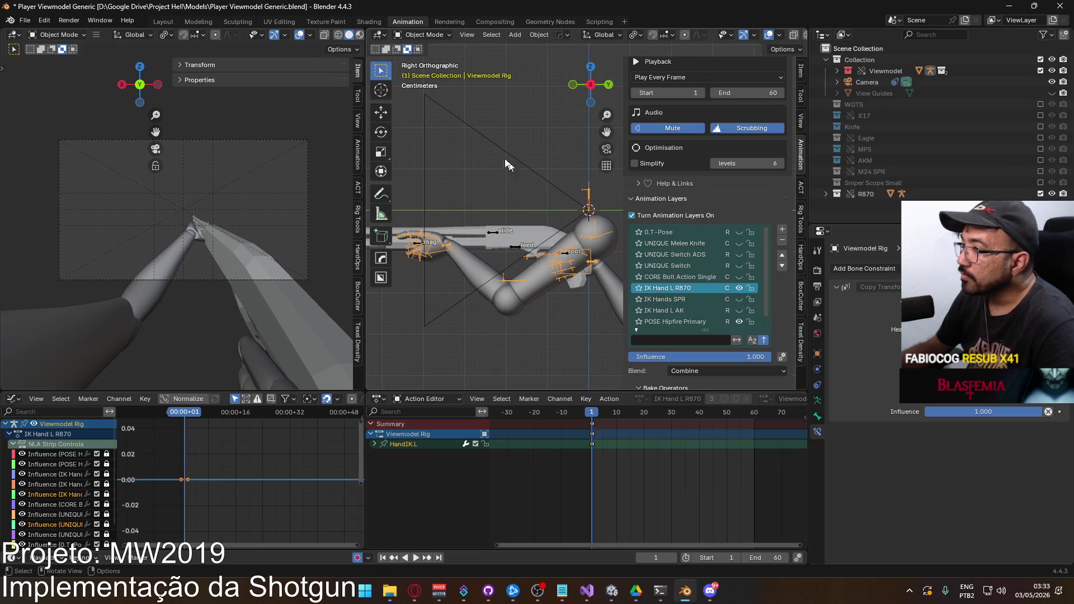
# Enter Pose Mode, select Socket Weapon, and review its Copy Primary and Copy Sidearm Rig targets.
pyautogui.click(423, 34)
pyautogui.click(425, 72)
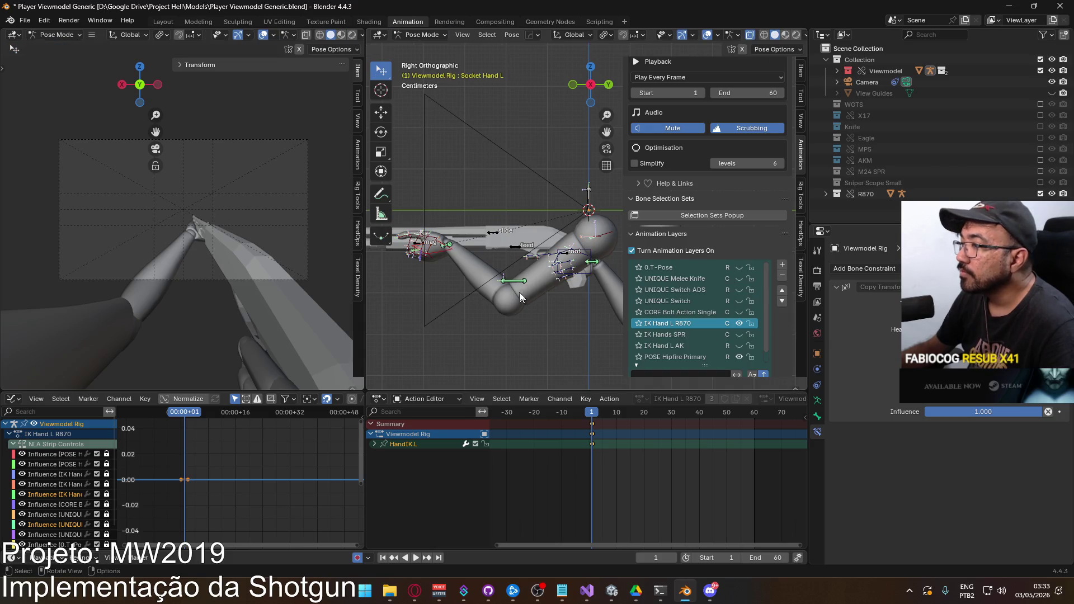
pyautogui.click(520, 289)
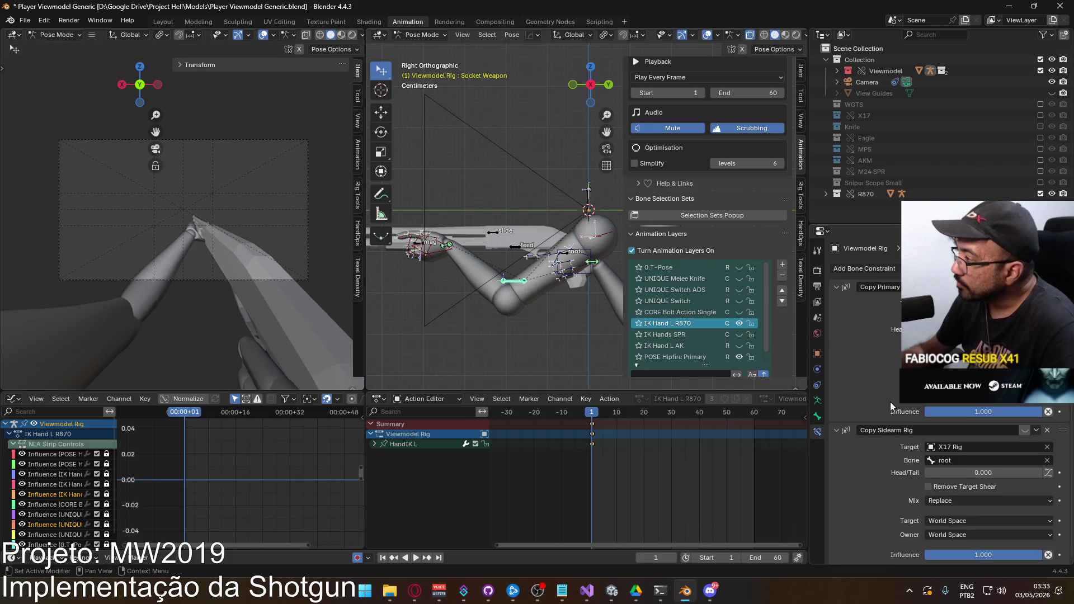
pyautogui.scroll(-1, 882, 440)
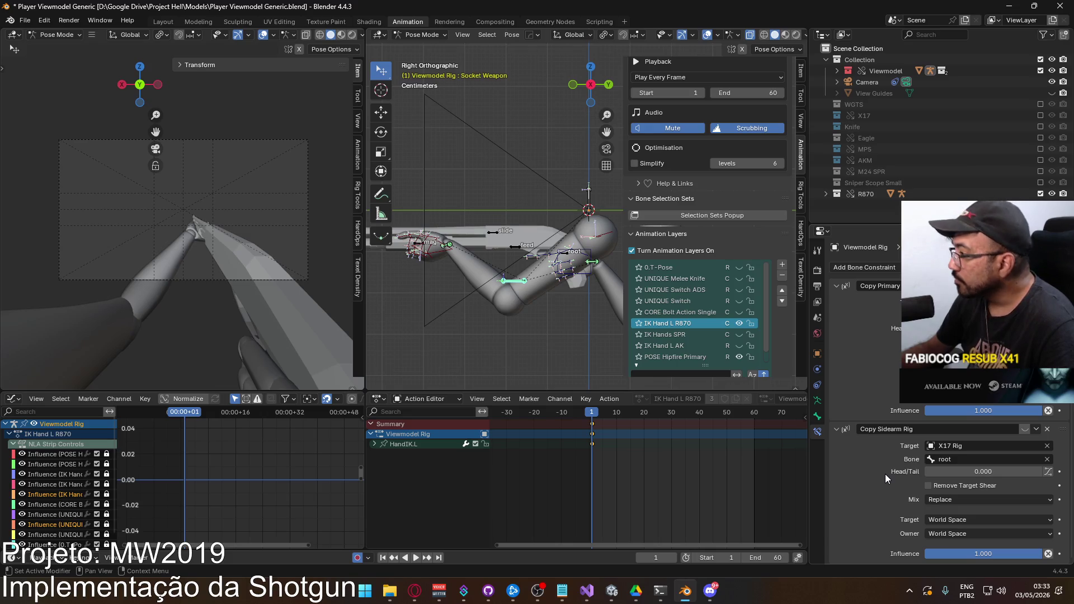
pyautogui.scroll(1, 886, 476)
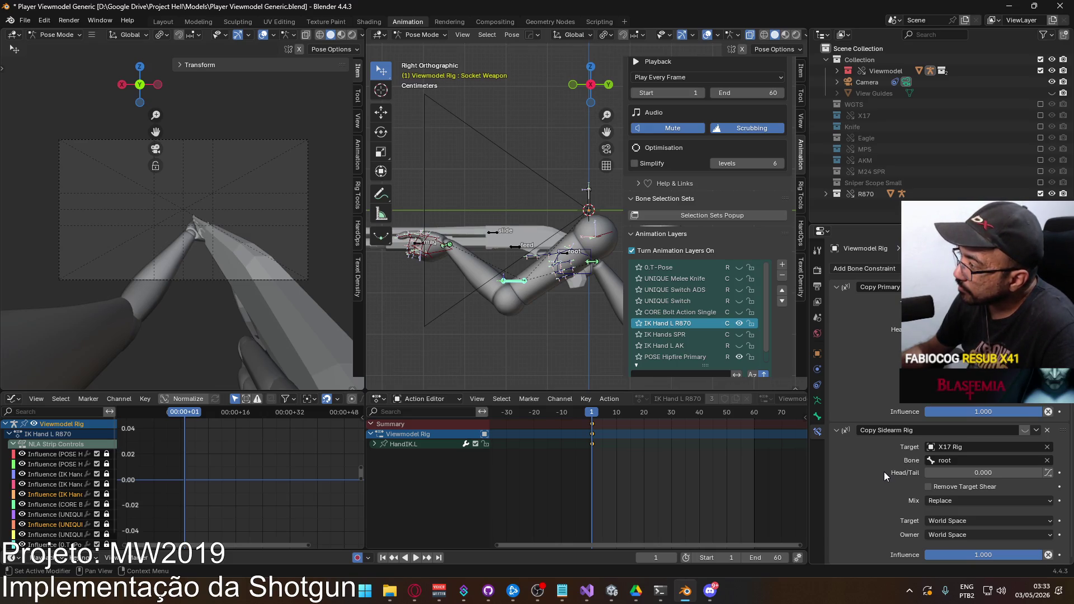
pyautogui.scroll(-1, 885, 476)
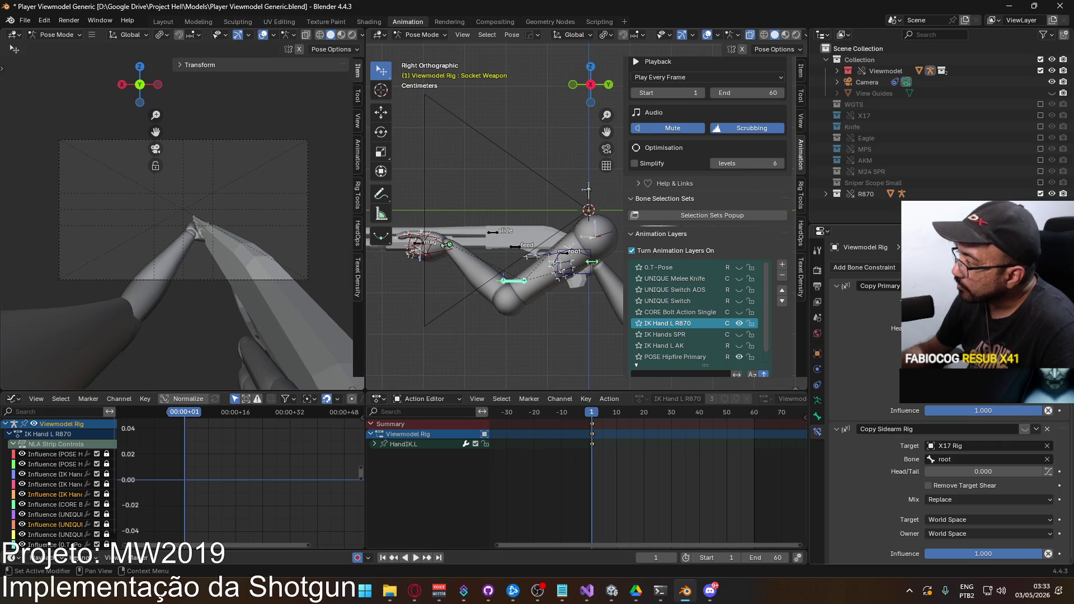
pyautogui.click(985, 315)
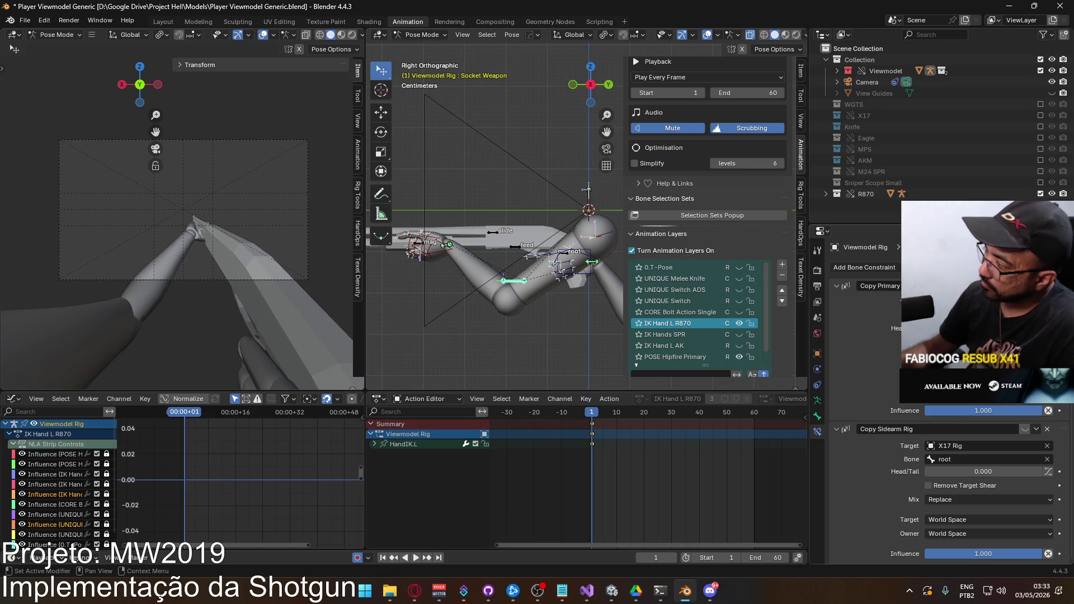
pyautogui.click(985, 301)
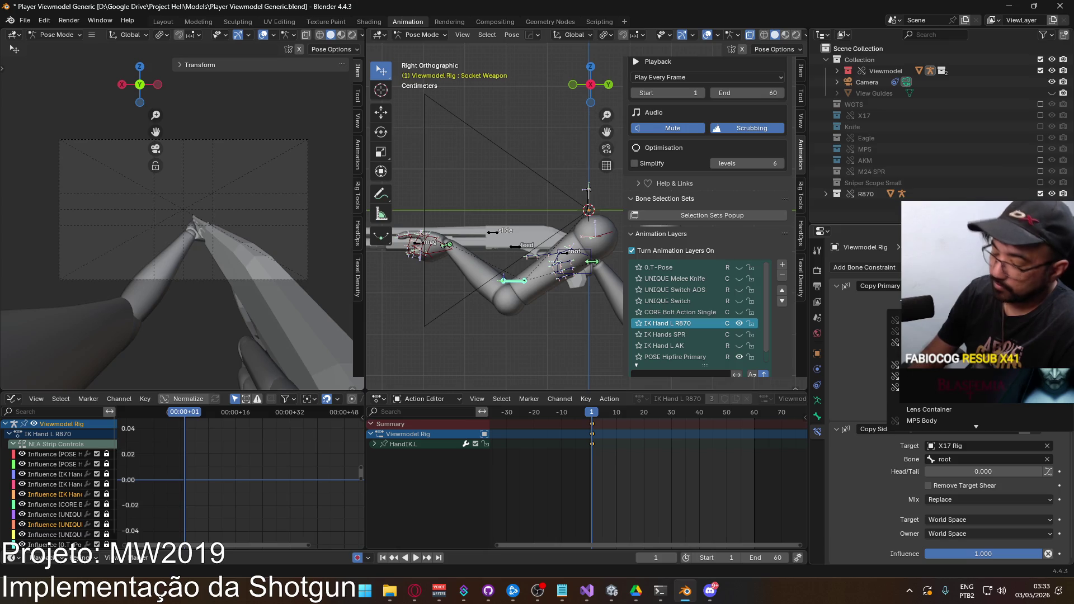
pyautogui.scroll(-3, 932, 414)
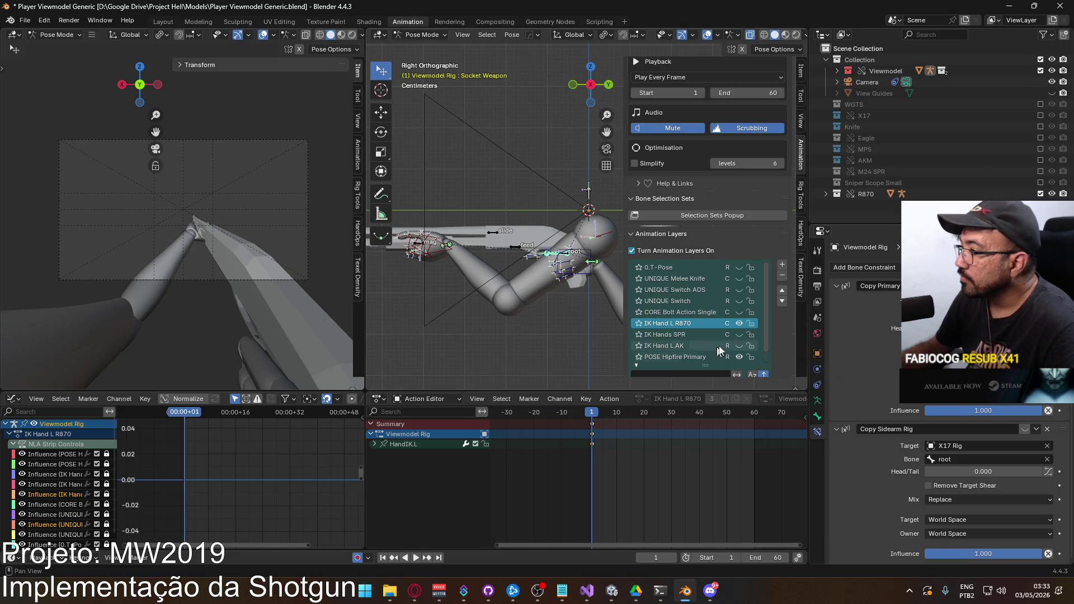
# Play back the animation, scrub to frame 51, and stop at frame 1.
pyautogui.press('space')
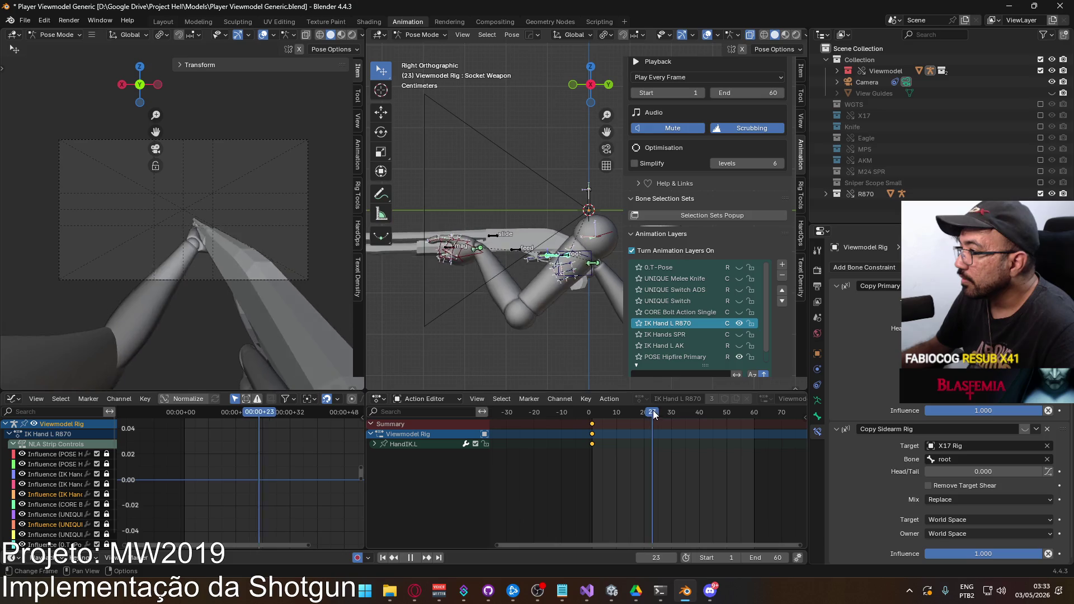
pyautogui.moveTo(685, 412)
pyautogui.mouseDown()
pyautogui.moveTo(728, 407)
pyautogui.moveTo(592, 413)
pyautogui.mouseUp()
pyautogui.press('space')
pyautogui.scroll(-4, 593, 210)
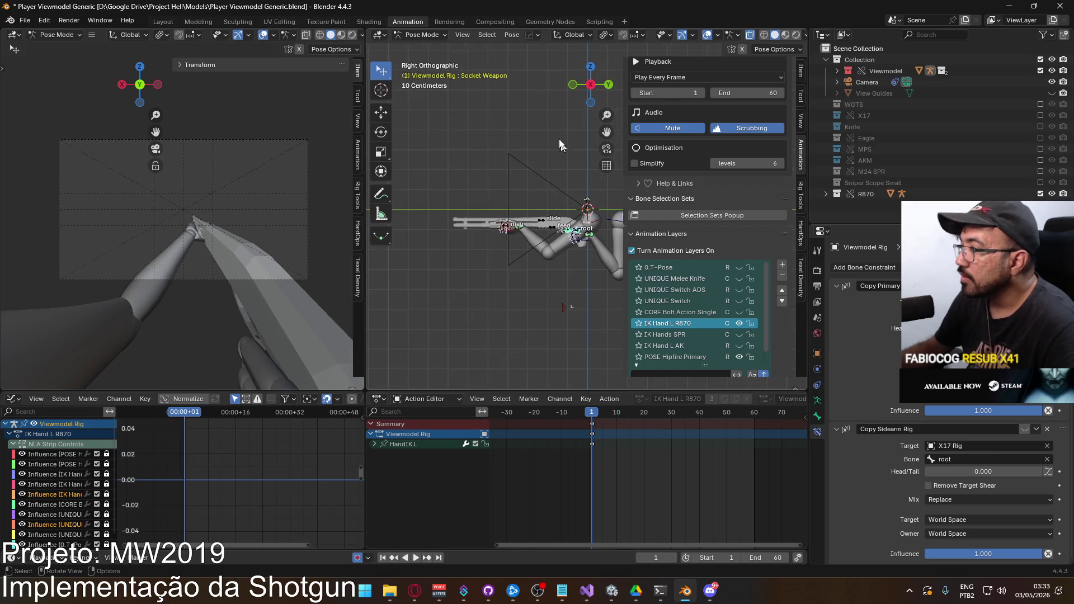
# Return to Object Mode, select the Viewmodel Model and Viewmodel Rig, and save.
pyautogui.click(442, 35)
pyautogui.click(417, 48)
pyautogui.scroll(3, 511, 255)
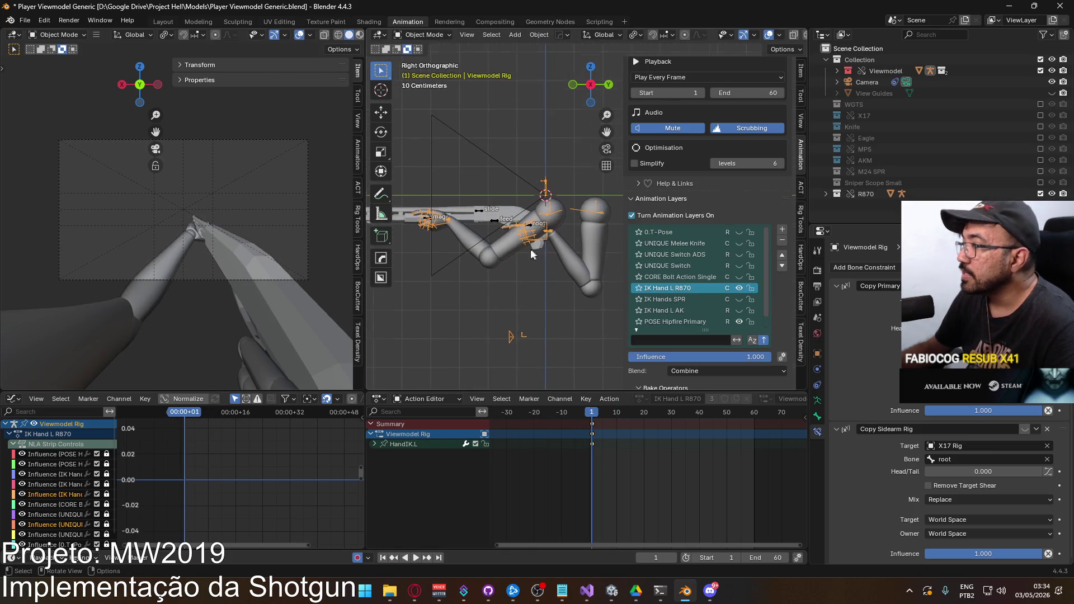
pyautogui.click(510, 254)
pyautogui.keyDown('shift'); pyautogui.click(588, 246); pyautogui.keyUp('shift')
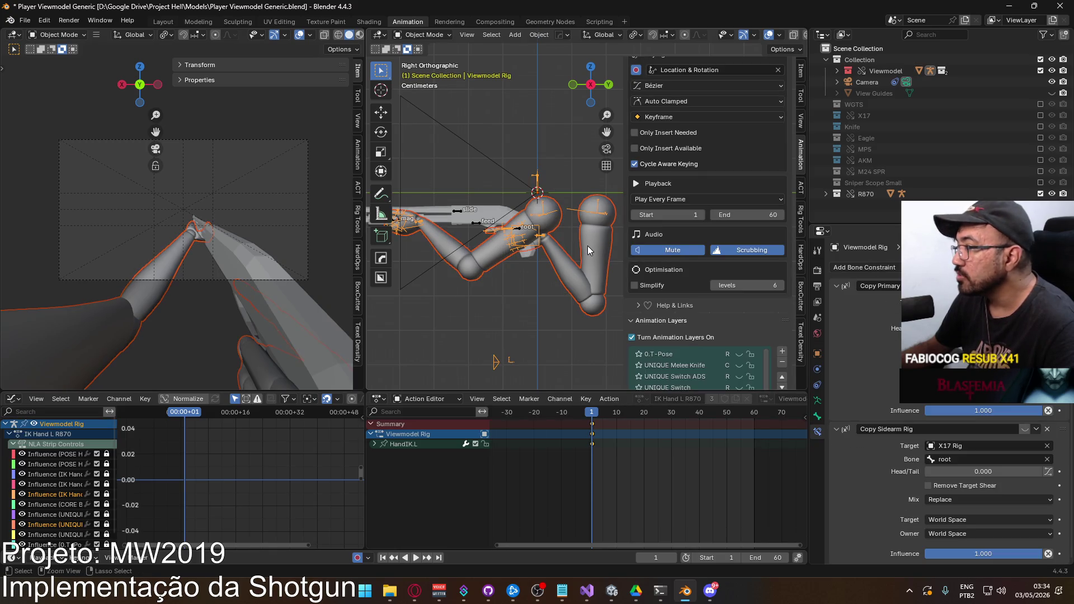
pyautogui.hotkey('ctrl', 's')
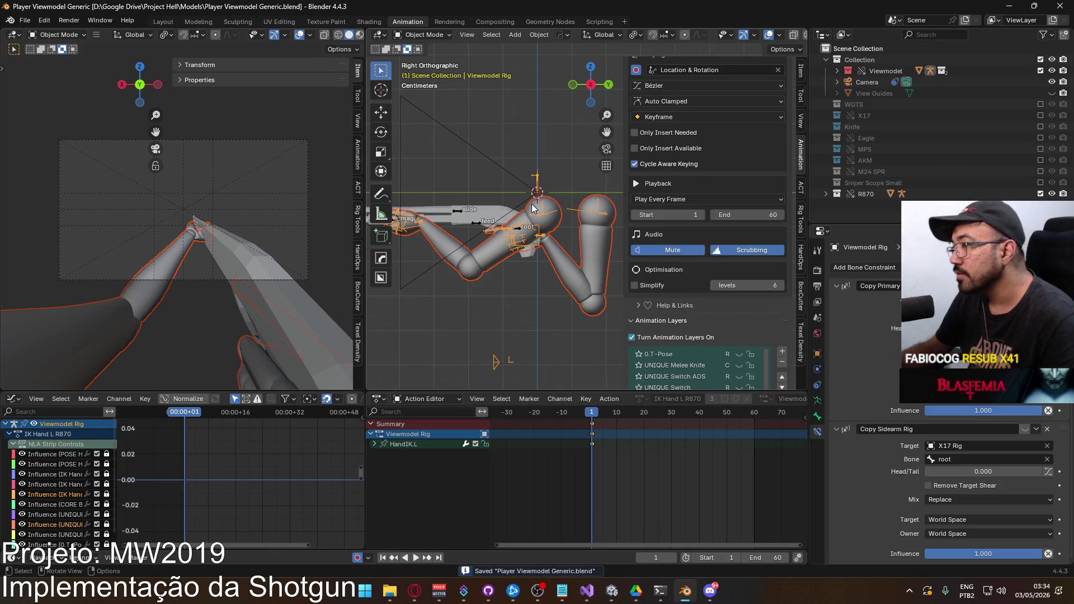
pyautogui.scroll(-6, 693, 270)
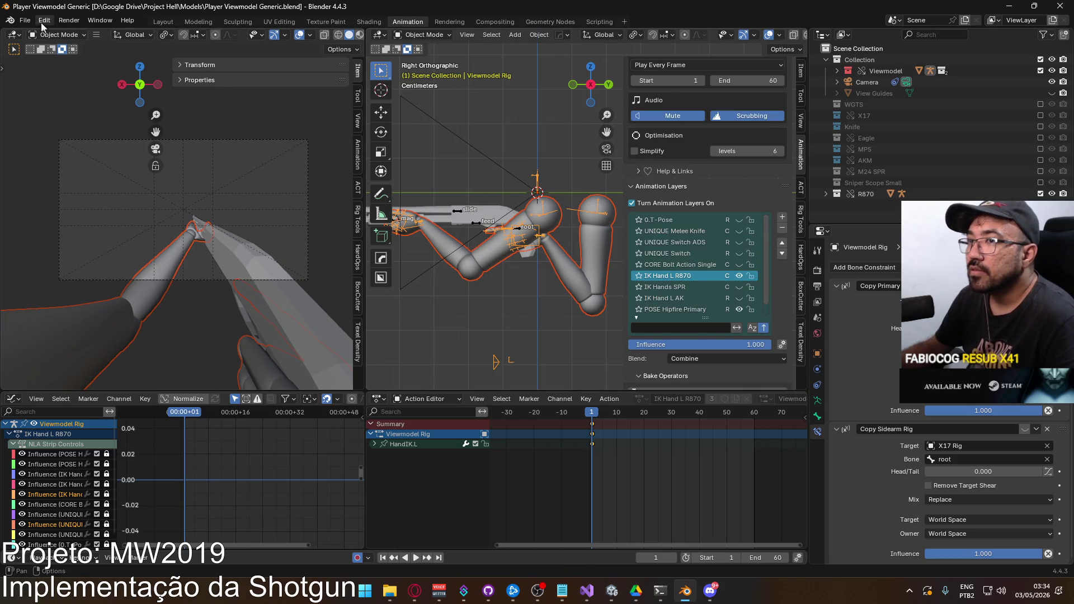
# Start an FBX export and apply the Unity operator preset.
pyautogui.click(25, 20)
pyautogui.moveTo(82, 186)
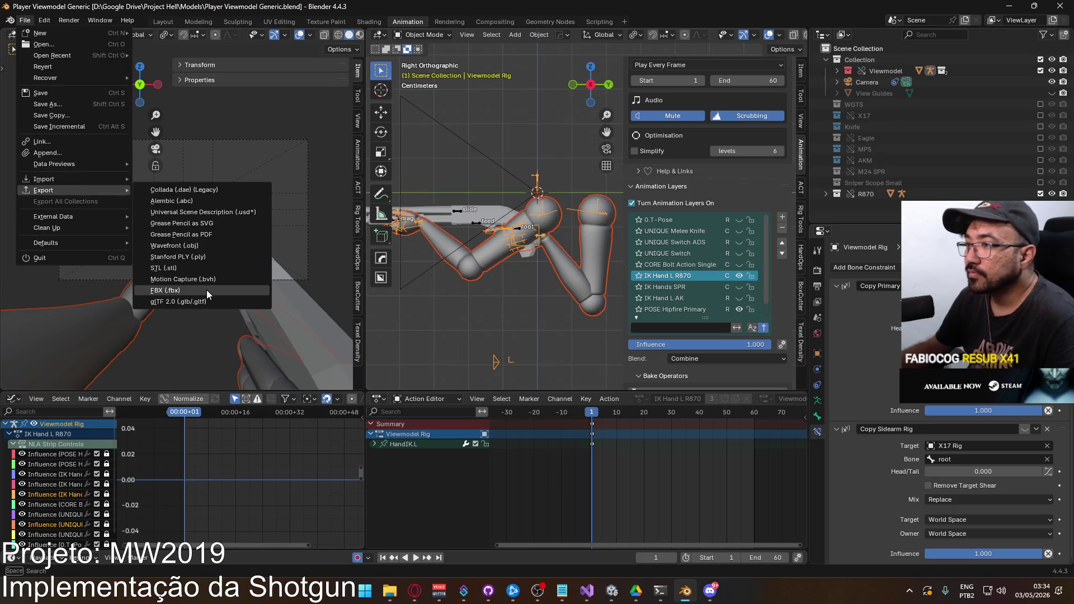
pyautogui.click(206, 290)
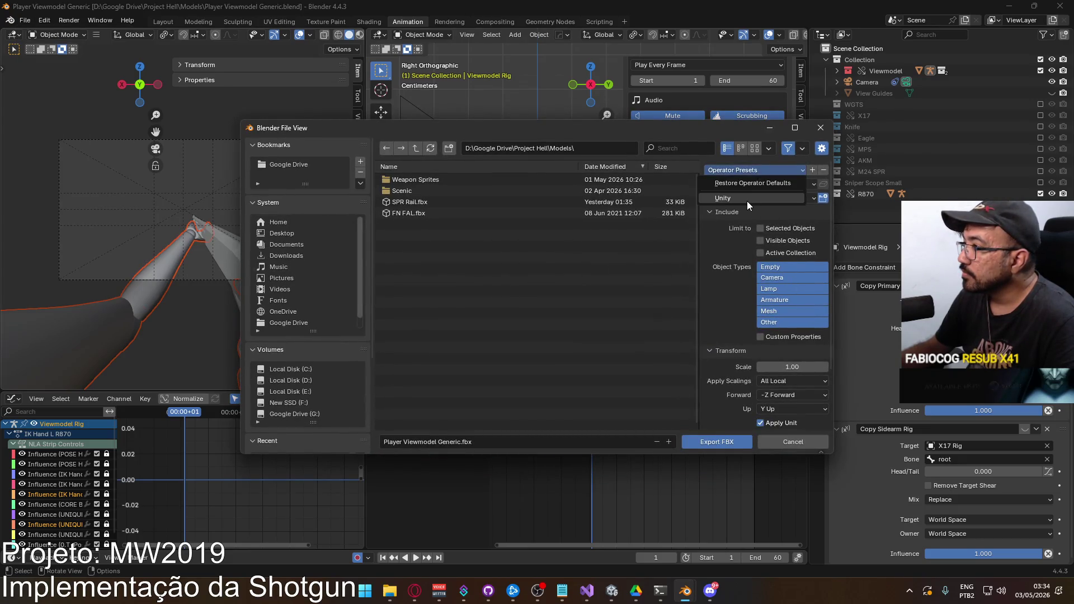
pyautogui.click(760, 228)
pyautogui.click(774, 300)
pyautogui.keyDown('shift'); pyautogui.click(769, 311); pyautogui.keyUp('shift')
pyautogui.scroll(-5, 296, 385)
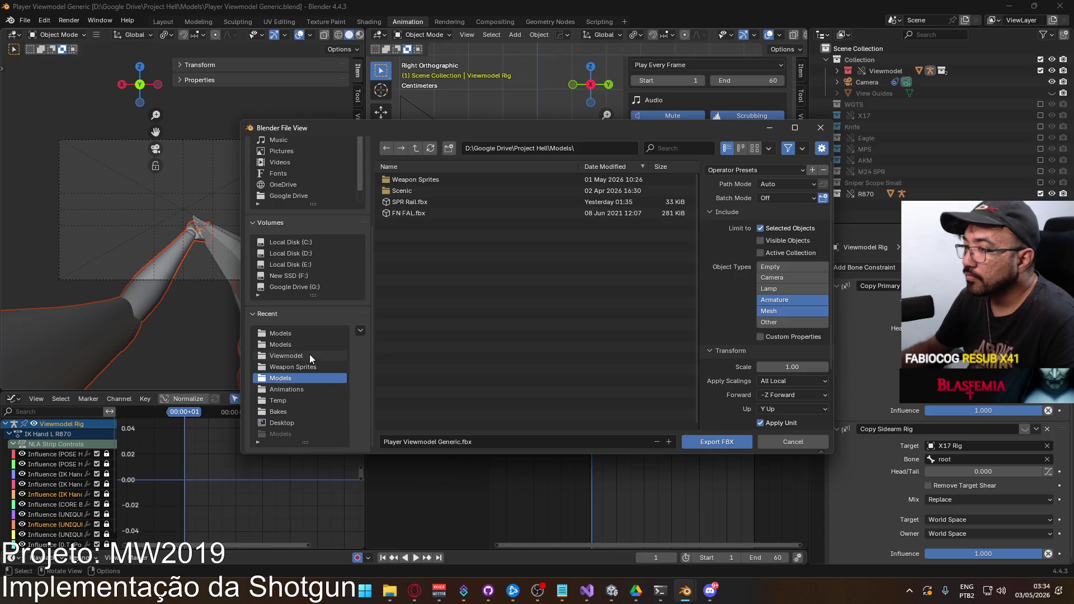
# Export to the Unity Viewmodel animations folder as 'Viewmodel@R870 Fire Single.fbx'.
pyautogui.click(306, 345)
pyautogui.click(301, 354)
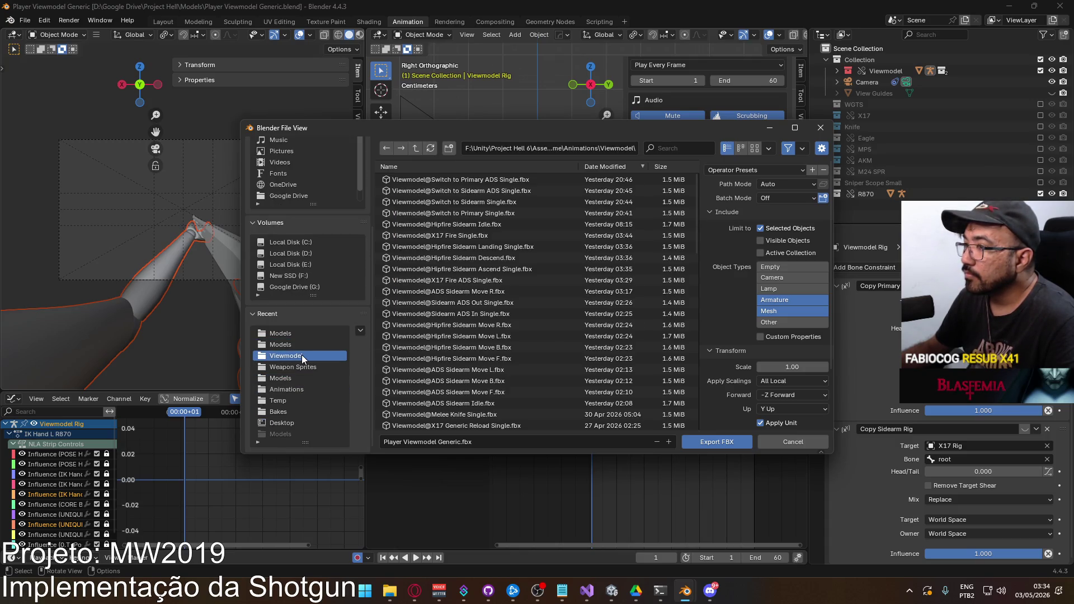
pyautogui.scroll(-5, 611, 341)
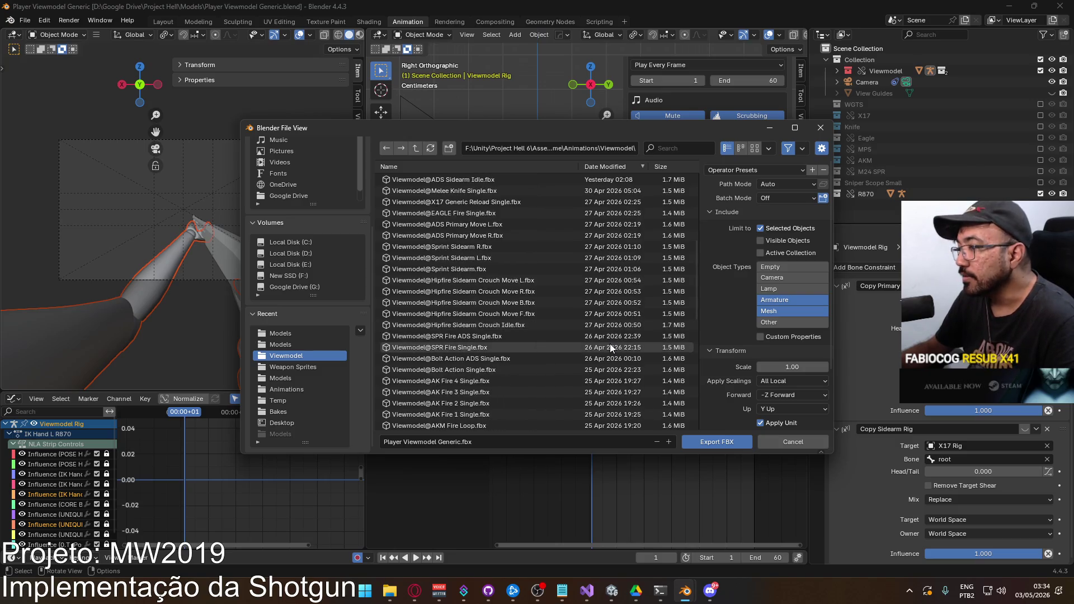
pyautogui.scroll(-4, 611, 345)
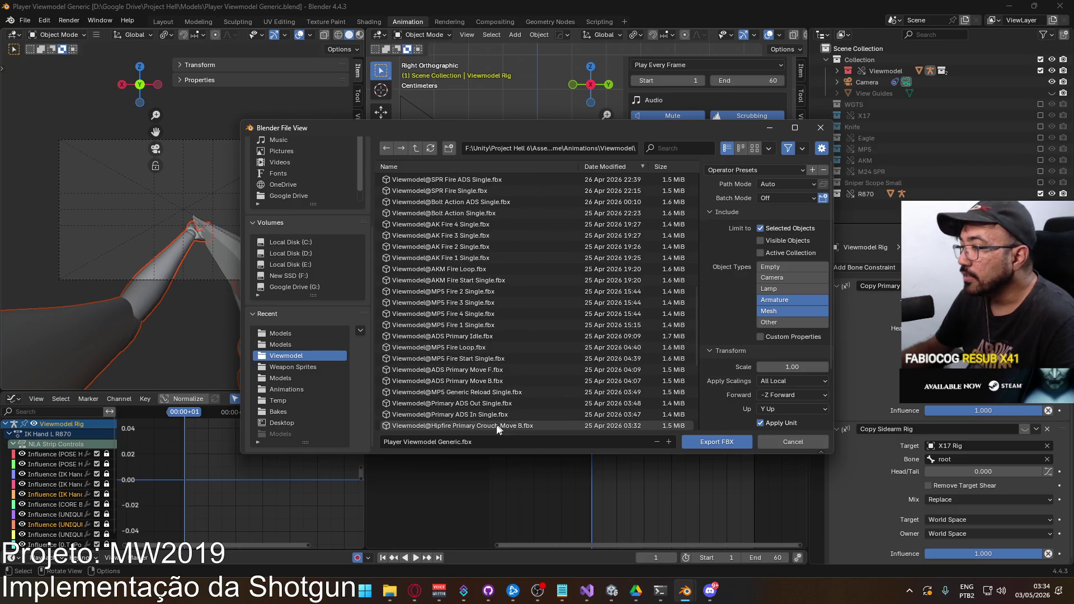
pyautogui.click(472, 442)
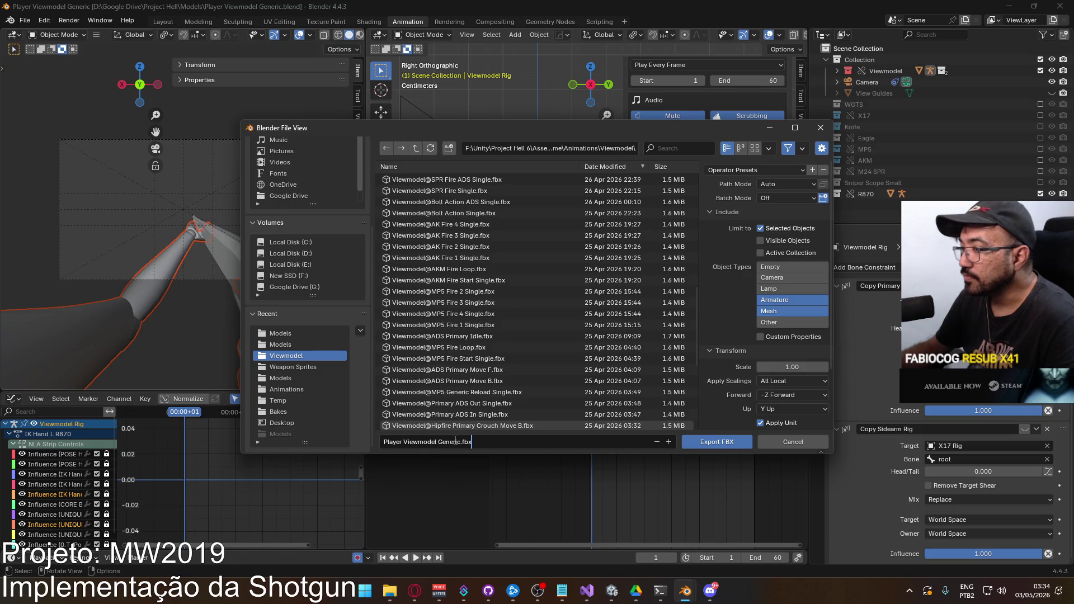
pyautogui.moveTo(456, 442); pyautogui.dragTo(370, 432)
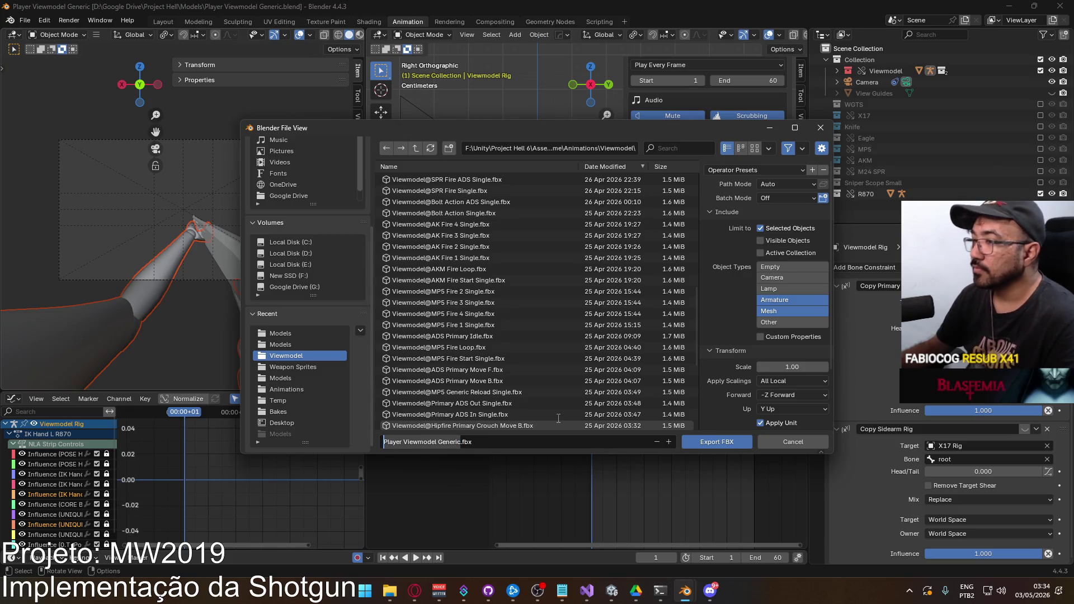
pyautogui.write('Viewmodel@R')
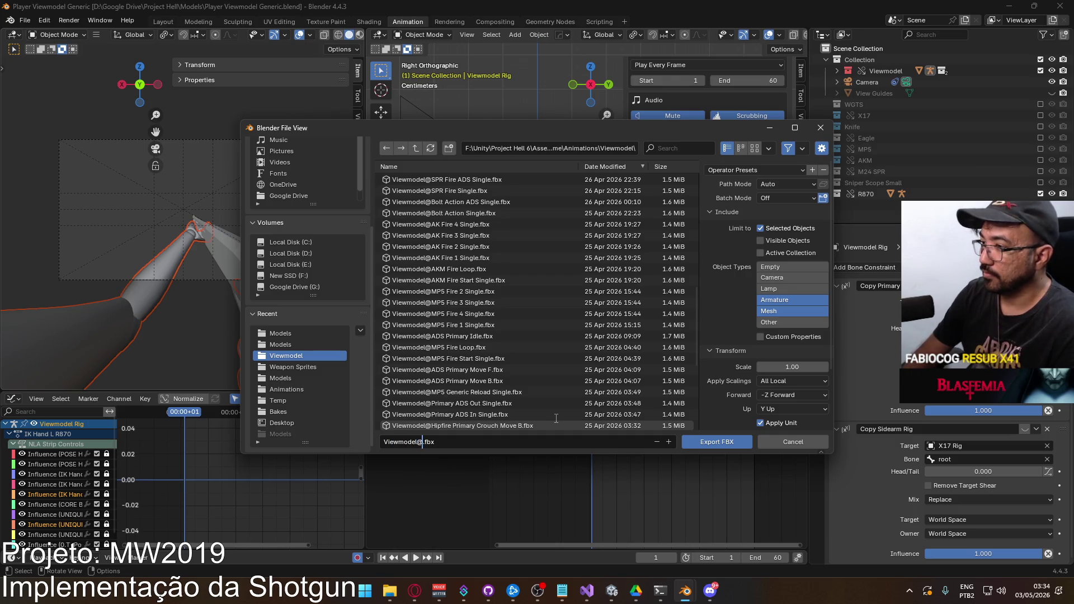
pyautogui.write('870 F')
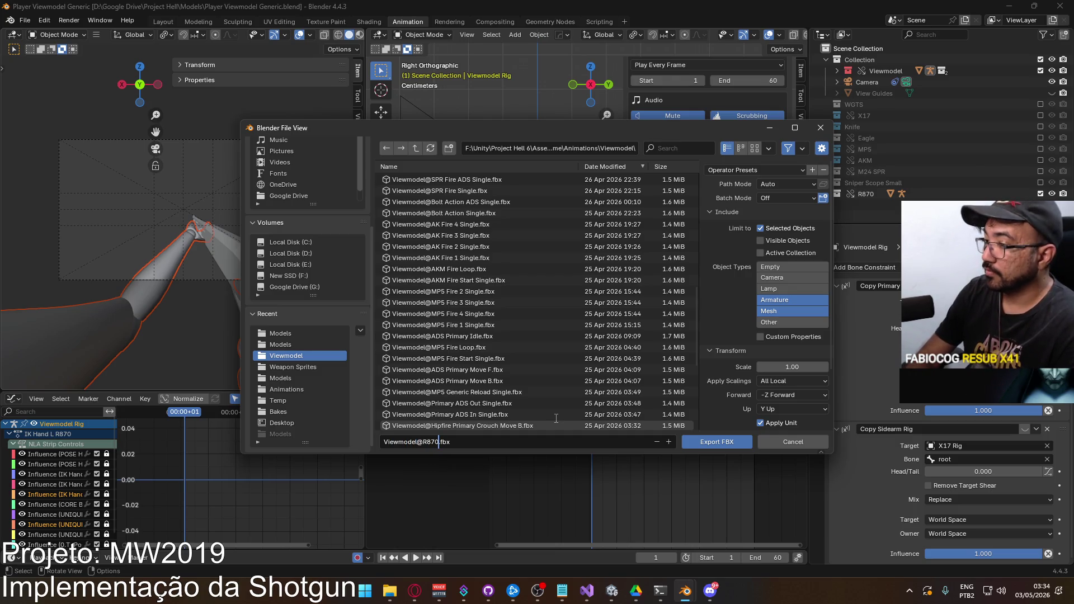
pyautogui.write('ire Single')
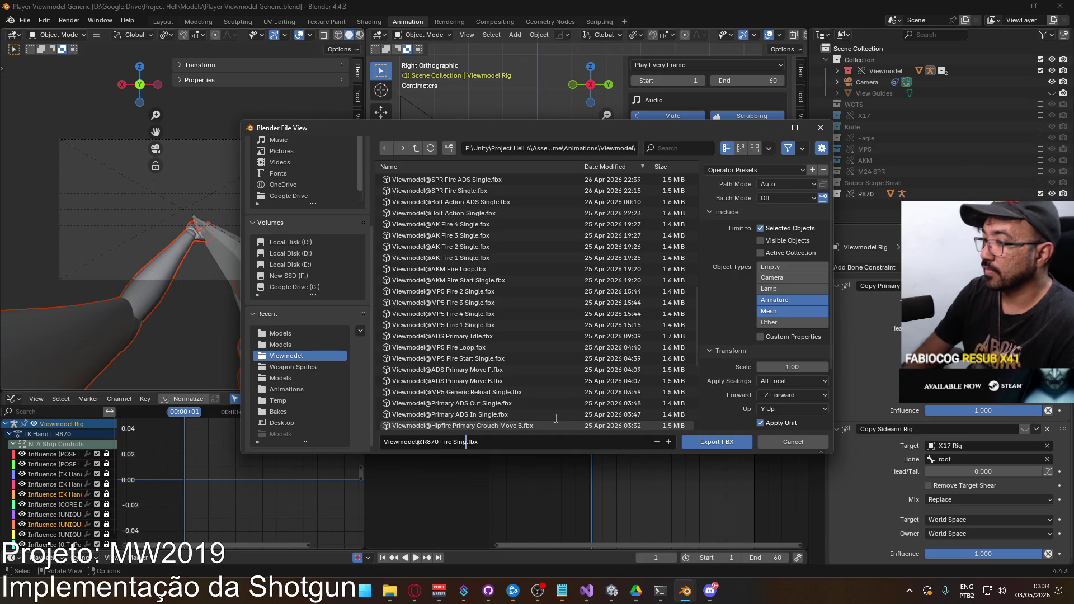
pyautogui.click(710, 444)
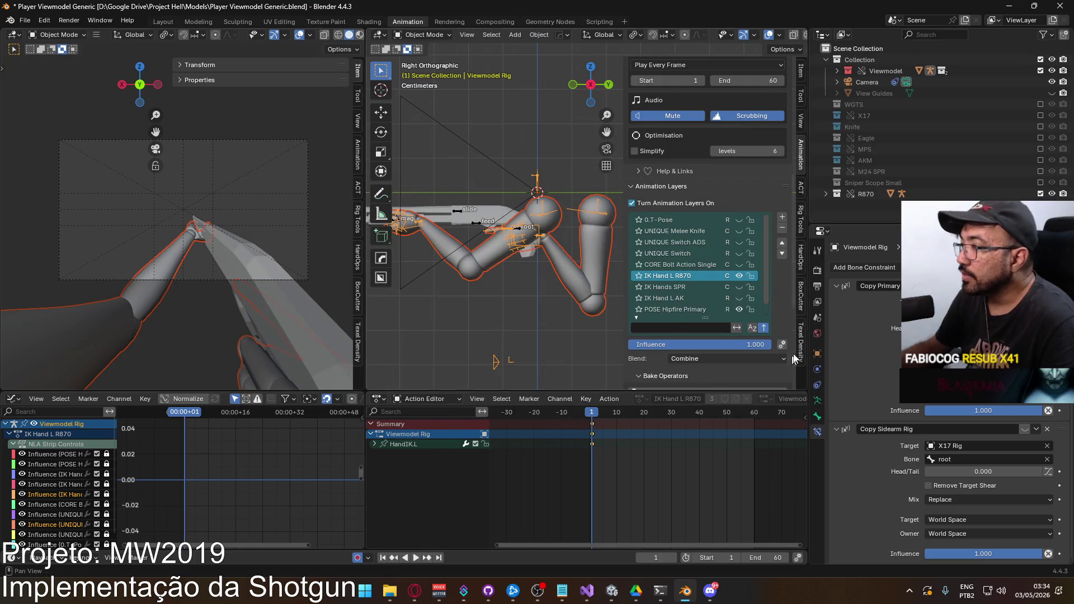
# On the R870 Rig, toggle the CORE Fire Single, POSE ADS and Position Correct layers, then reselect the Viewmodel Rig.
pyautogui.scroll(-1, 750, 254)
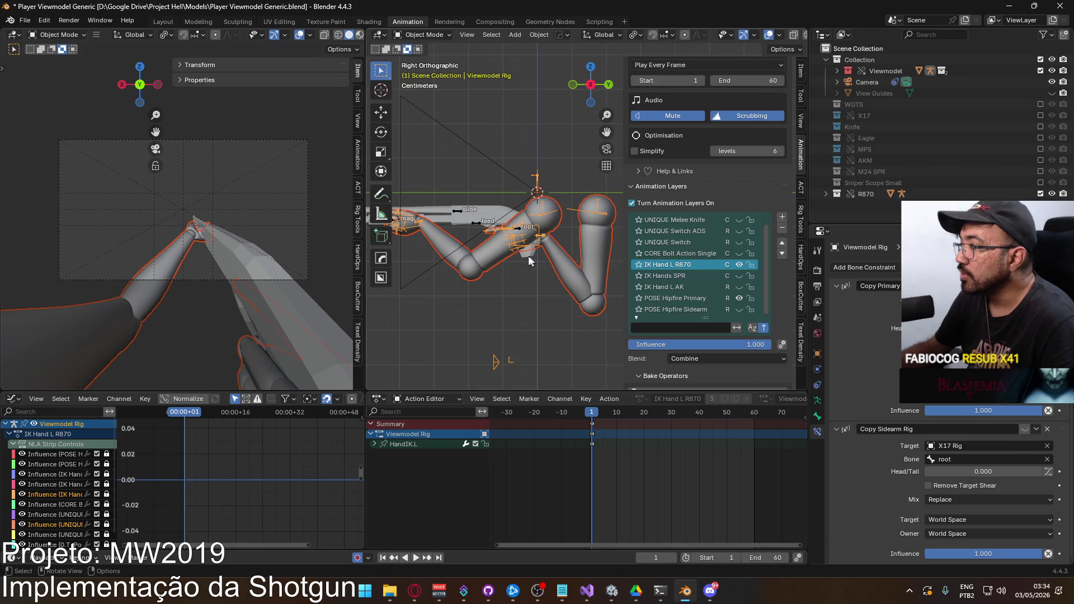
pyautogui.click(476, 223)
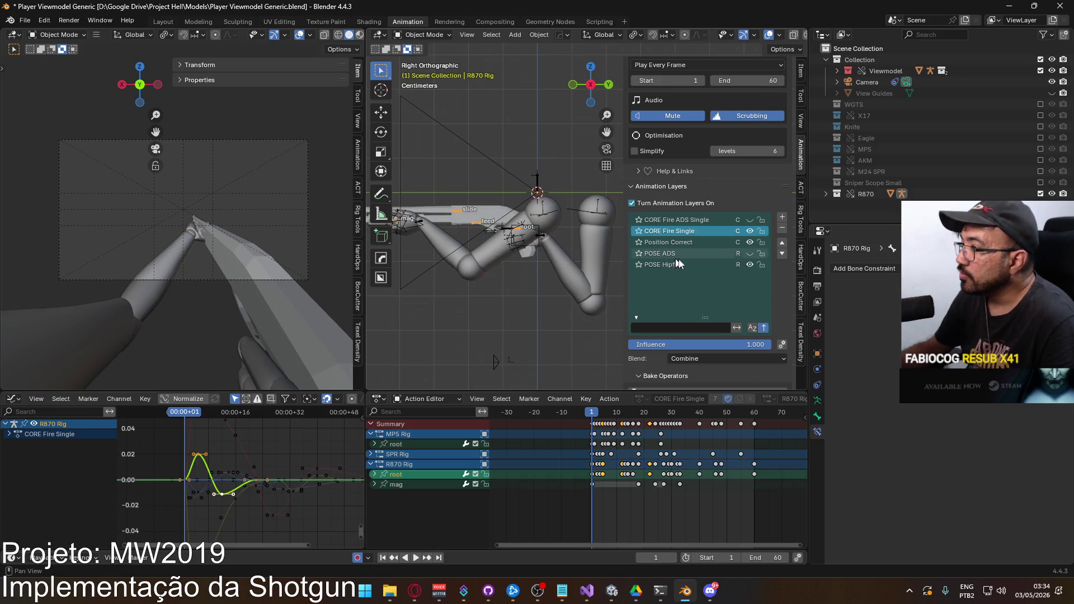
pyautogui.click(749, 232)
pyautogui.click(749, 254)
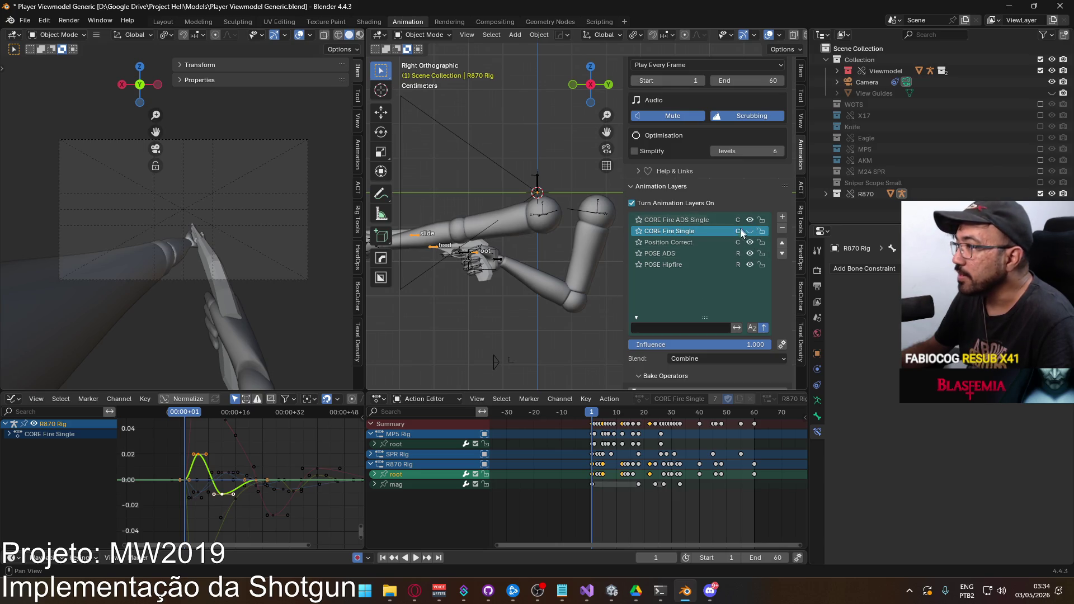
pyautogui.click(751, 243)
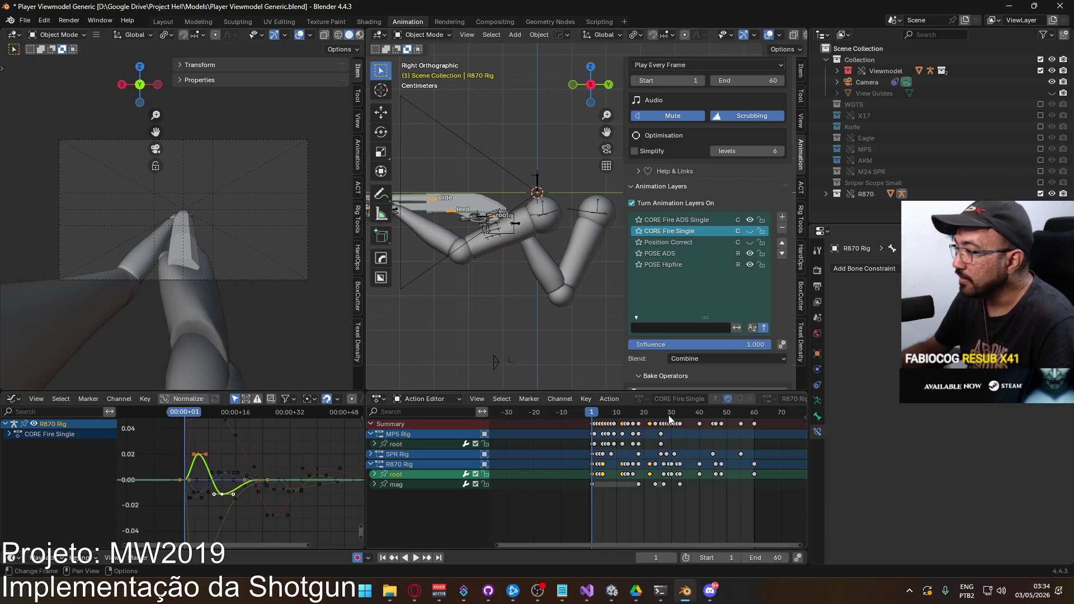
pyautogui.scroll(2, 520, 307)
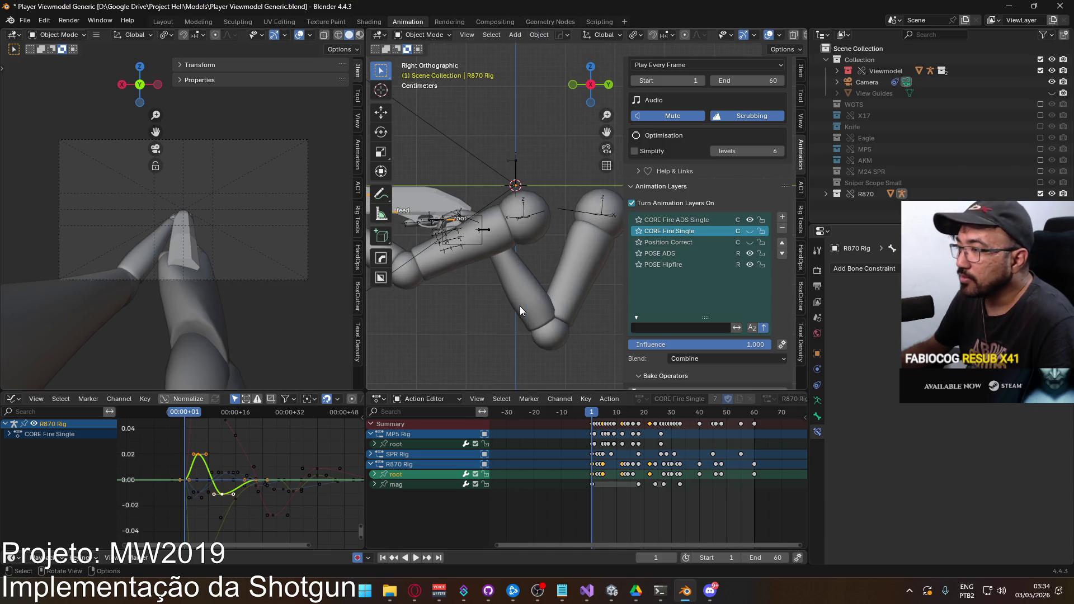
pyautogui.scroll(-3, 521, 306)
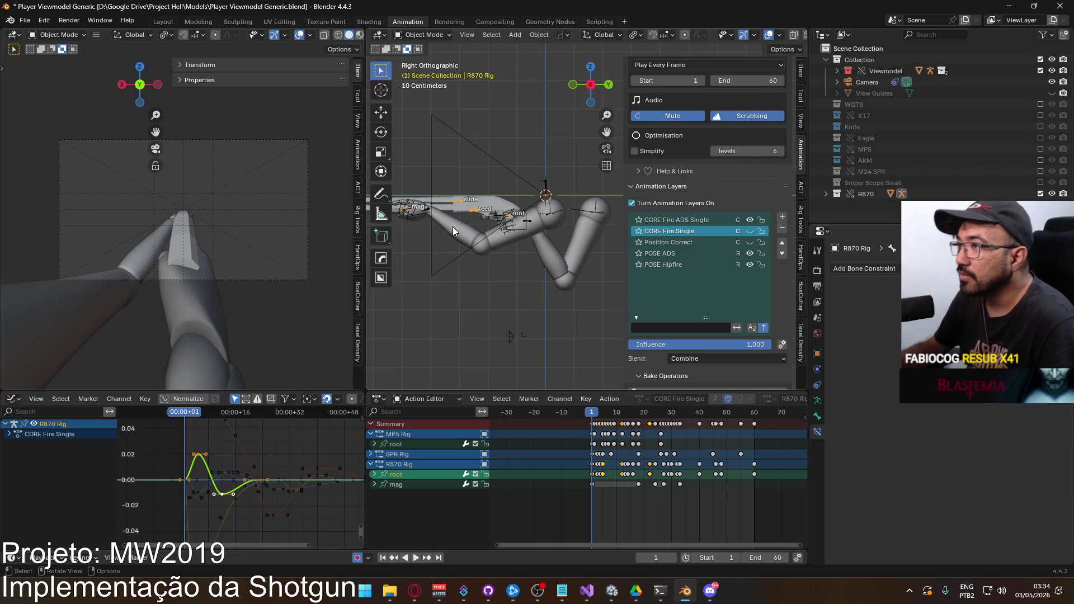
pyautogui.click(497, 238)
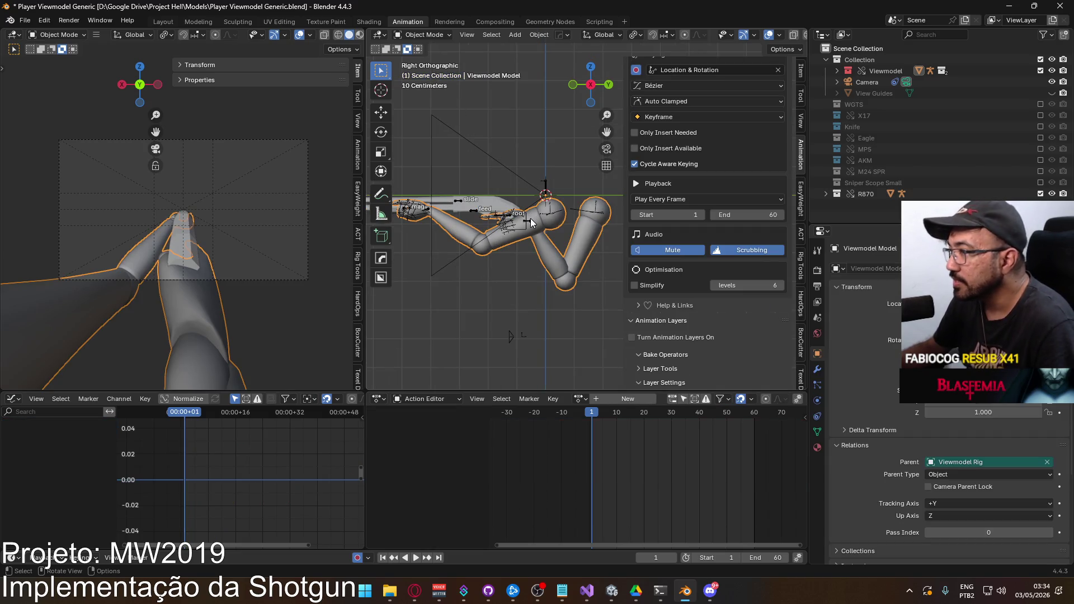
# Play the fire animation once to review it, then stop playback.
pyautogui.scroll(2, 521, 267)
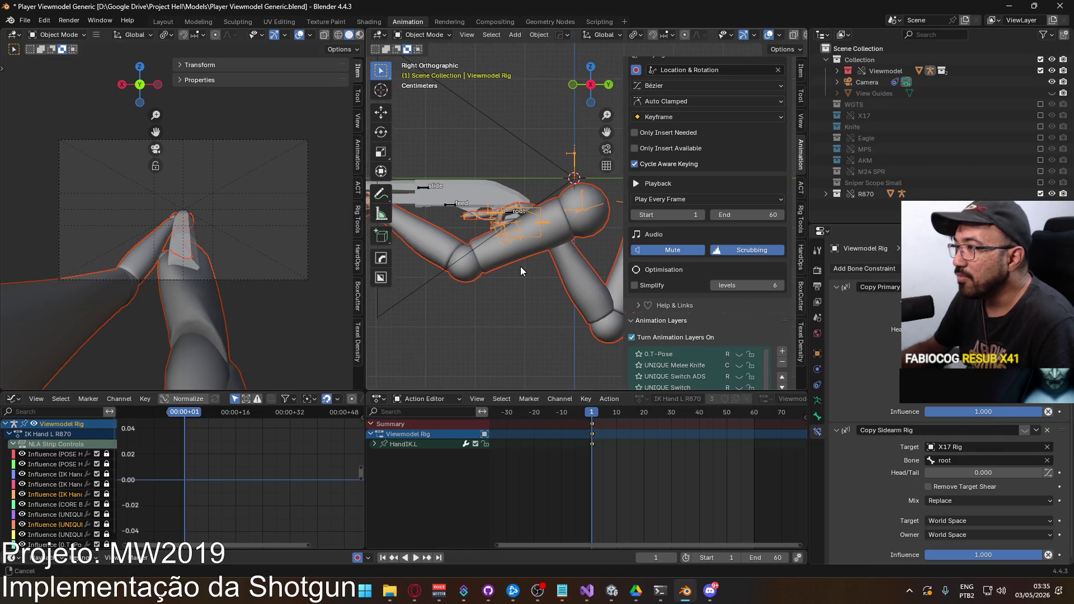
pyautogui.scroll(-3, 529, 281)
pyautogui.scroll(-3, 727, 313)
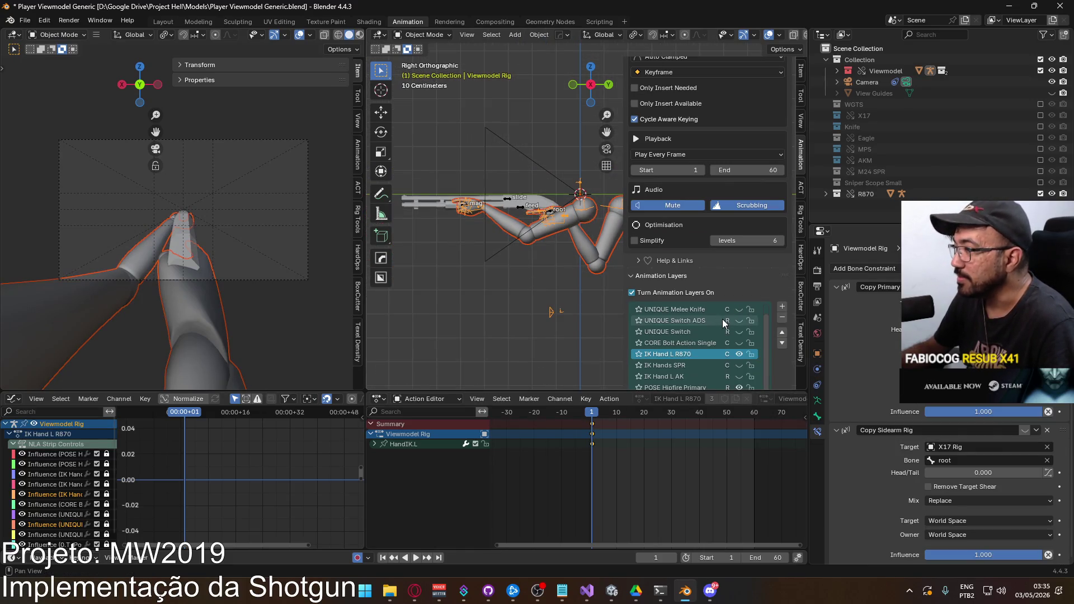
pyautogui.press('space')
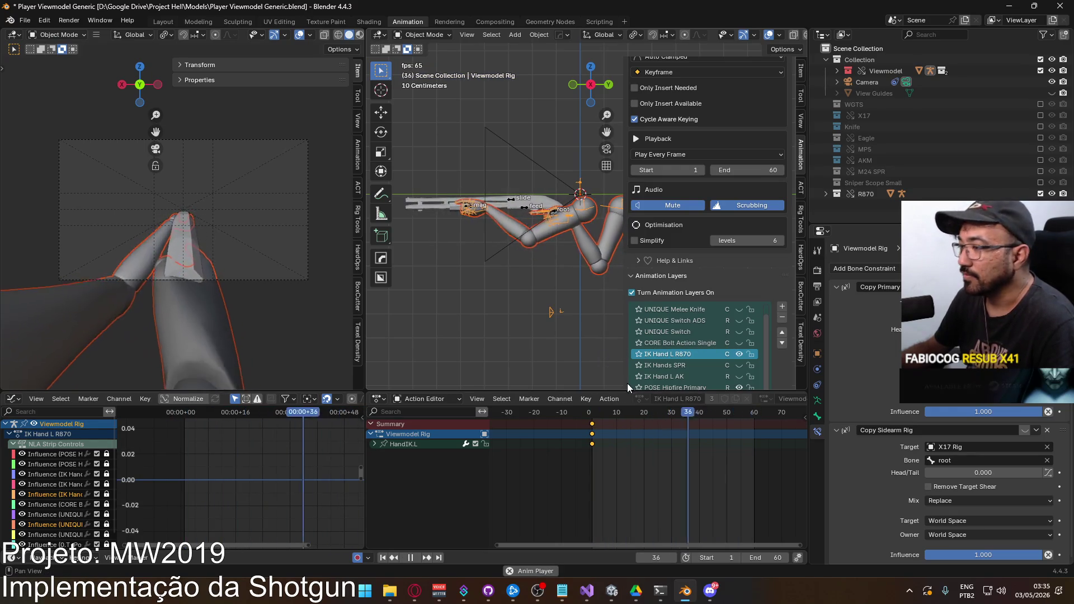
pyautogui.press('space')
# Return to frame 1 and save Player Viewmodel Generic.blend.
pyautogui.click(592, 417)
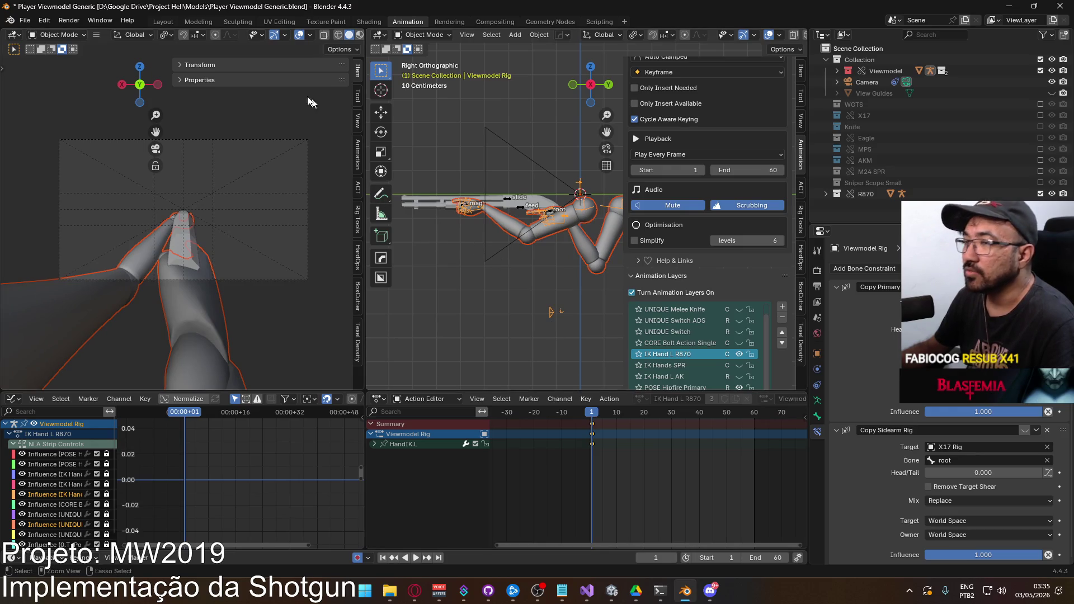
pyautogui.hotkey('ctrl', 's')
pyautogui.click(25, 20)
# Export FBX over the existing Viewmodel@R870 Fire Single.fbx in the Unity Viewmodel folder.
pyautogui.moveTo(92, 192)
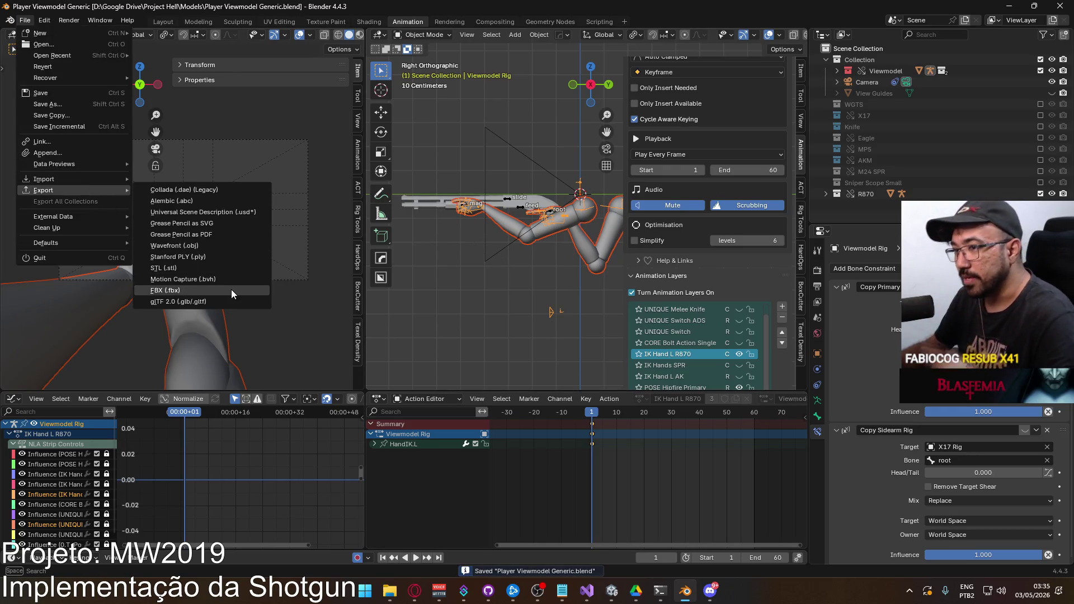
pyautogui.click(231, 290)
pyautogui.click(544, 179)
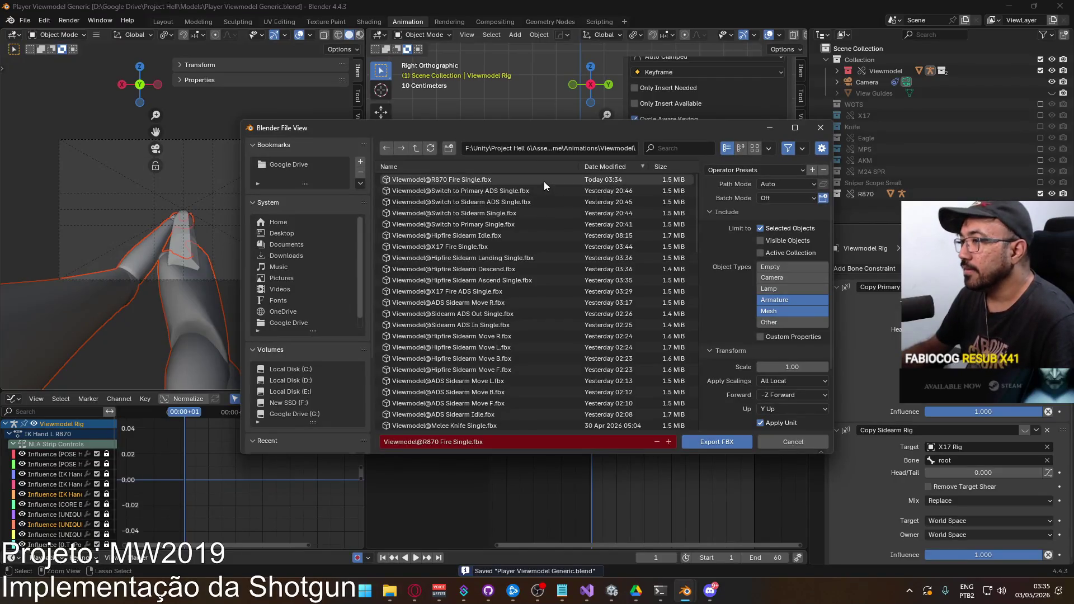
pyautogui.click(454, 442)
pyautogui.click(455, 443)
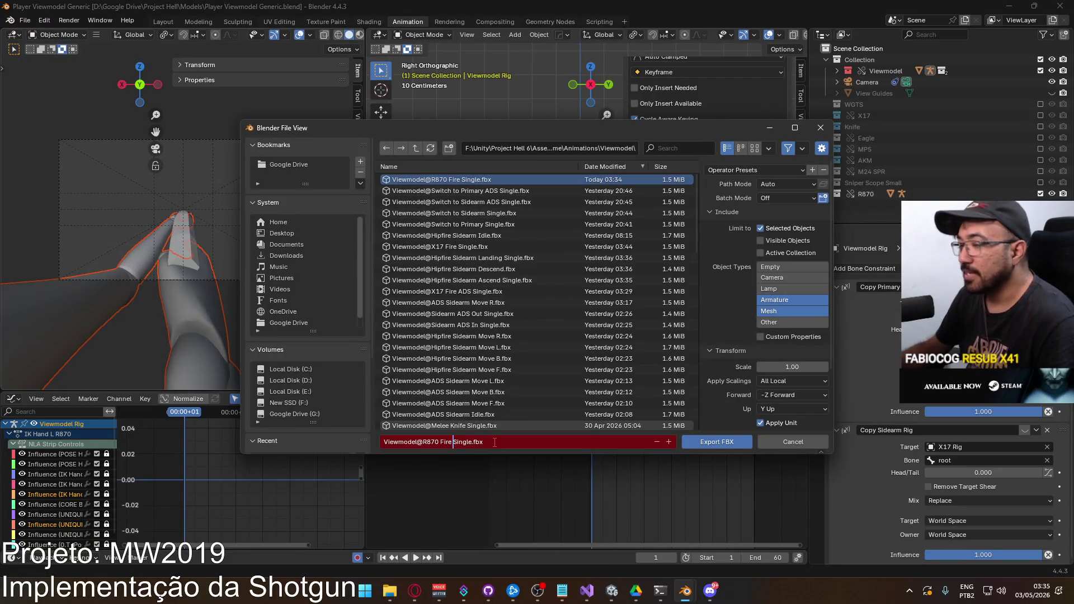
pyautogui.write('ADS')
pyautogui.click(707, 438)
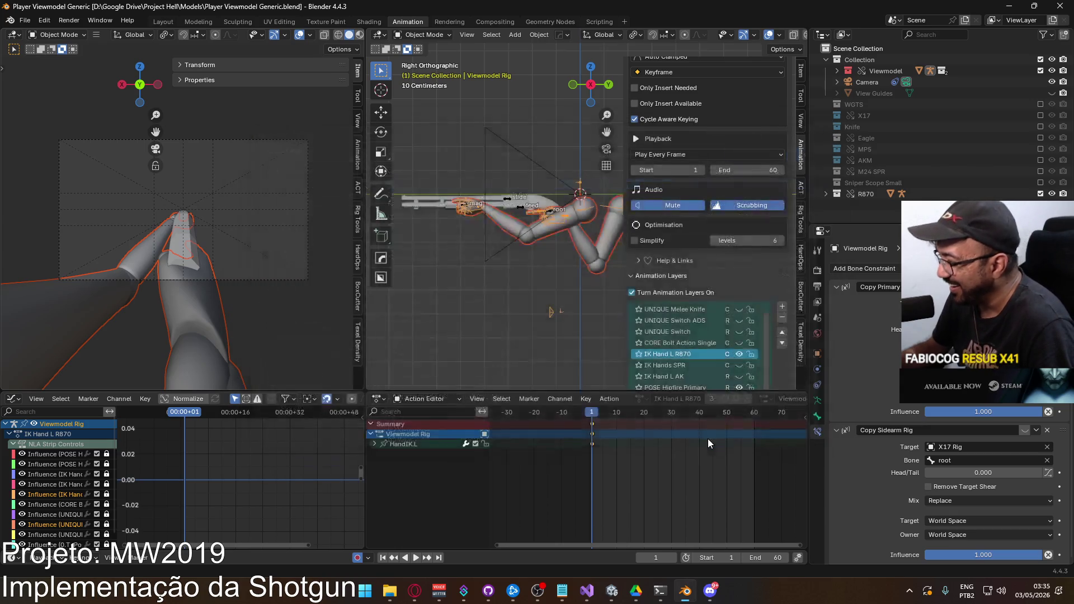
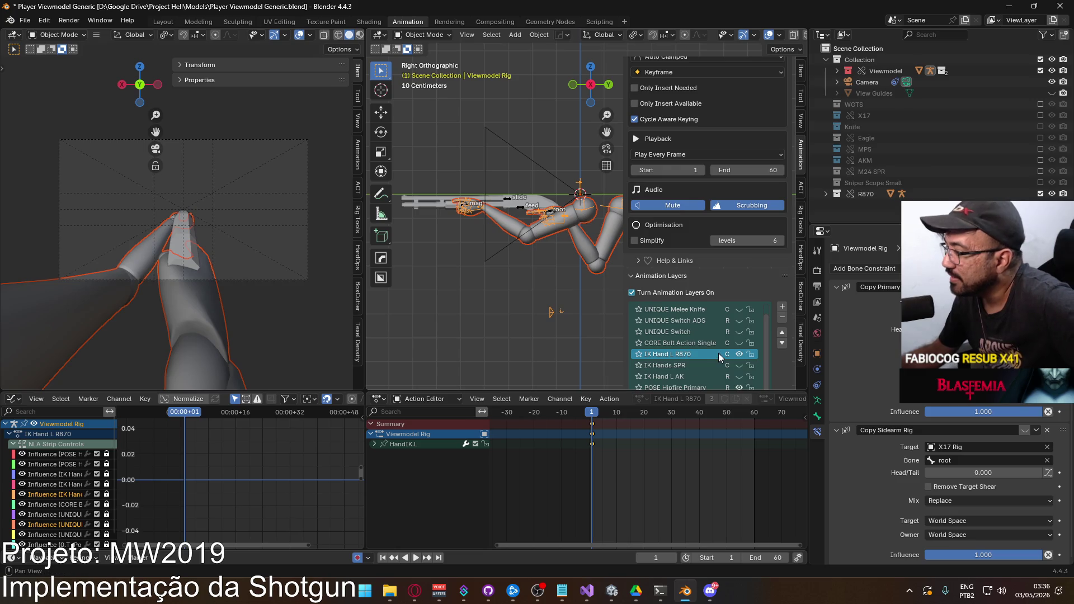
# Select R870 Rig, hide the CORE Fire ADS Single layer, go to frame 18 and enter Pose Mode.
pyautogui.scroll(3, 527, 274)
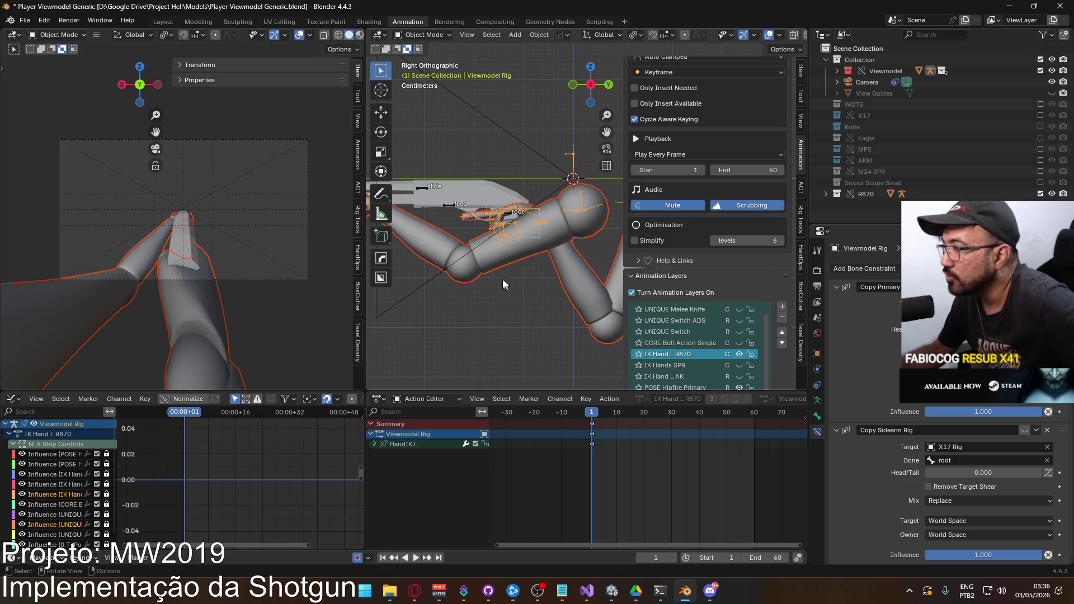
pyautogui.click(424, 192)
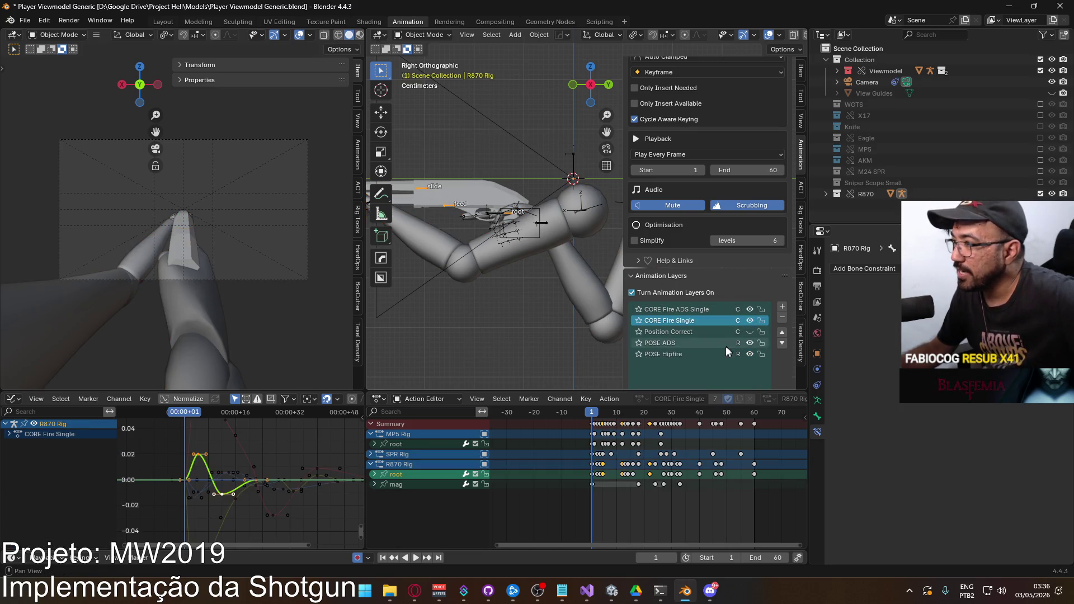
pyautogui.click(750, 309)
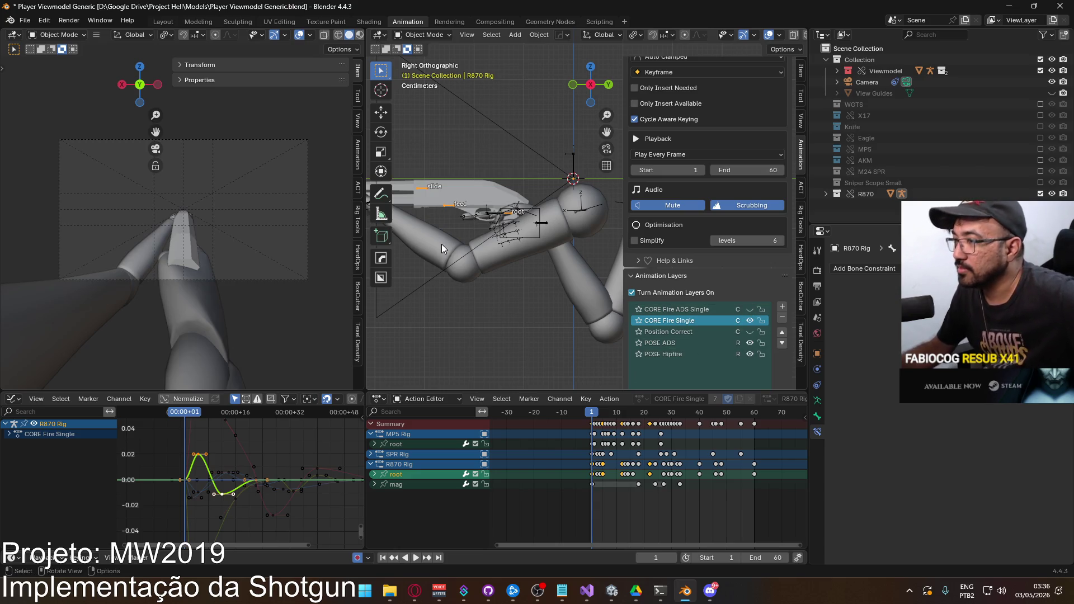
pyautogui.moveTo(595, 417); pyautogui.dragTo(639, 418)
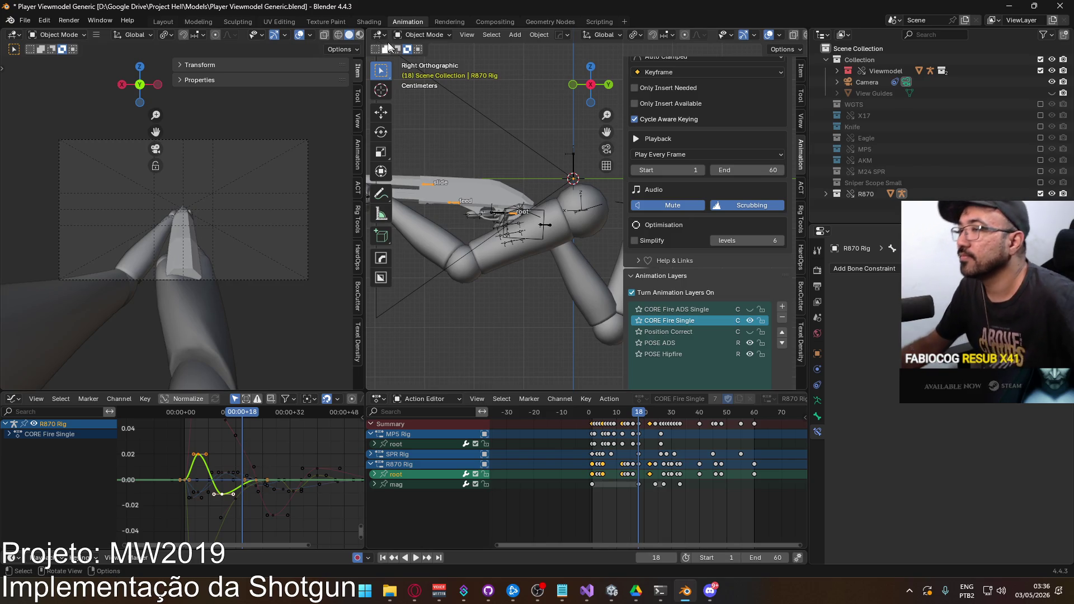
pyautogui.click(422, 35)
pyautogui.click(425, 72)
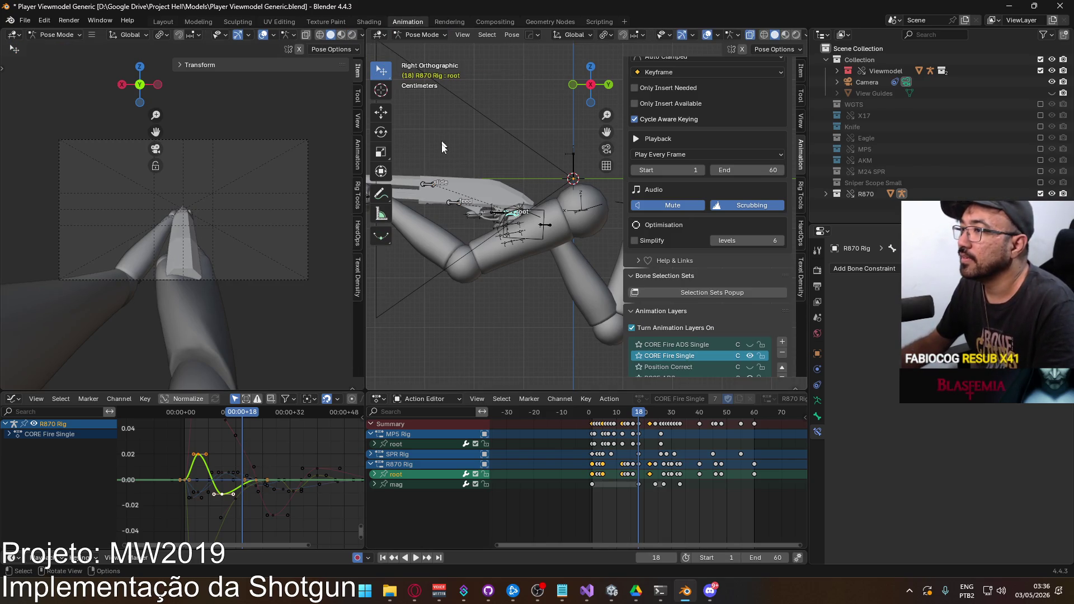
# Key the slide bone's location and rotation at frames 18 and 33.
pyautogui.click(428, 183)
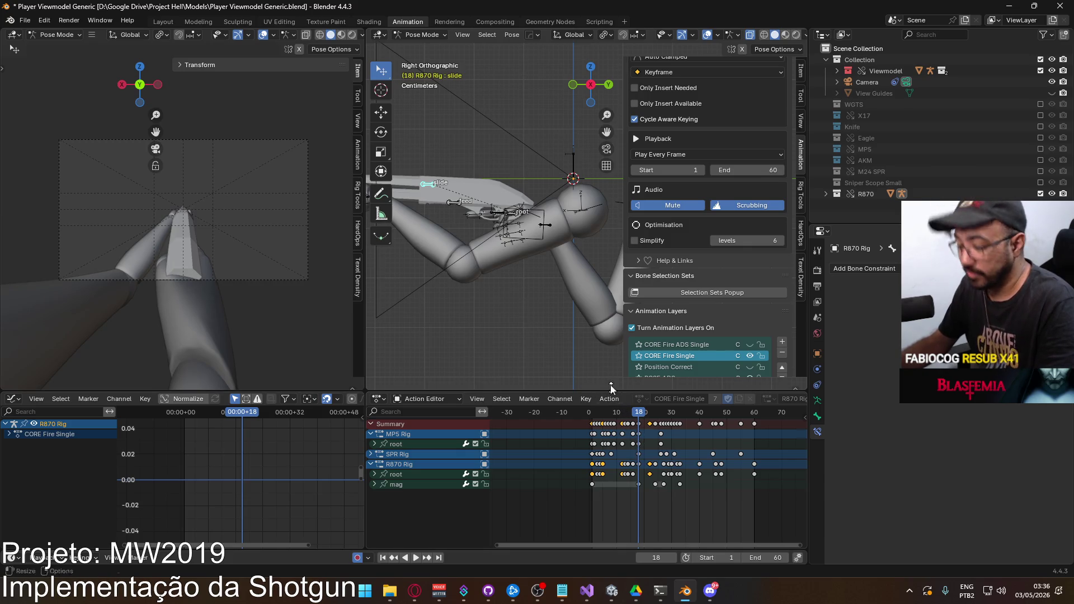
pyautogui.press('i')
pyautogui.press('i')
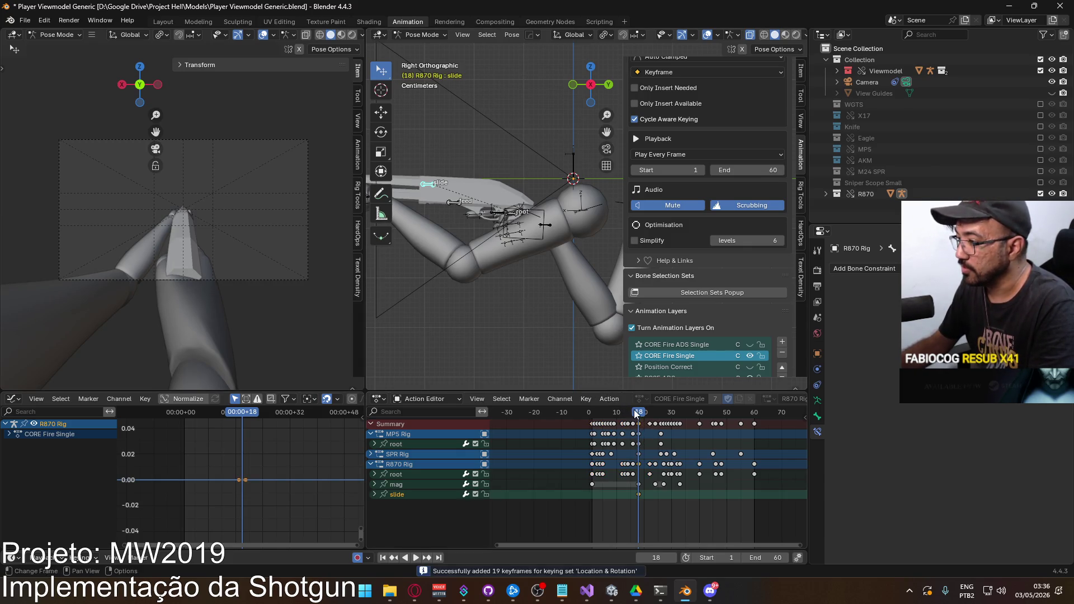
pyautogui.press('space')
pyautogui.click(593, 418)
pyautogui.press('Escape')
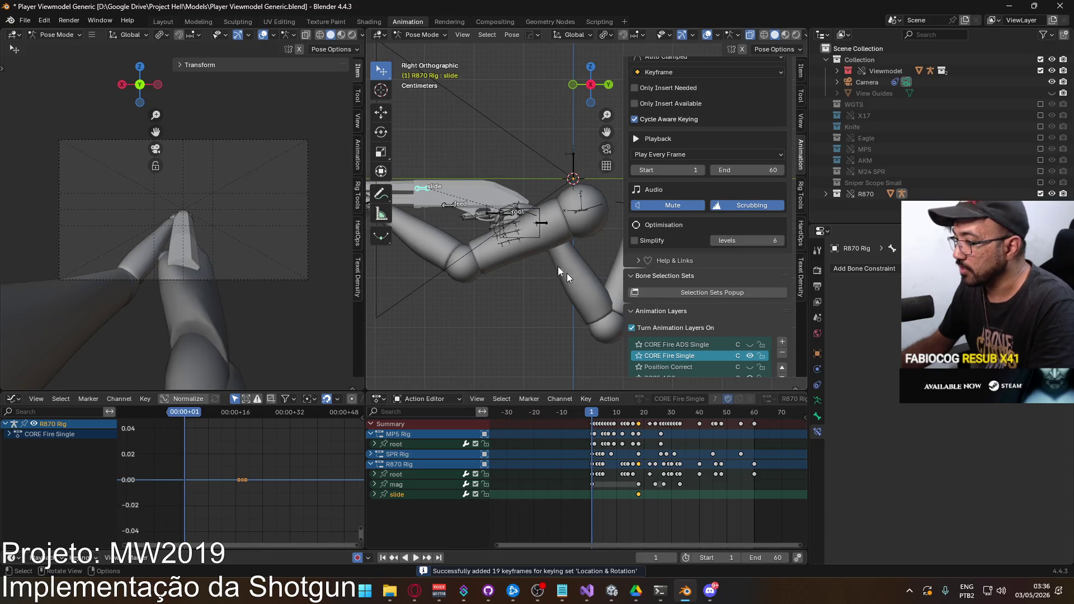
pyautogui.moveTo(594, 415); pyautogui.dragTo(680, 418)
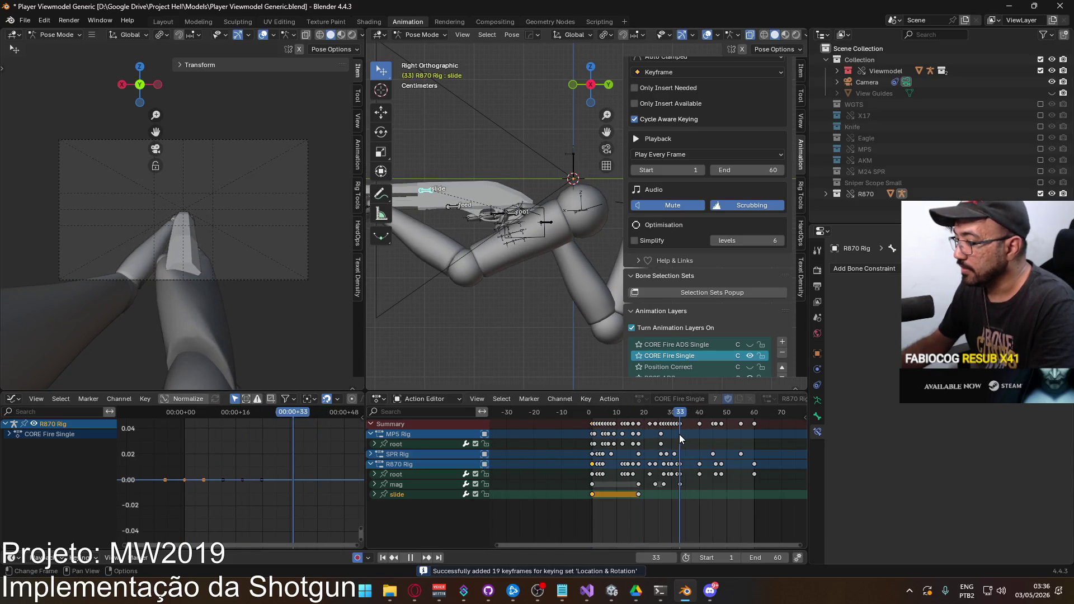
pyautogui.press('i')
pyautogui.click(683, 440)
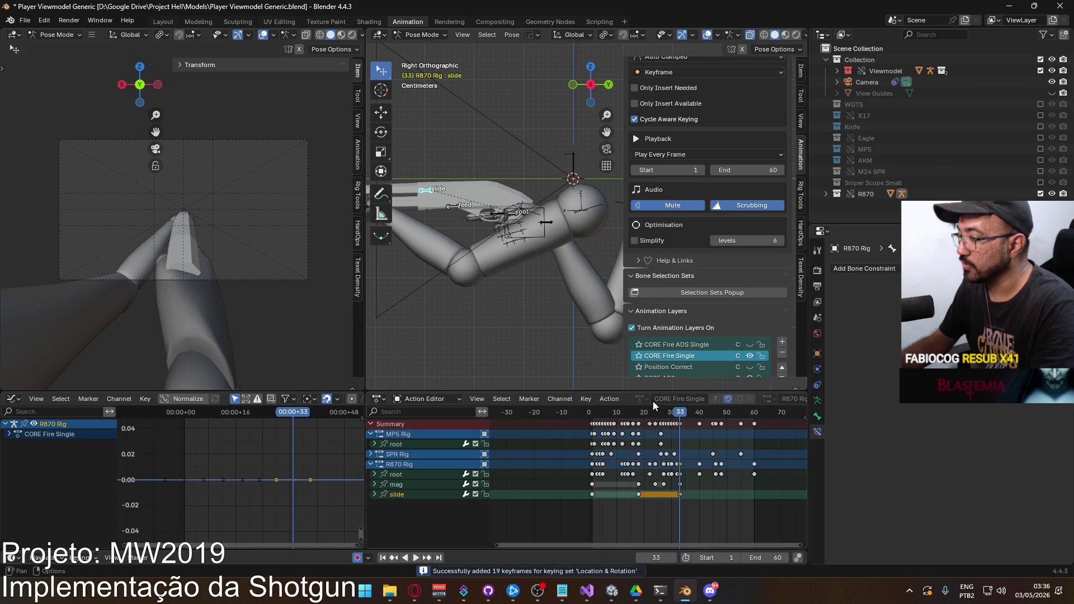
# At frame 24, frame the slide bone and start moving it along its local Y axis.
pyautogui.moveTo(680, 414); pyautogui.dragTo(656, 415)
pyautogui.moveTo(526, 251)
pyautogui.mouseDown(button='middle')
pyautogui.moveTo(627, 251)
pyautogui.moveTo(571, 256)
pyautogui.mouseUp(button='middle')
pyautogui.scroll(5, 627, 251)
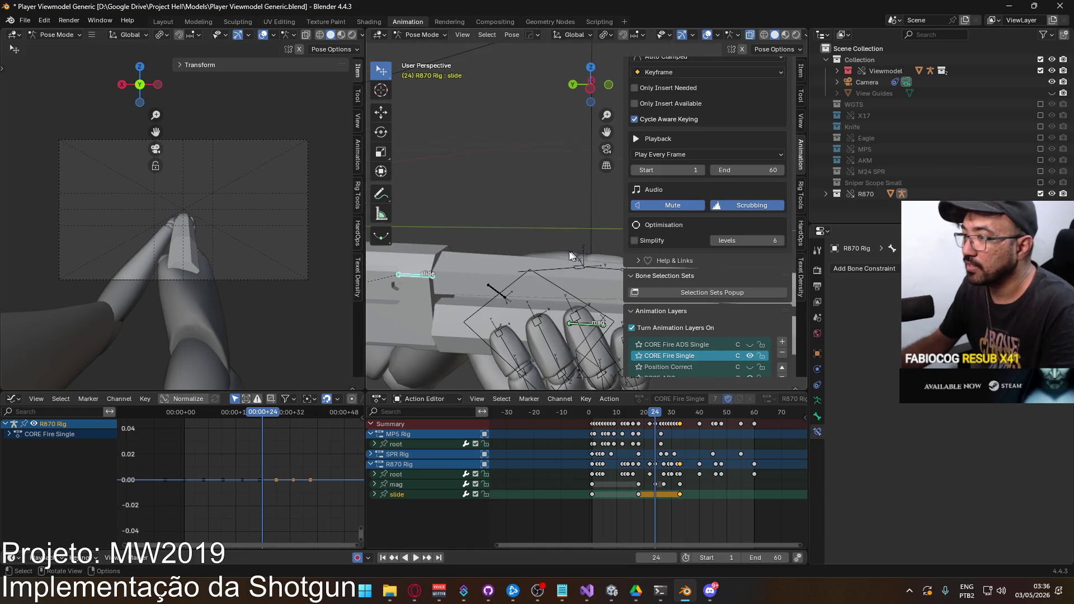
pyautogui.press('KP_Decimal')
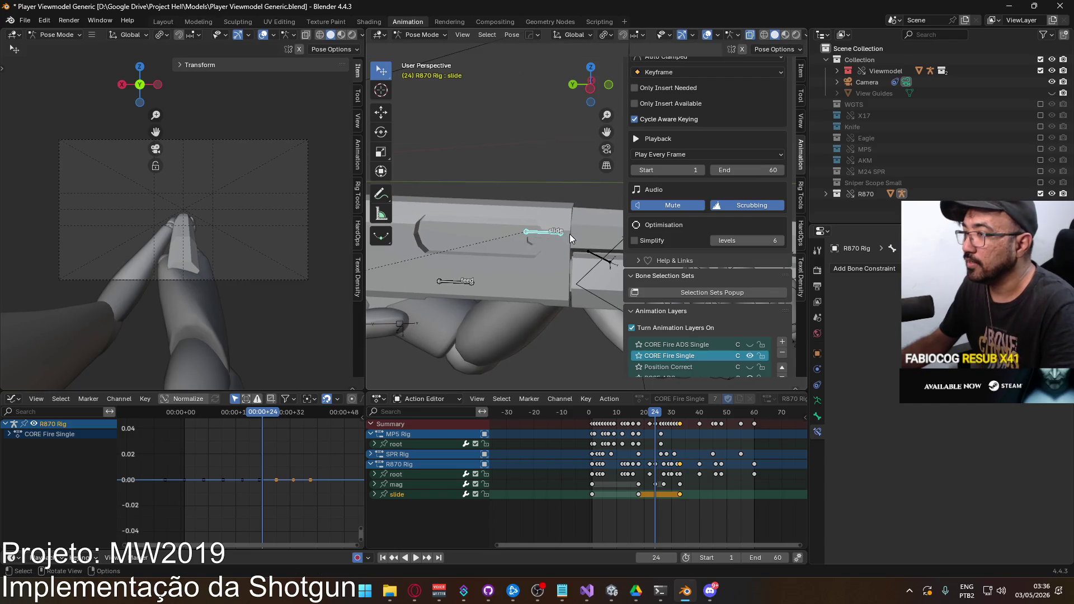
pyautogui.press('g')
pyautogui.press('y')
pyautogui.press('y')
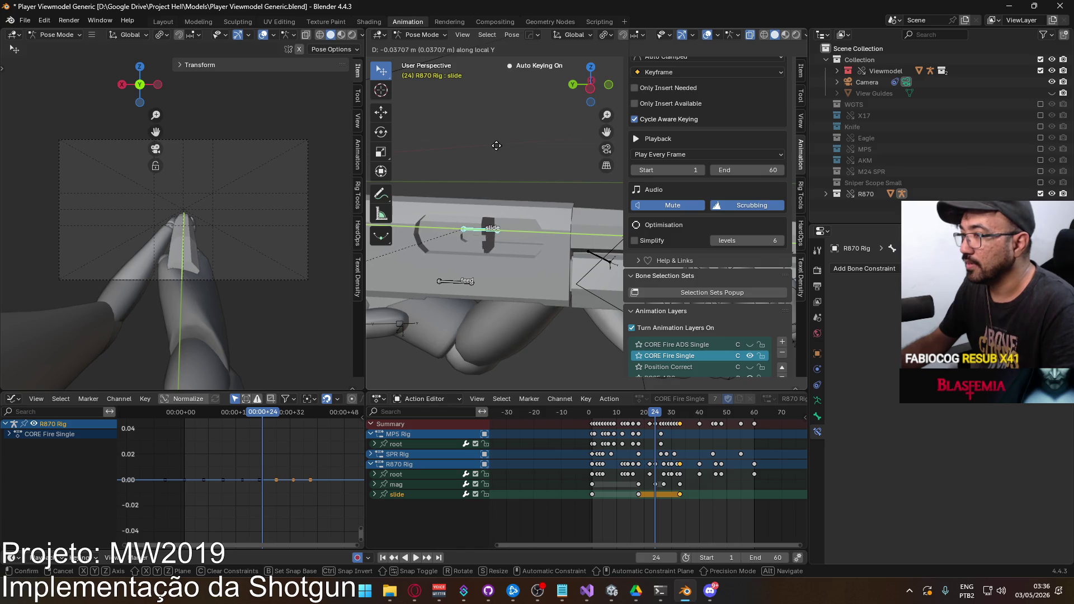
# Paste the slide pose at frame 27 and play back to preview the motion.
pyautogui.click(444, 144)
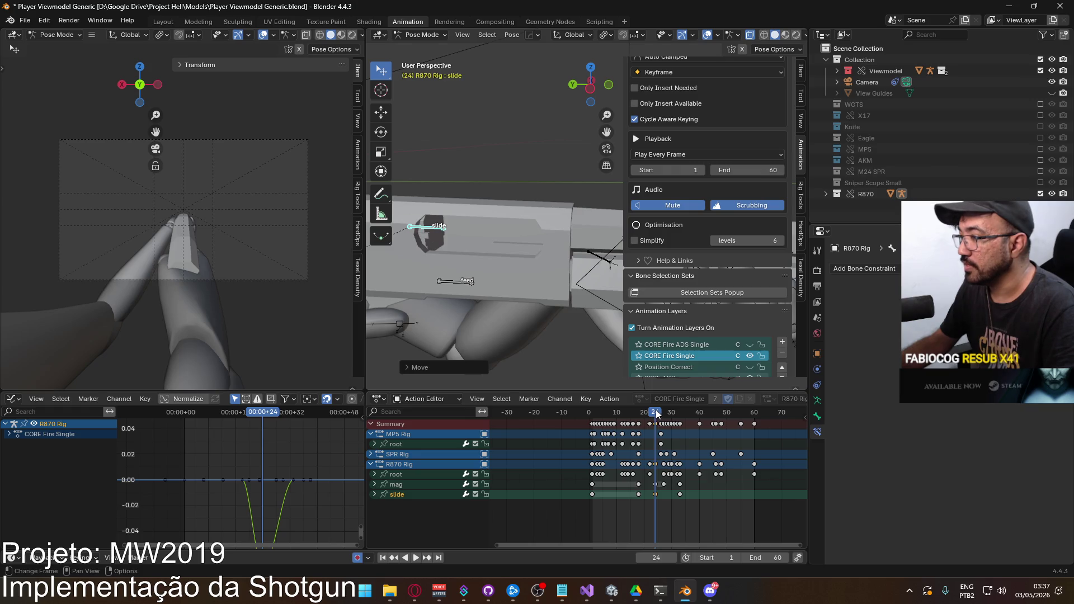
pyautogui.click(666, 440)
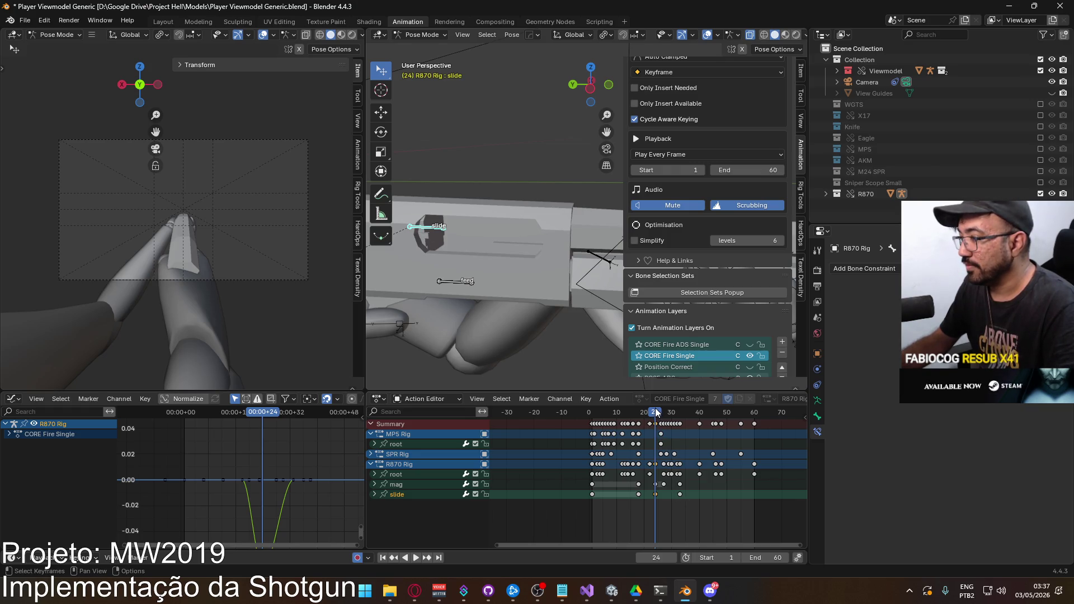
pyautogui.moveTo(659, 412); pyautogui.dragTo(665, 413)
pyautogui.hotkey('ctrl', 'v')
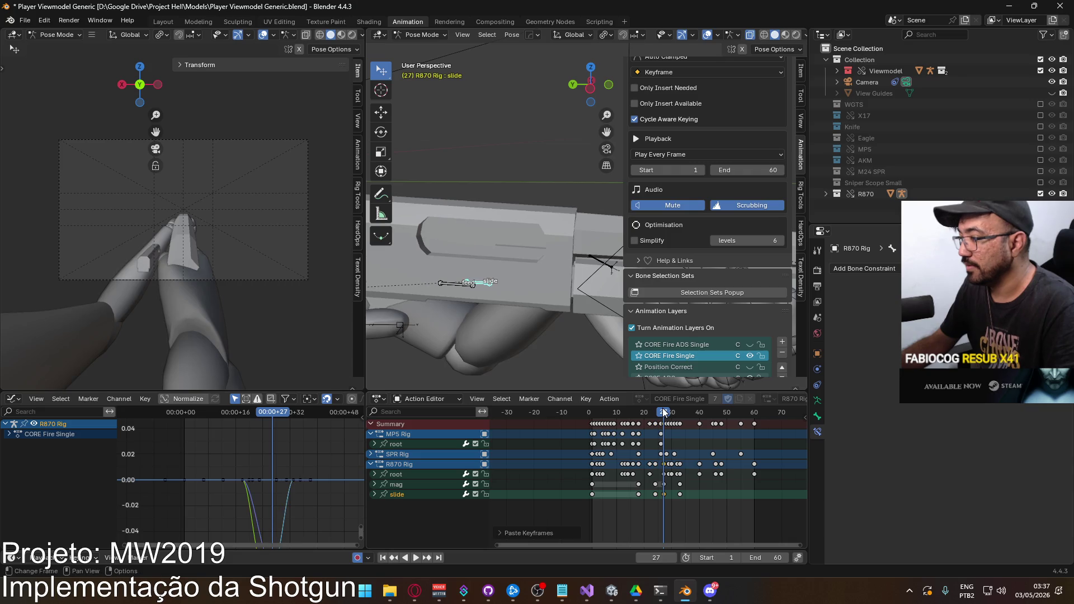
pyautogui.press('space')
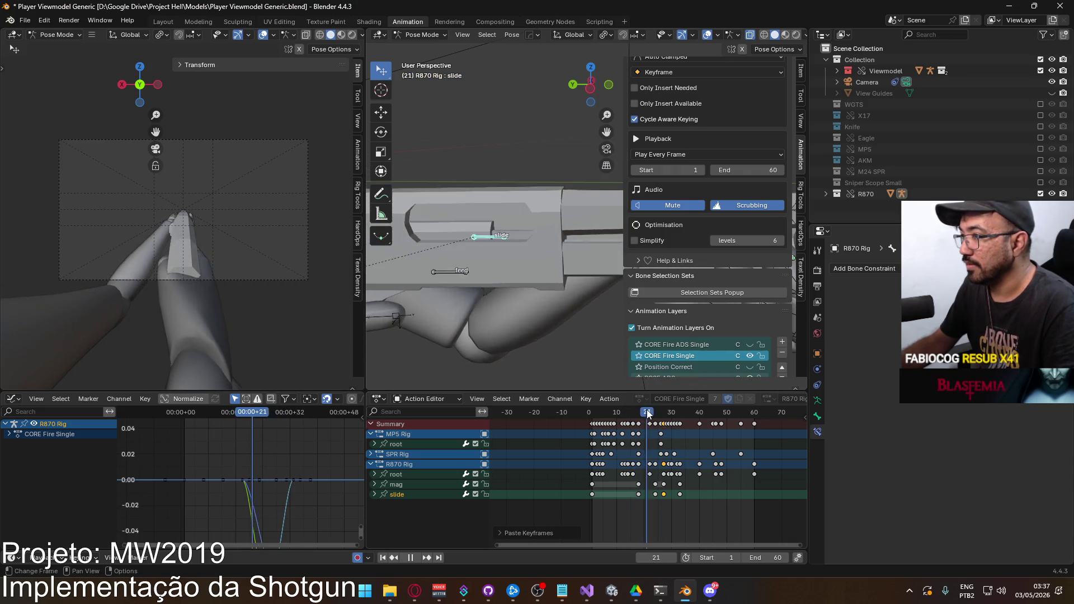
pyautogui.moveTo(653, 413); pyautogui.dragTo(663, 415)
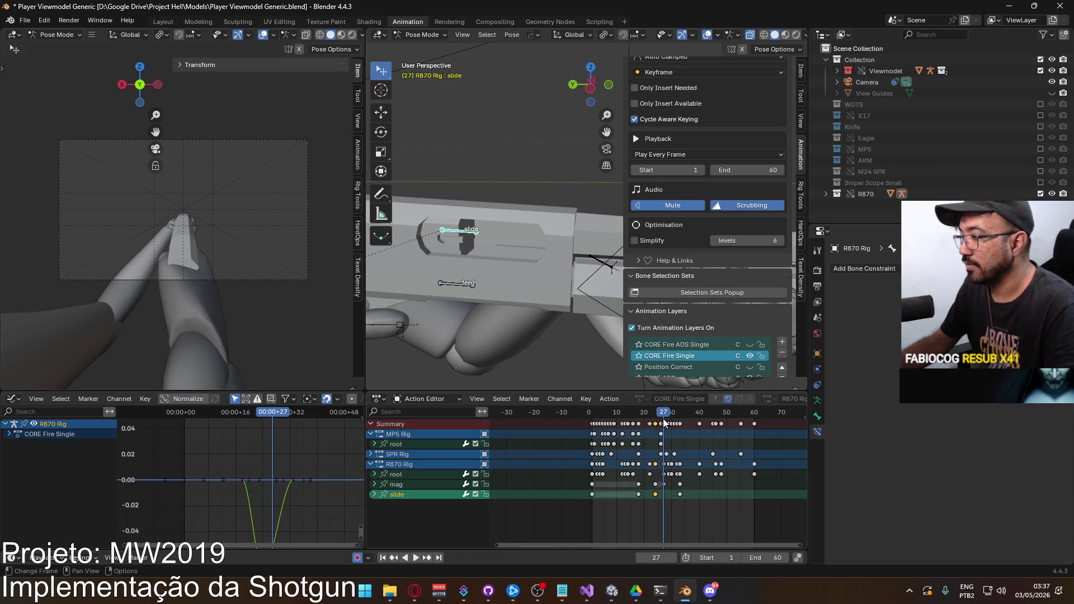
pyautogui.press('space')
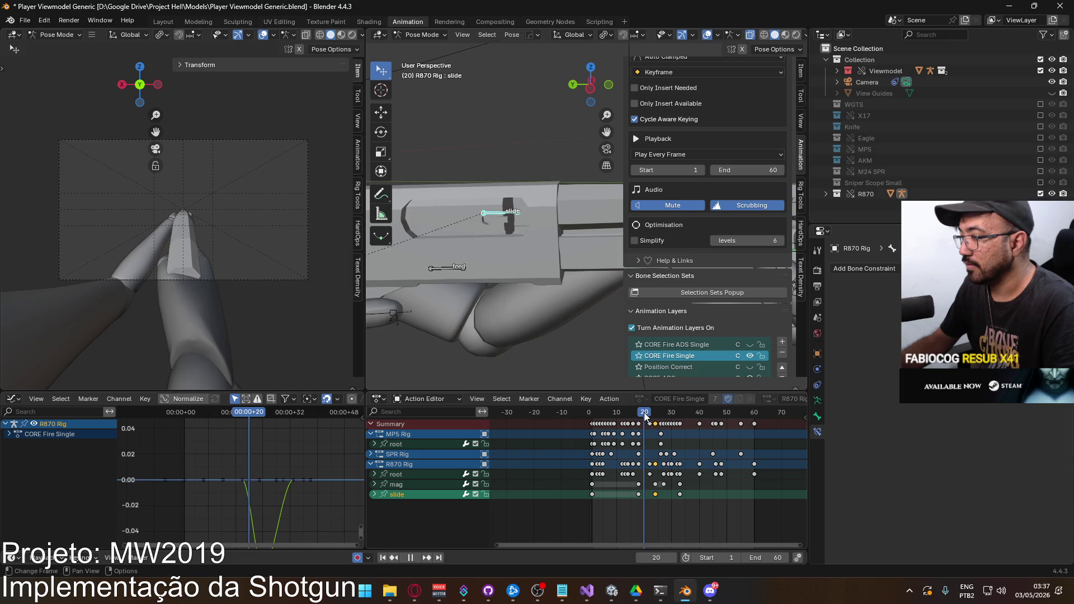
# Copy the frame-24 slide keys, paste the pose at frame 26 and the keys at frame 27.
pyautogui.moveTo(639, 414); pyautogui.dragTo(656, 414)
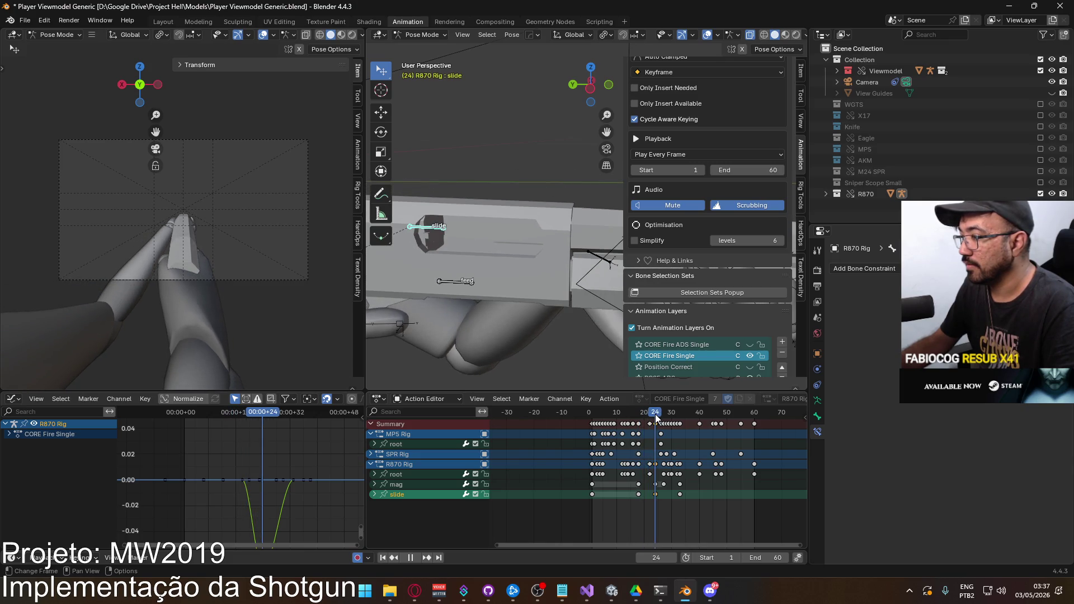
pyautogui.rightClick(657, 475)
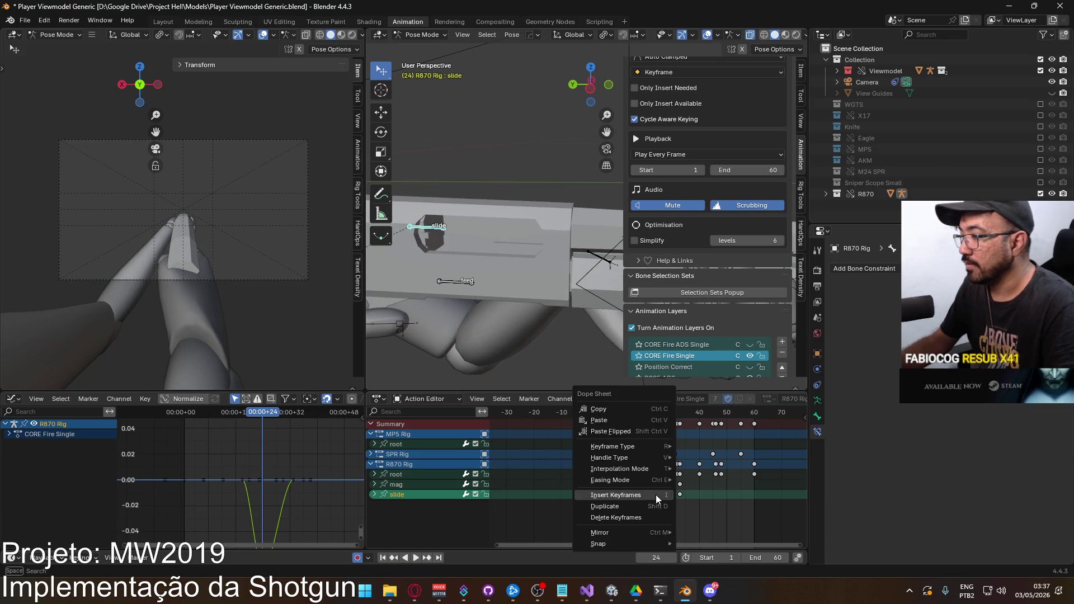
pyautogui.click(628, 412)
pyautogui.click(656, 423)
pyautogui.press('Right')
pyautogui.press('Right')
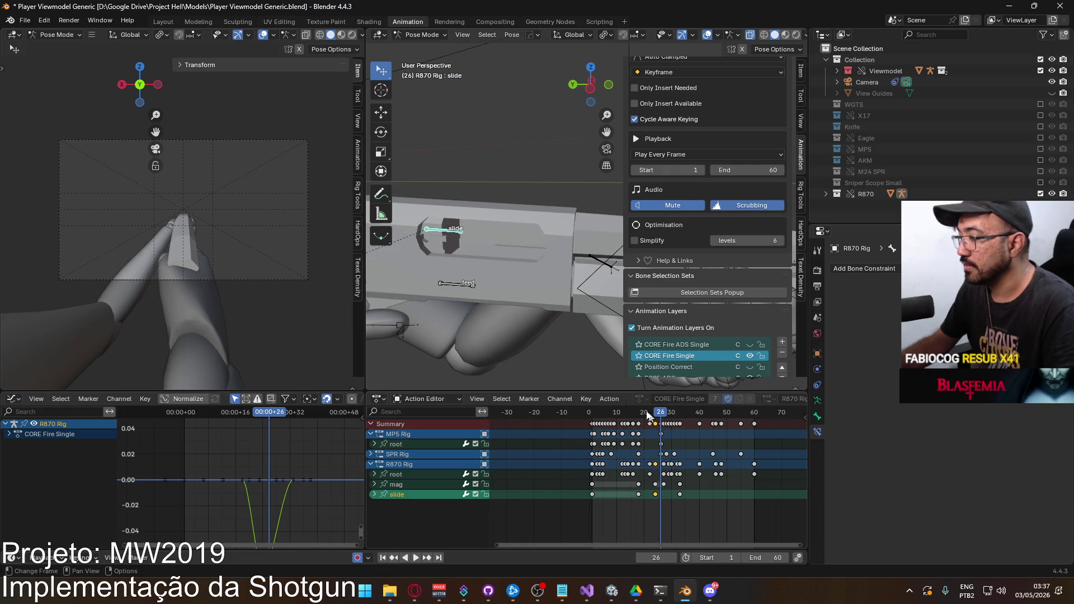
pyautogui.rightClick(453, 240)
pyautogui.click(435, 266)
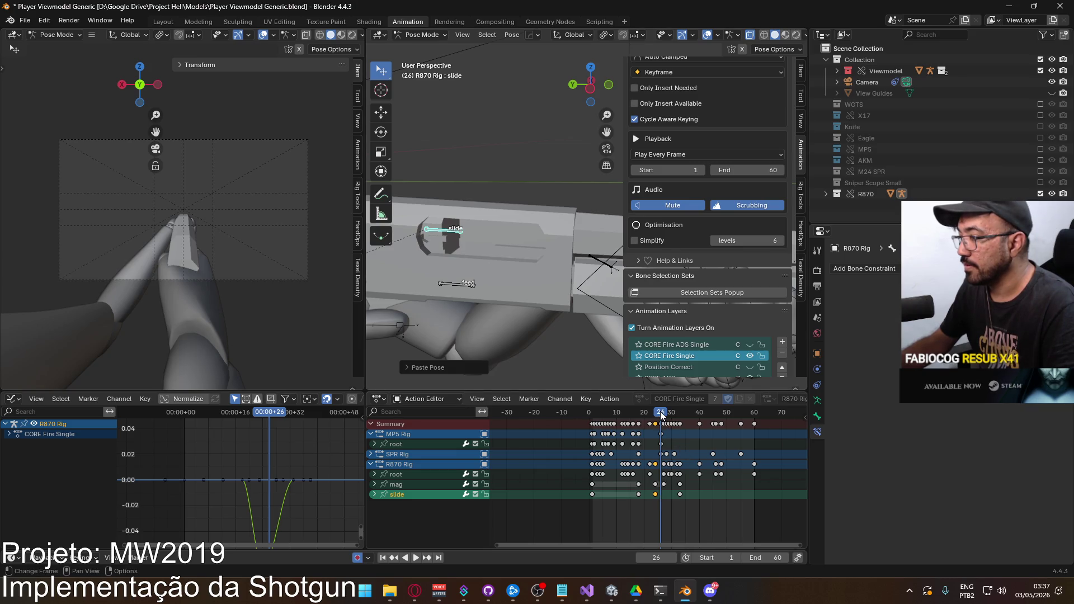
pyautogui.press('Right')
pyautogui.rightClick(666, 491)
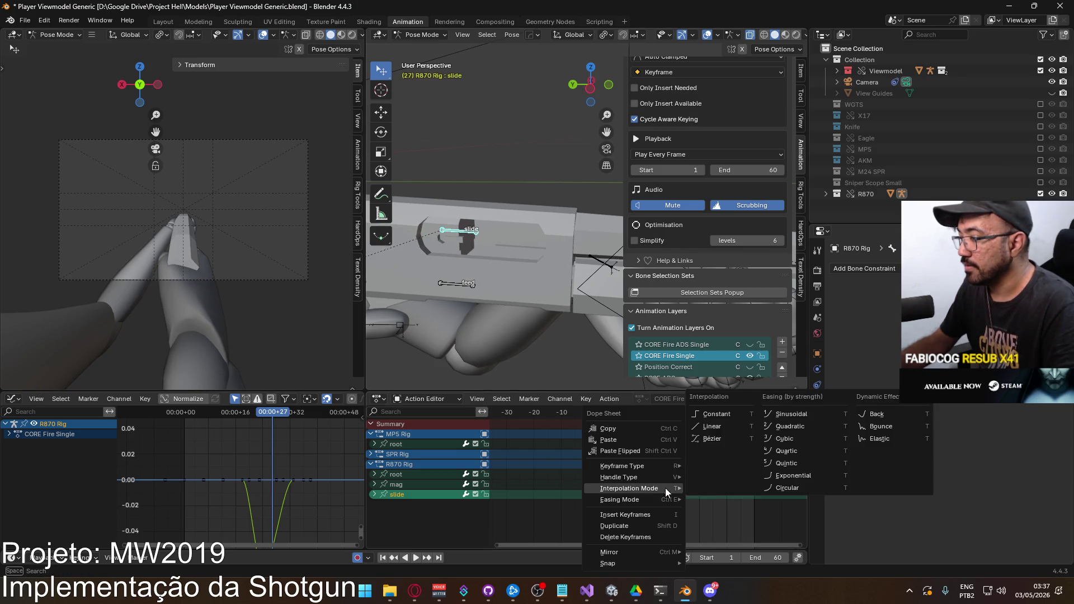
pyautogui.click(644, 440)
pyautogui.press('space')
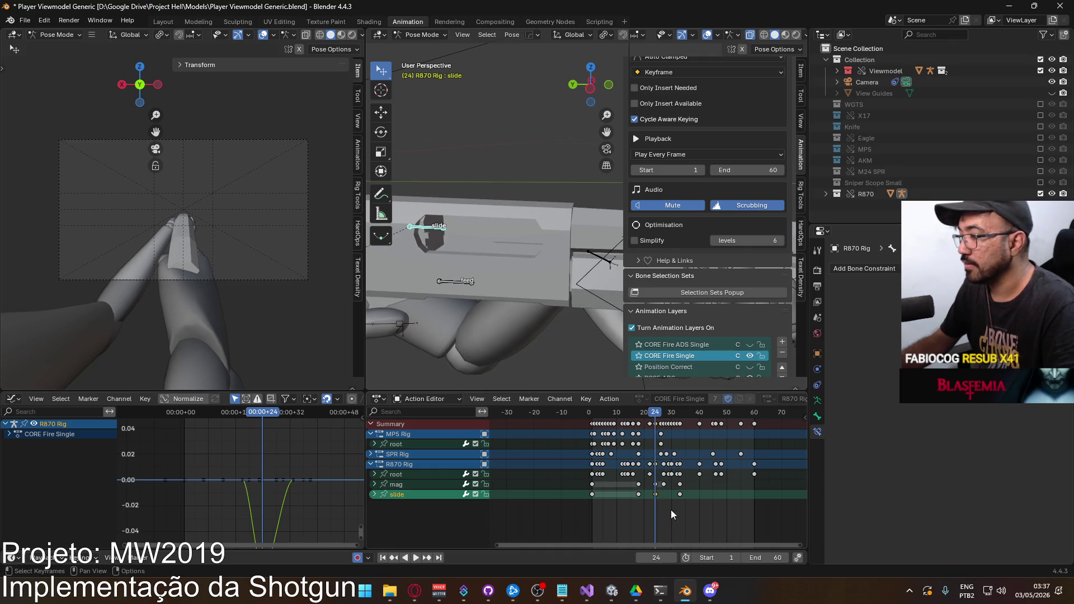
# Select the slide bone's channel, try pasting its key at frame 27, then undo it.
pyautogui.click(657, 423)
pyautogui.click(665, 416)
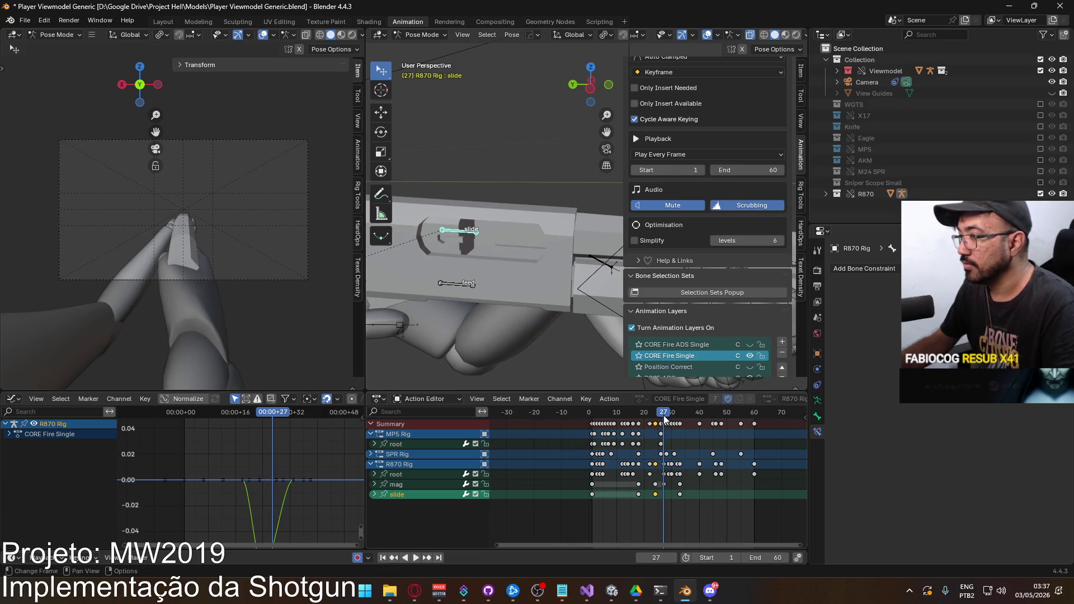
pyautogui.moveTo(662, 415)
pyautogui.mouseDown()
pyautogui.moveTo(643, 415)
pyautogui.moveTo(655, 414)
pyautogui.mouseUp()
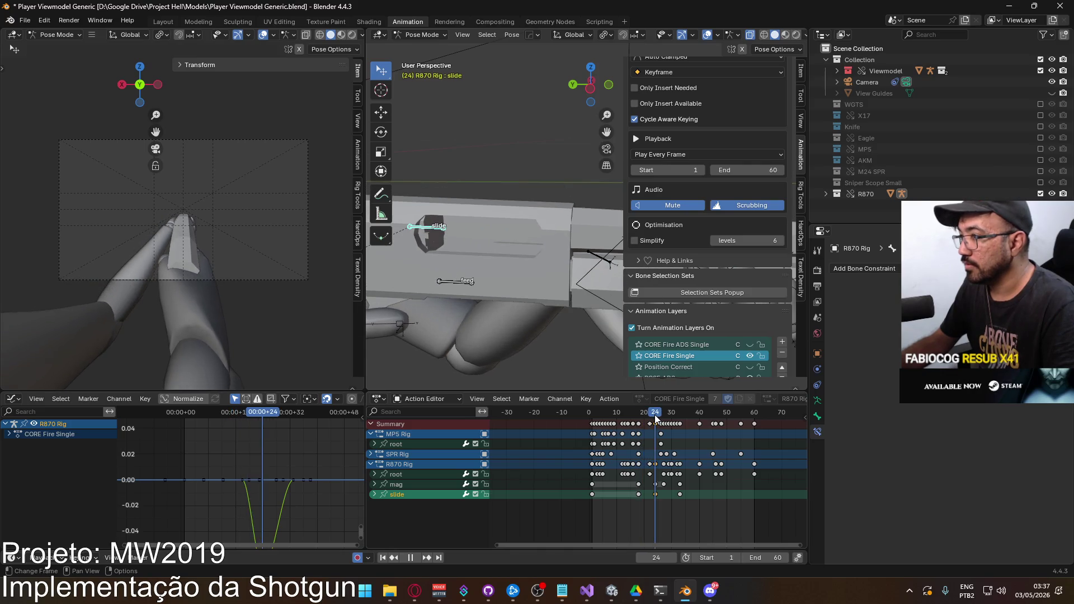
pyautogui.click(657, 494)
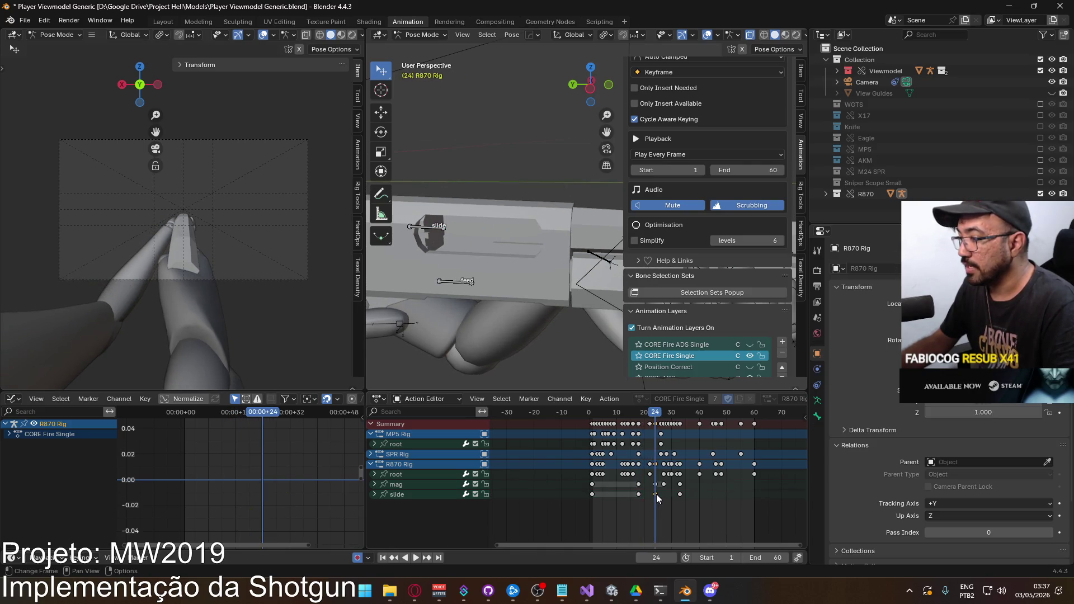
pyautogui.click(416, 495)
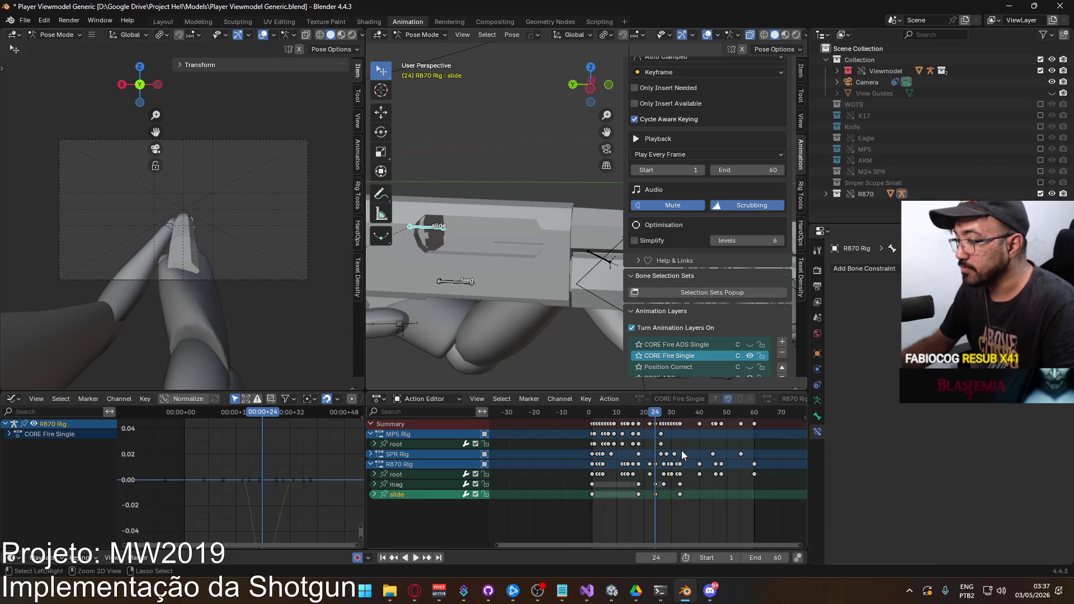
pyautogui.click(665, 418)
pyautogui.hotkey('ctrl', 'v')
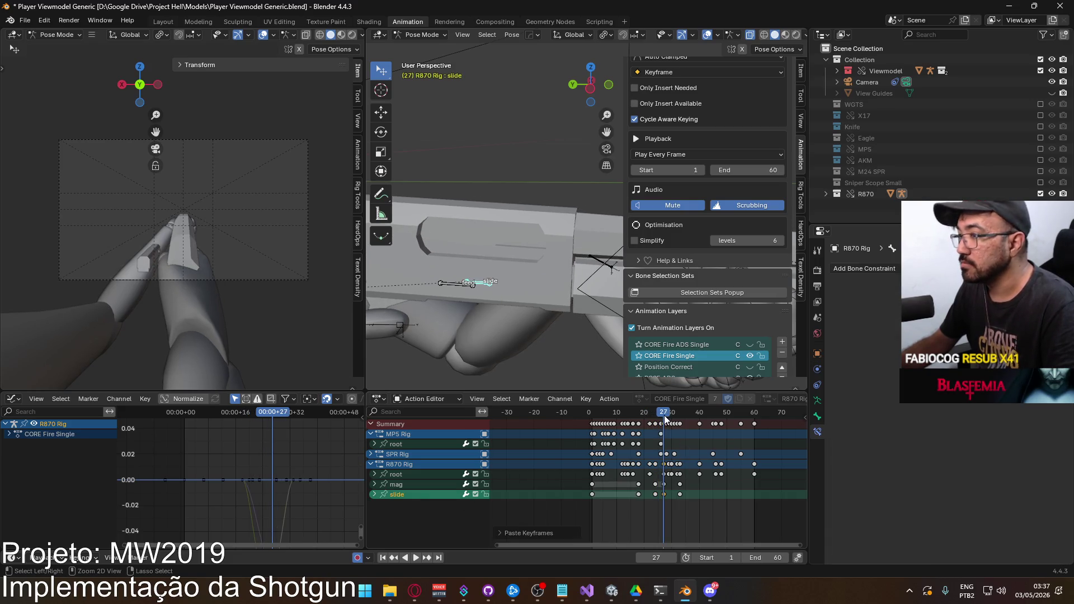
pyautogui.hotkey('ctrl', 'z')
pyautogui.moveTo(666, 419); pyautogui.dragTo(657, 417)
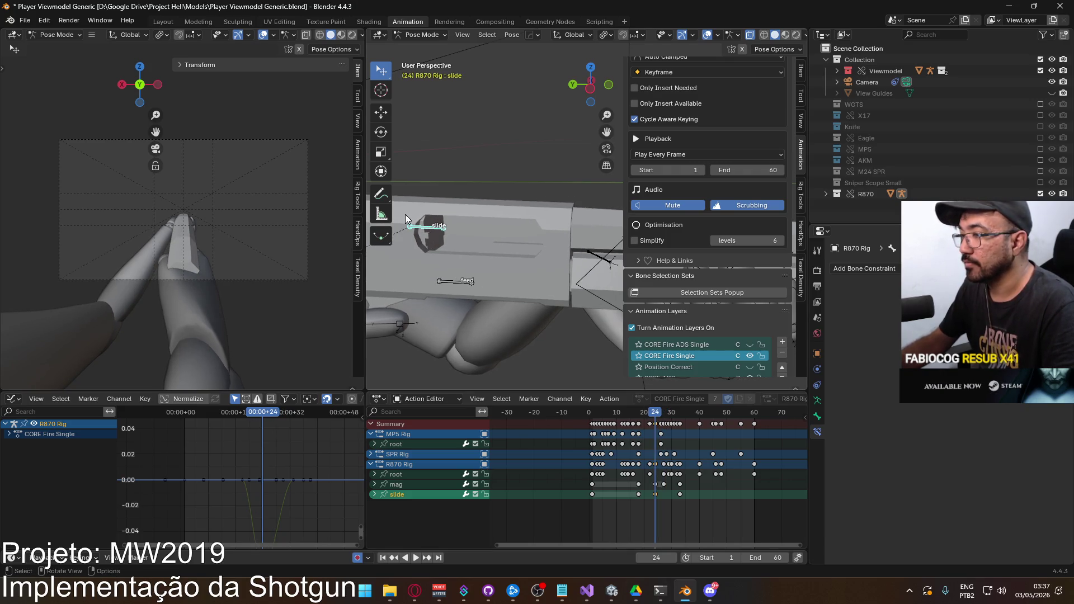
# Copy the slide's frame-24 pose, paste it at frame 27, and play back the firing animation.
pyautogui.rightClick(425, 228)
pyautogui.click(392, 216)
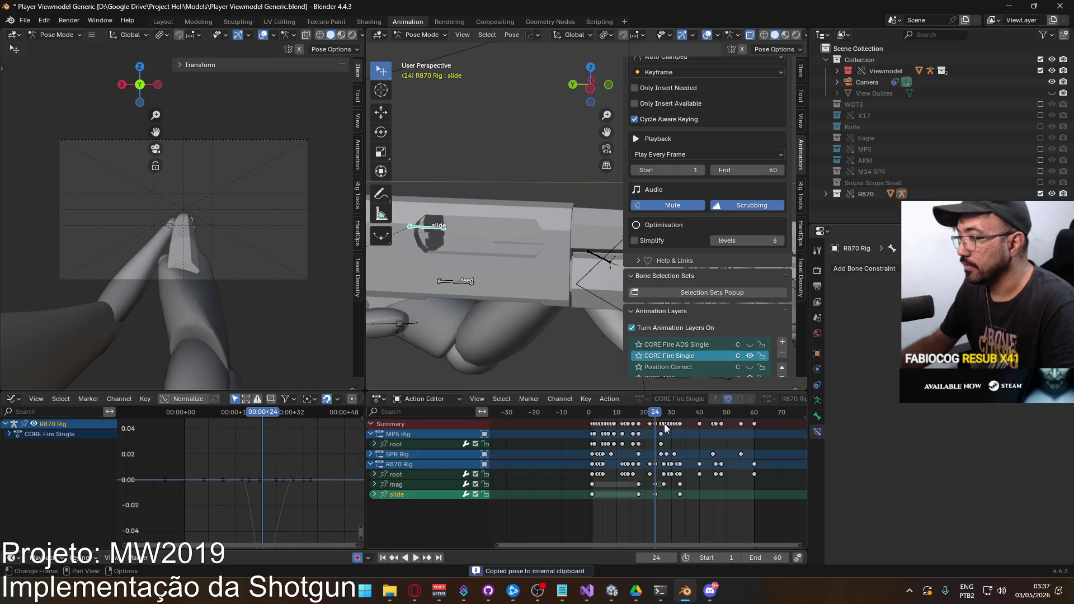
pyautogui.press('space')
pyautogui.press('space')
pyautogui.rightClick(455, 235)
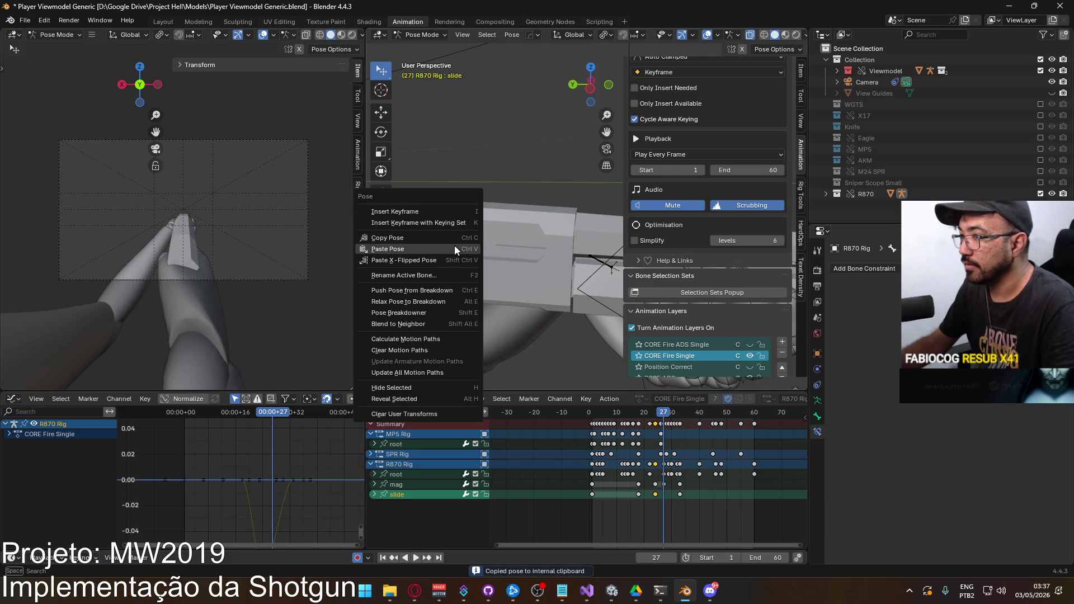
pyautogui.click(455, 245)
pyautogui.moveTo(661, 418)
pyautogui.mouseDown()
pyautogui.moveTo(700, 418)
pyautogui.moveTo(628, 398)
pyautogui.moveTo(717, 402)
pyautogui.moveTo(593, 393)
pyautogui.mouseUp()
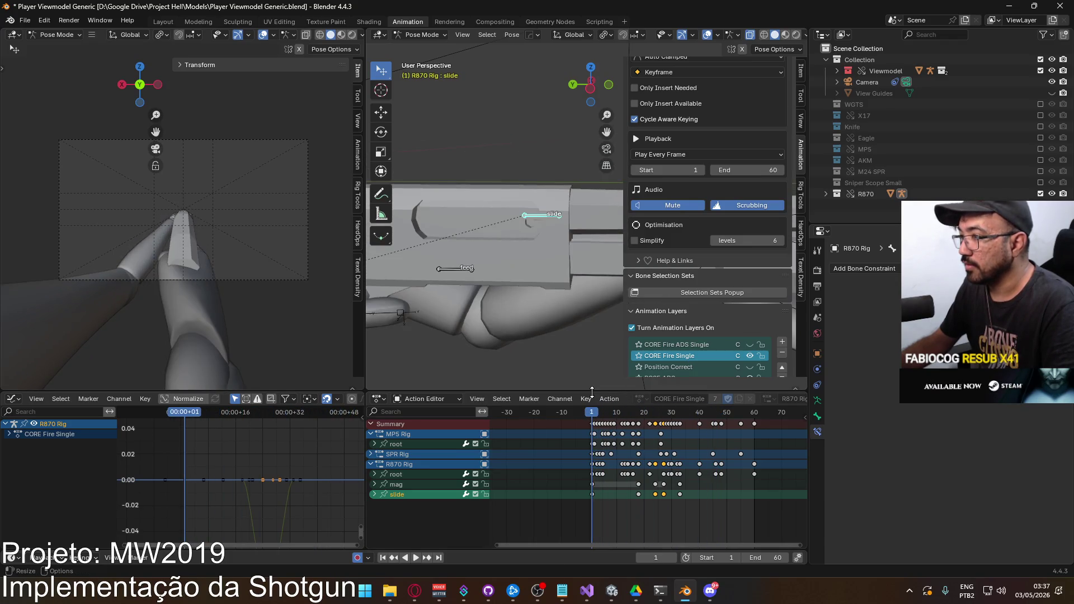
pyautogui.press('space')
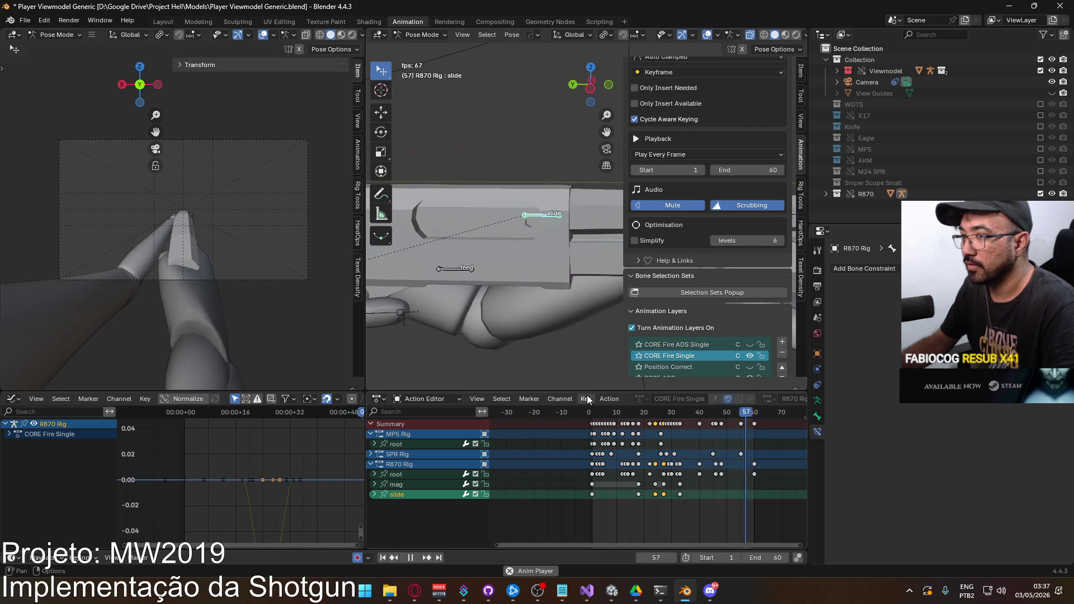